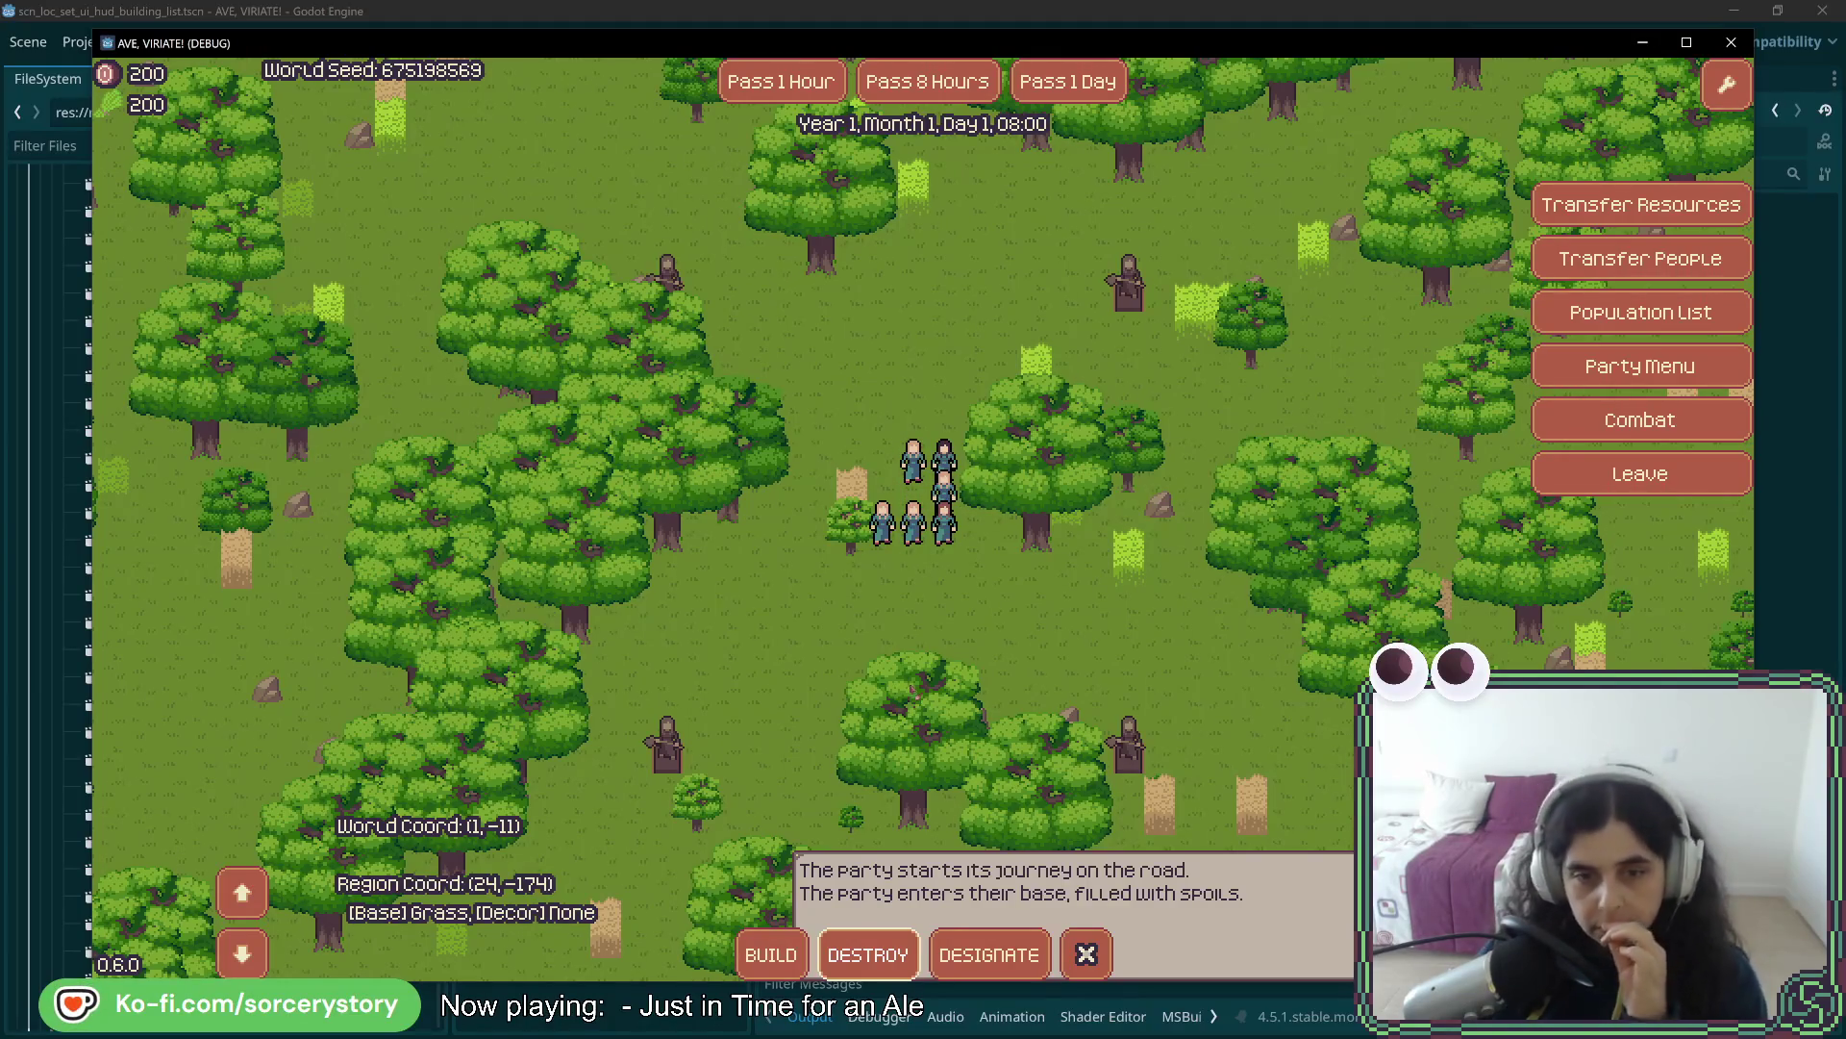
# - Open the BUILD submenu to show HOUSE and WAREHOUSE, then pan across the forest map
pyautogui.click(771, 954)
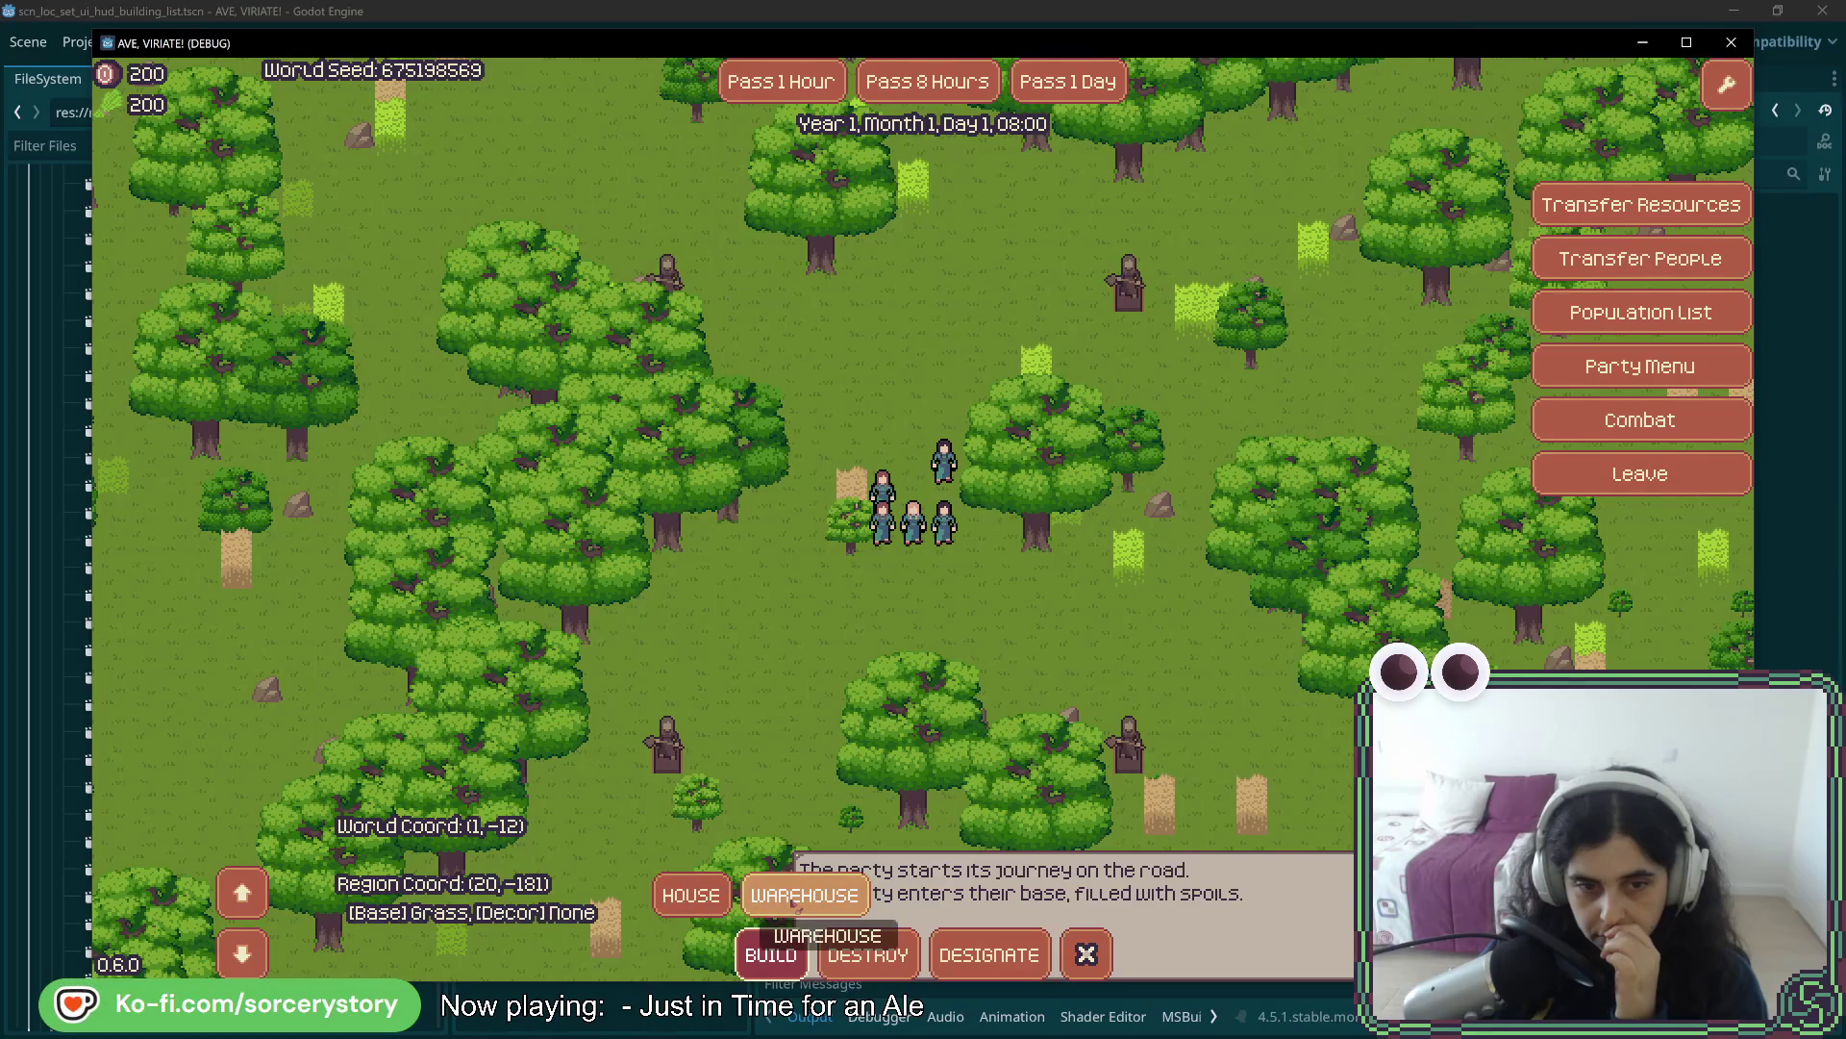
pyautogui.moveTo(845, 918)
pyautogui.mouseDown()
pyautogui.moveTo(877, 754)
pyautogui.moveTo(866, 940)
pyautogui.mouseUp()
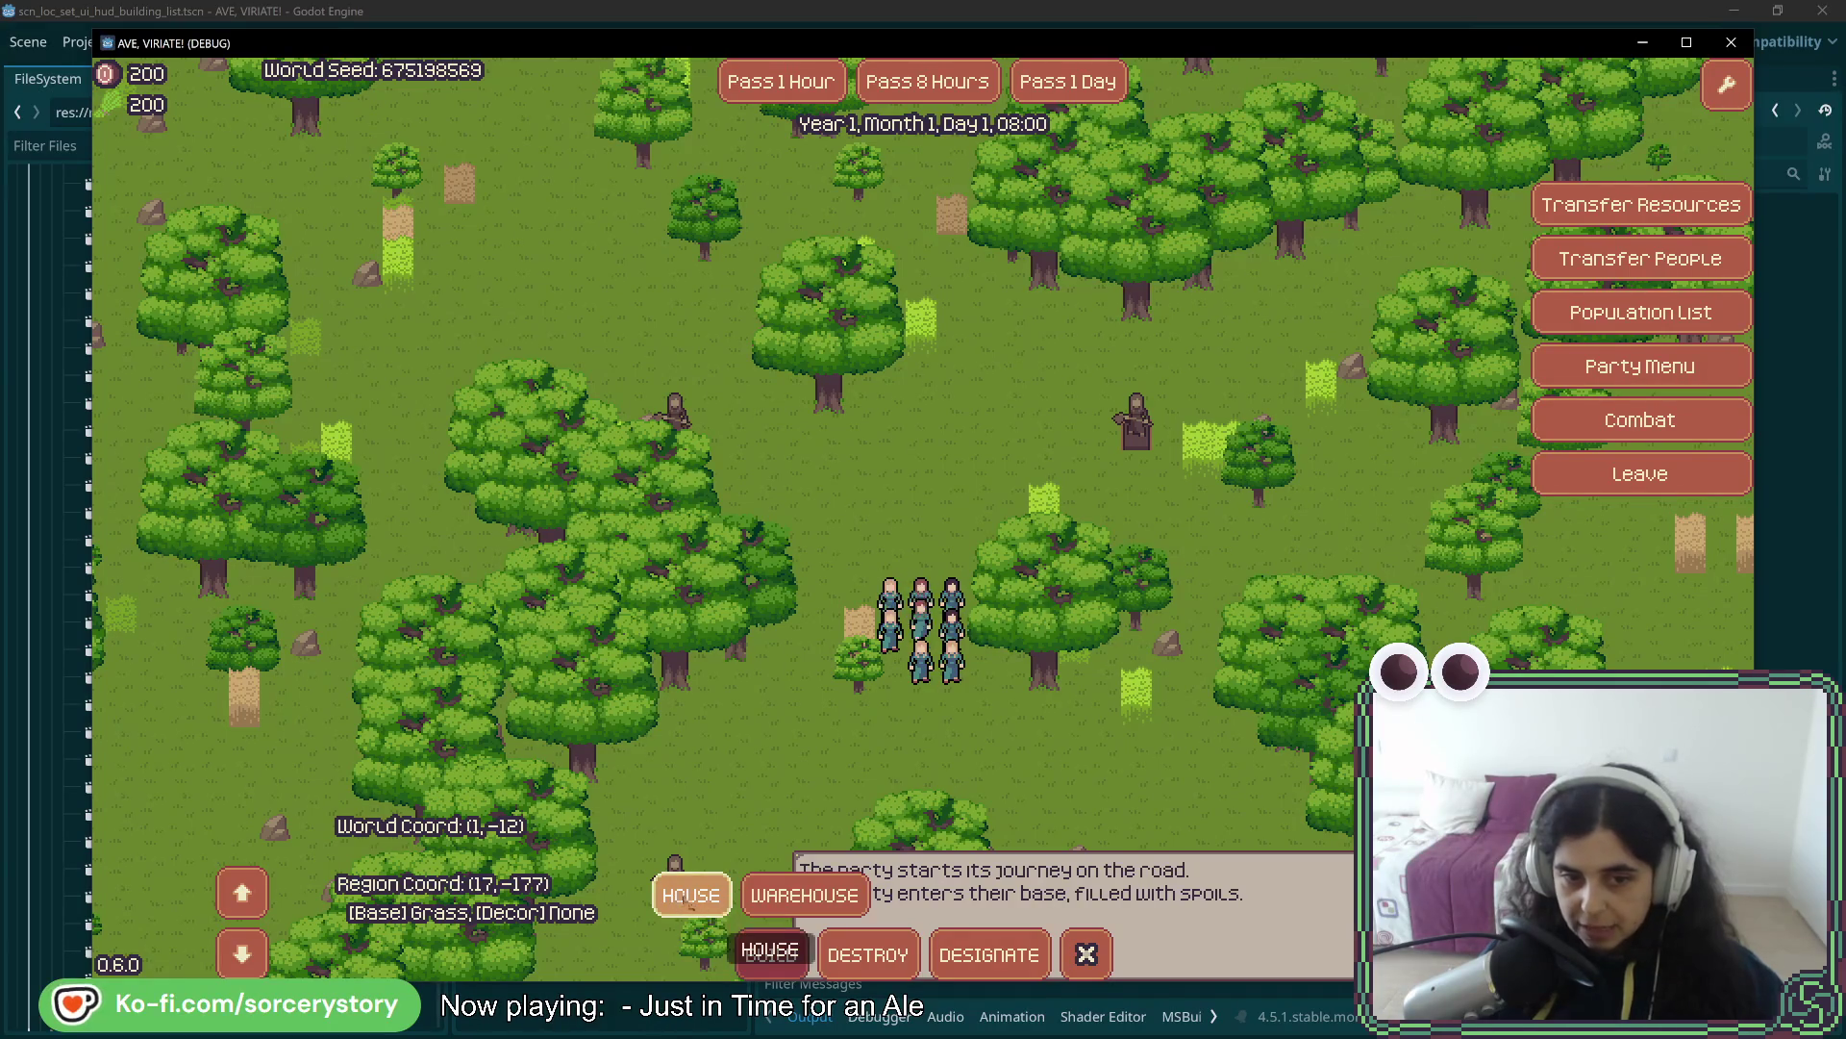
pyautogui.scroll(-2, 691, 899)
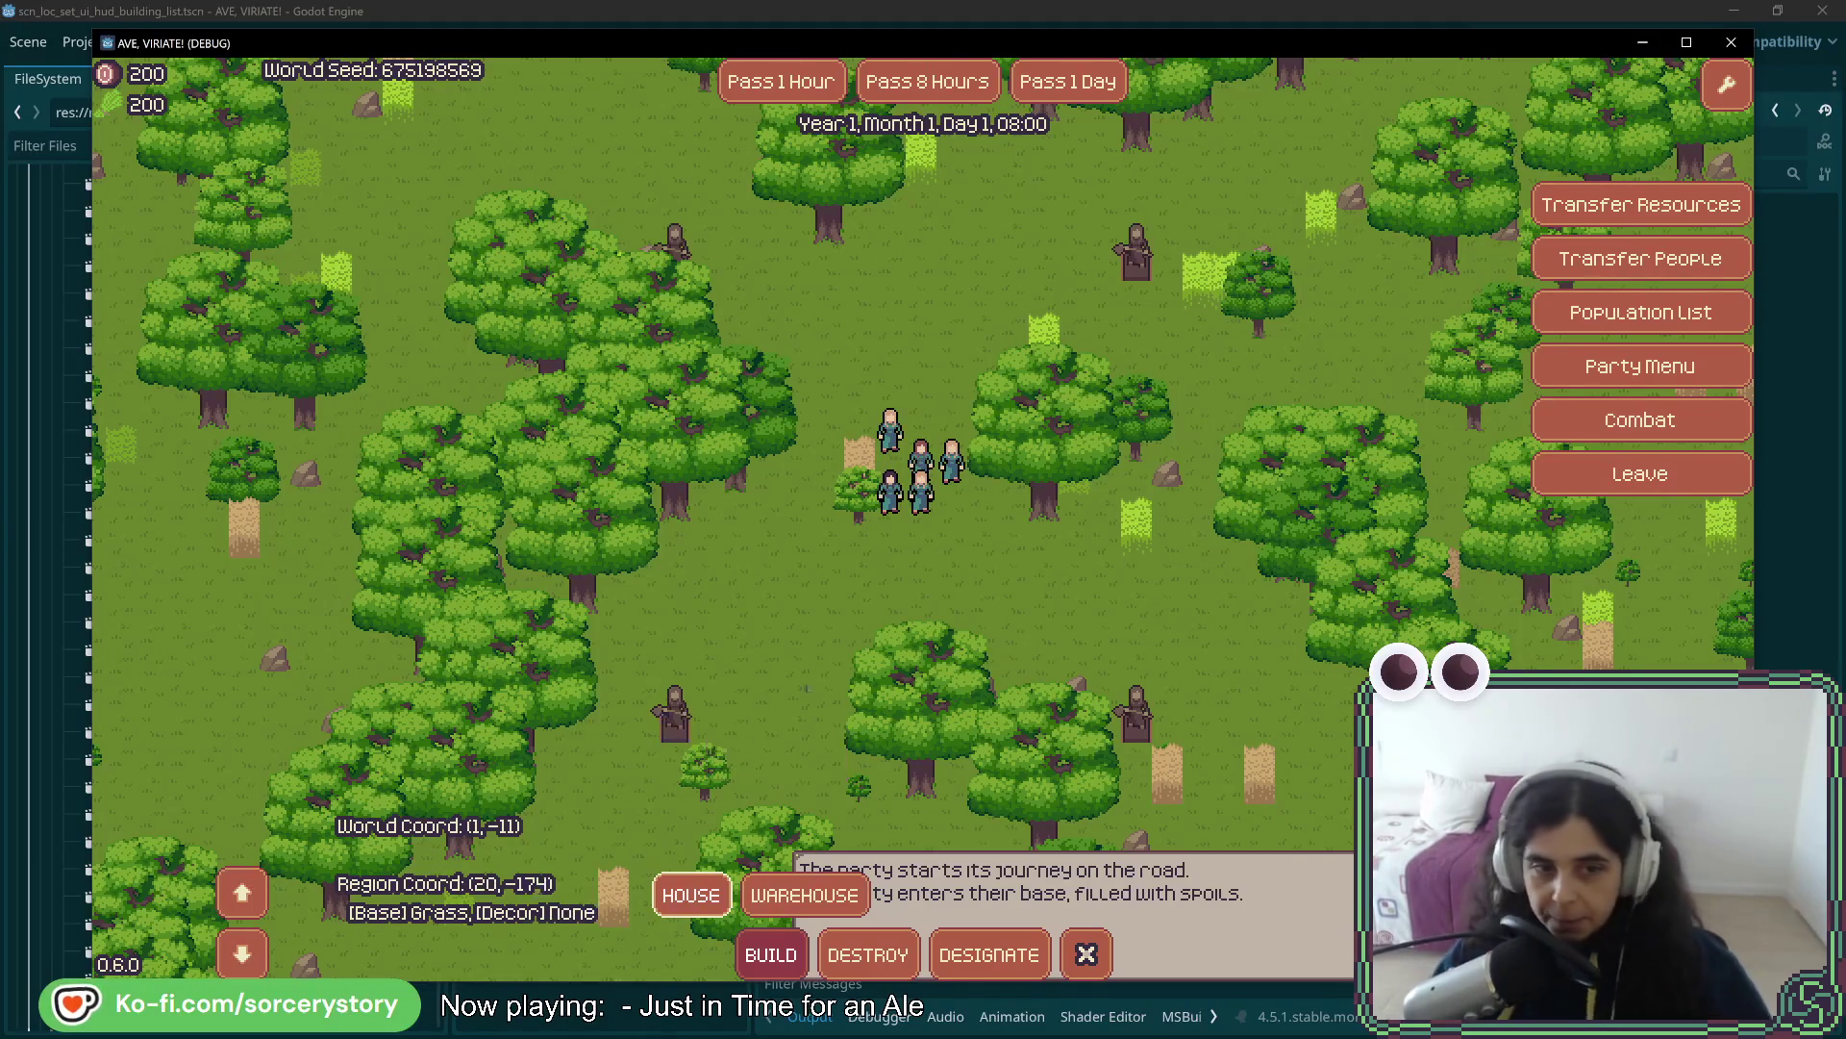
# - Switch to DESTROY to hide the HOUSE/WAREHOUSE choices and pan the map north with W
pyautogui.click(854, 950)
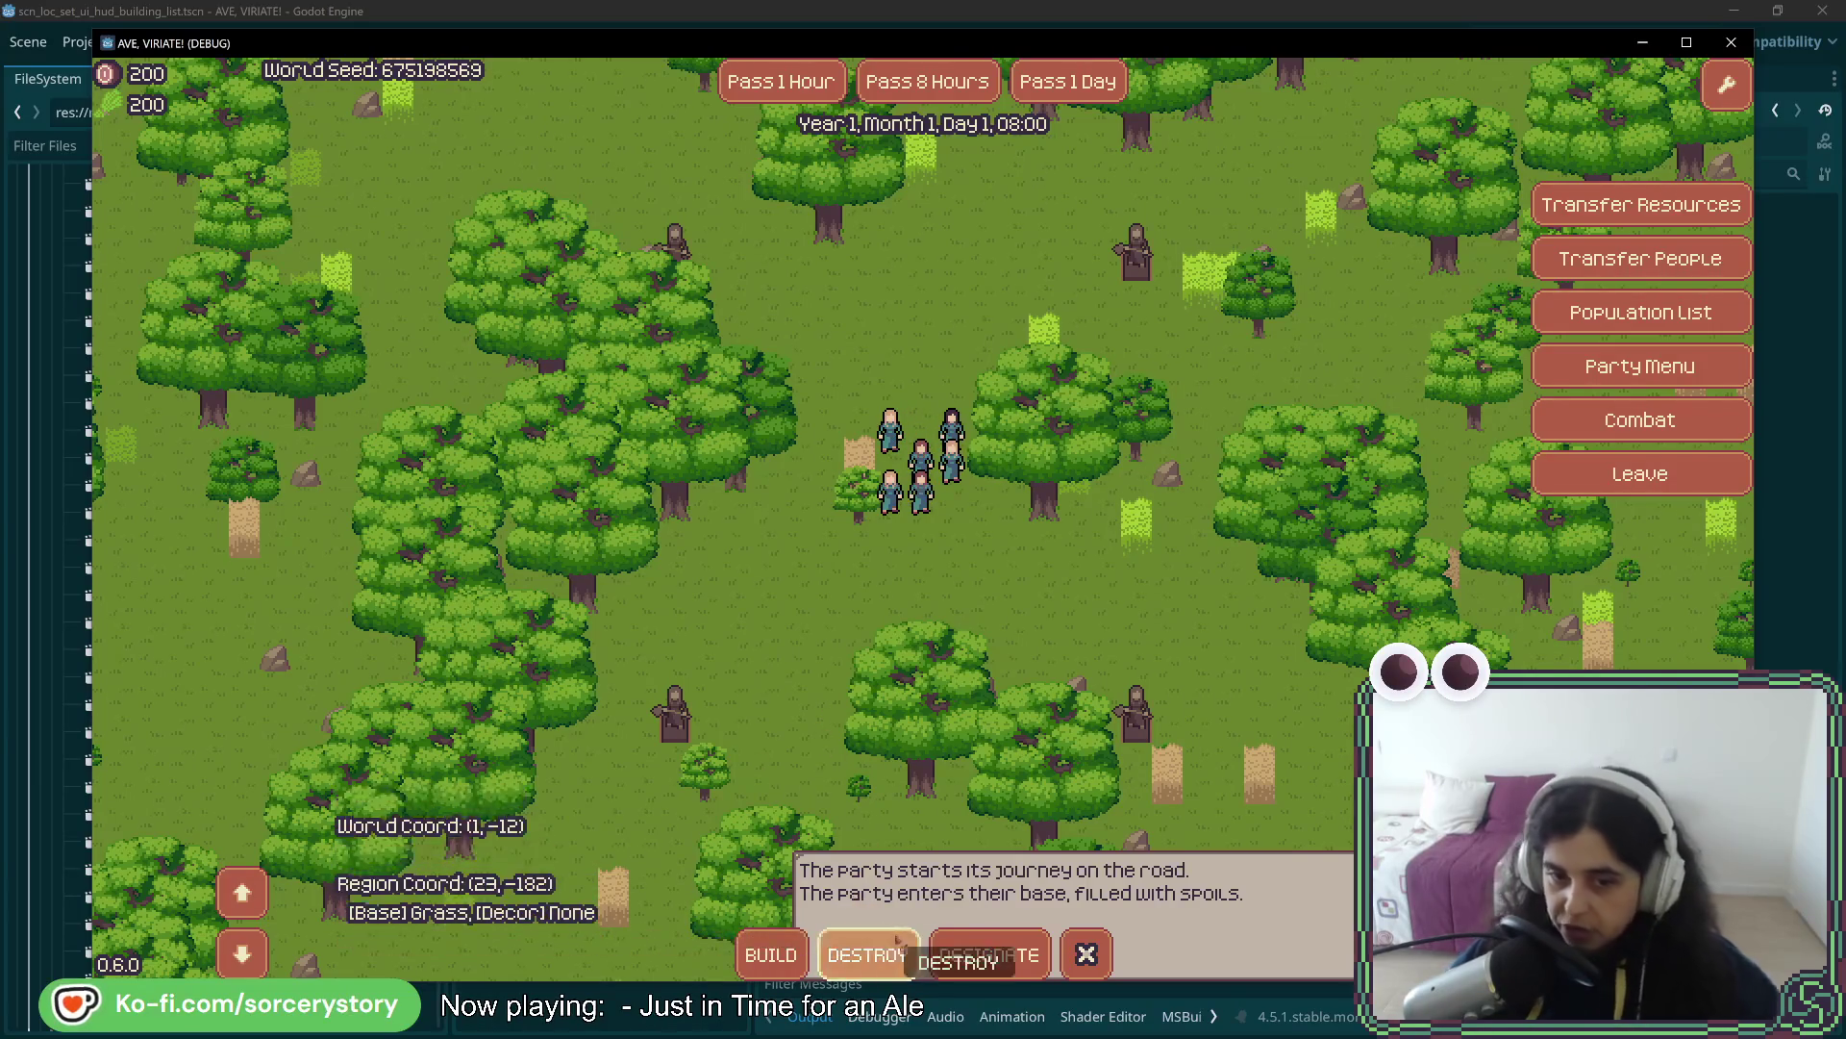
pyautogui.press('w')
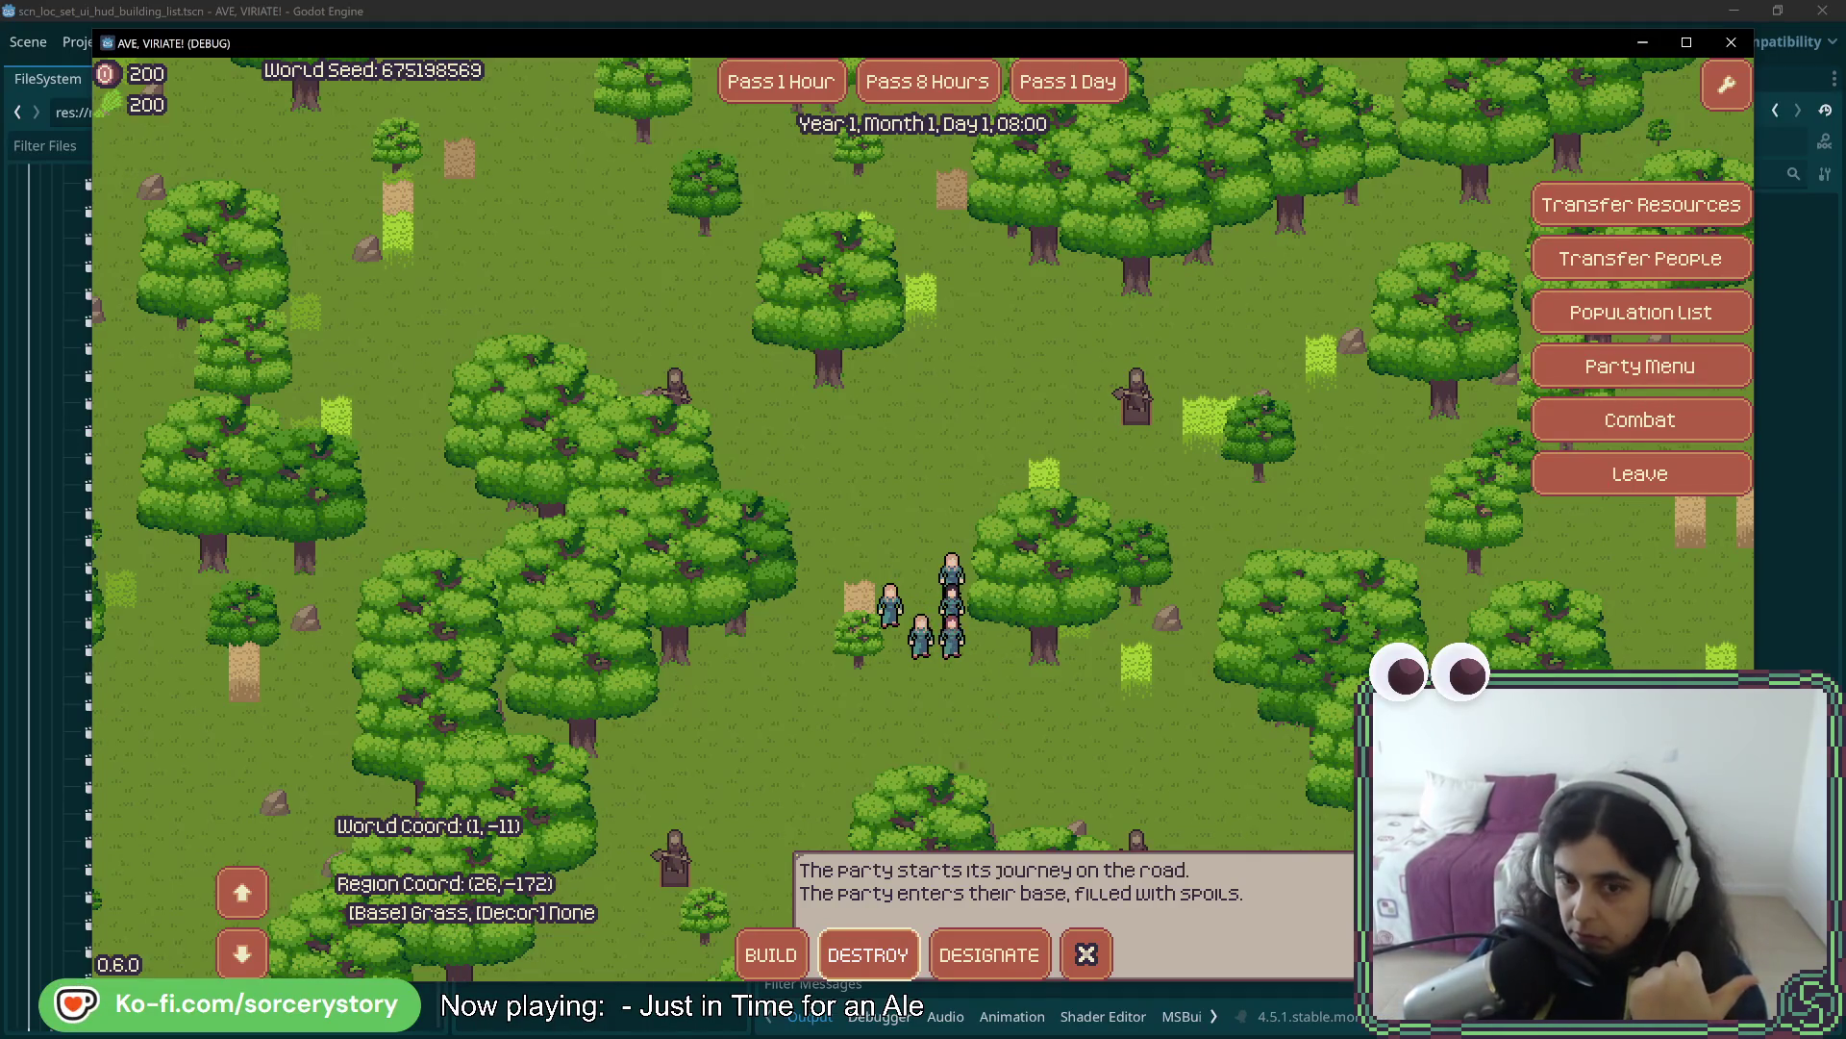
# - Toggle DESTROY, then BUILD, to bring the HOUSE and WAREHOUSE buttons back
pyautogui.click(889, 972)
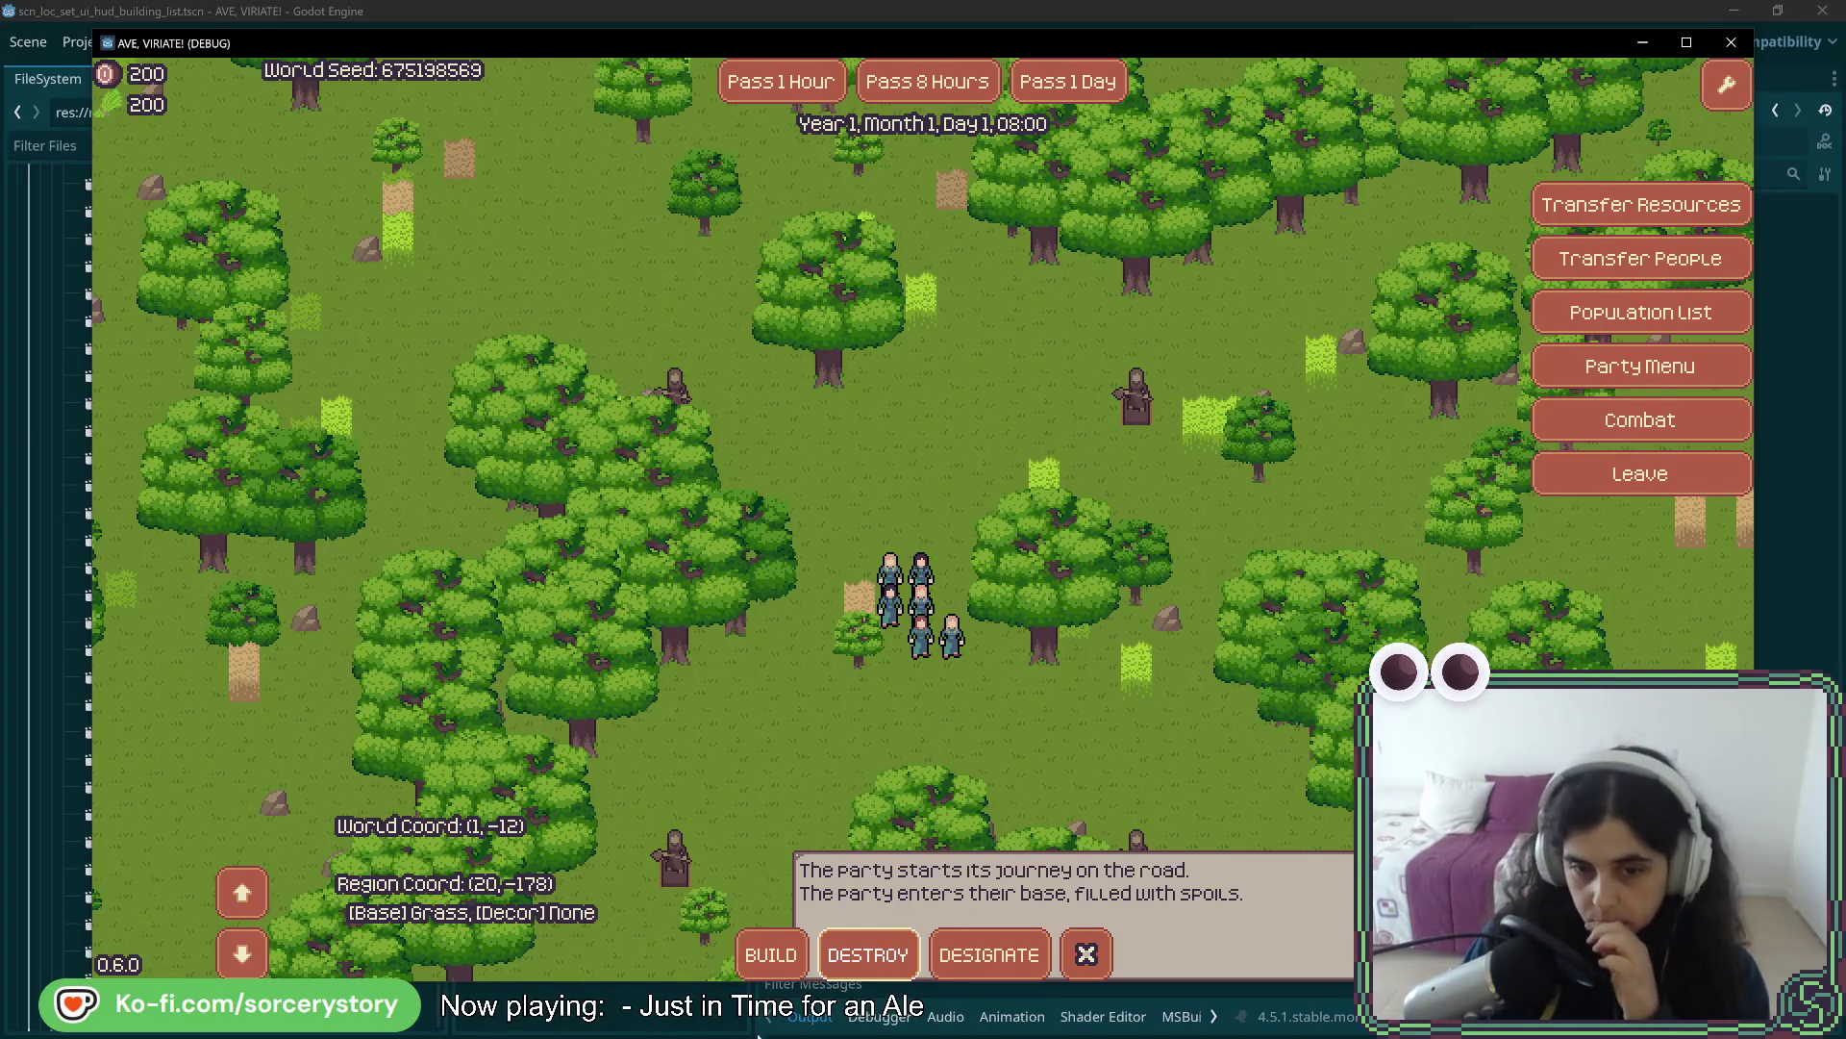
pyautogui.click(779, 957)
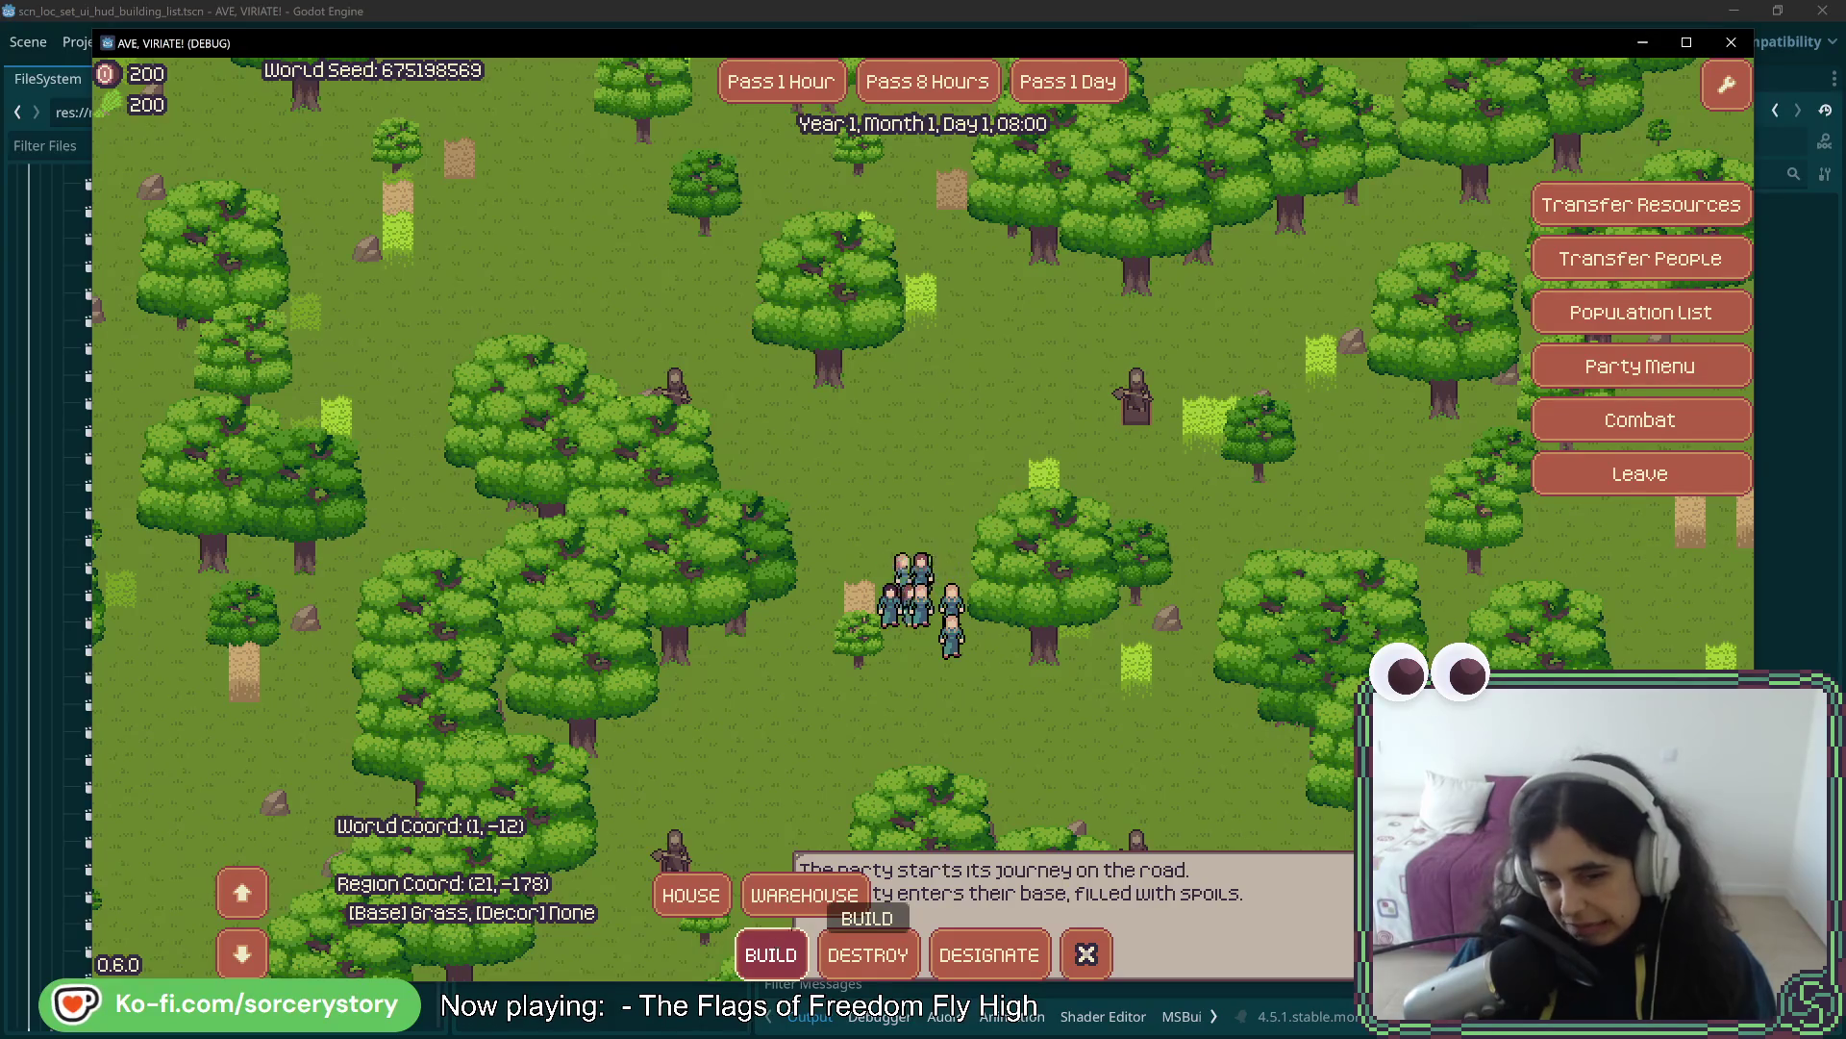
# - Recheck the build menu by toggling DESTROY and BUILD, then switch back to Rider
pyautogui.click(868, 954)
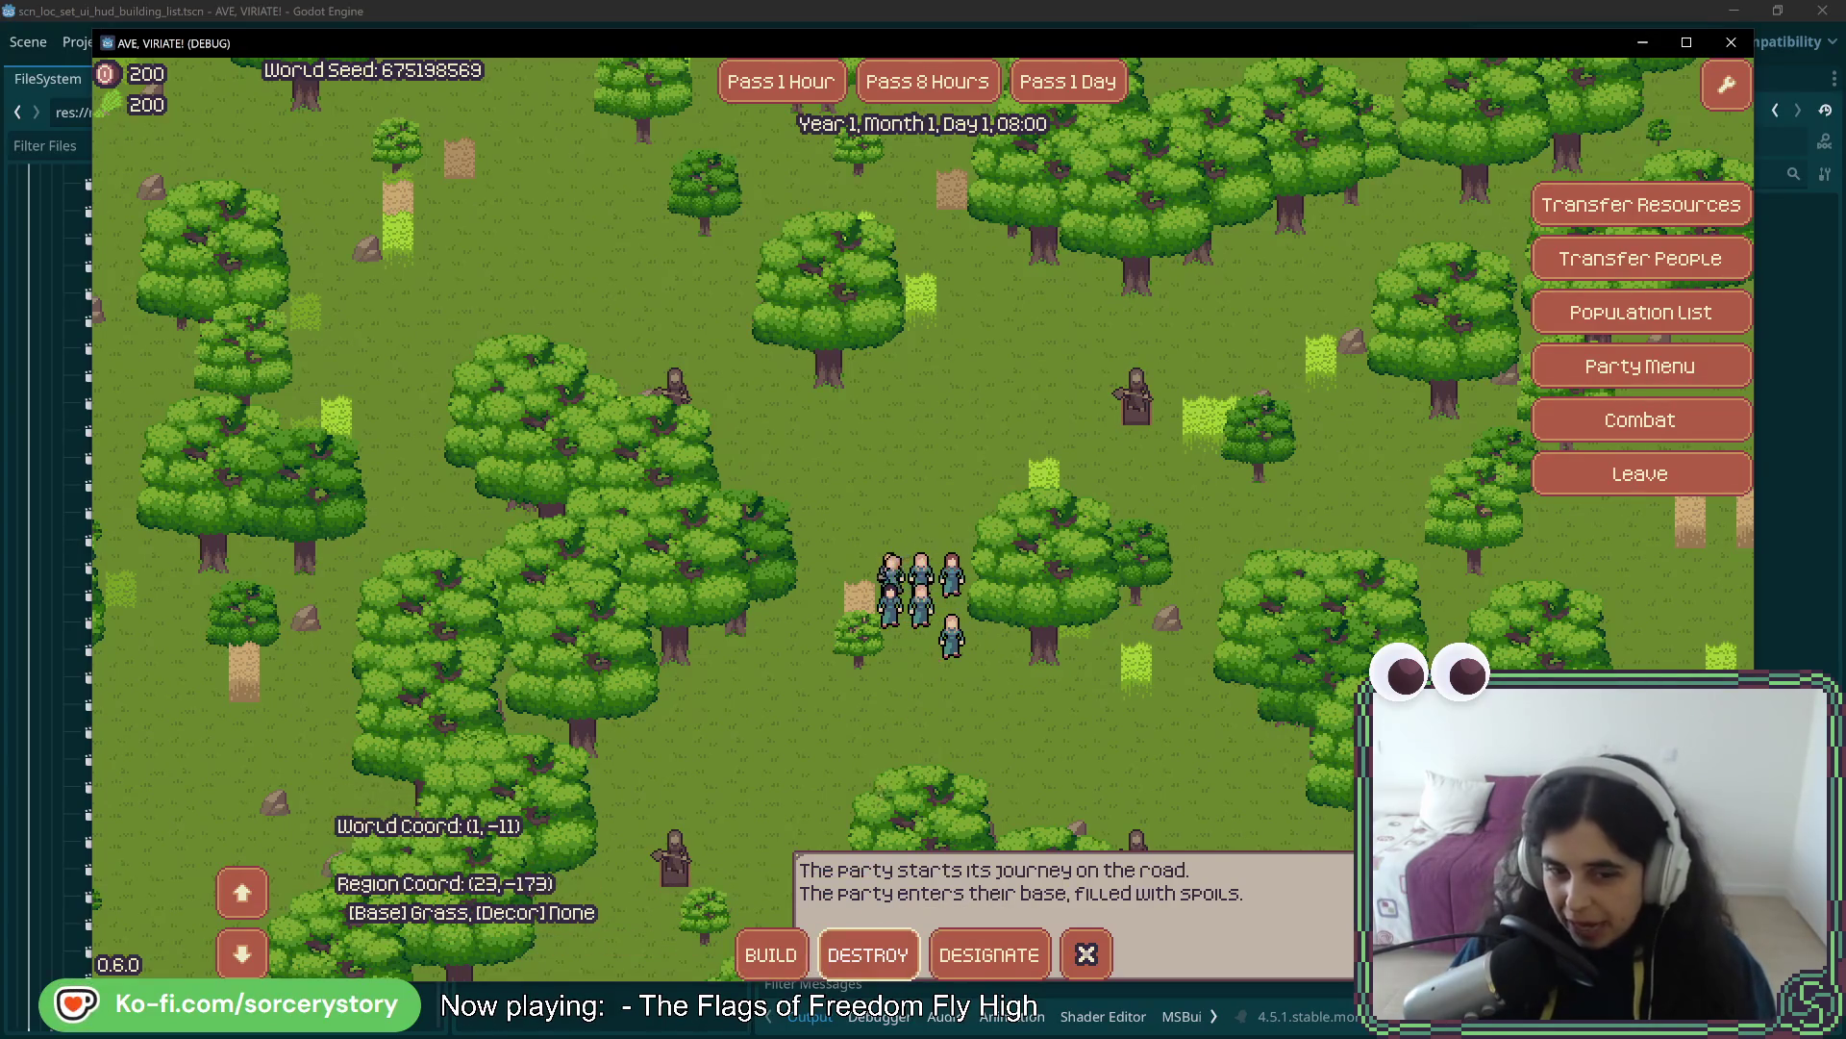
pyautogui.click(771, 954)
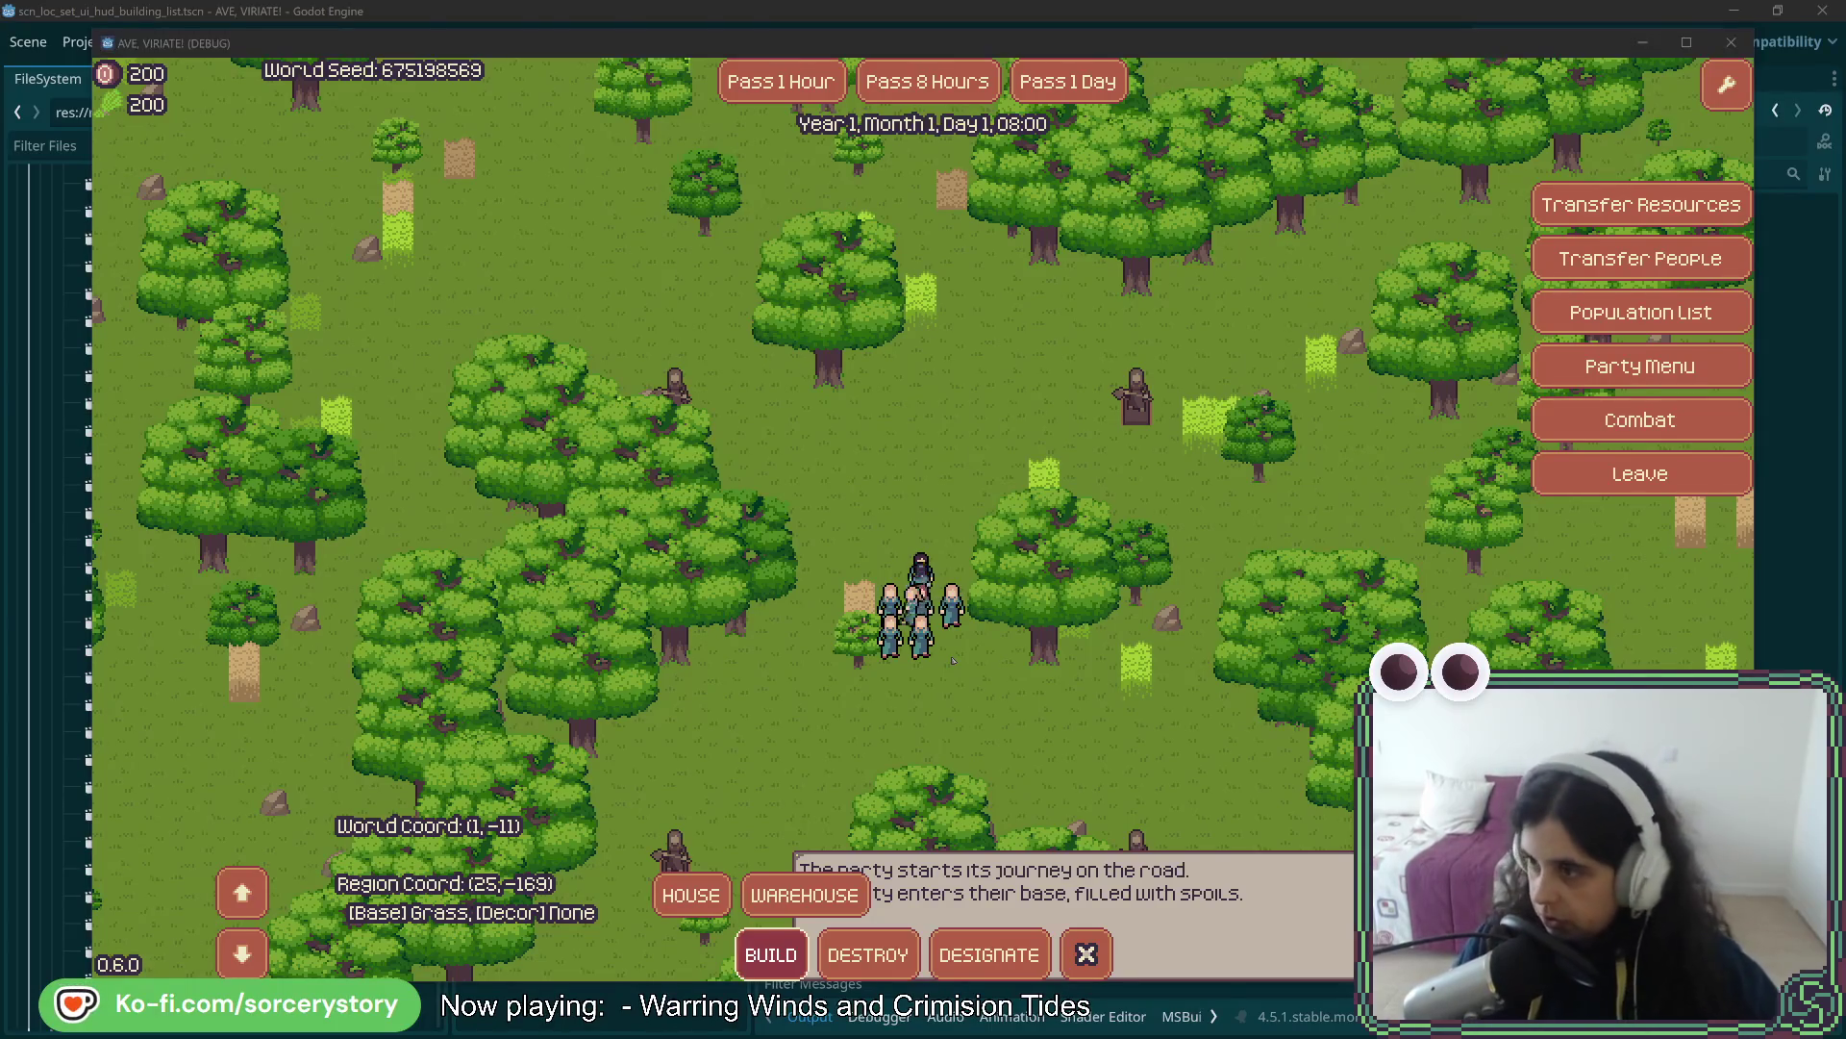
pyautogui.hotkey('alt', 'Tab')
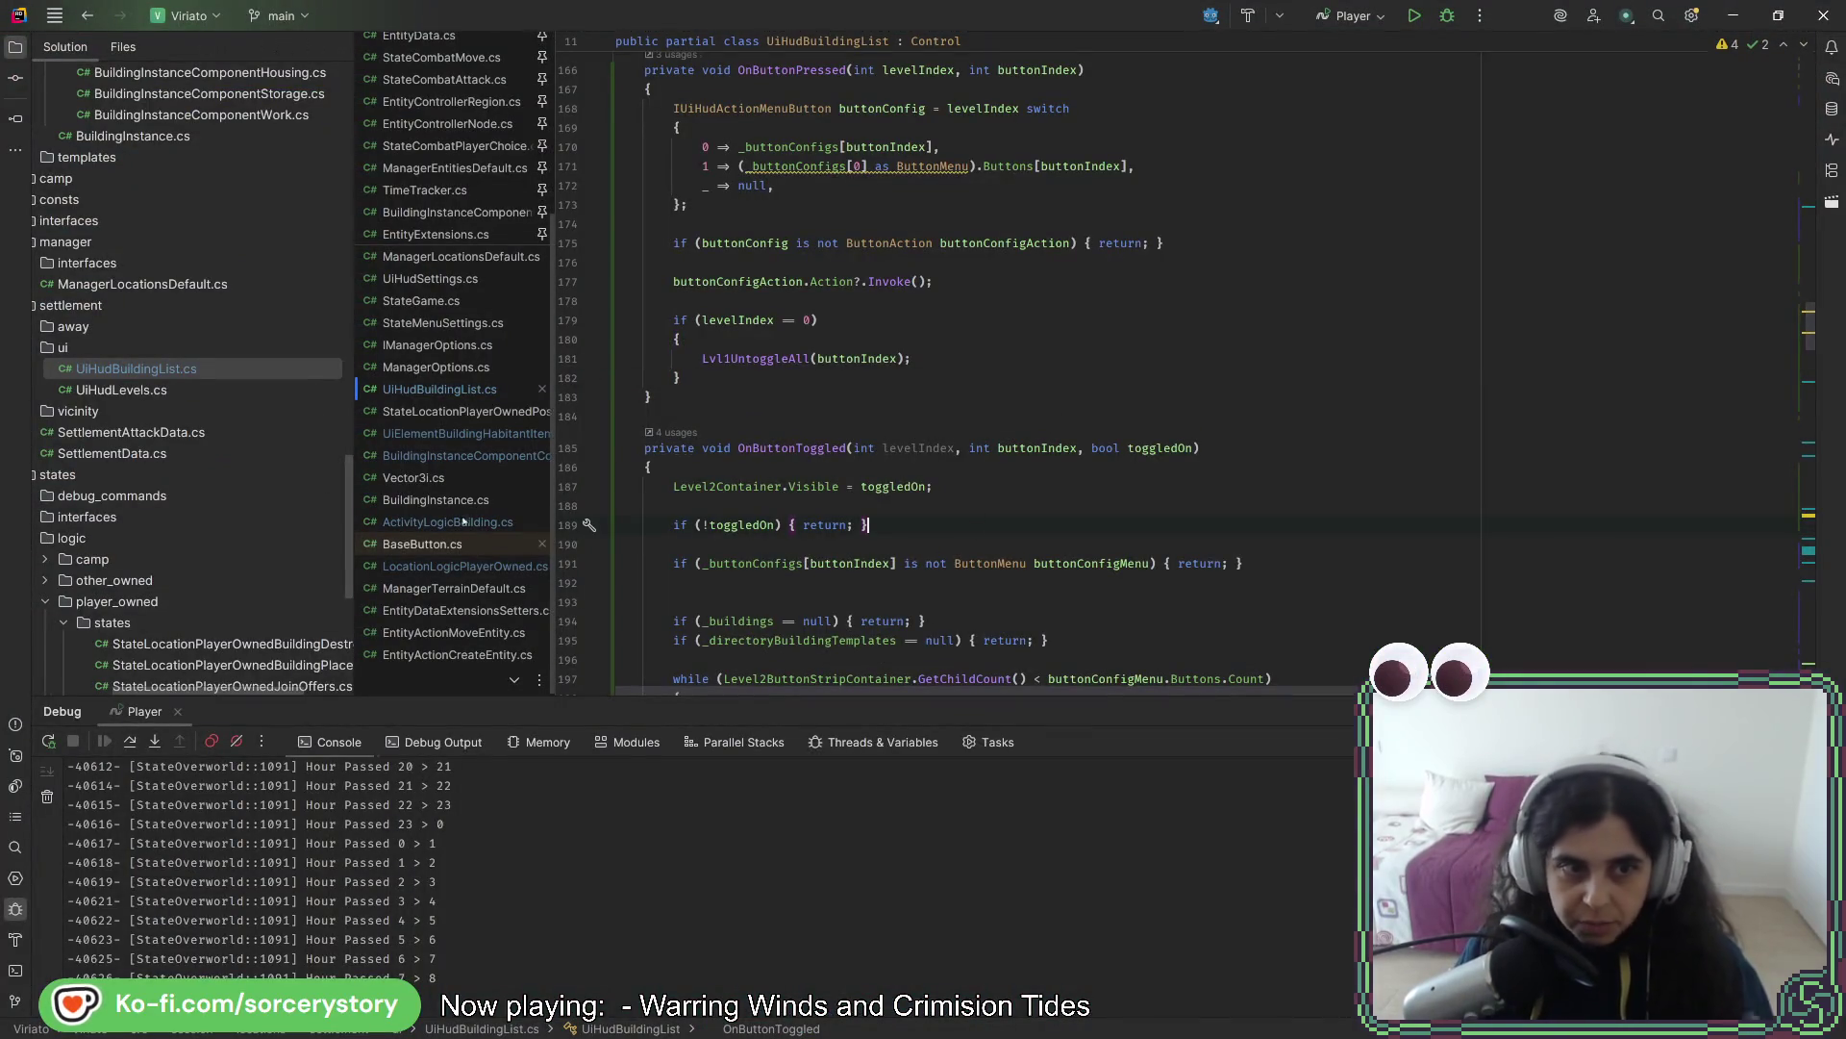
# - Bring up LocationLogicPlayerOwned.cs at Enter()'s BUILD and HOUSE button configs, after glancing at UiElementBuildingHabitantItem.cs
pyautogui.click(463, 567)
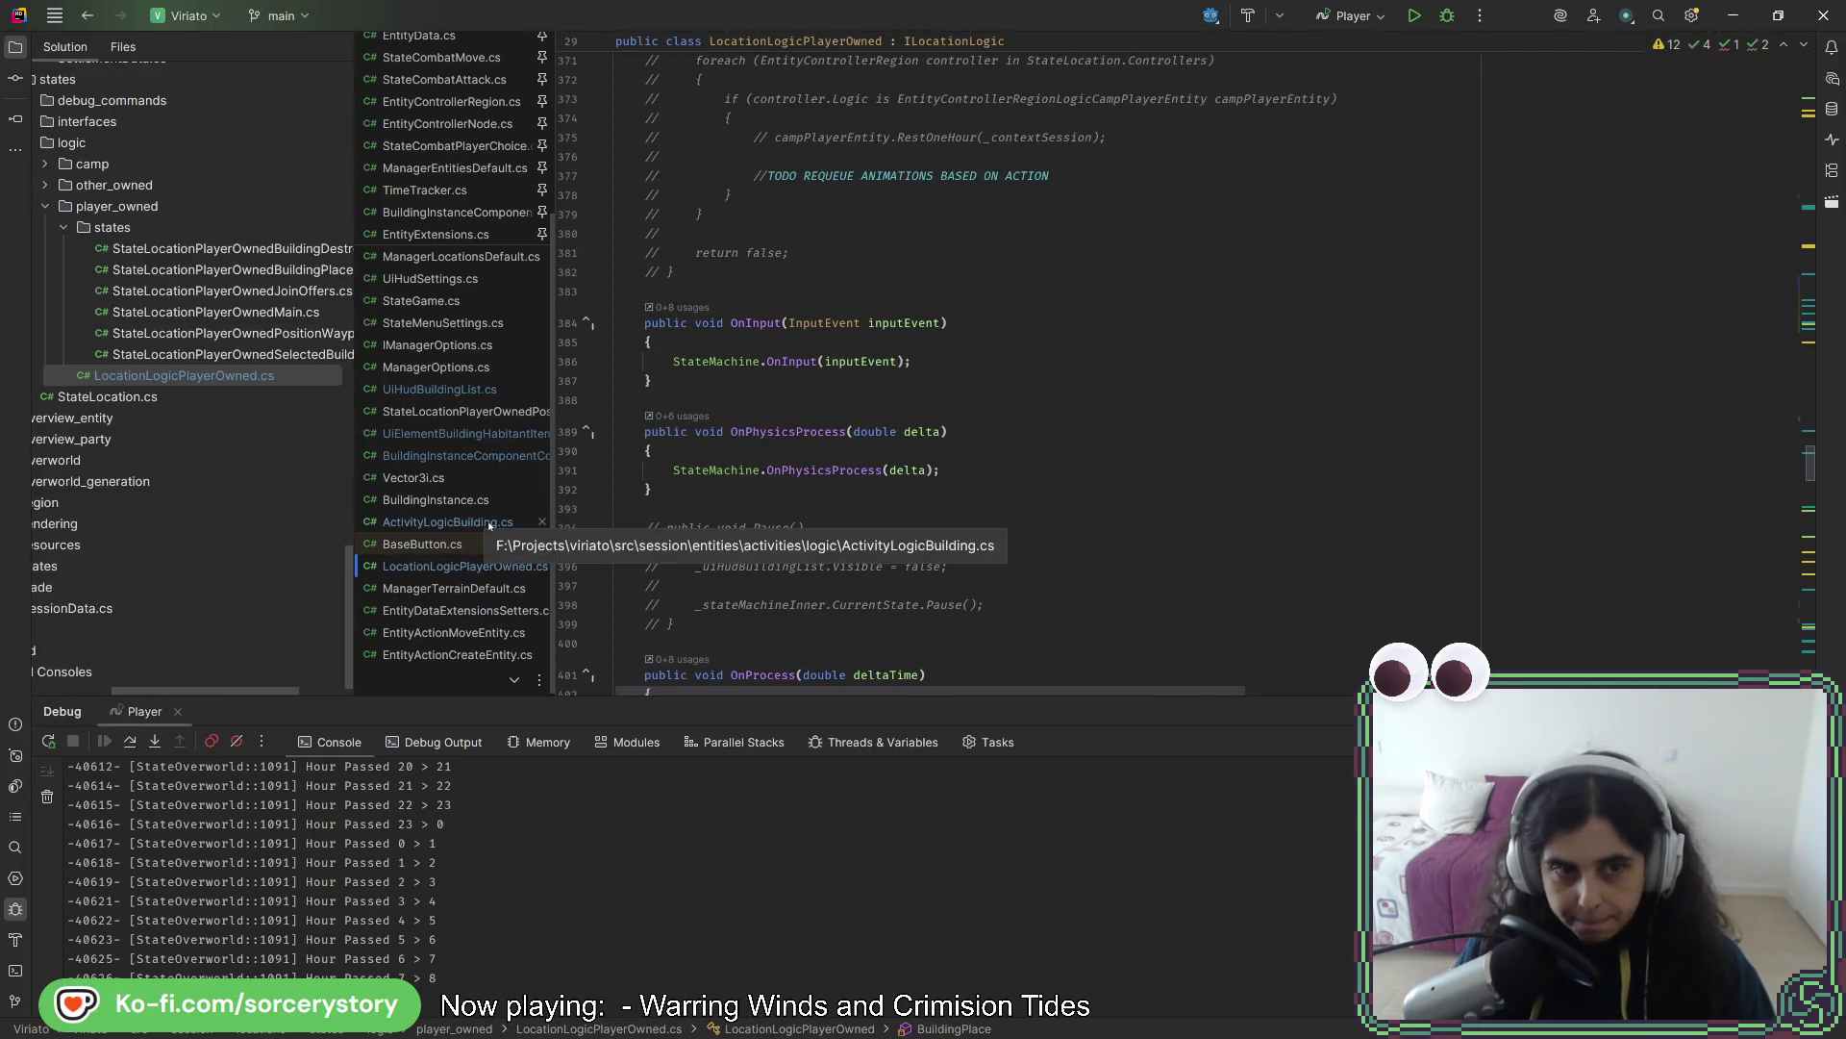
pyautogui.click(484, 434)
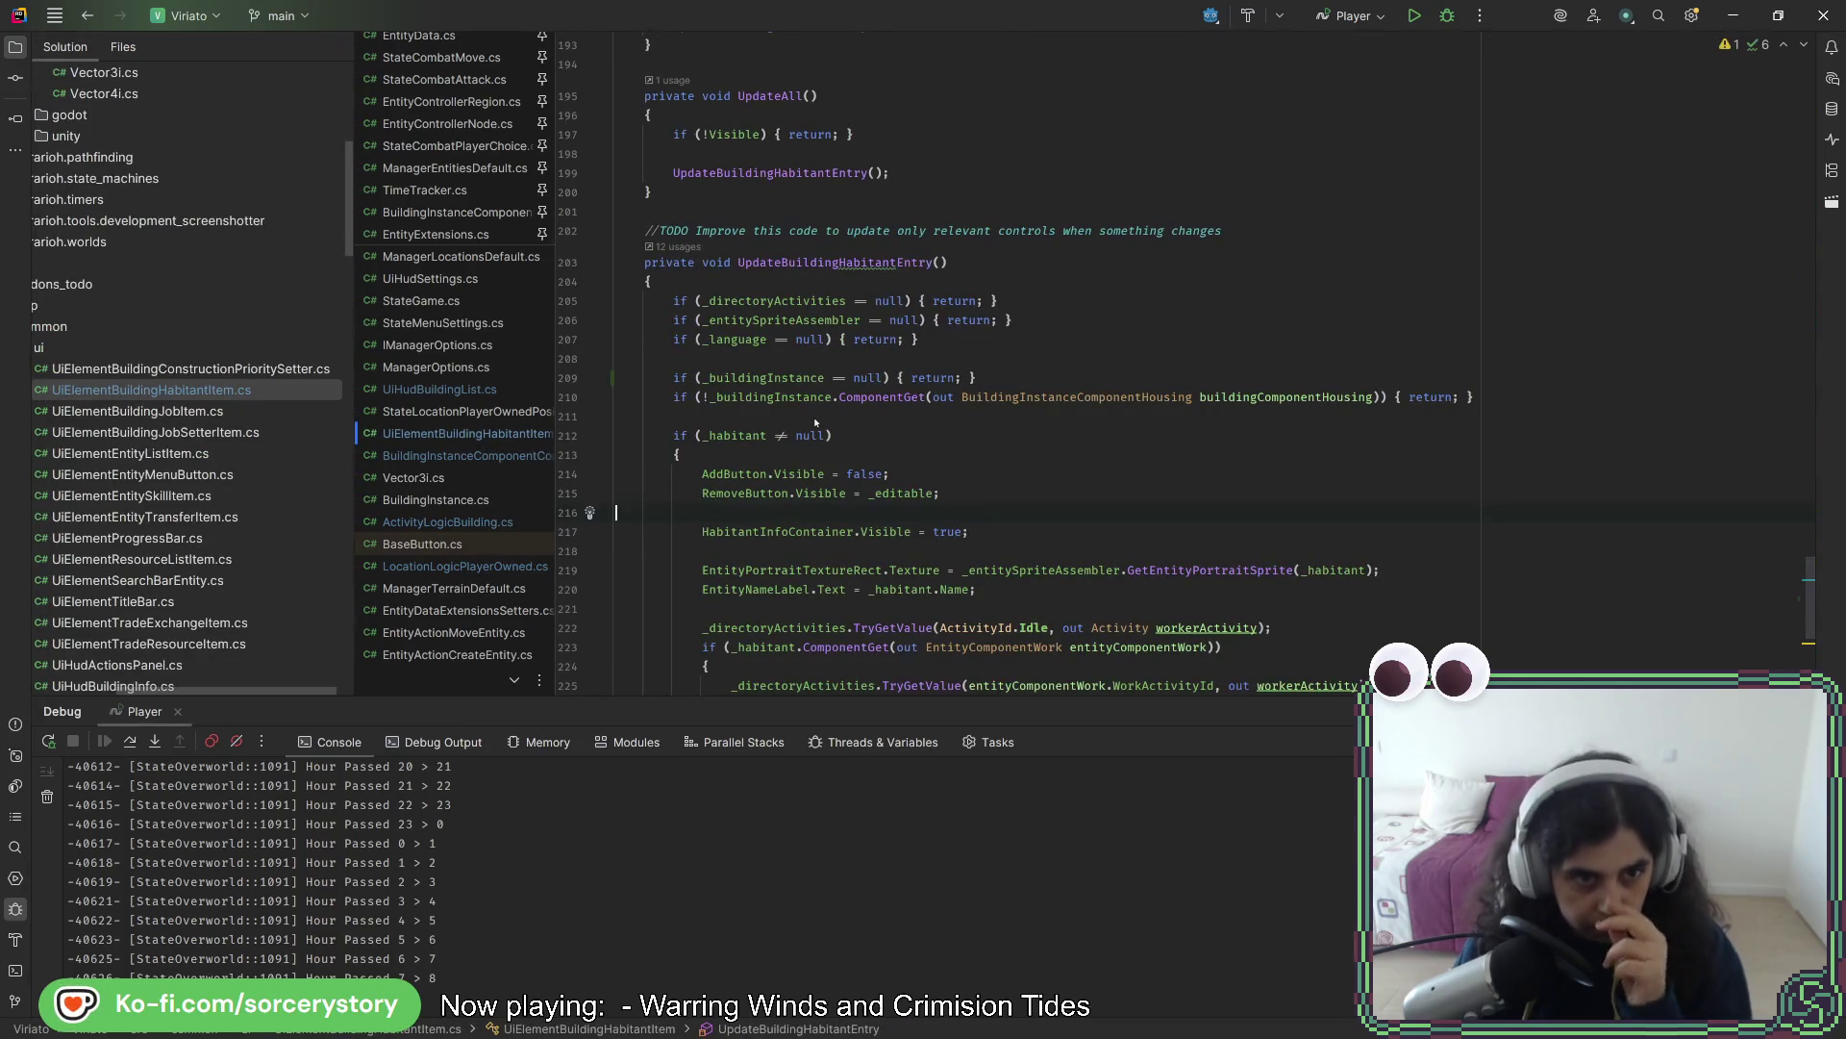
pyautogui.scroll(-7, 287, 495)
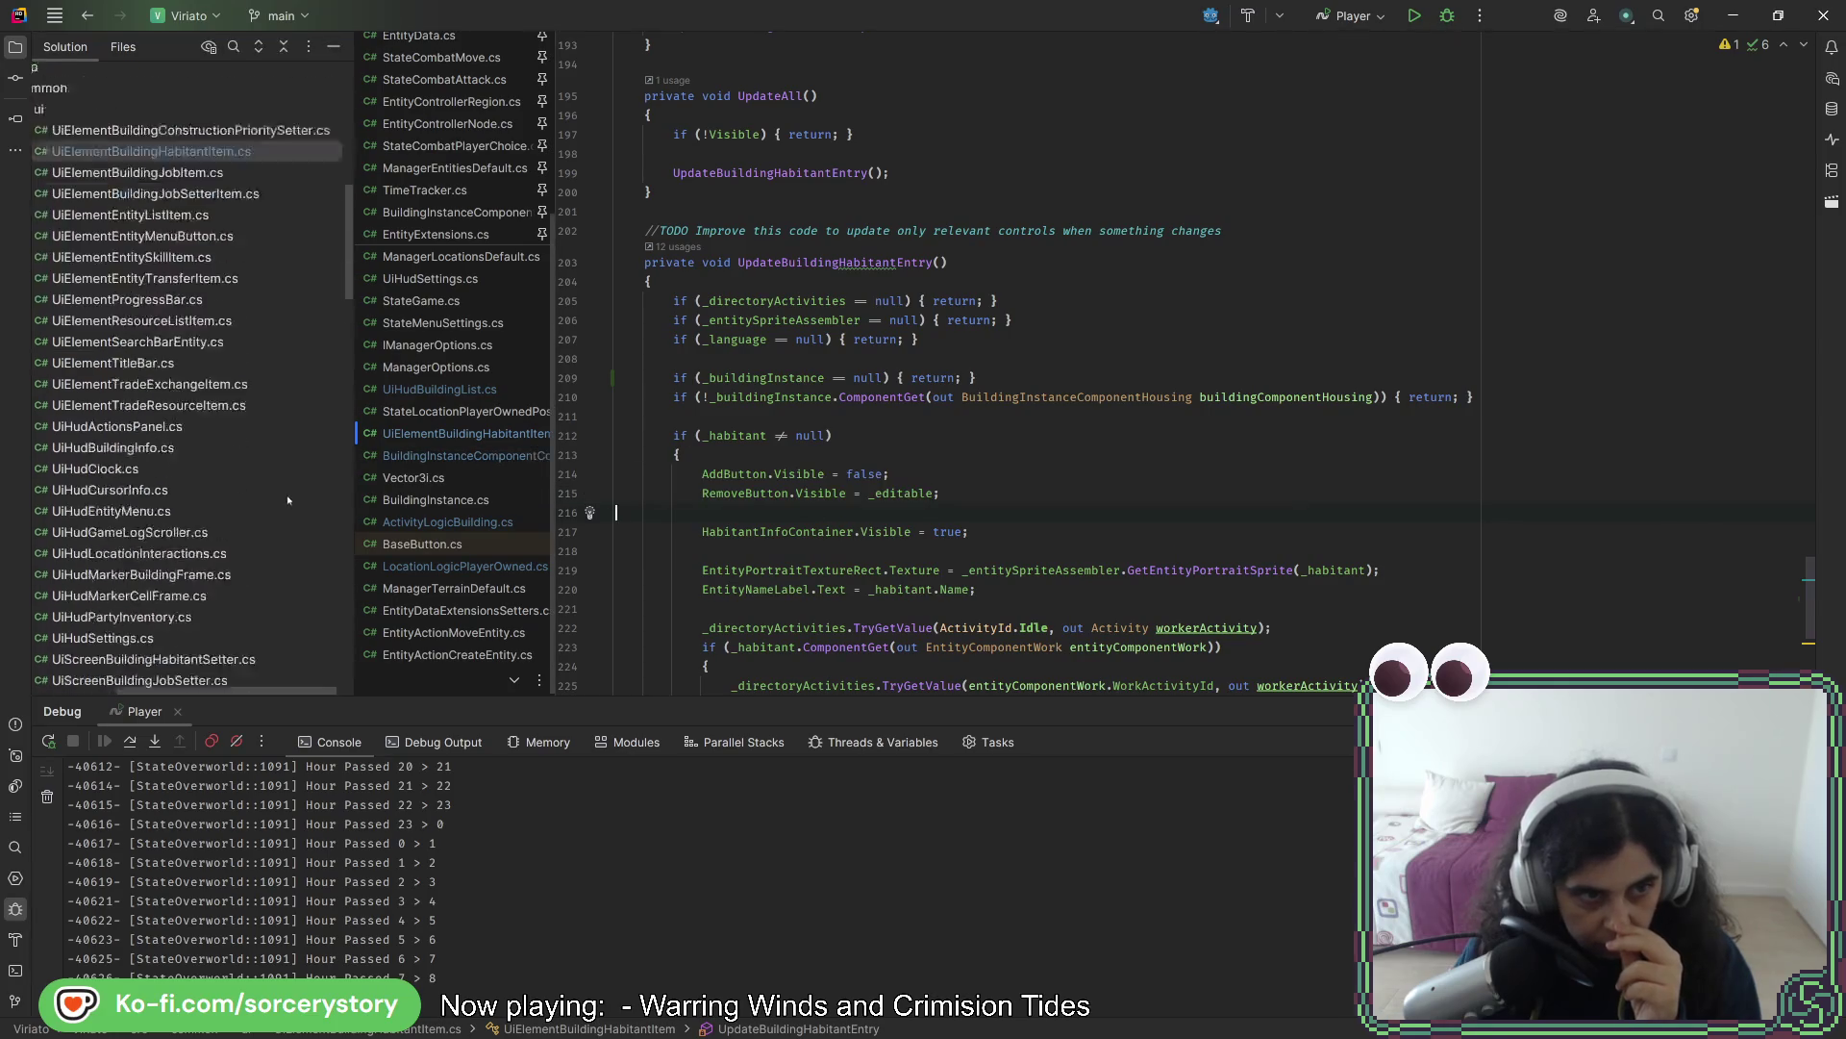
pyautogui.click(465, 567)
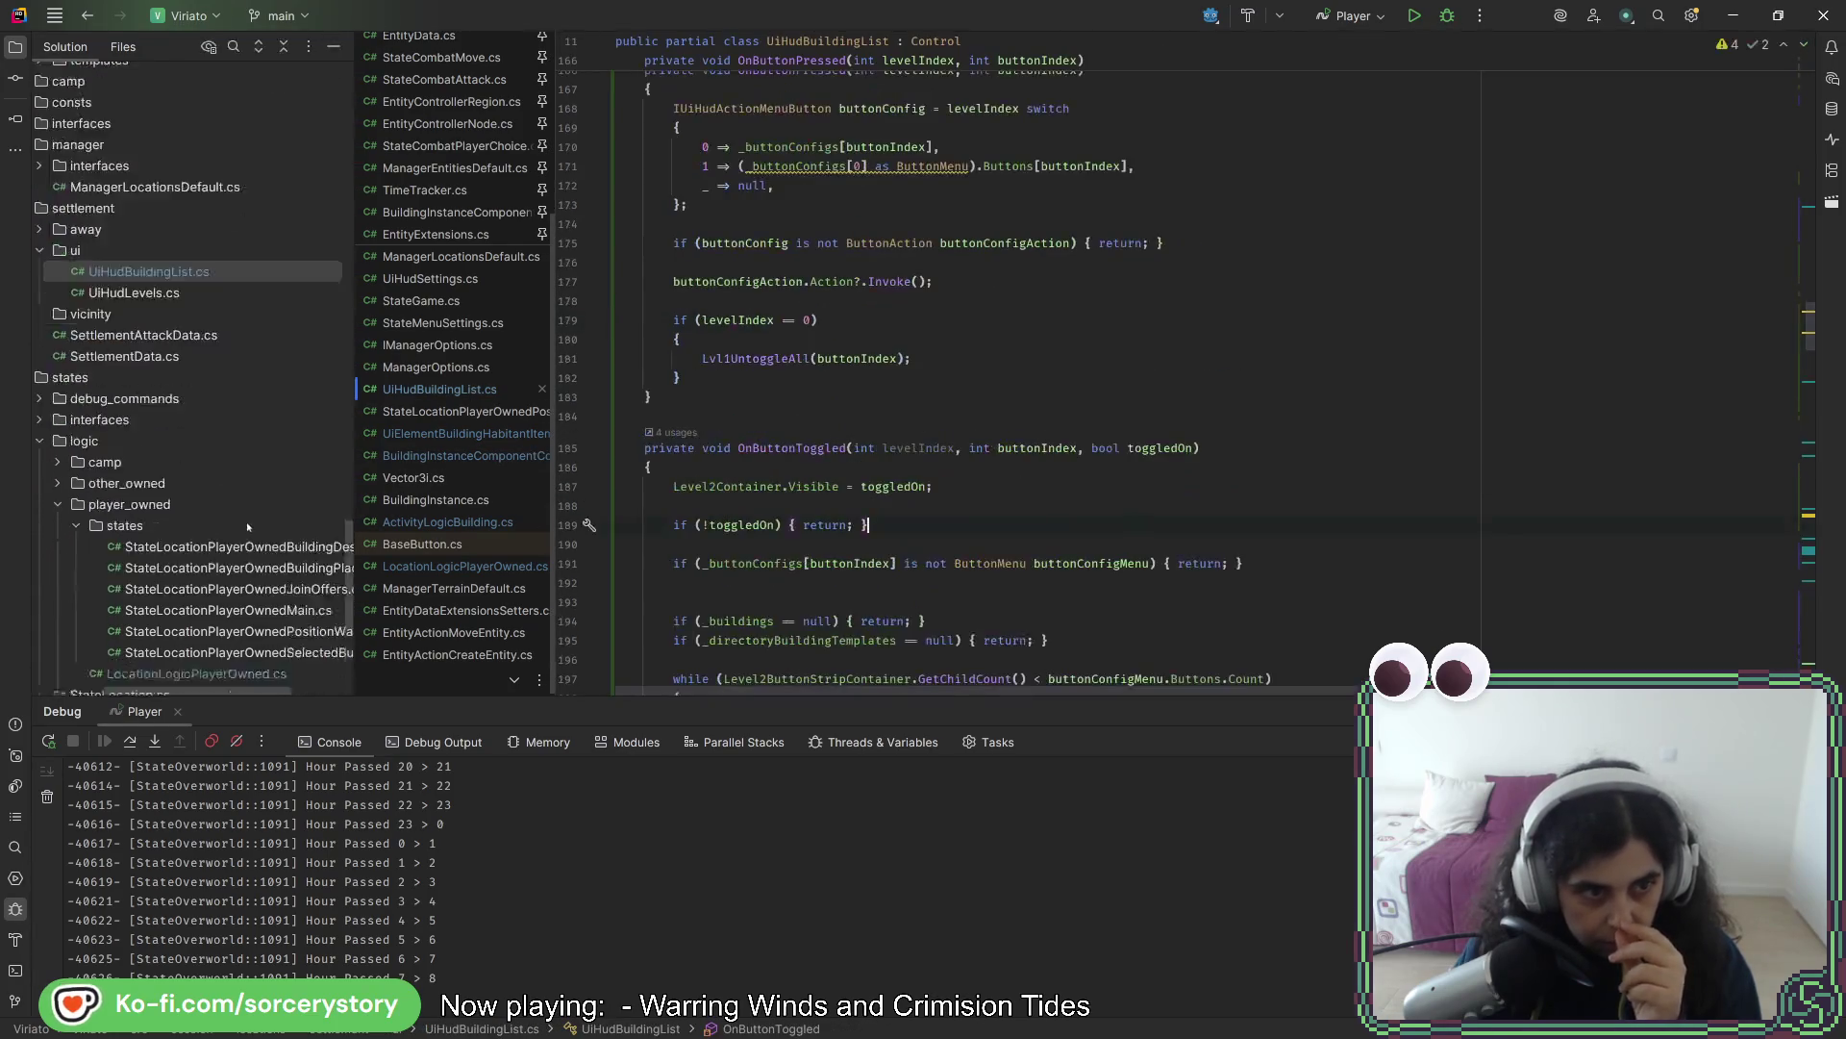
pyautogui.scroll(-20, 1072, 489)
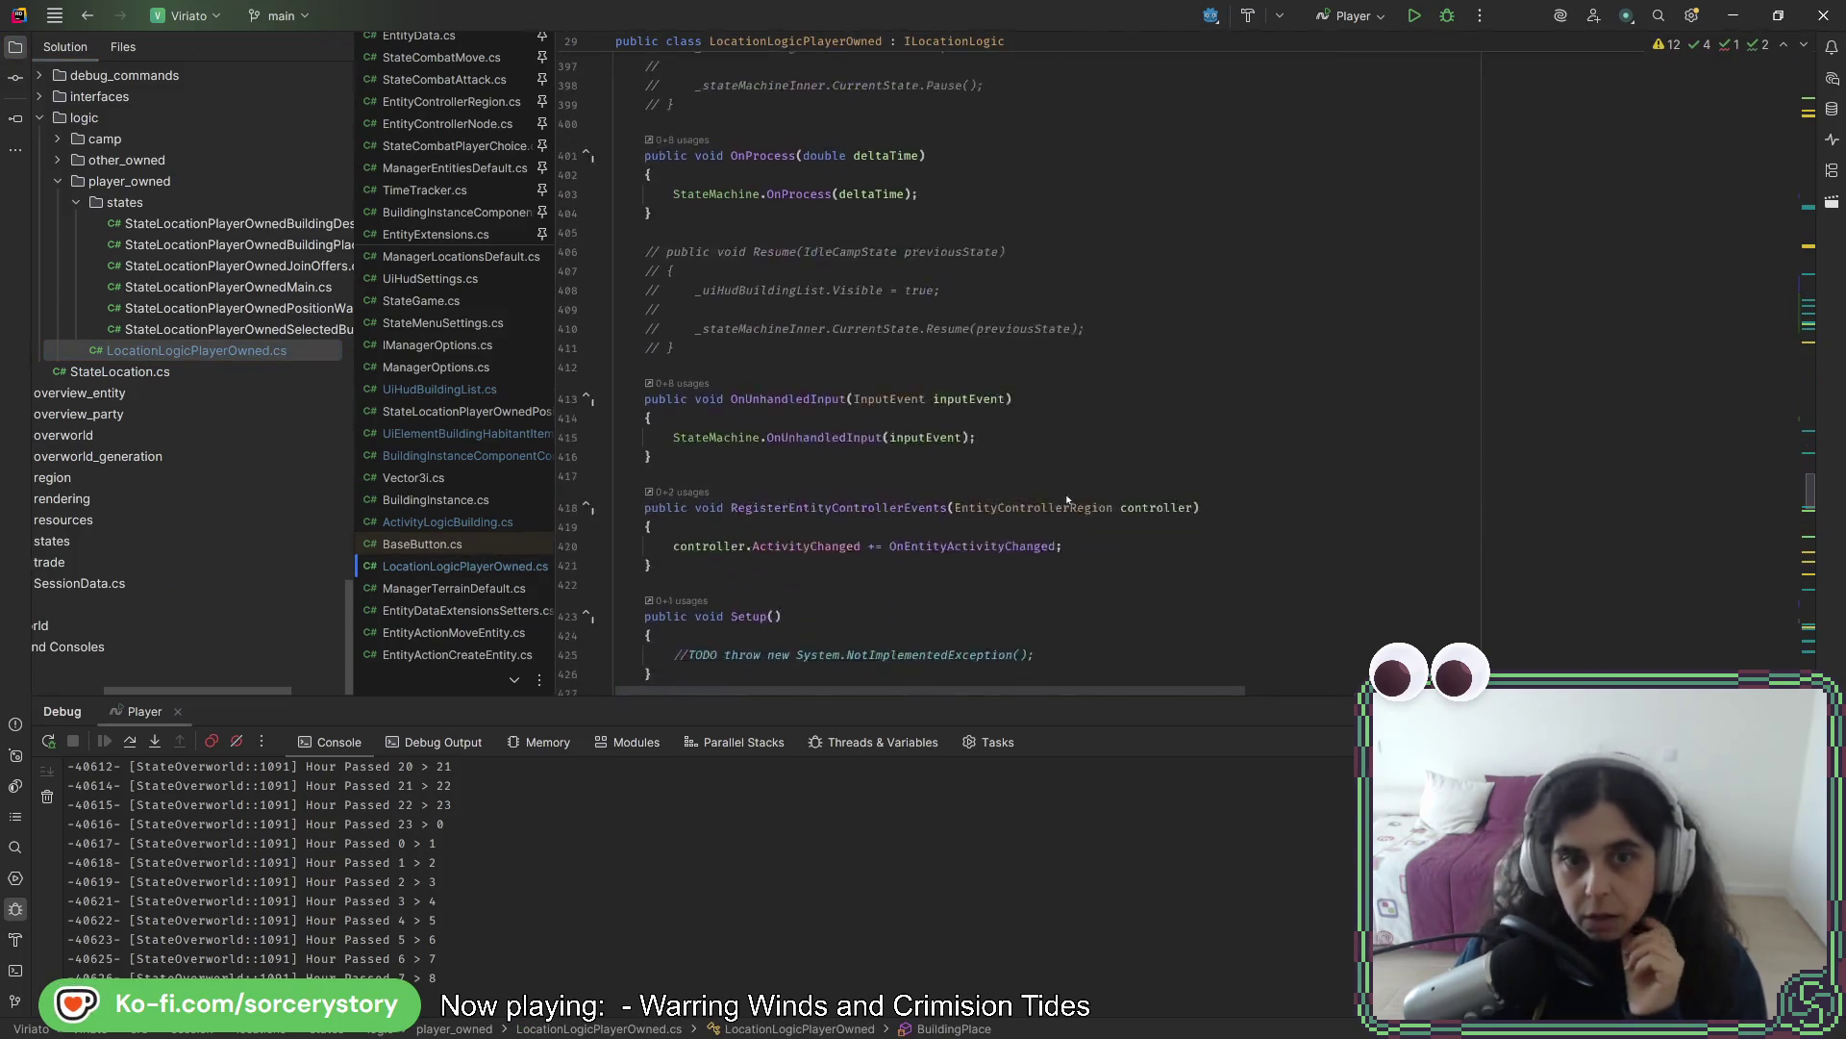
pyautogui.scroll(20, 1042, 491)
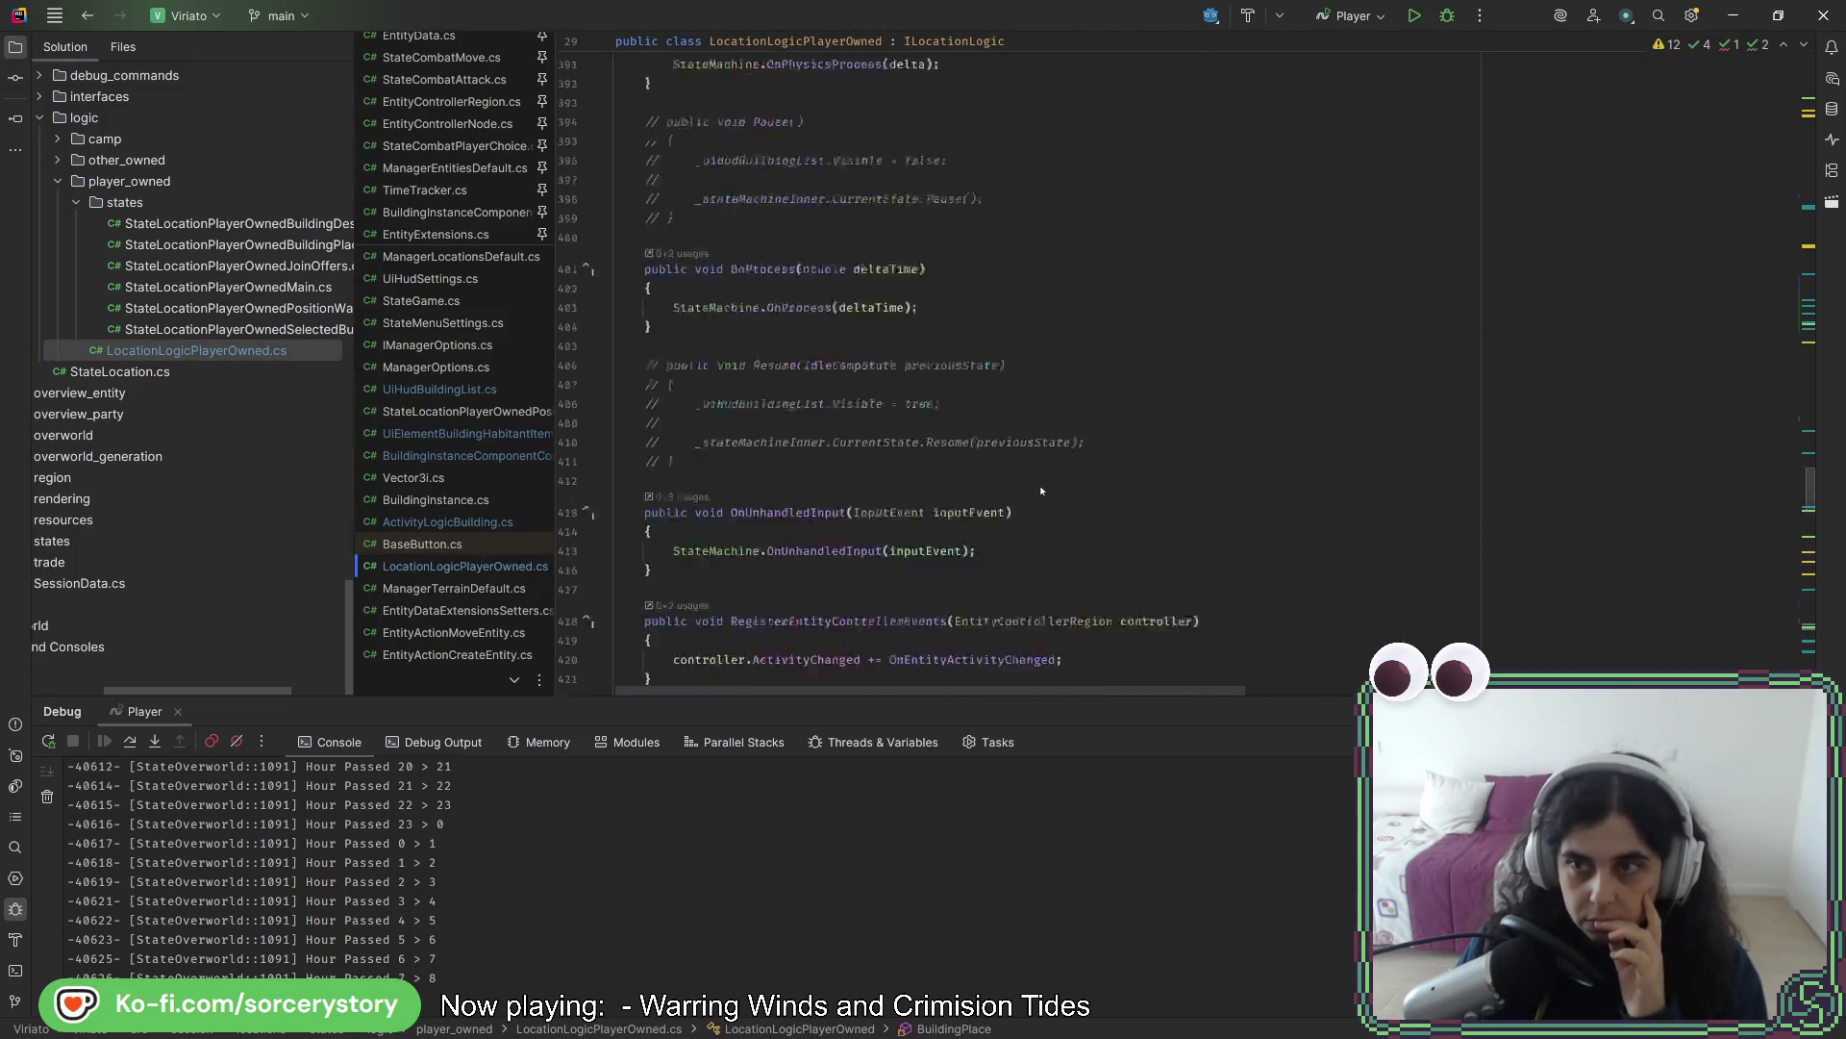
pyautogui.scroll(14, 1042, 492)
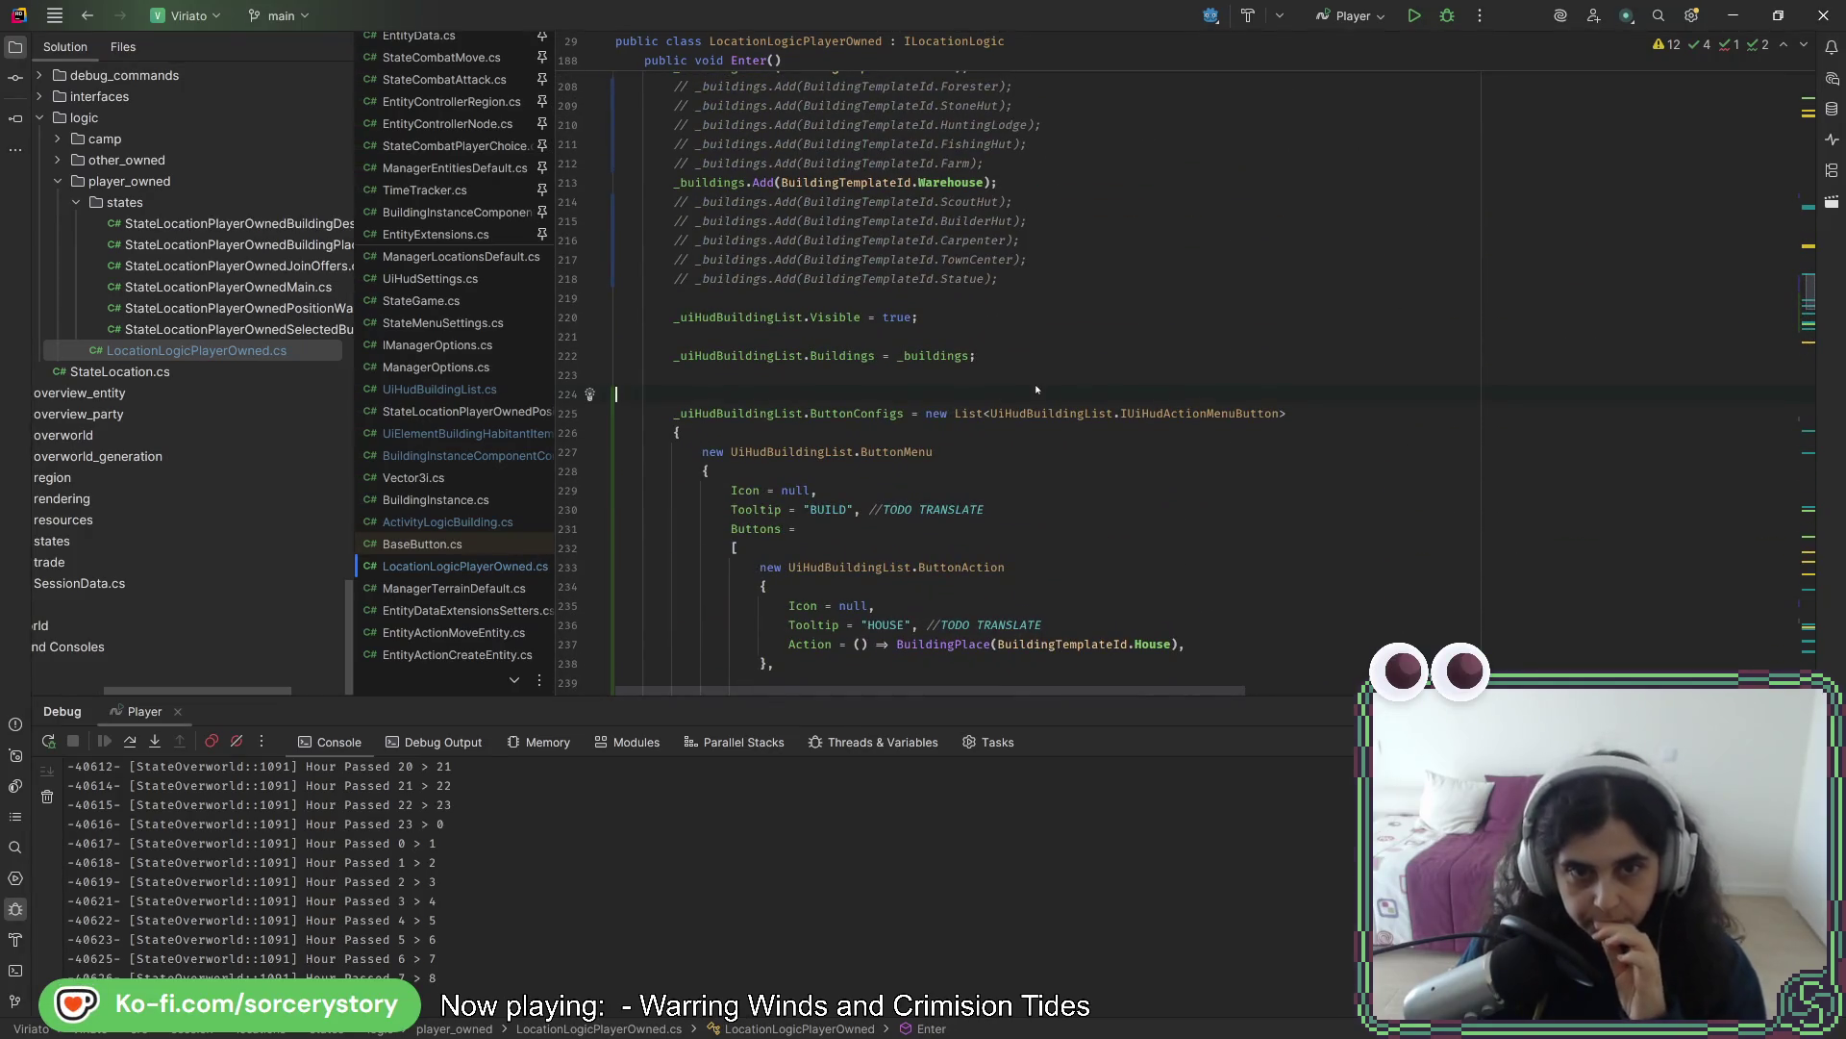
pyautogui.scroll(-2, 1036, 380)
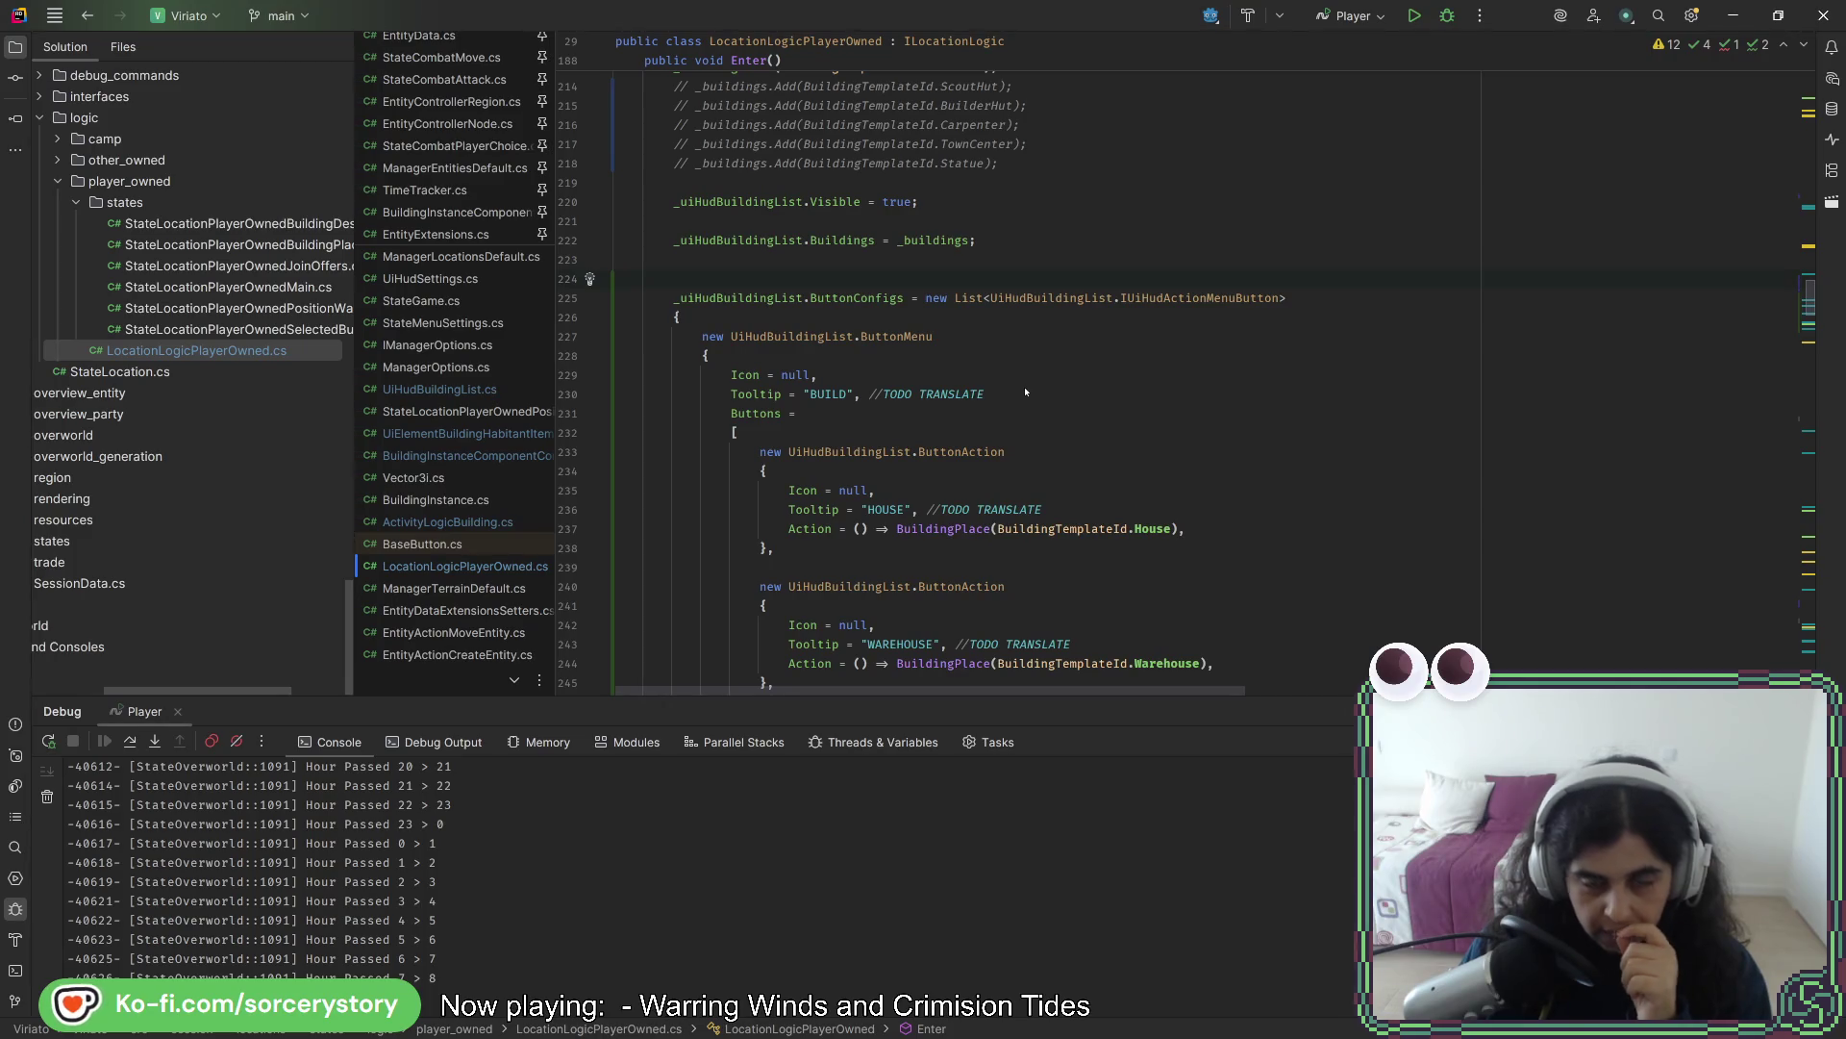
# - Go from the HOUSE button's null Icon to the Icon declaration in UiHudBuildingList.cs
pyautogui.doubleClick(852, 492)
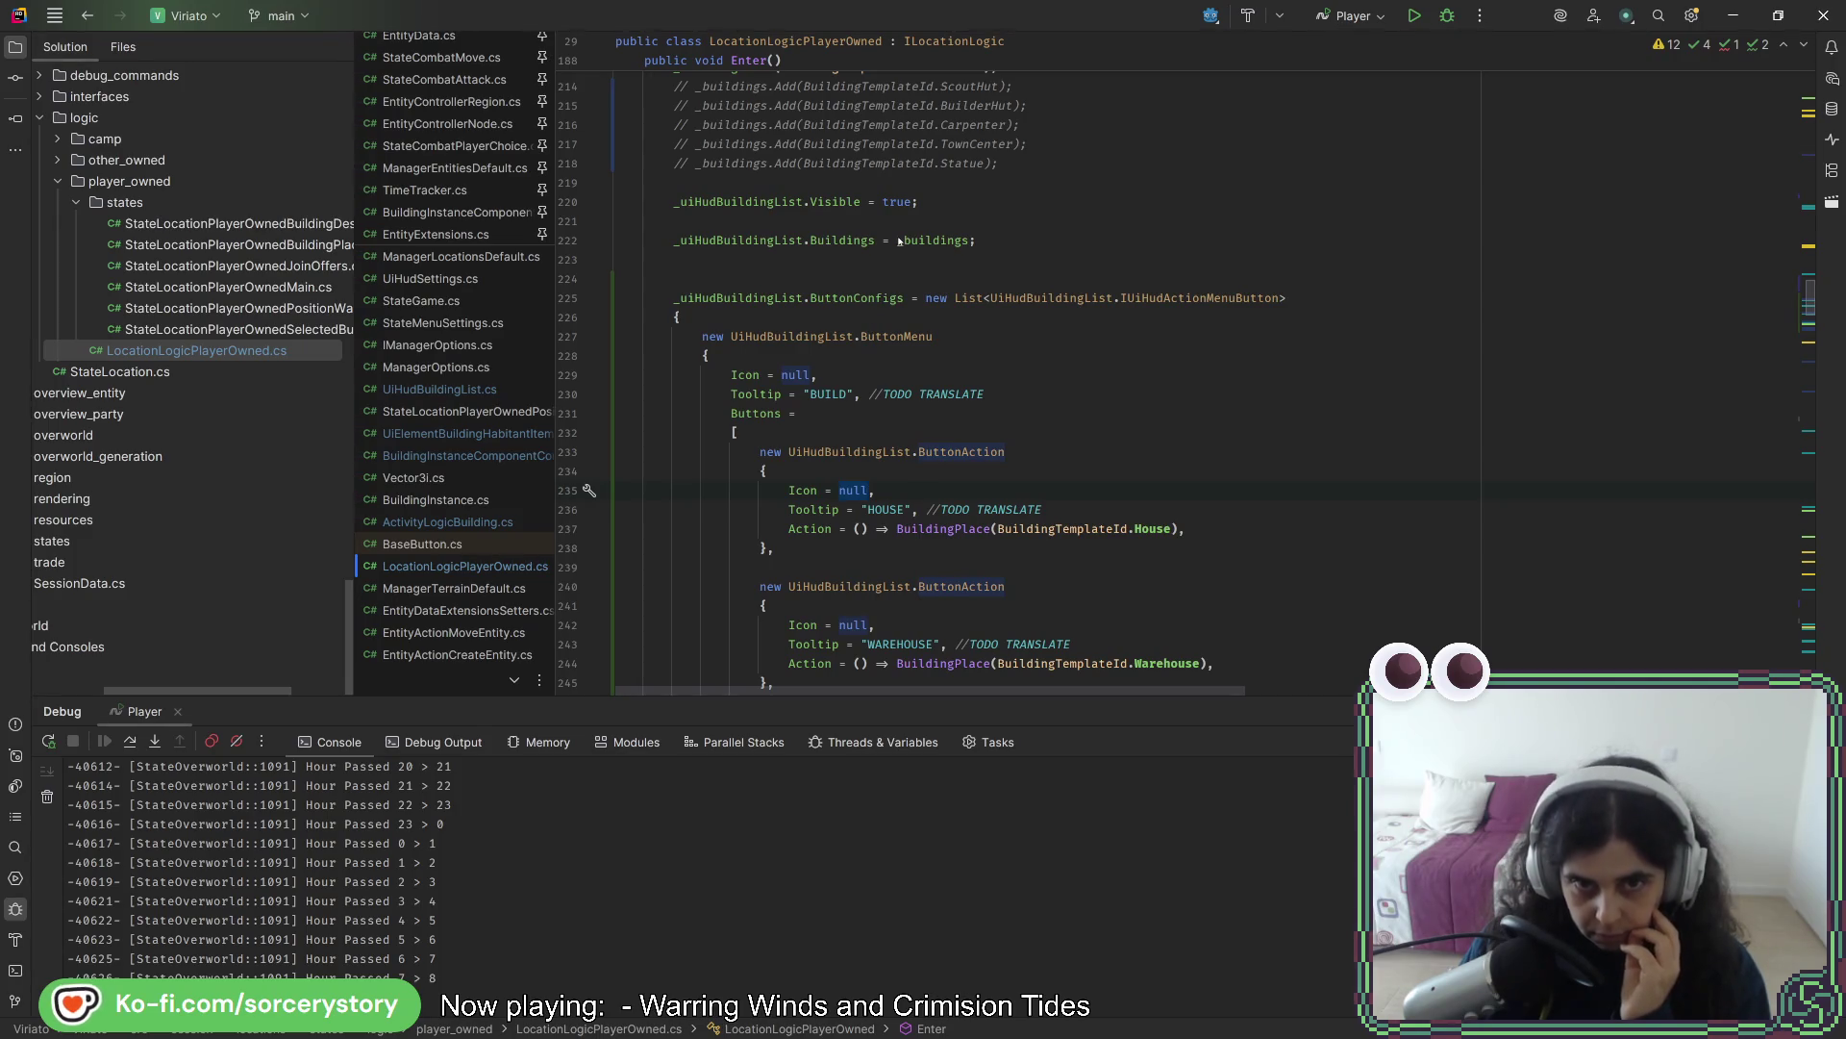
pyautogui.moveTo(900, 240)
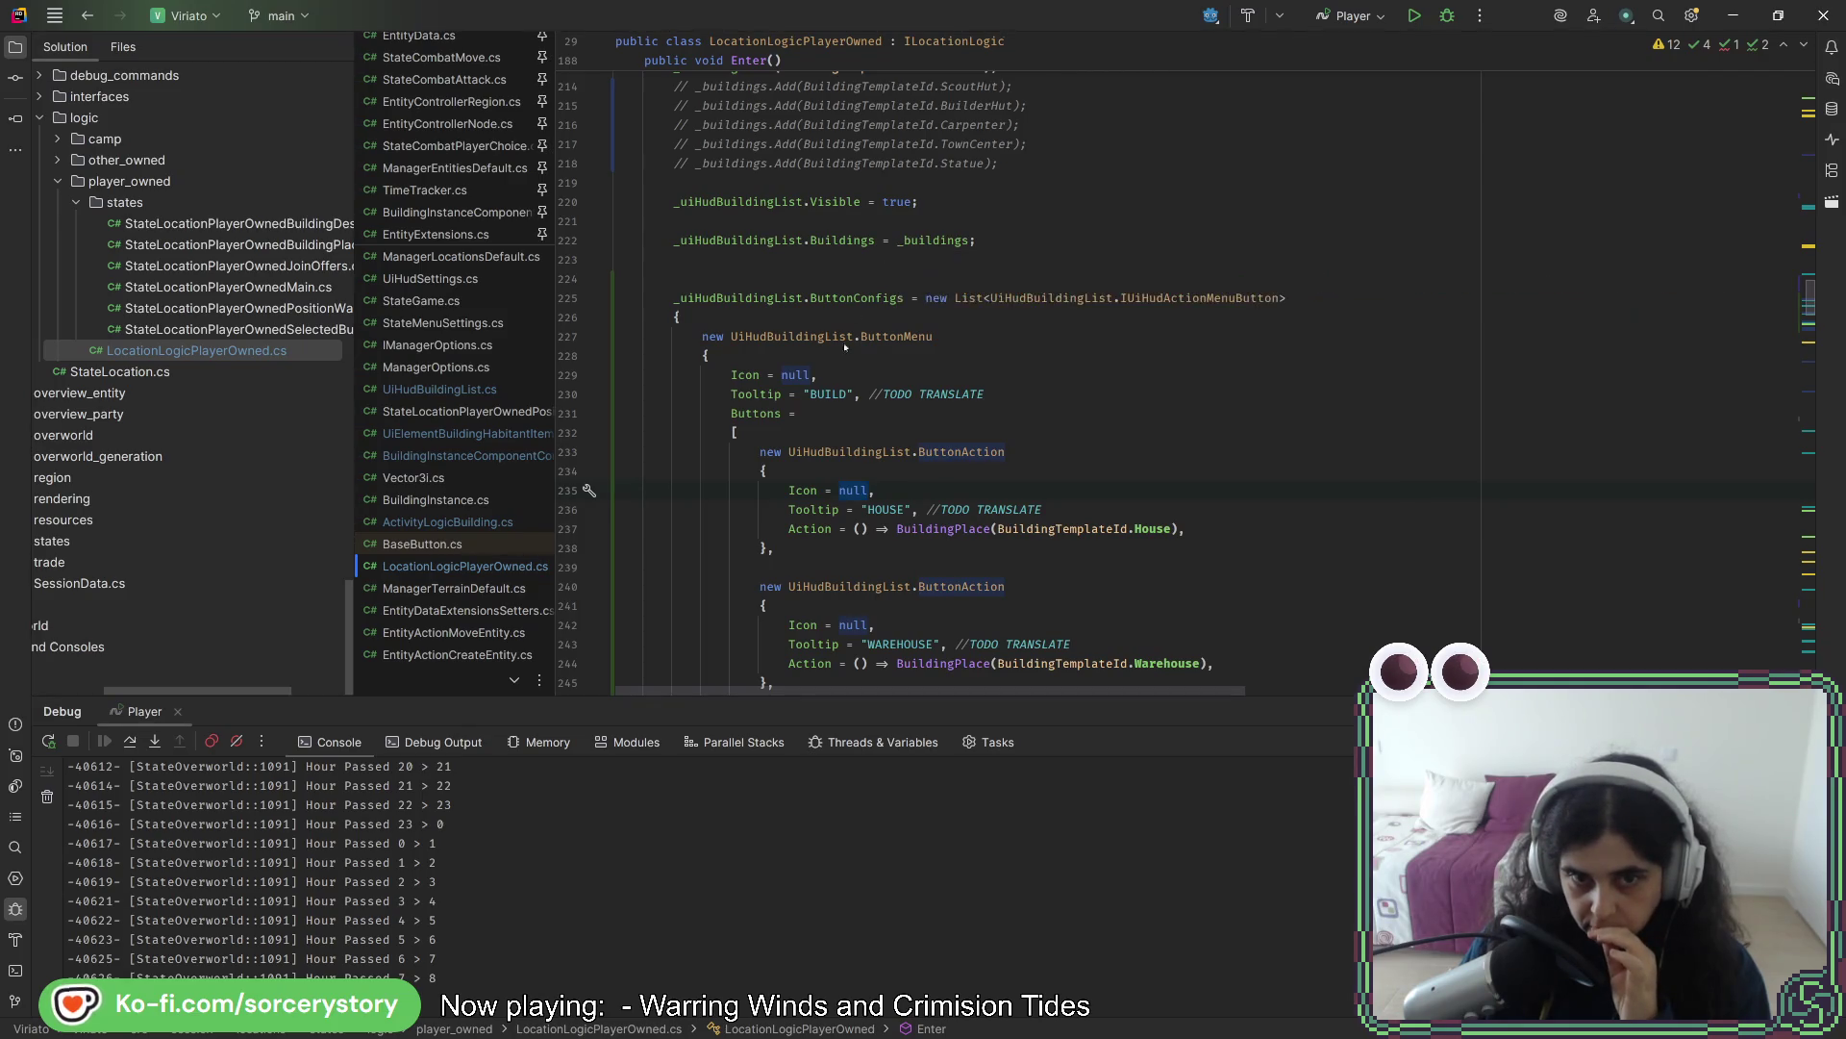
pyautogui.click(796, 493)
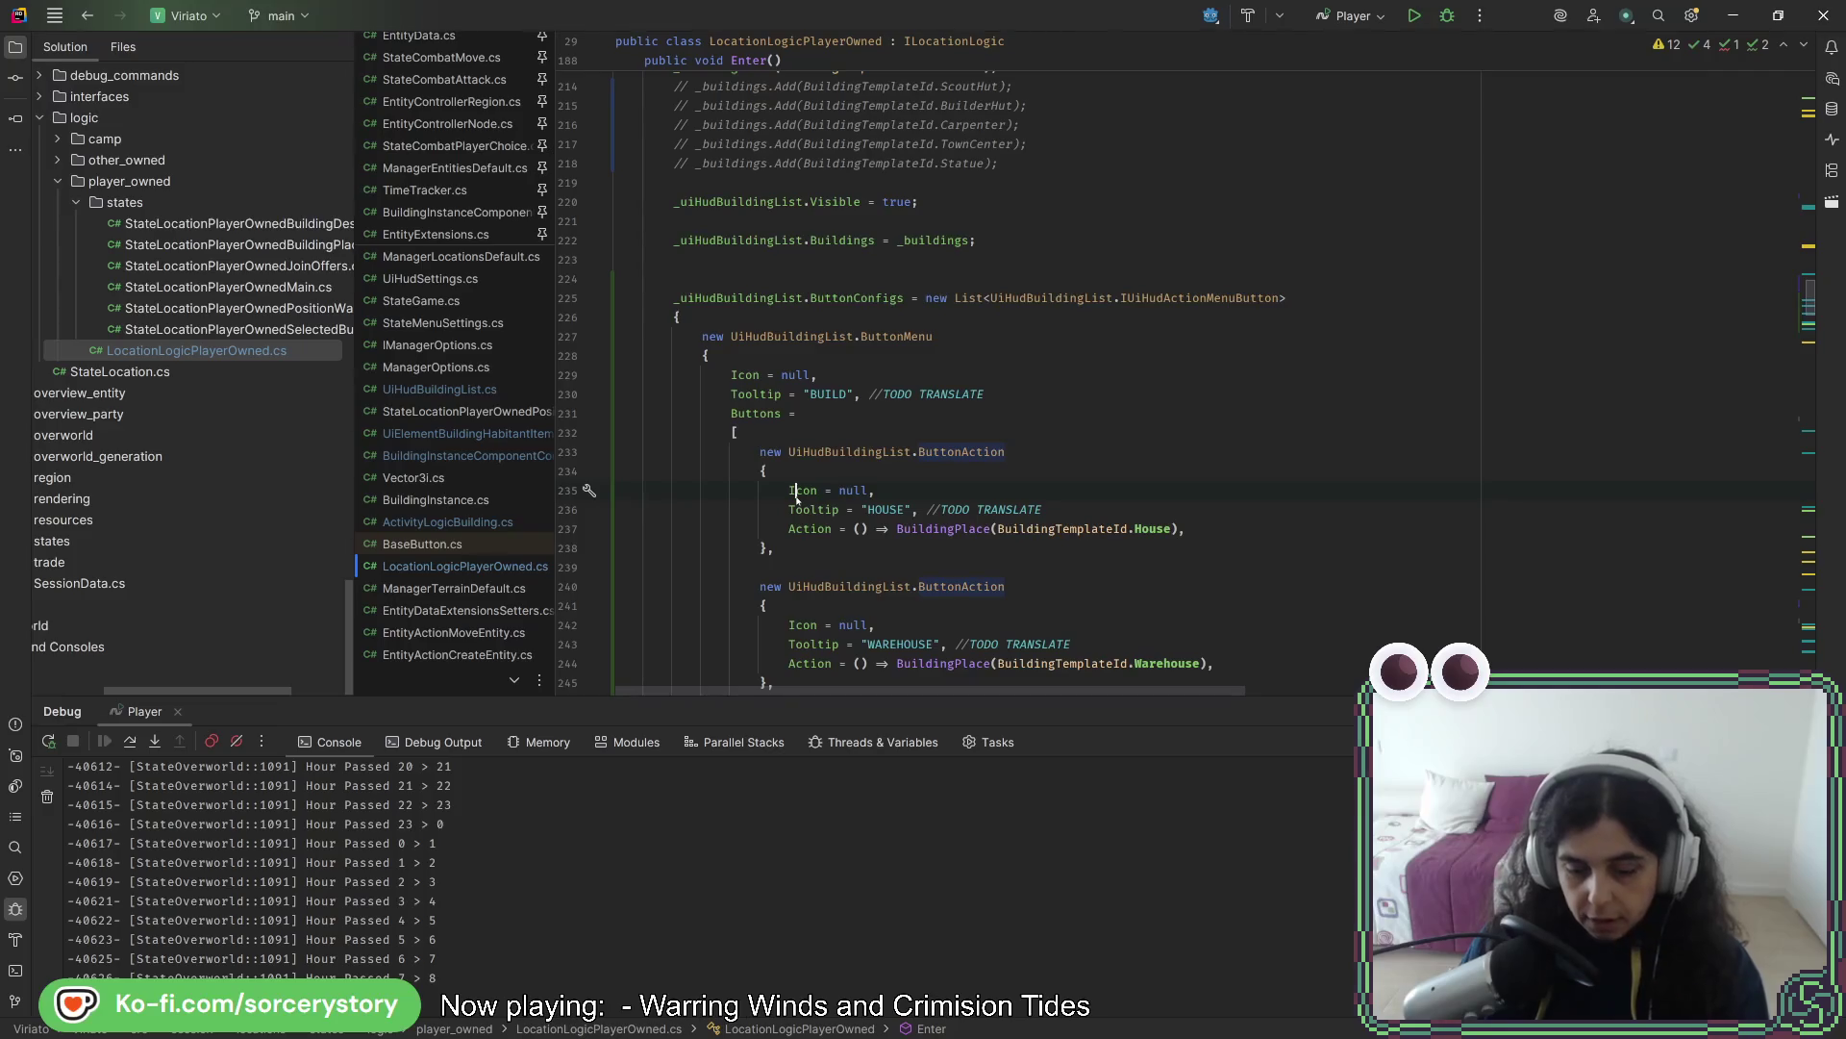
pyautogui.keyDown('ctrl'); pyautogui.click(796, 492); pyautogui.keyUp('ctrl')
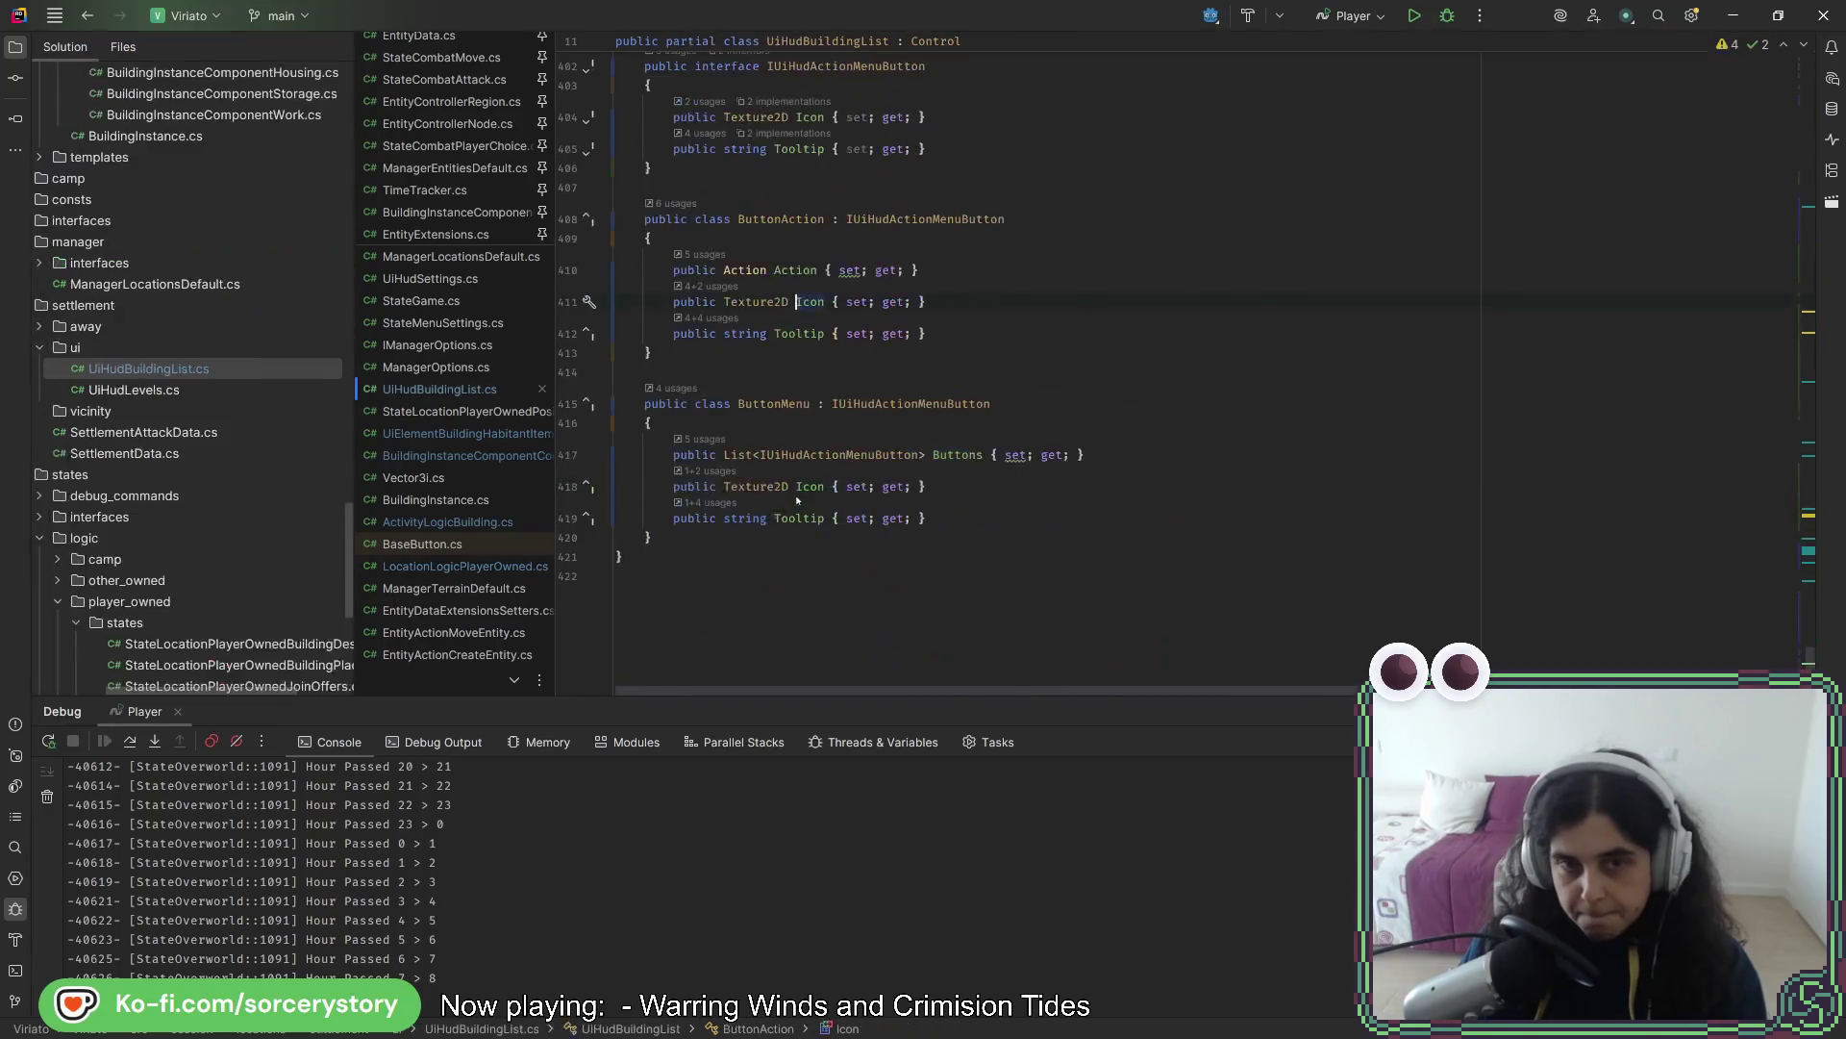
# - Change ButtonAction's Icon type from Texture2D to Func<Texture2D>
pyautogui.doubleClick(769, 302)
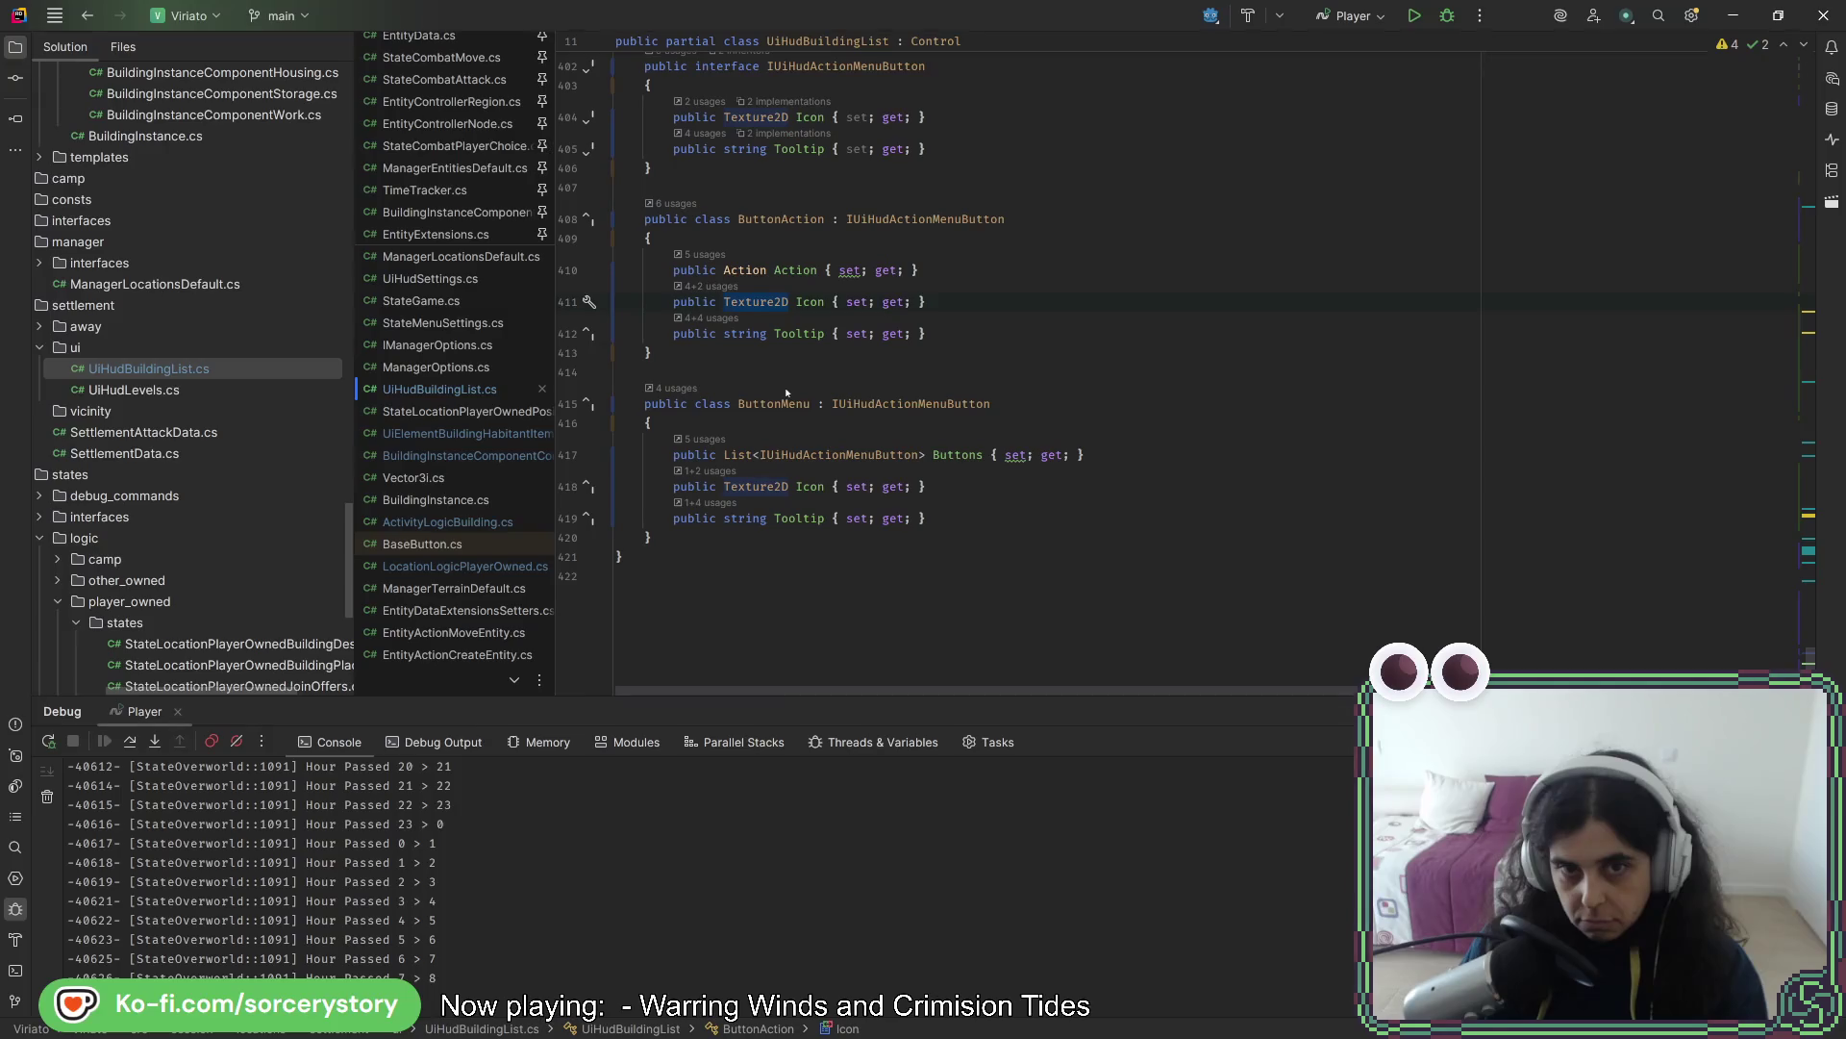
pyautogui.click(823, 304)
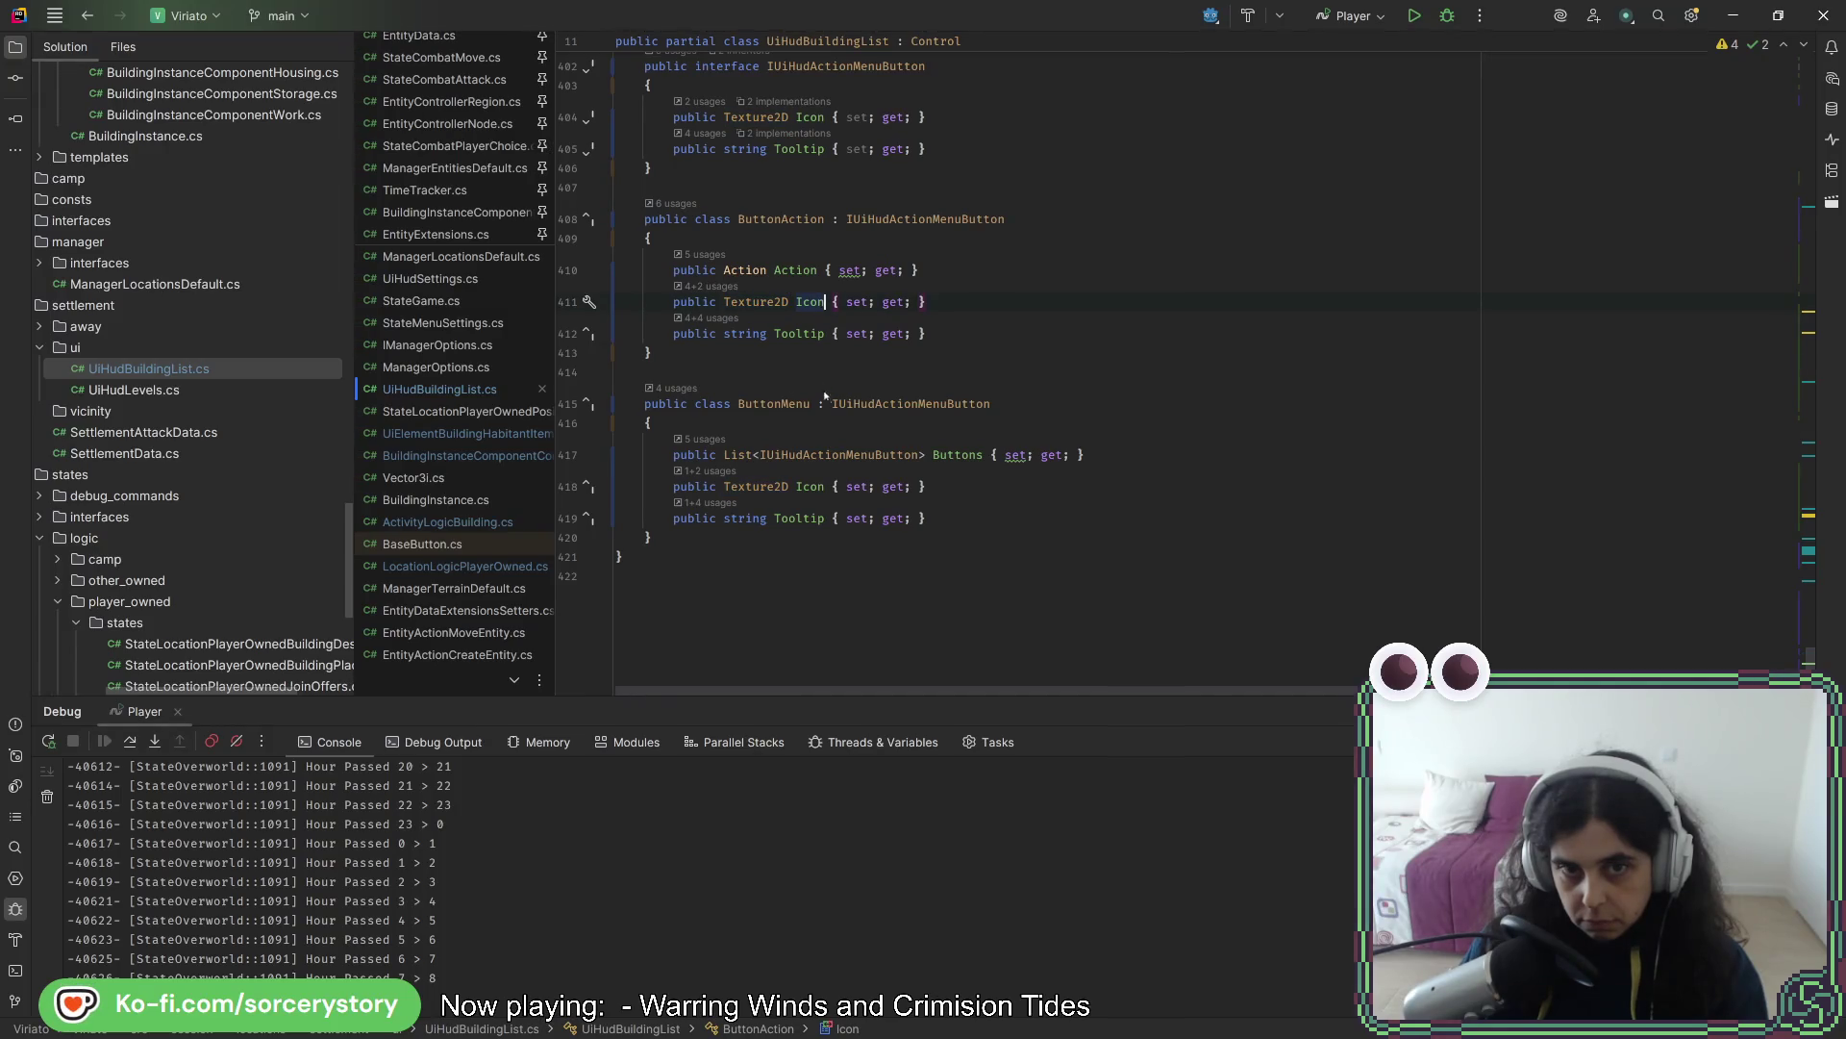
pyautogui.scroll(2, 895, 423)
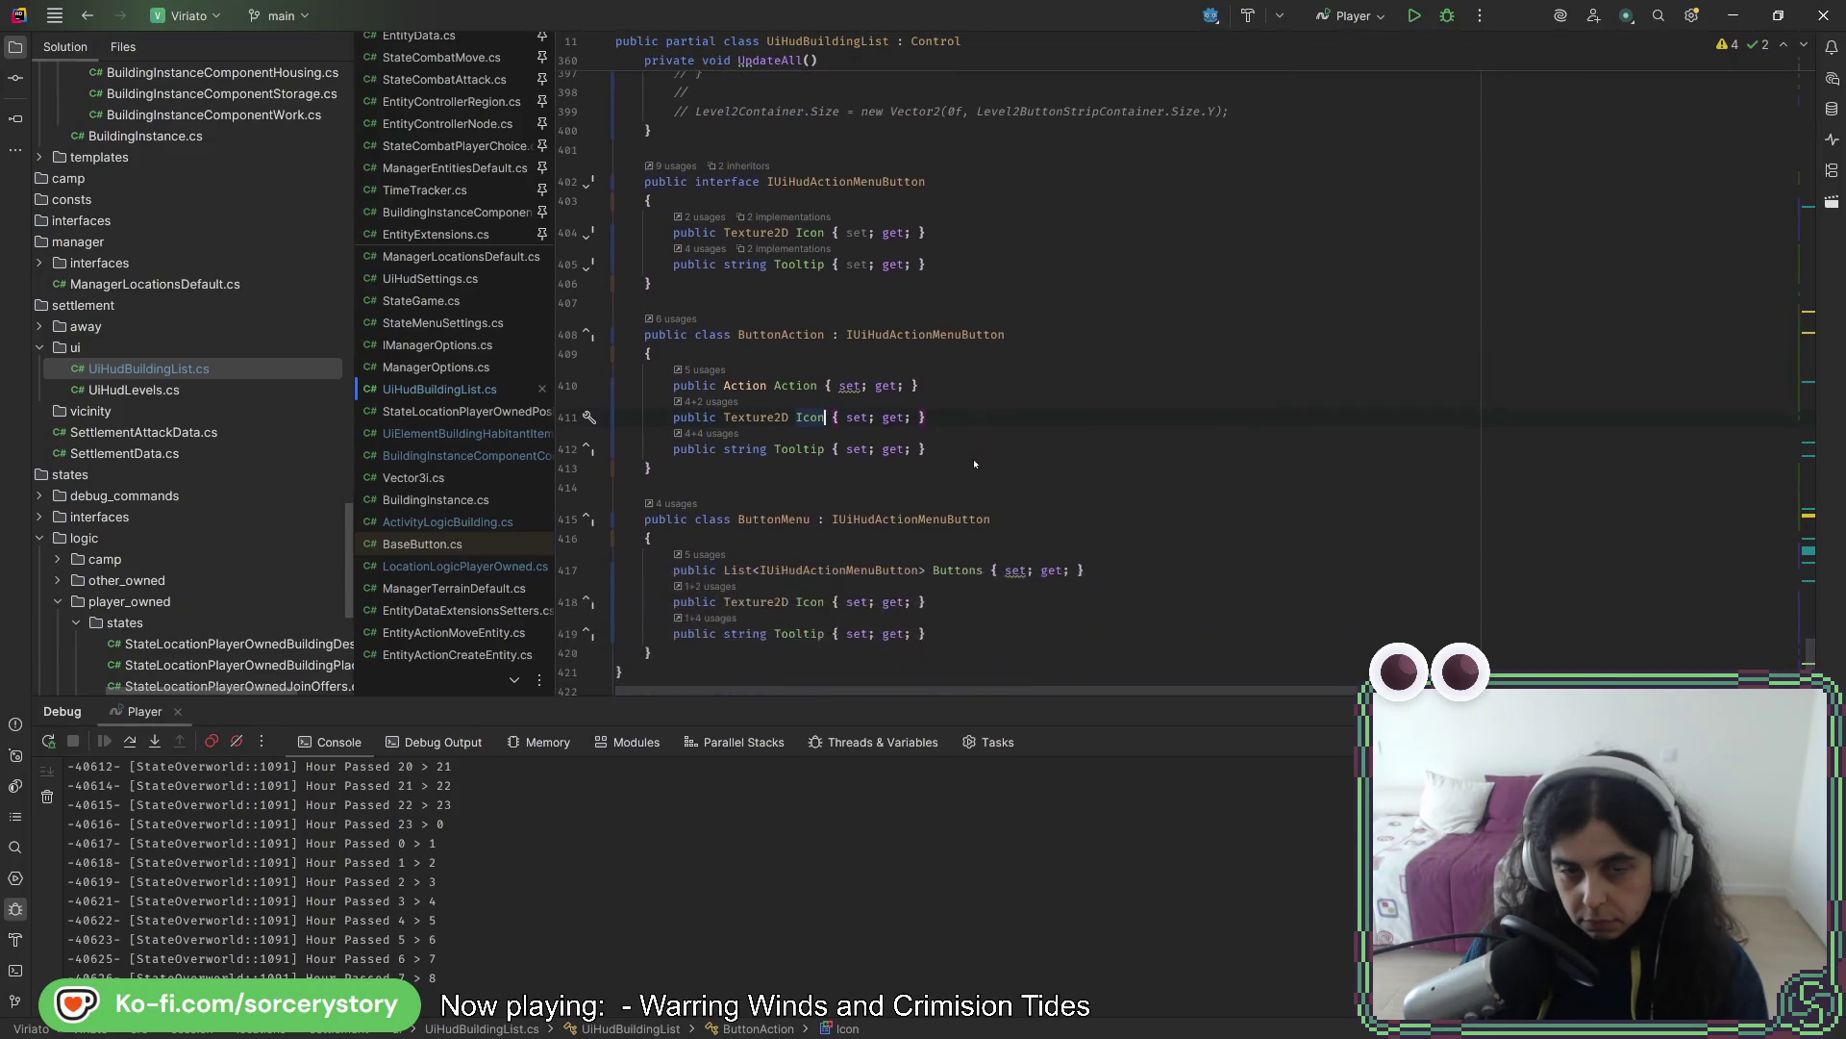
pyautogui.scroll(-1, 972, 459)
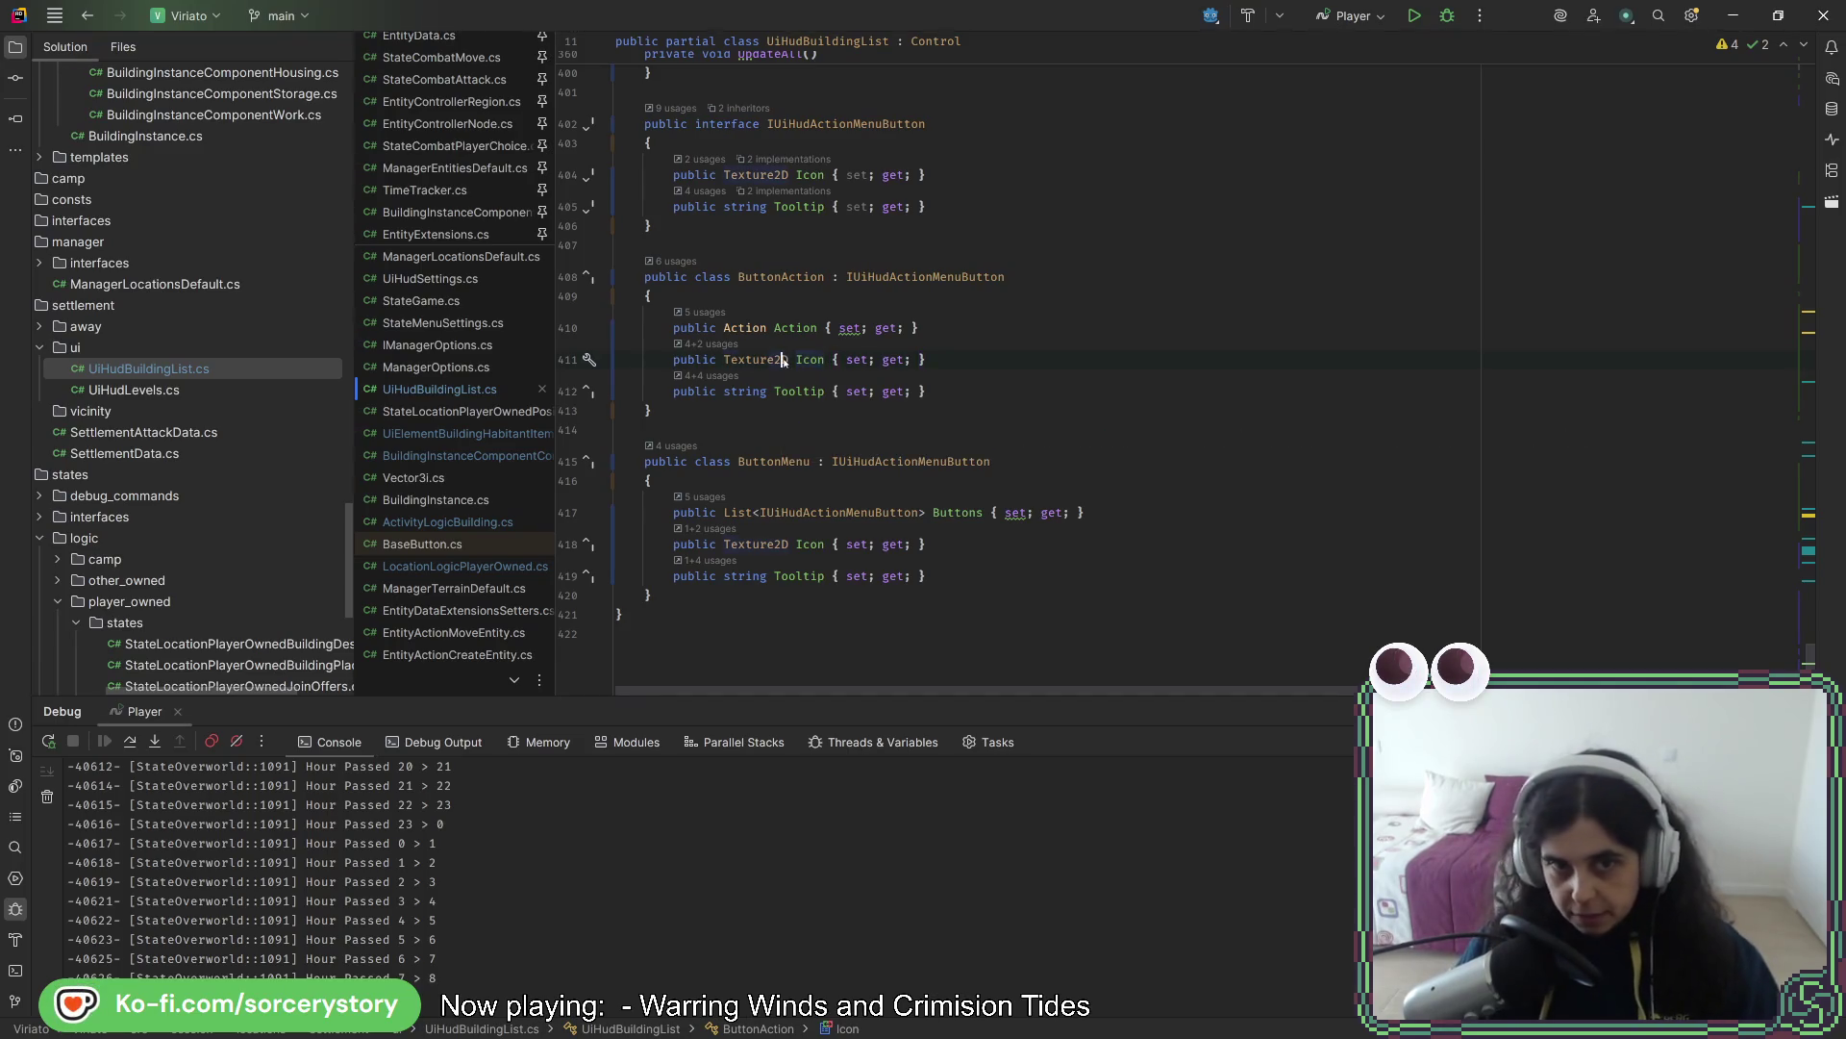
pyautogui.write('F')
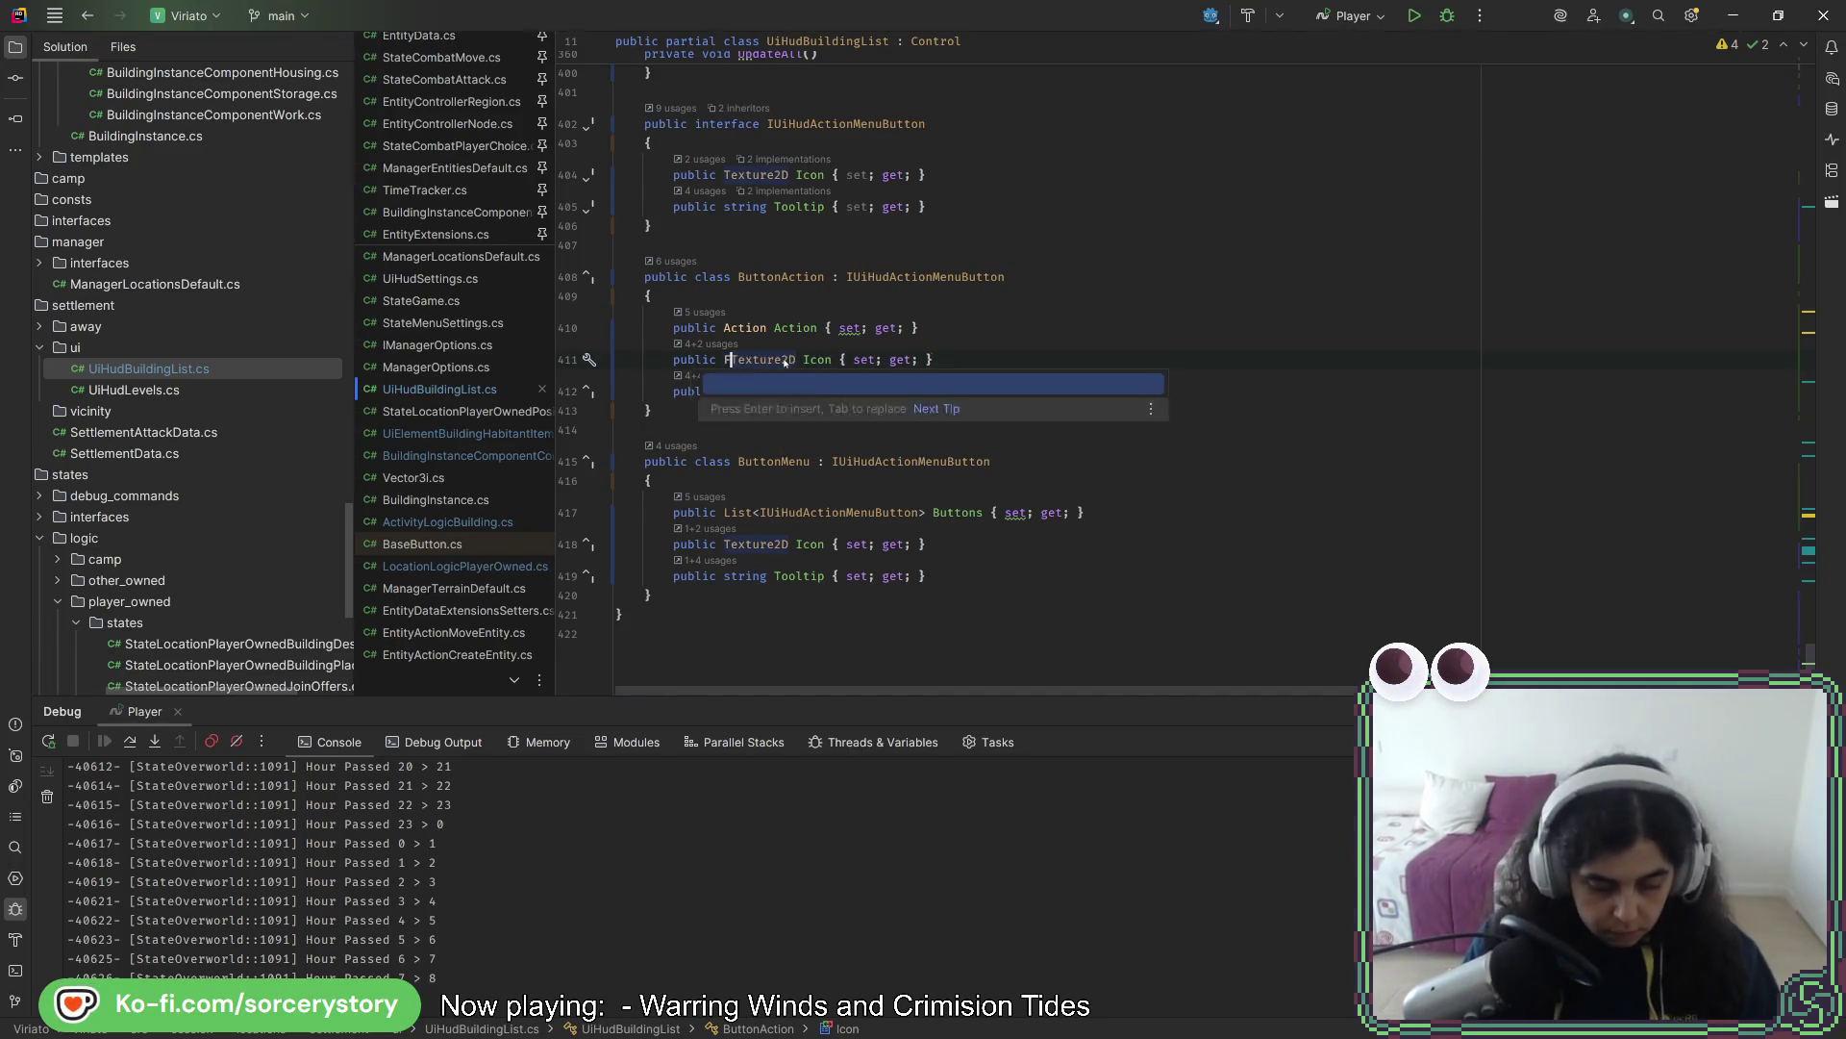
pyautogui.write('unc<')
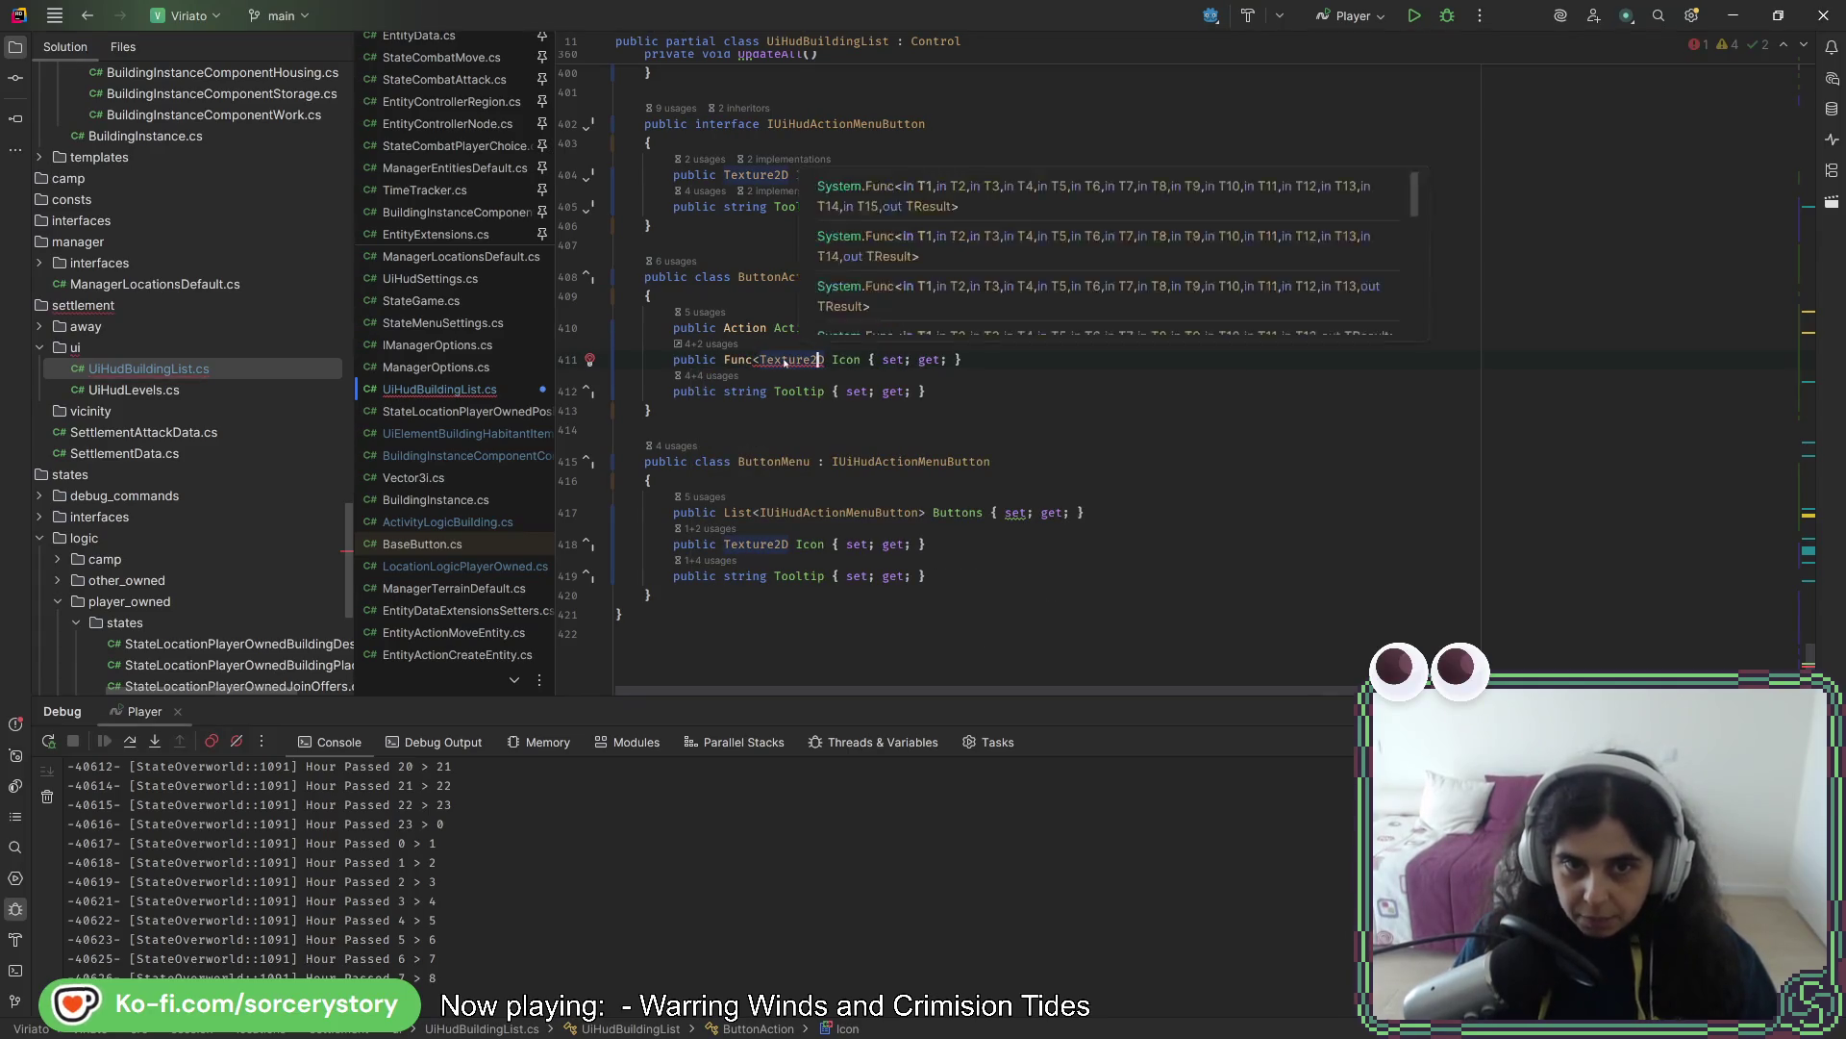
pyautogui.write('>')
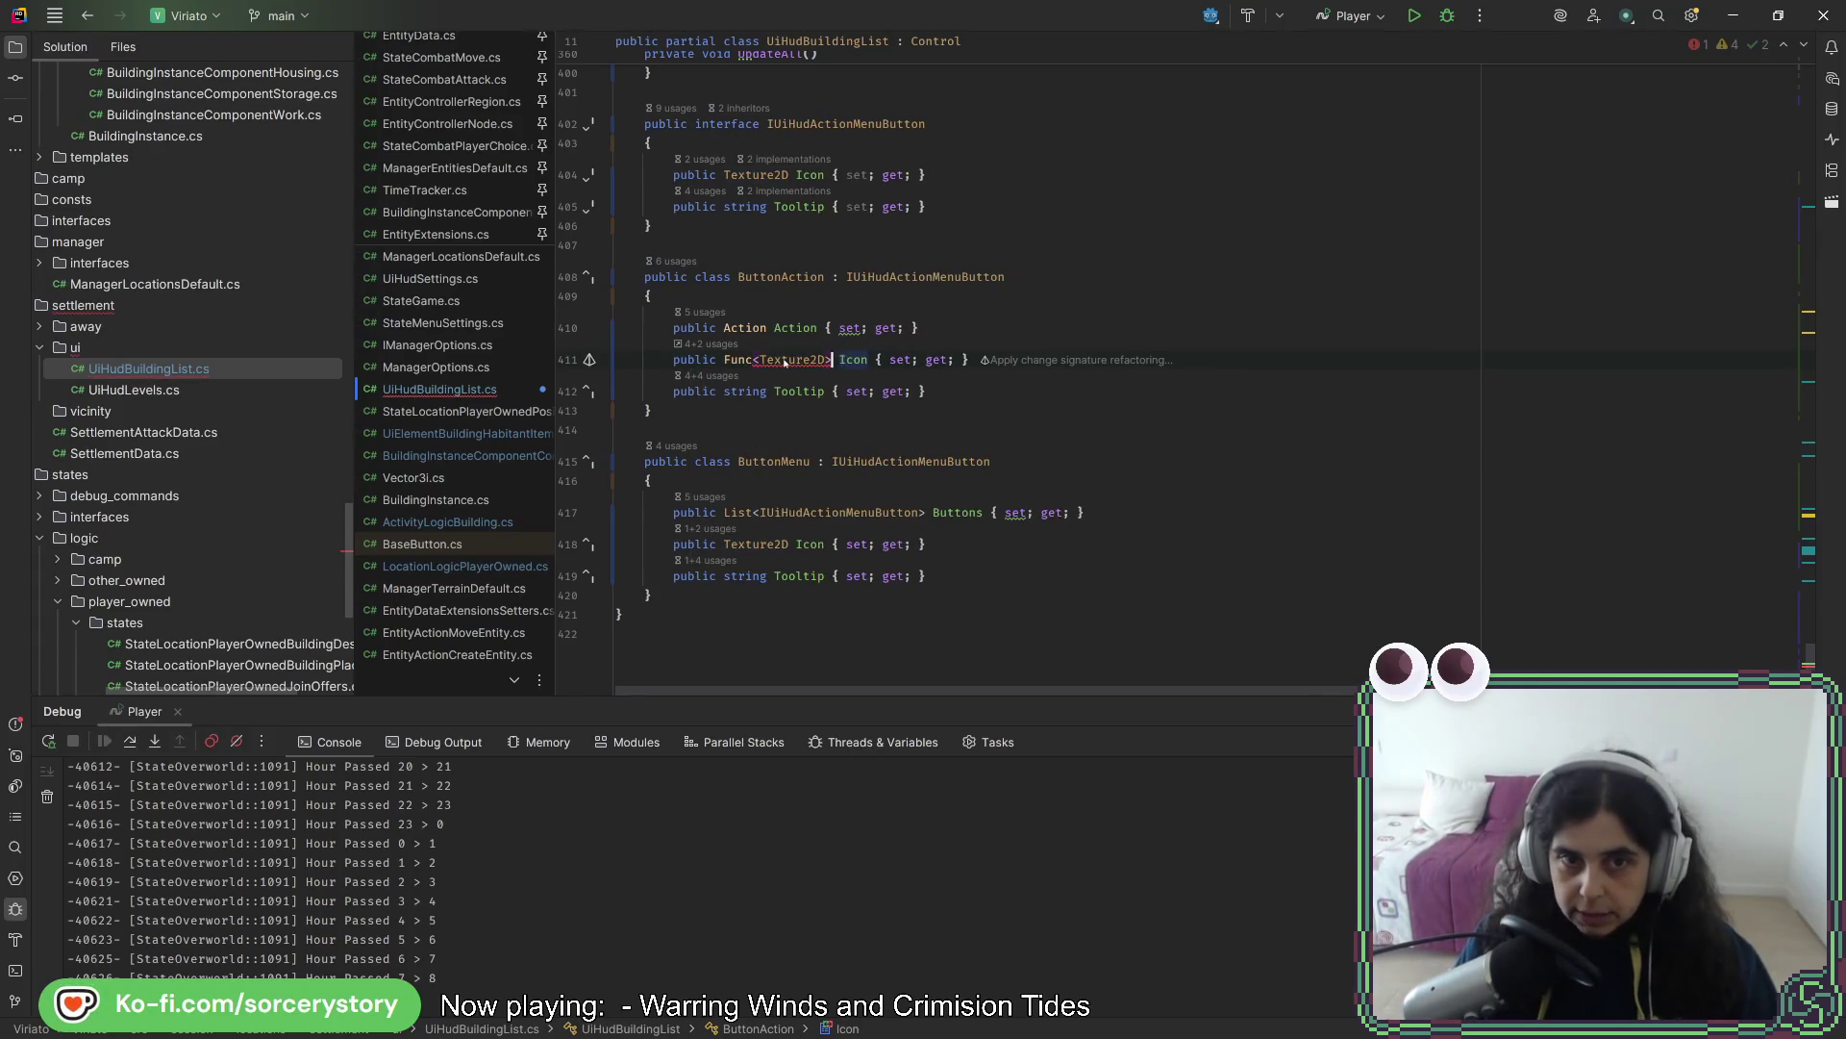
pyautogui.press('Left')
# - Paste Func<Texture2D> over the interface and ButtonMenu Icon types, then return to LocationLogicPlayerOwned.cs
pyautogui.moveTo(750, 360)
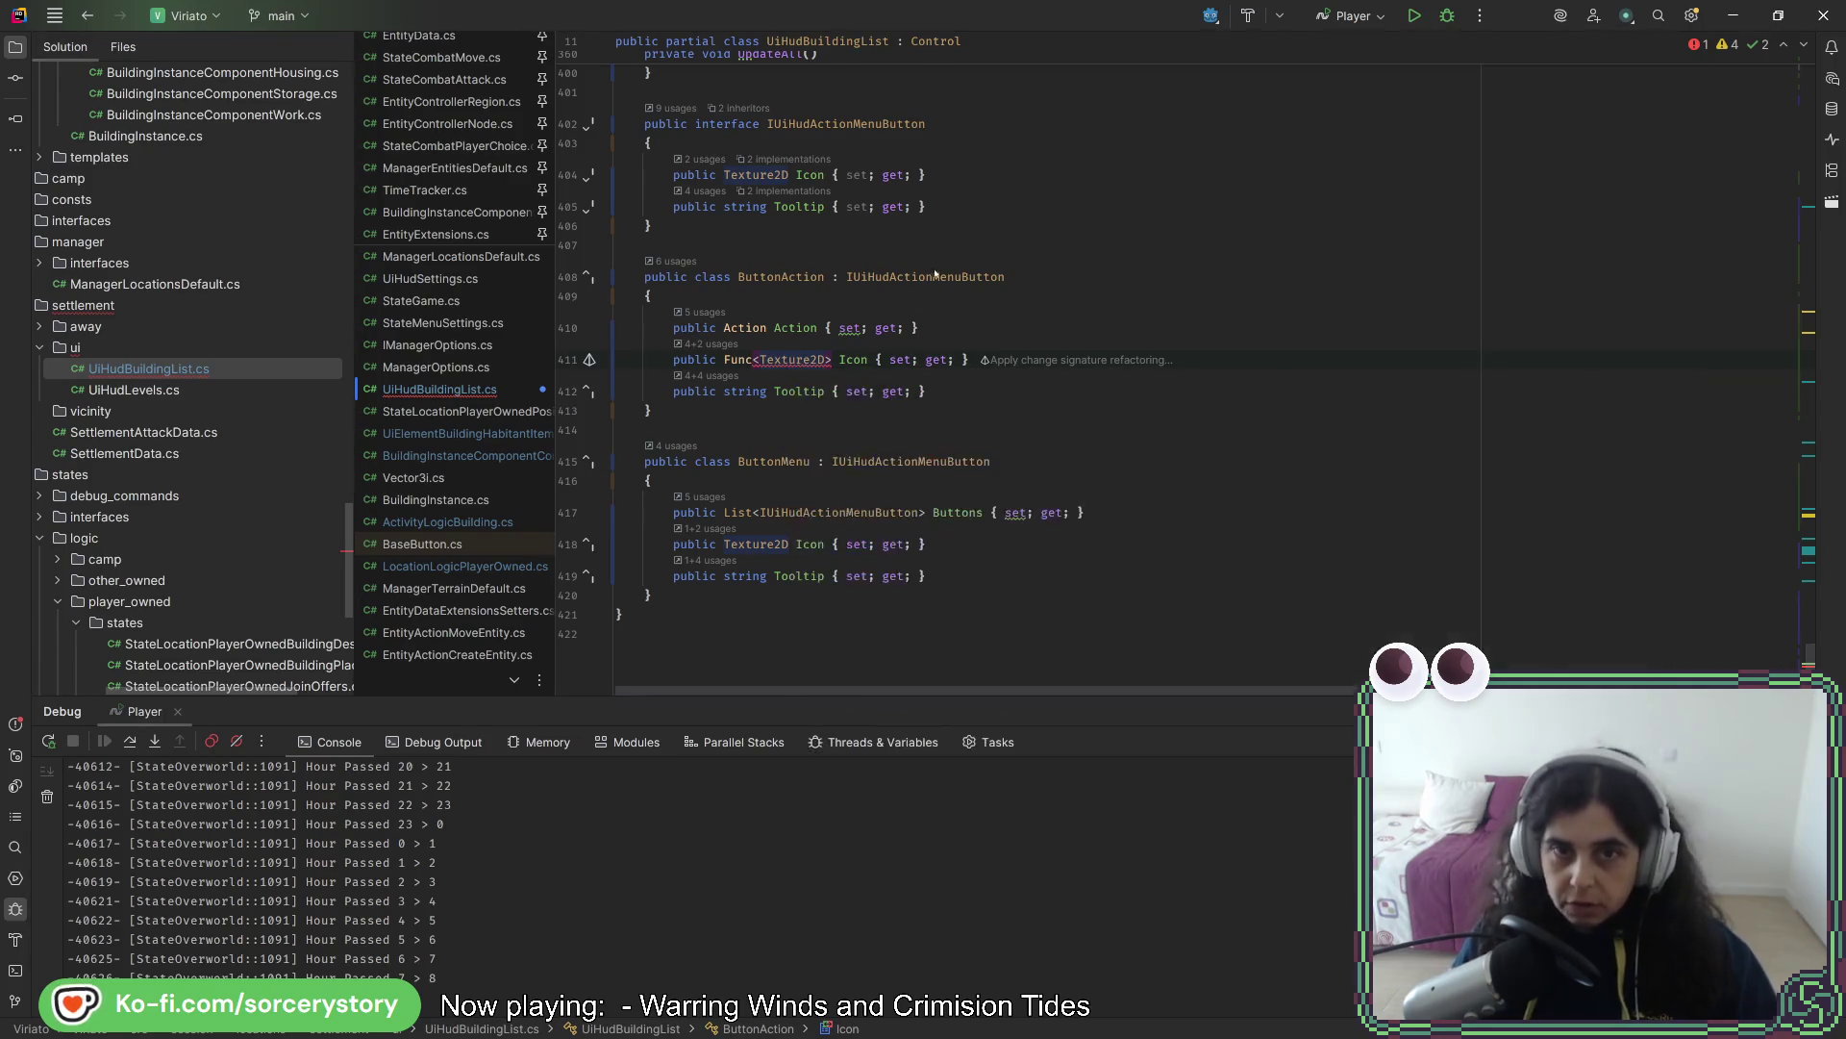
pyautogui.hotkey('ctrl', 'w')
pyautogui.hotkey('ctrl', 'w')
pyautogui.hotkey('ctrl', 'w')
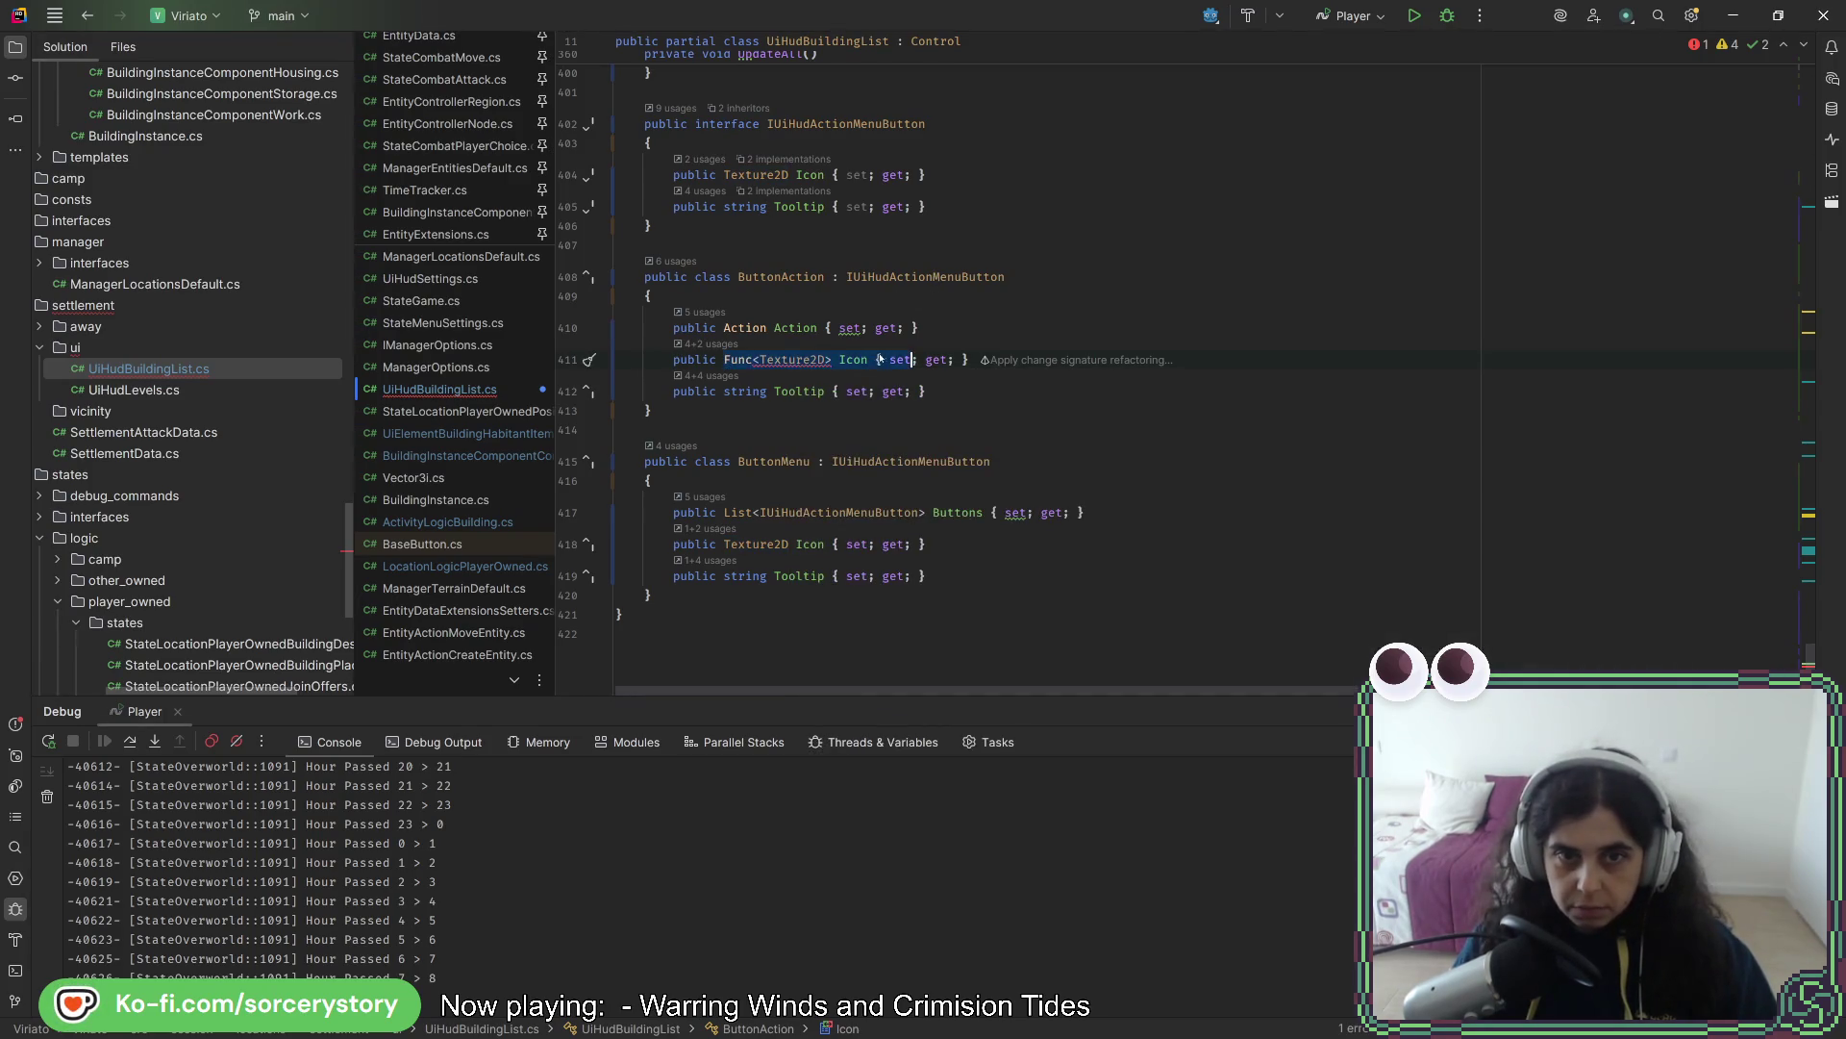
pyautogui.hotkey('ctrl', 'c')
pyautogui.doubleClick(758, 174)
pyautogui.hotkey('ctrl', 'v')
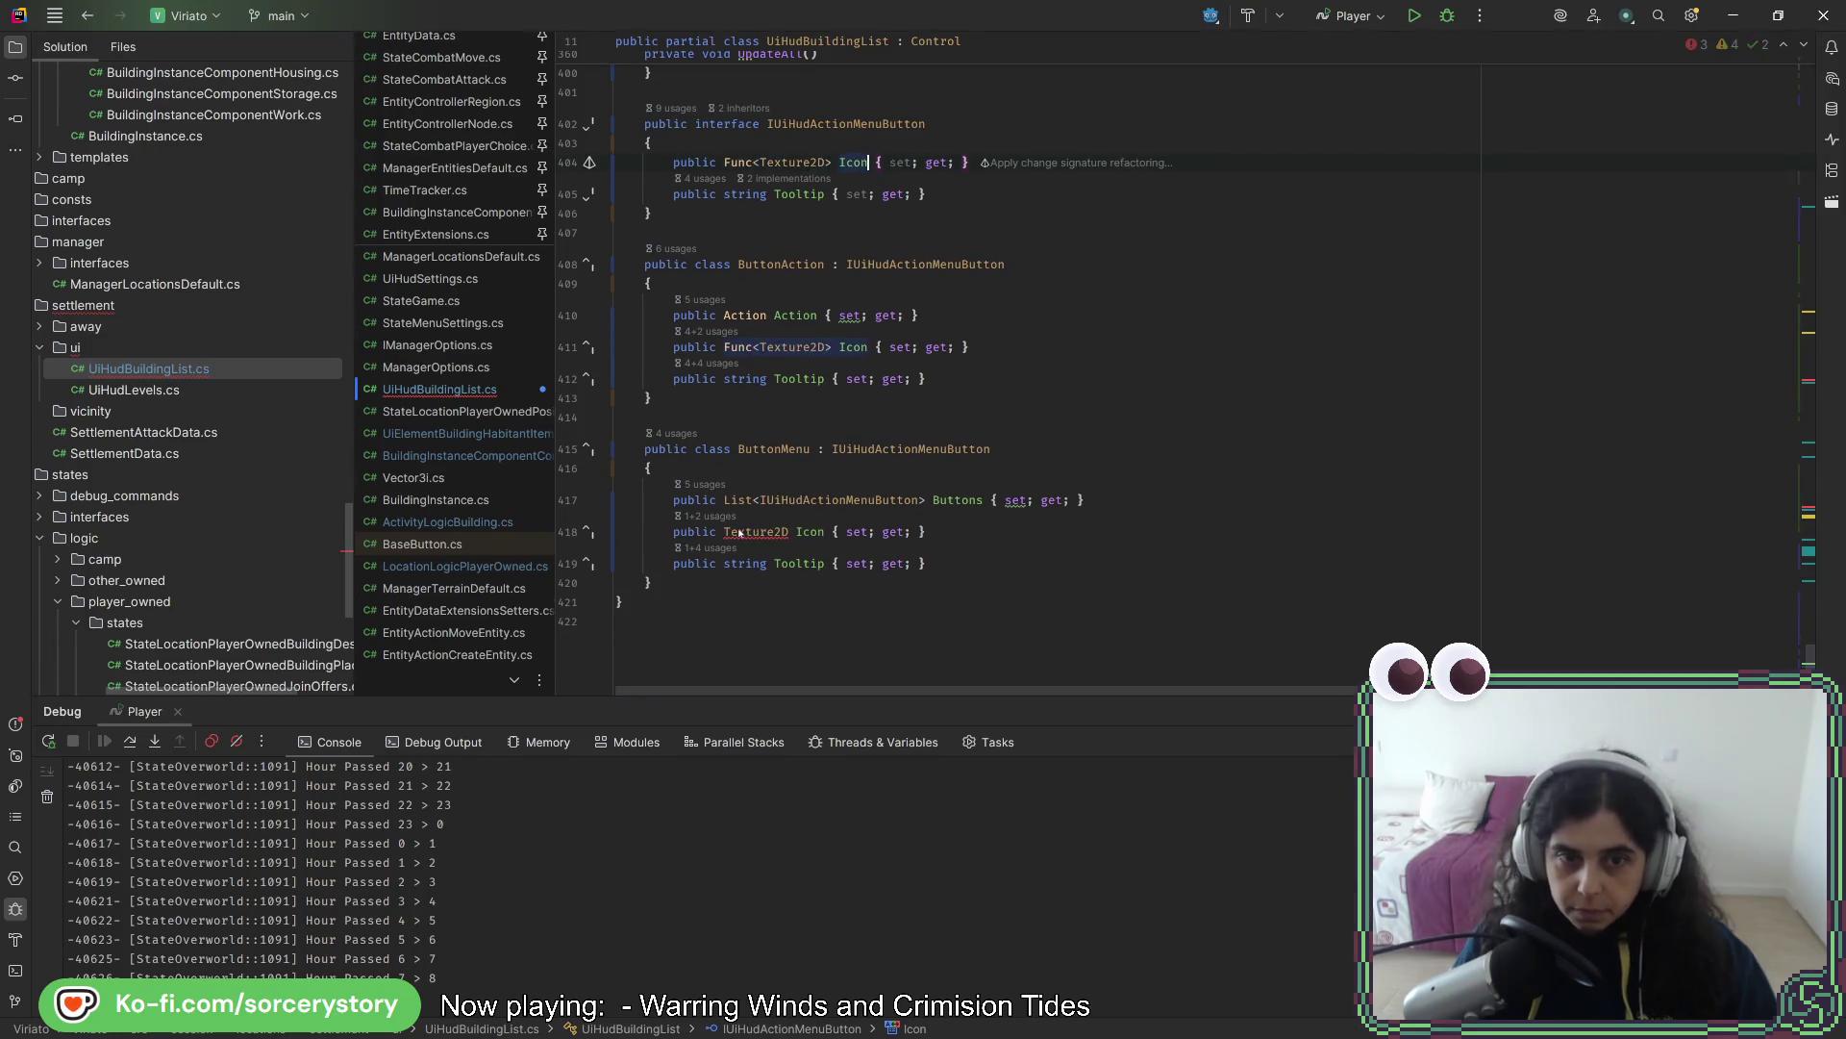
pyautogui.doubleClick(772, 532)
pyautogui.hotkey('ctrl', 'v')
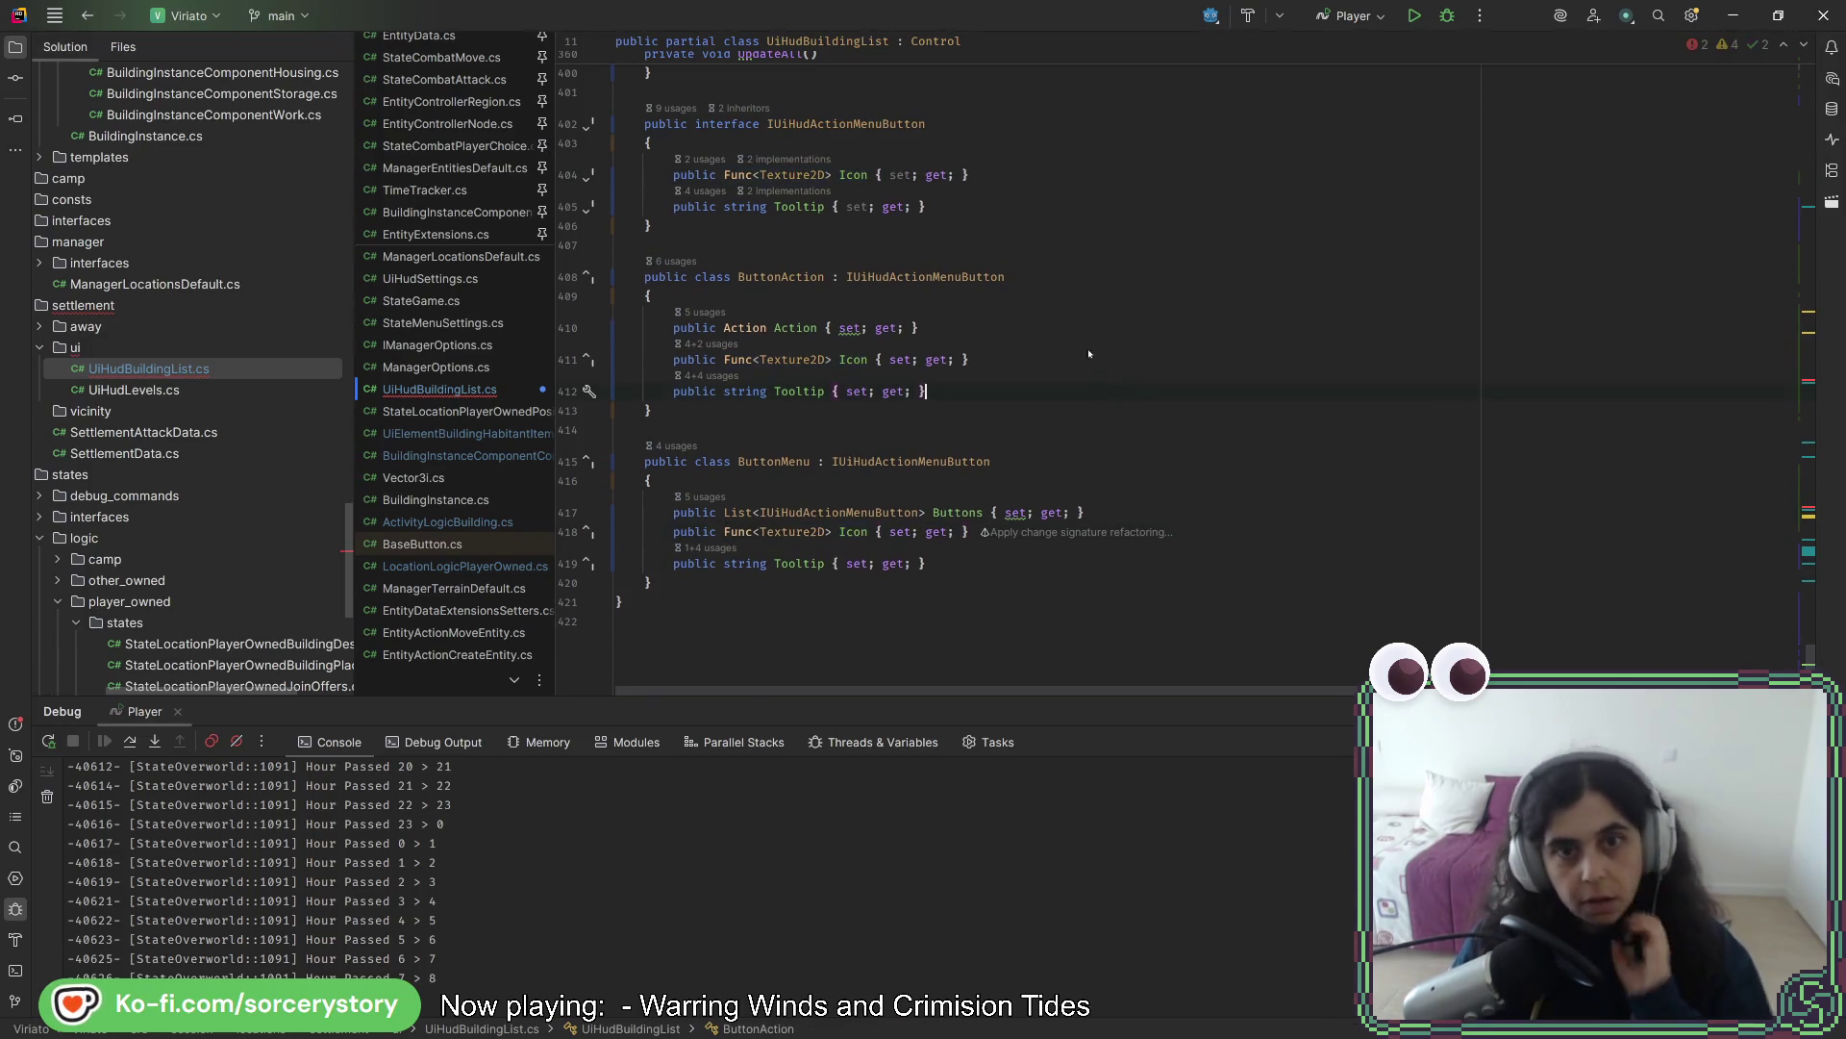
pyautogui.click(975, 325)
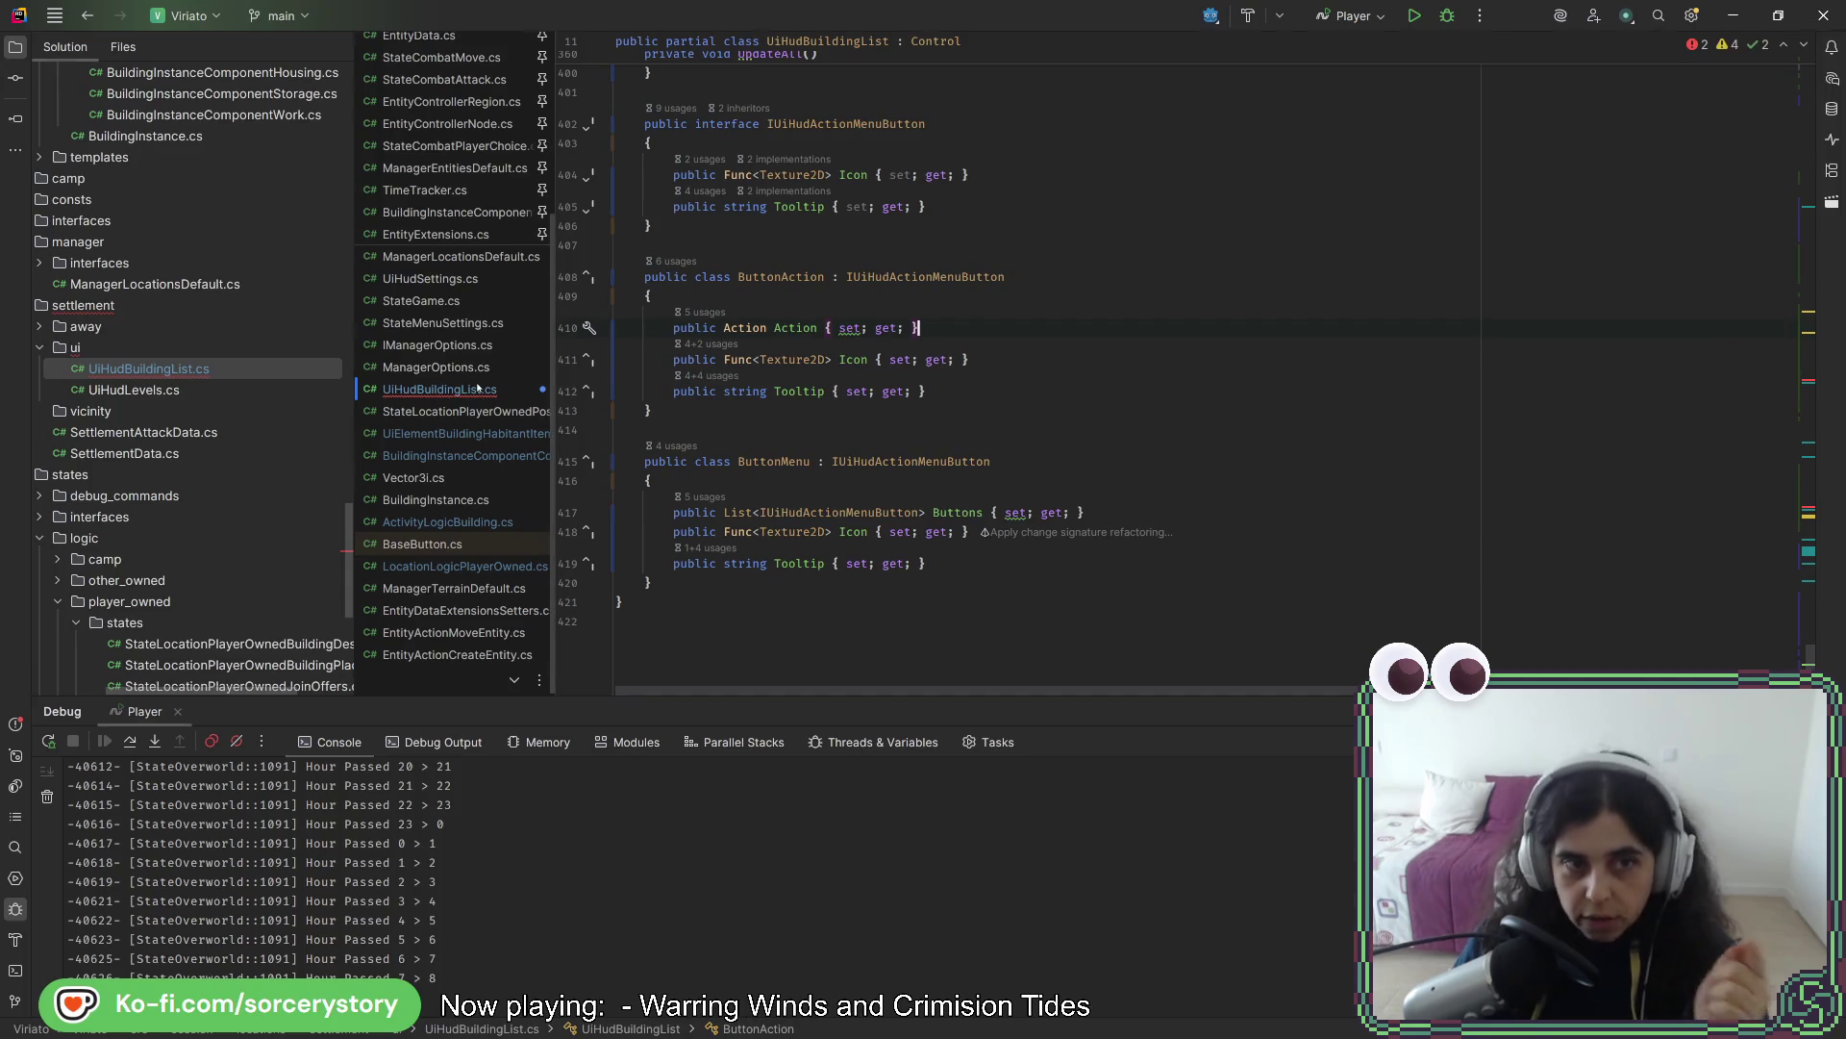
pyautogui.click(437, 565)
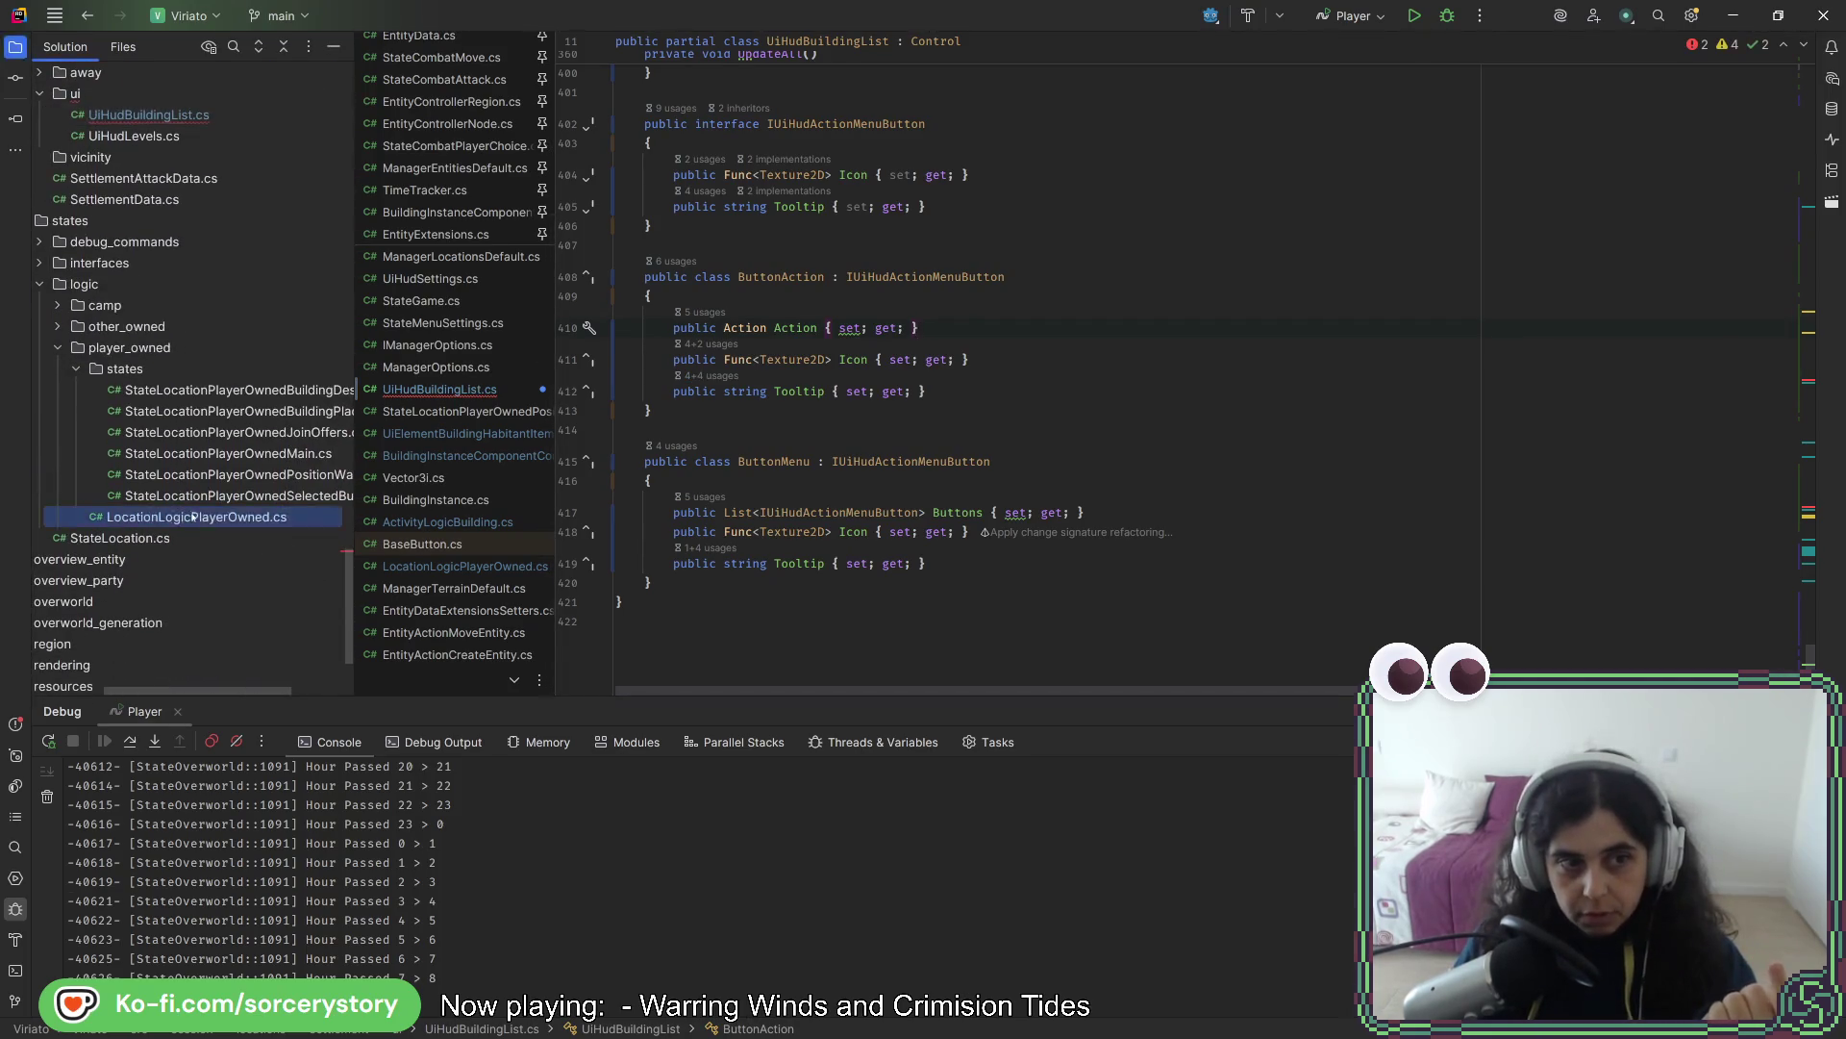
pyautogui.press('Up')
pyautogui.press('Up')
pyautogui.press('Up')
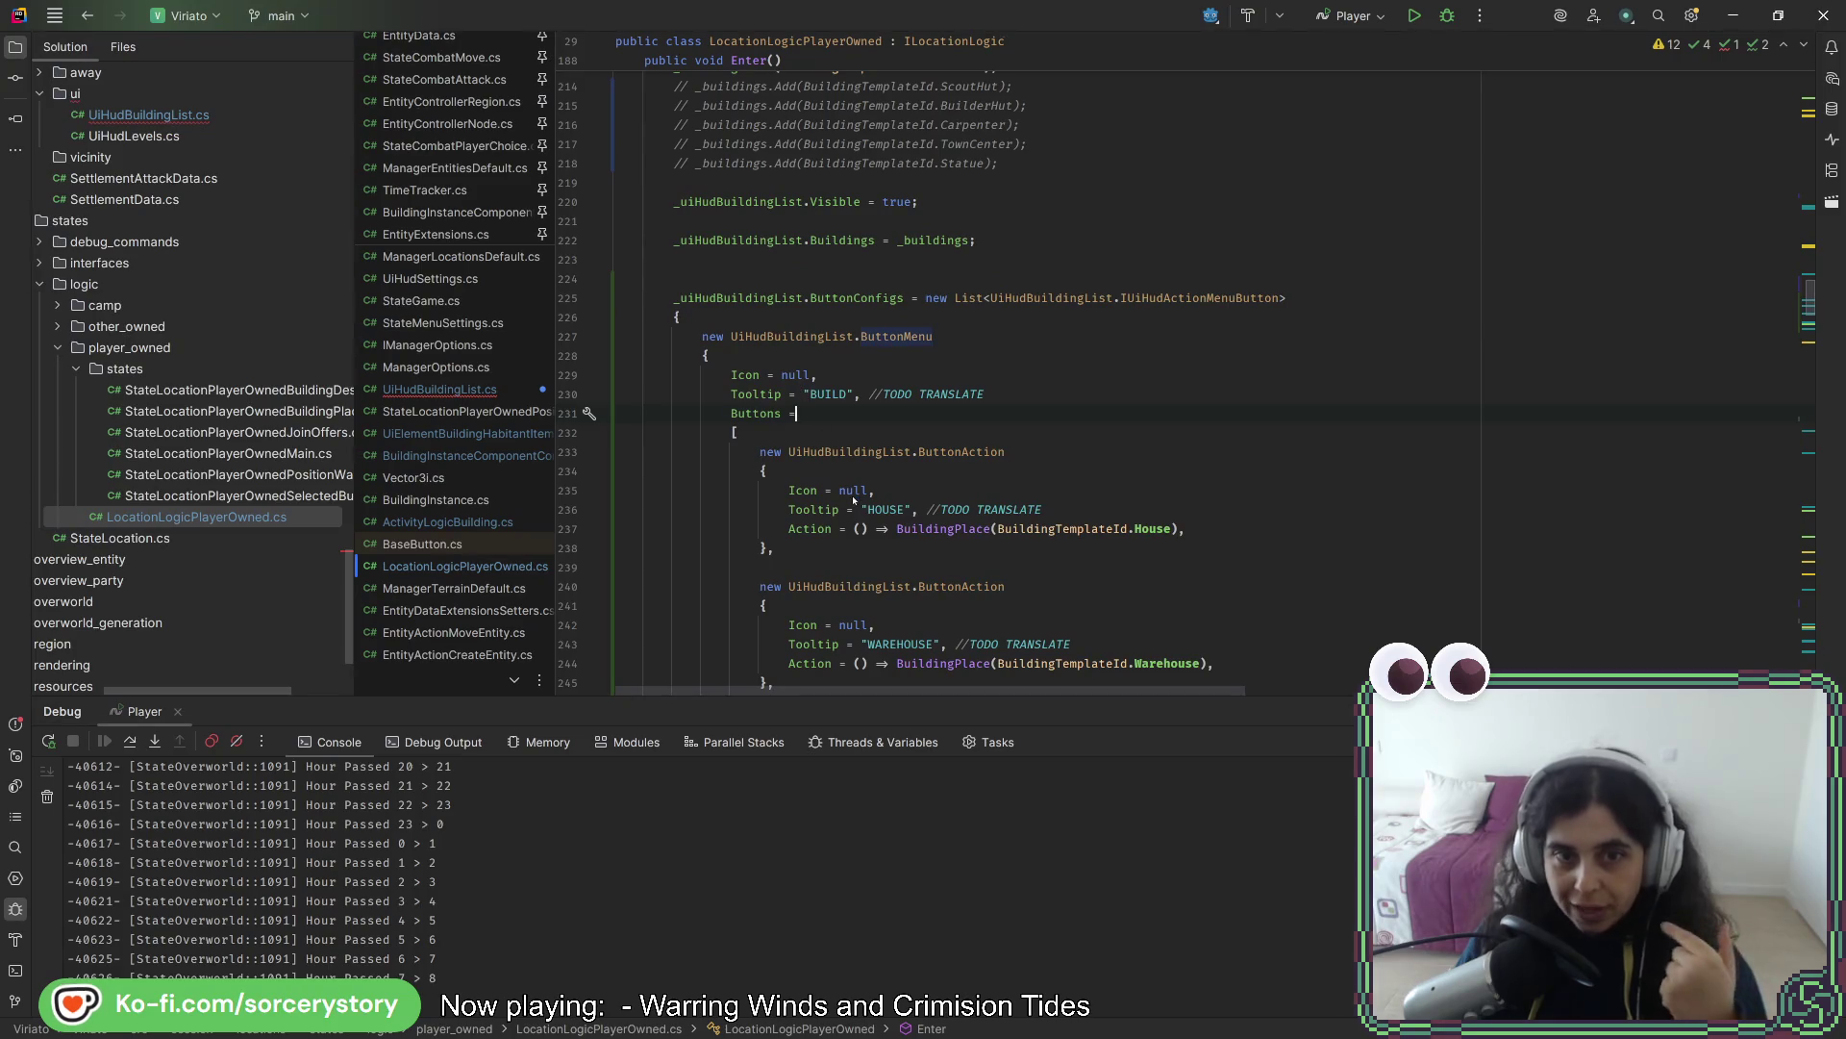
# - Replace the HOUSE button's null Icon on line 235 with an unfinished '()=> _' lambda
pyautogui.press('Down')
pyautogui.press('Down')
pyautogui.press('Down')
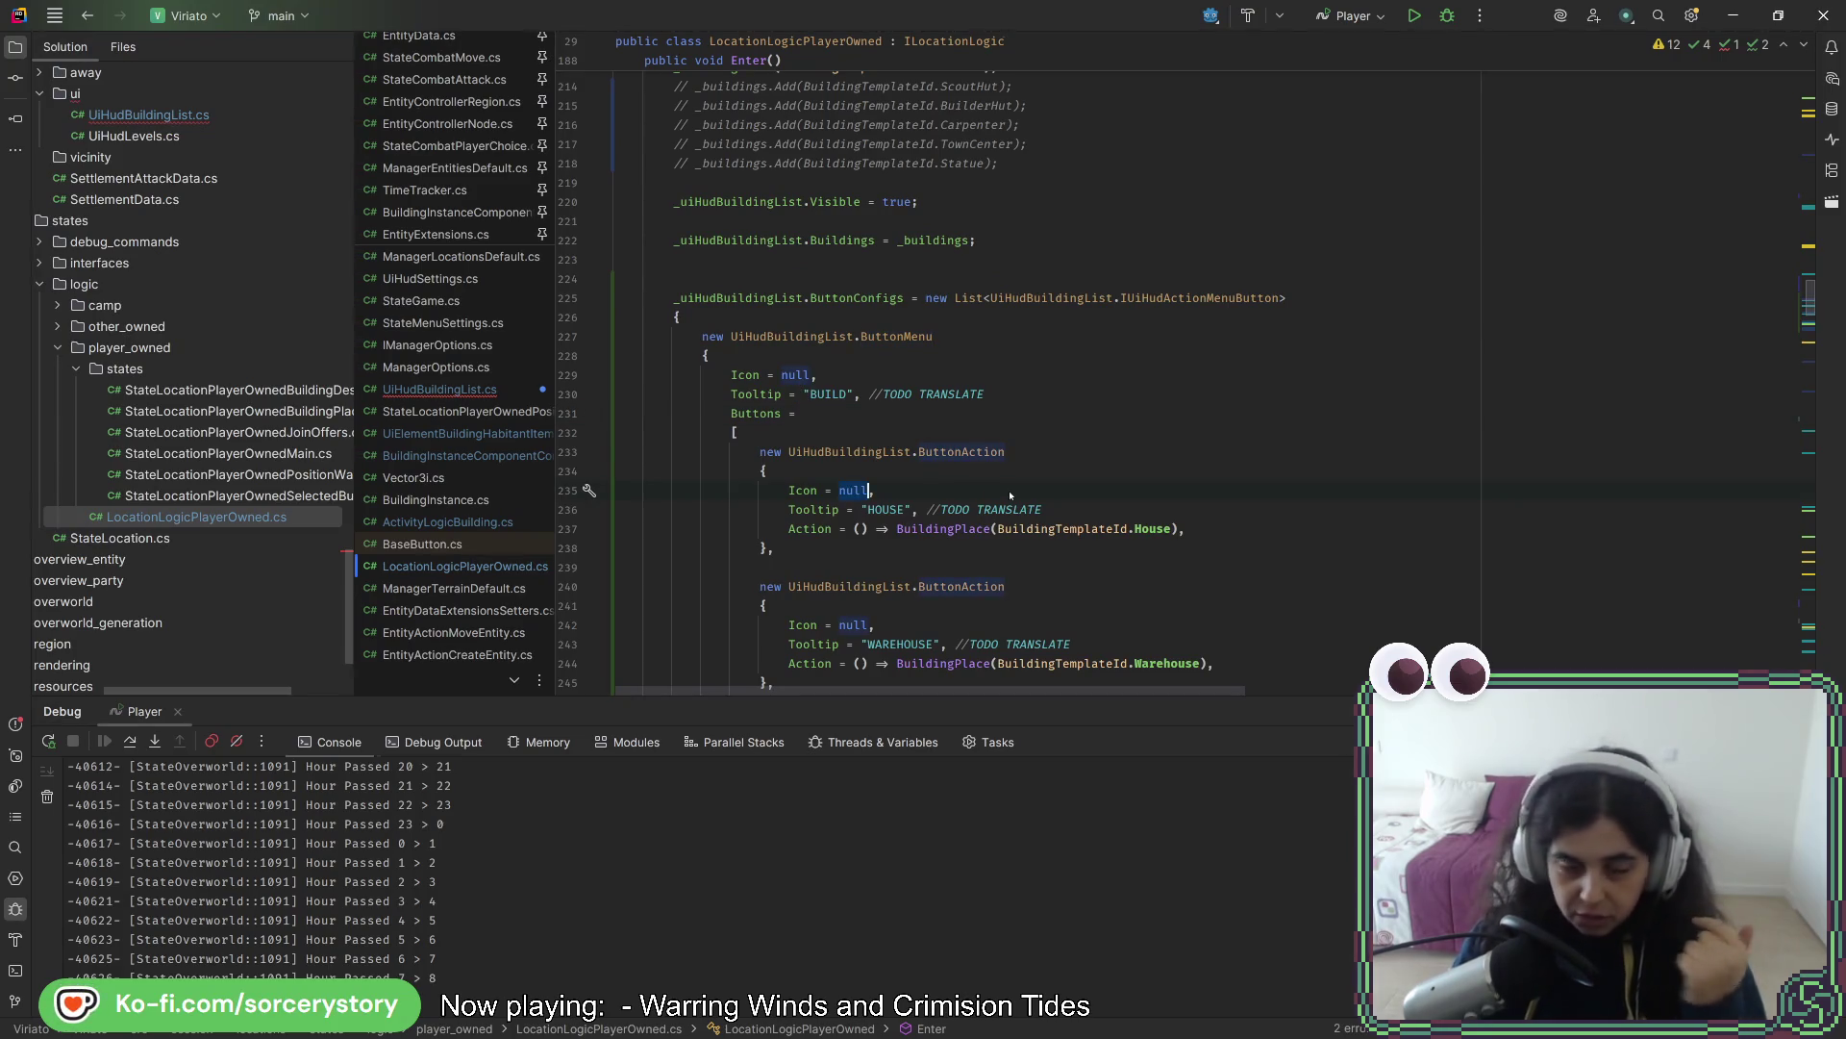
pyautogui.write('()=> ')
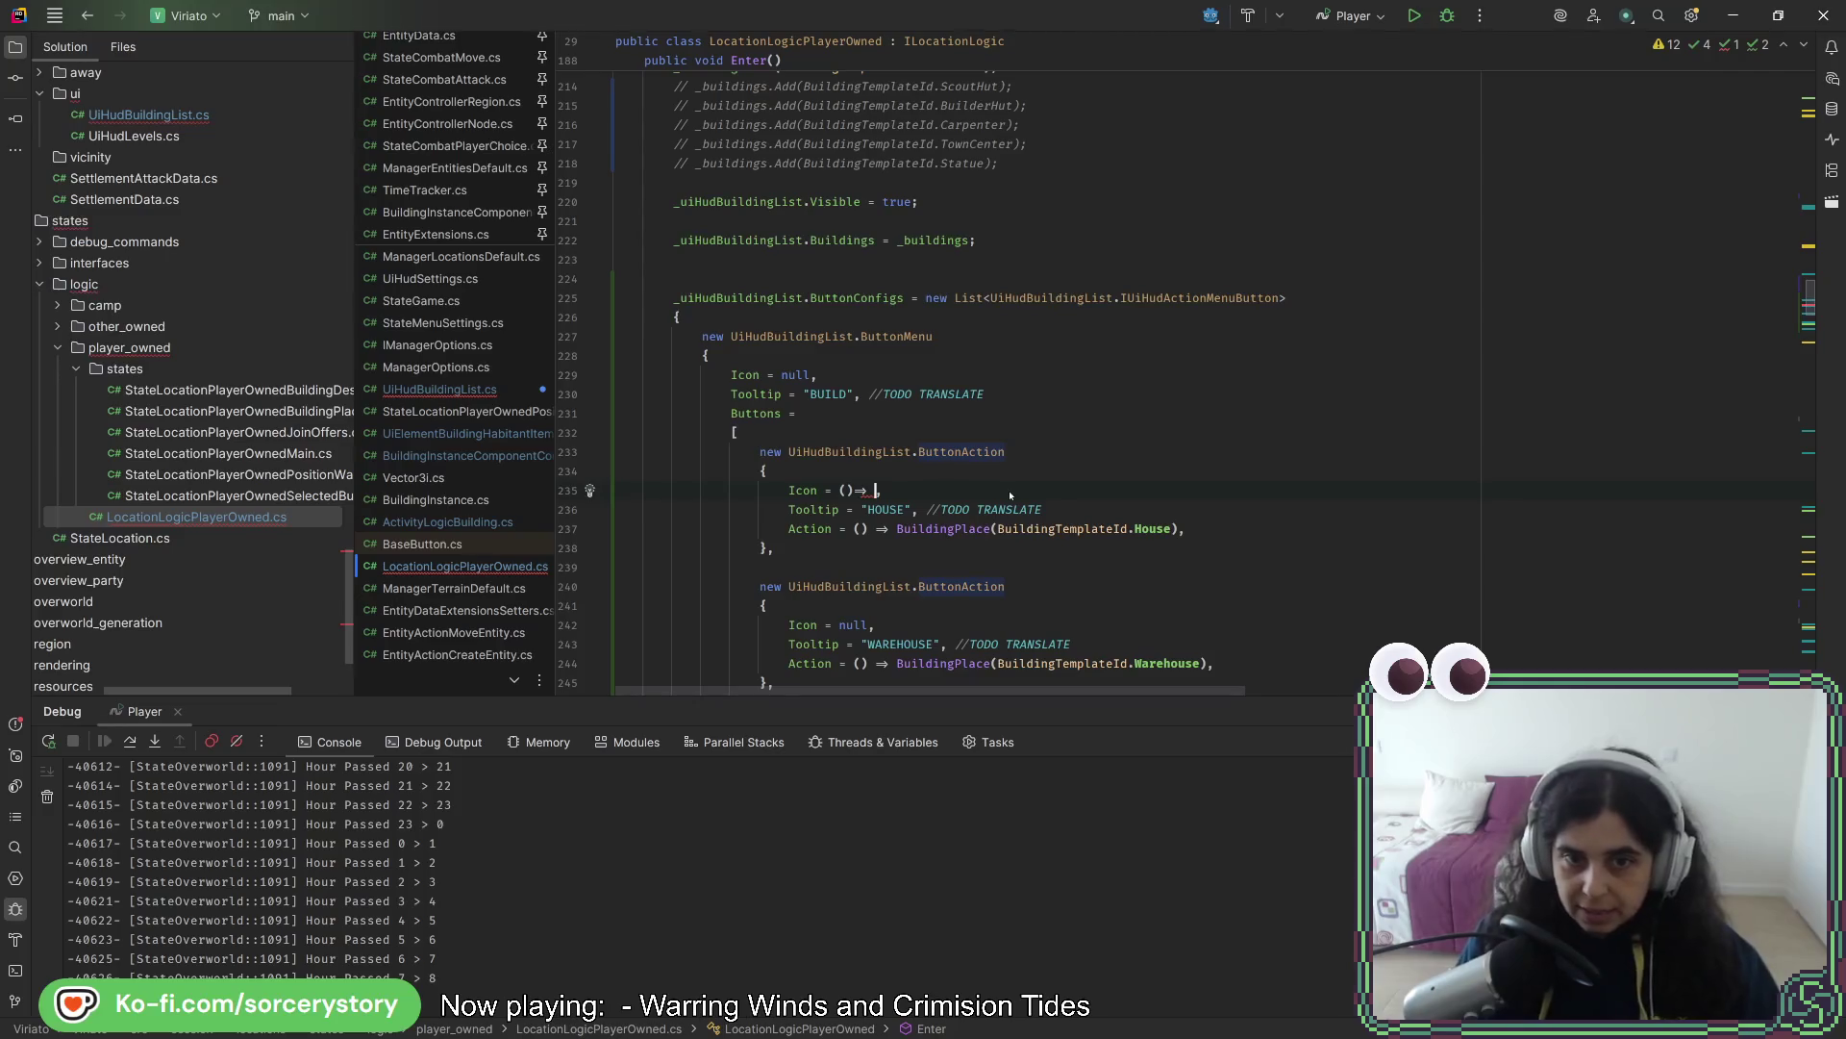
pyautogui.write('_')
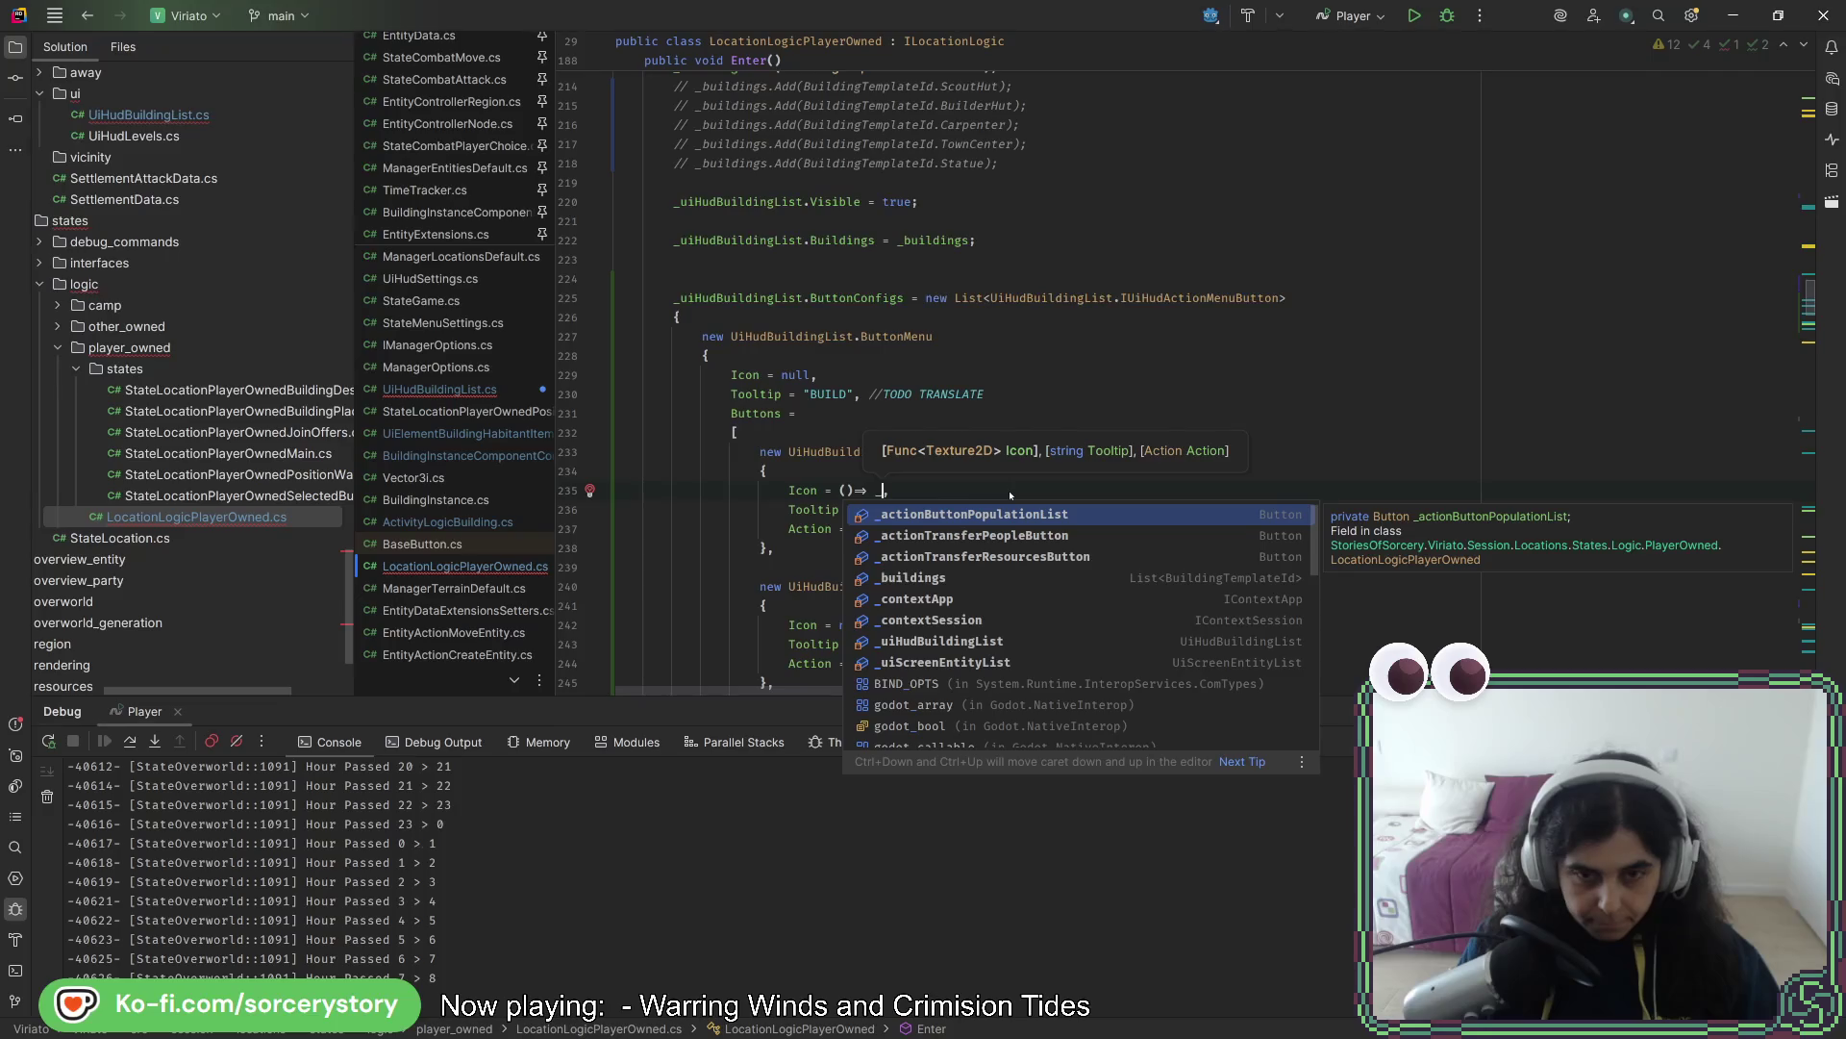
pyautogui.press('Down')
pyautogui.press('Down')
pyautogui.press('Down')
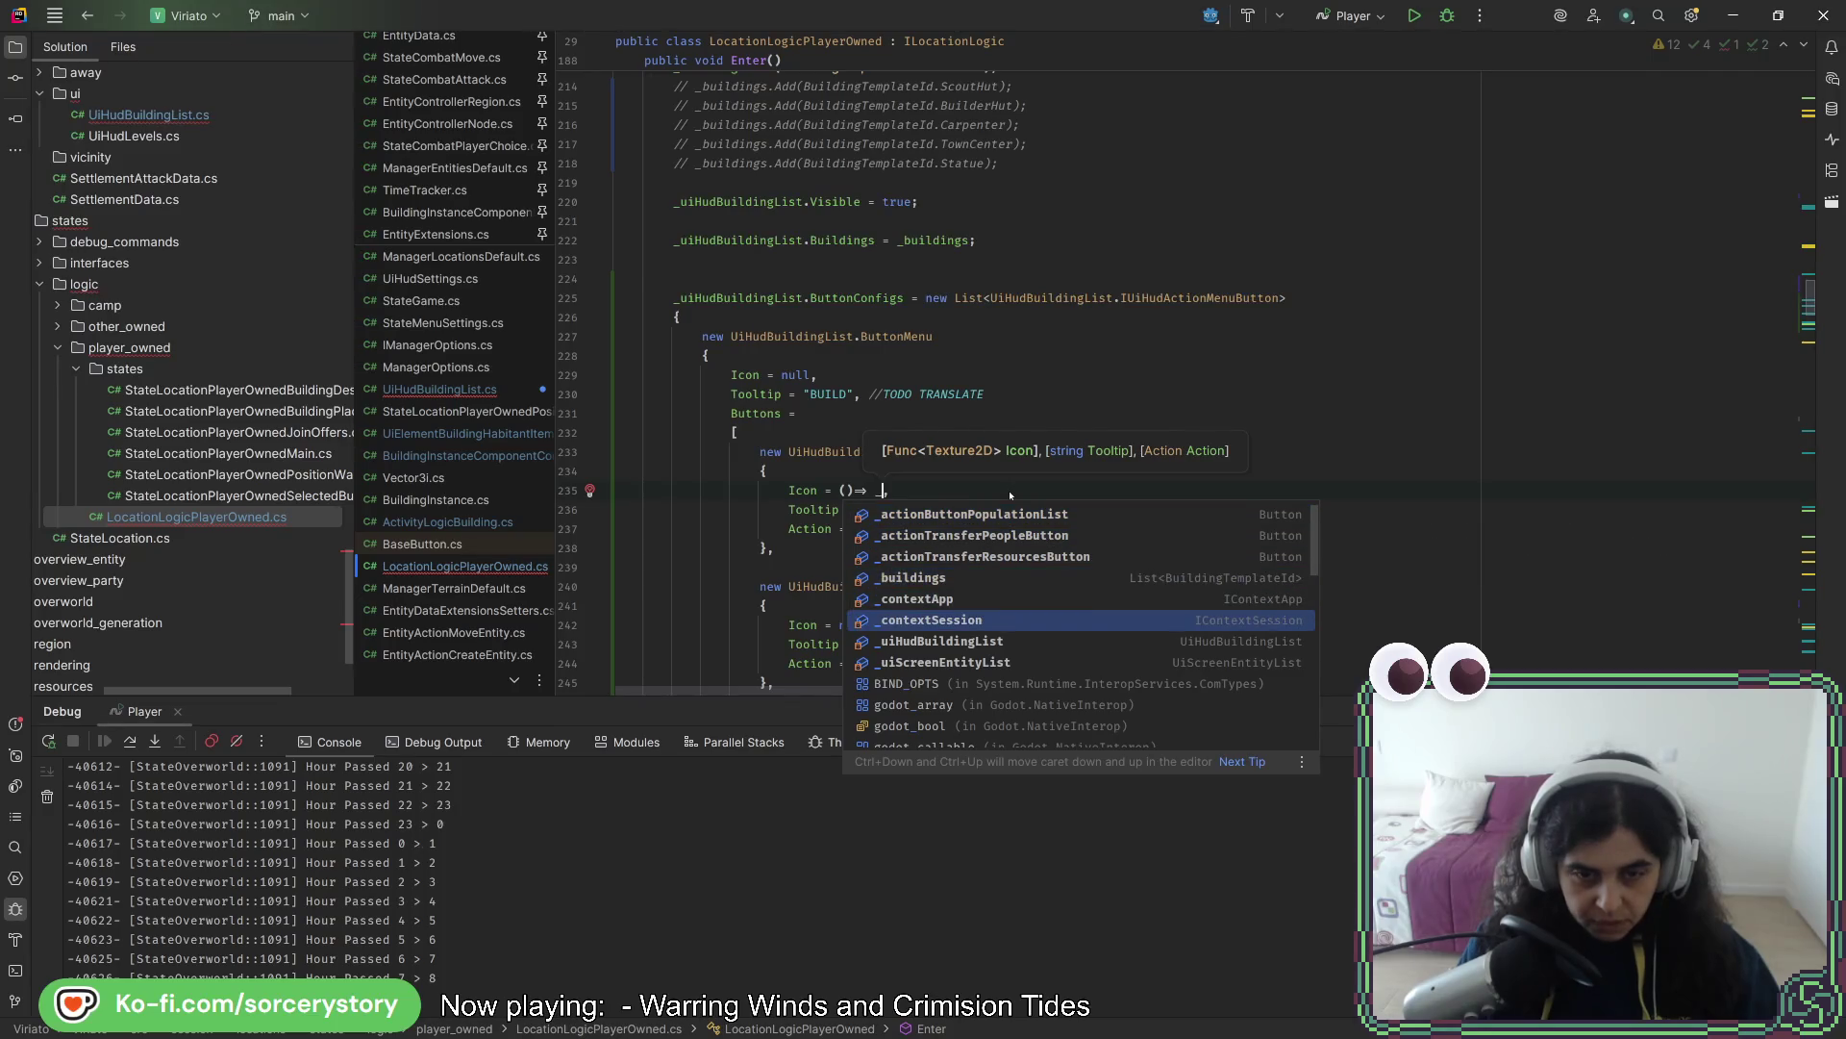
pyautogui.press('Up')
pyautogui.press('Up')
pyautogui.press('Up')
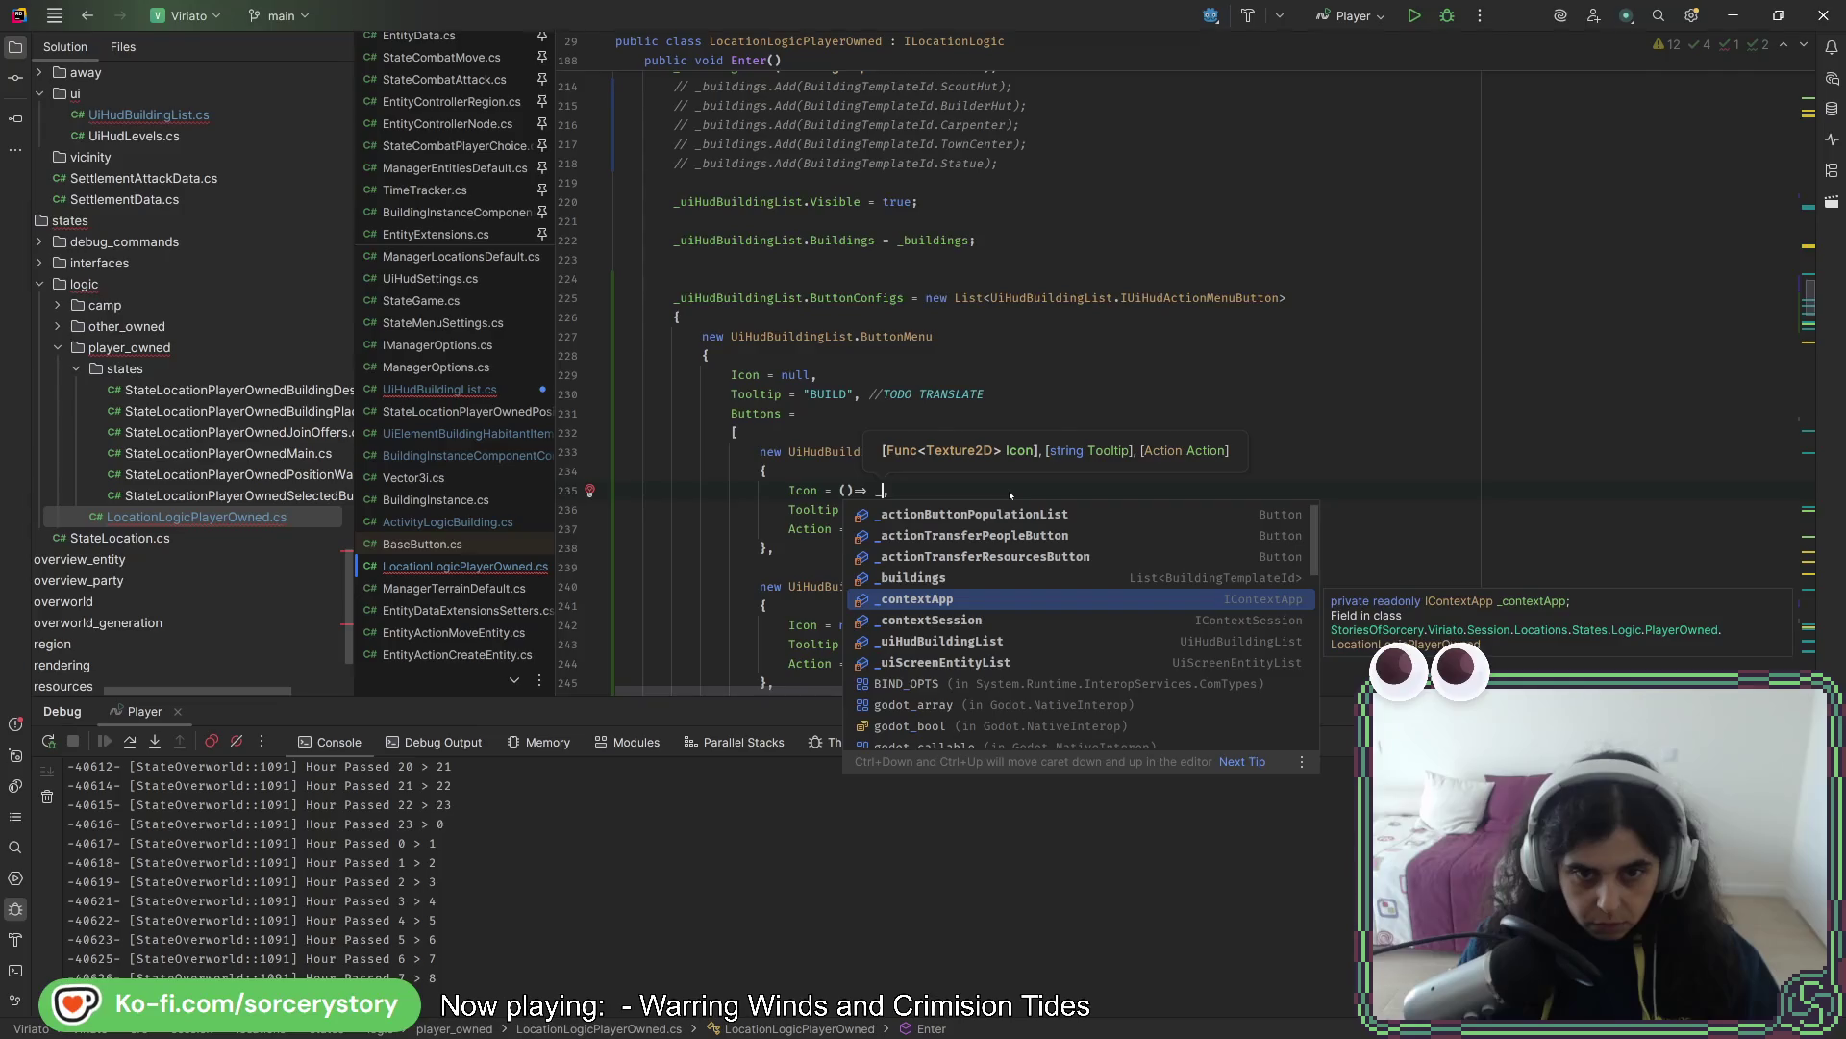
pyautogui.press('Up')
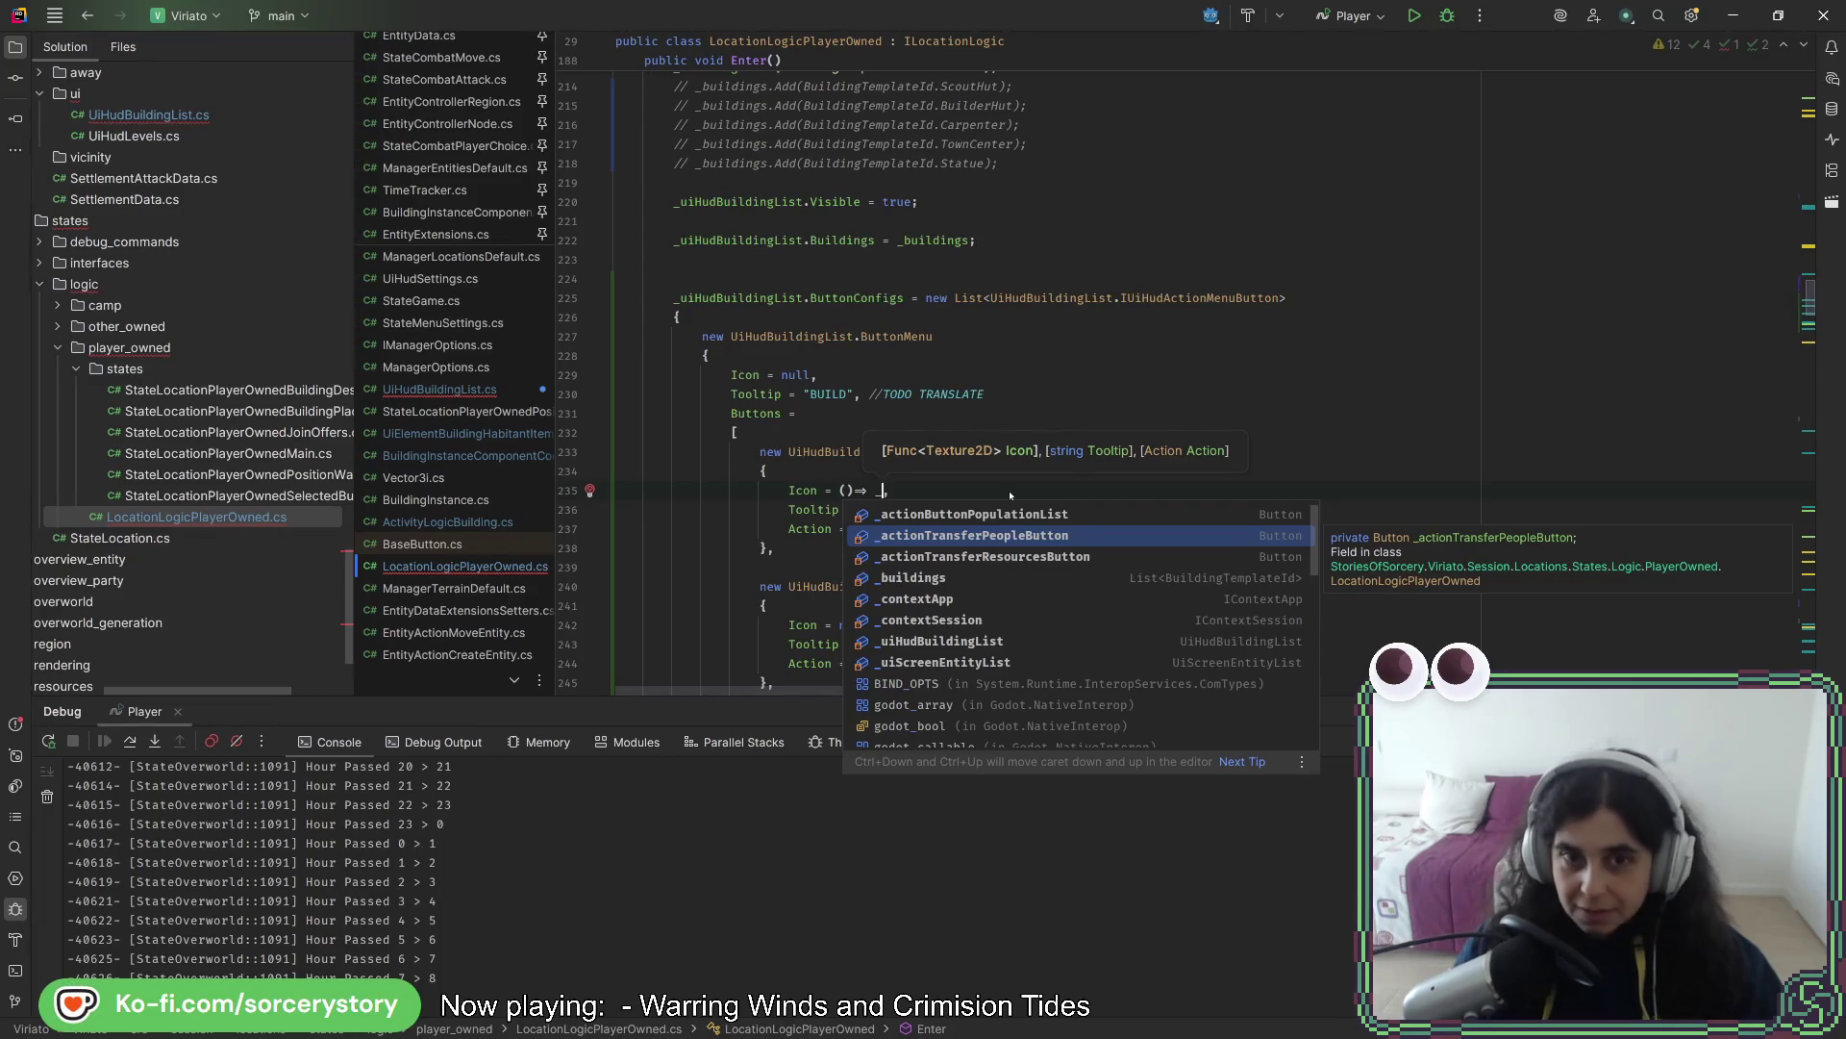
pyautogui.press('Escape')
pyautogui.scroll(10, 908, 420)
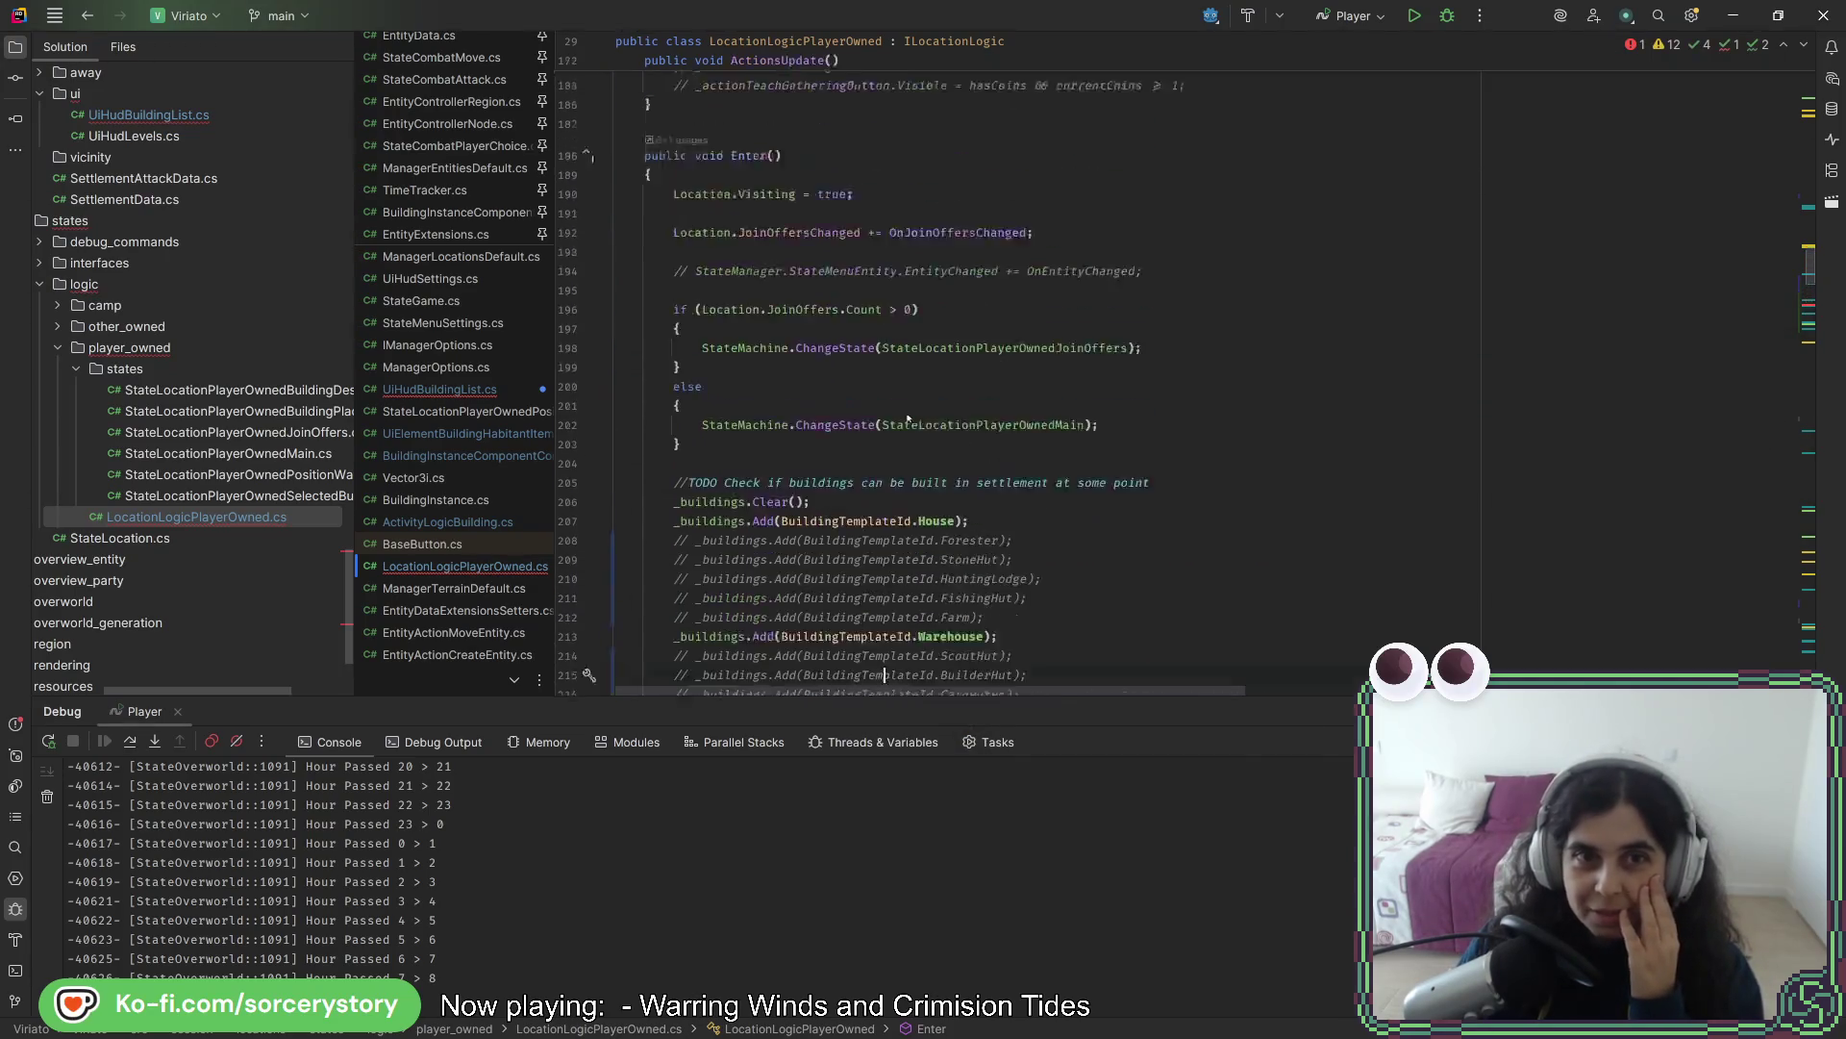
pyautogui.scroll(15, 908, 420)
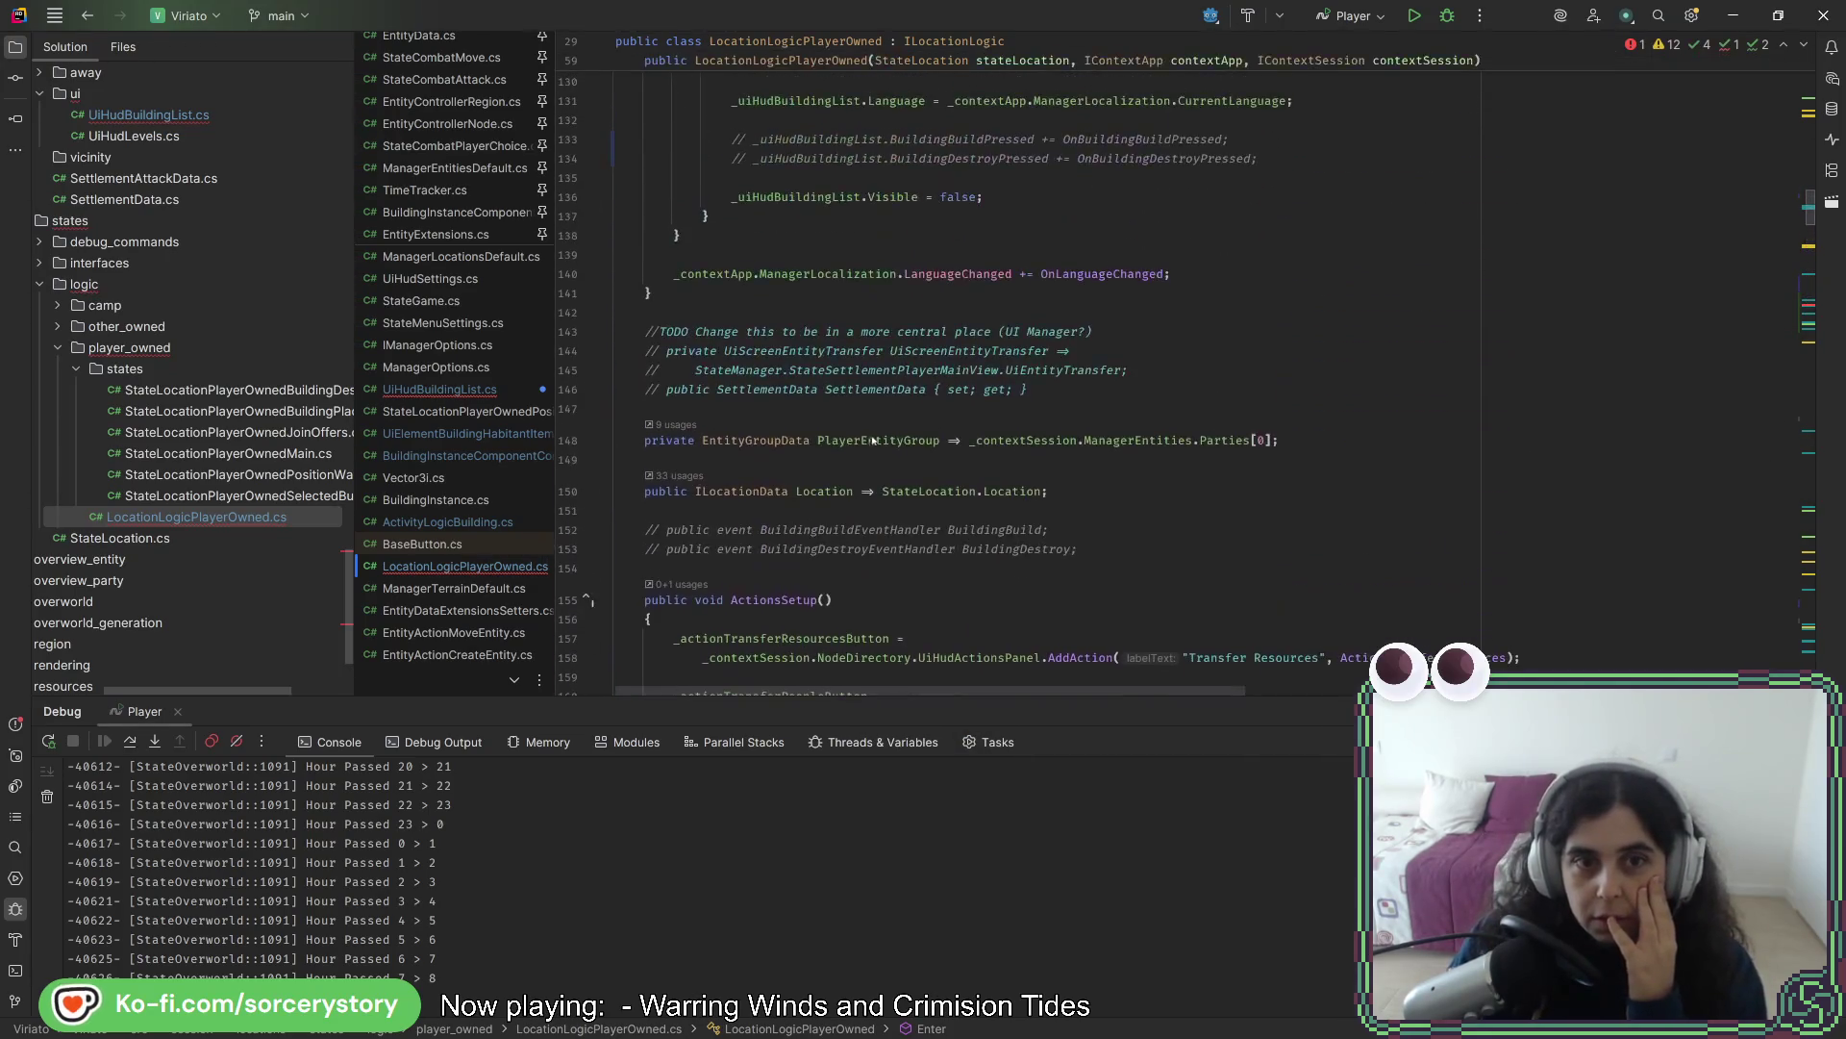
pyautogui.scroll(8, 996, 461)
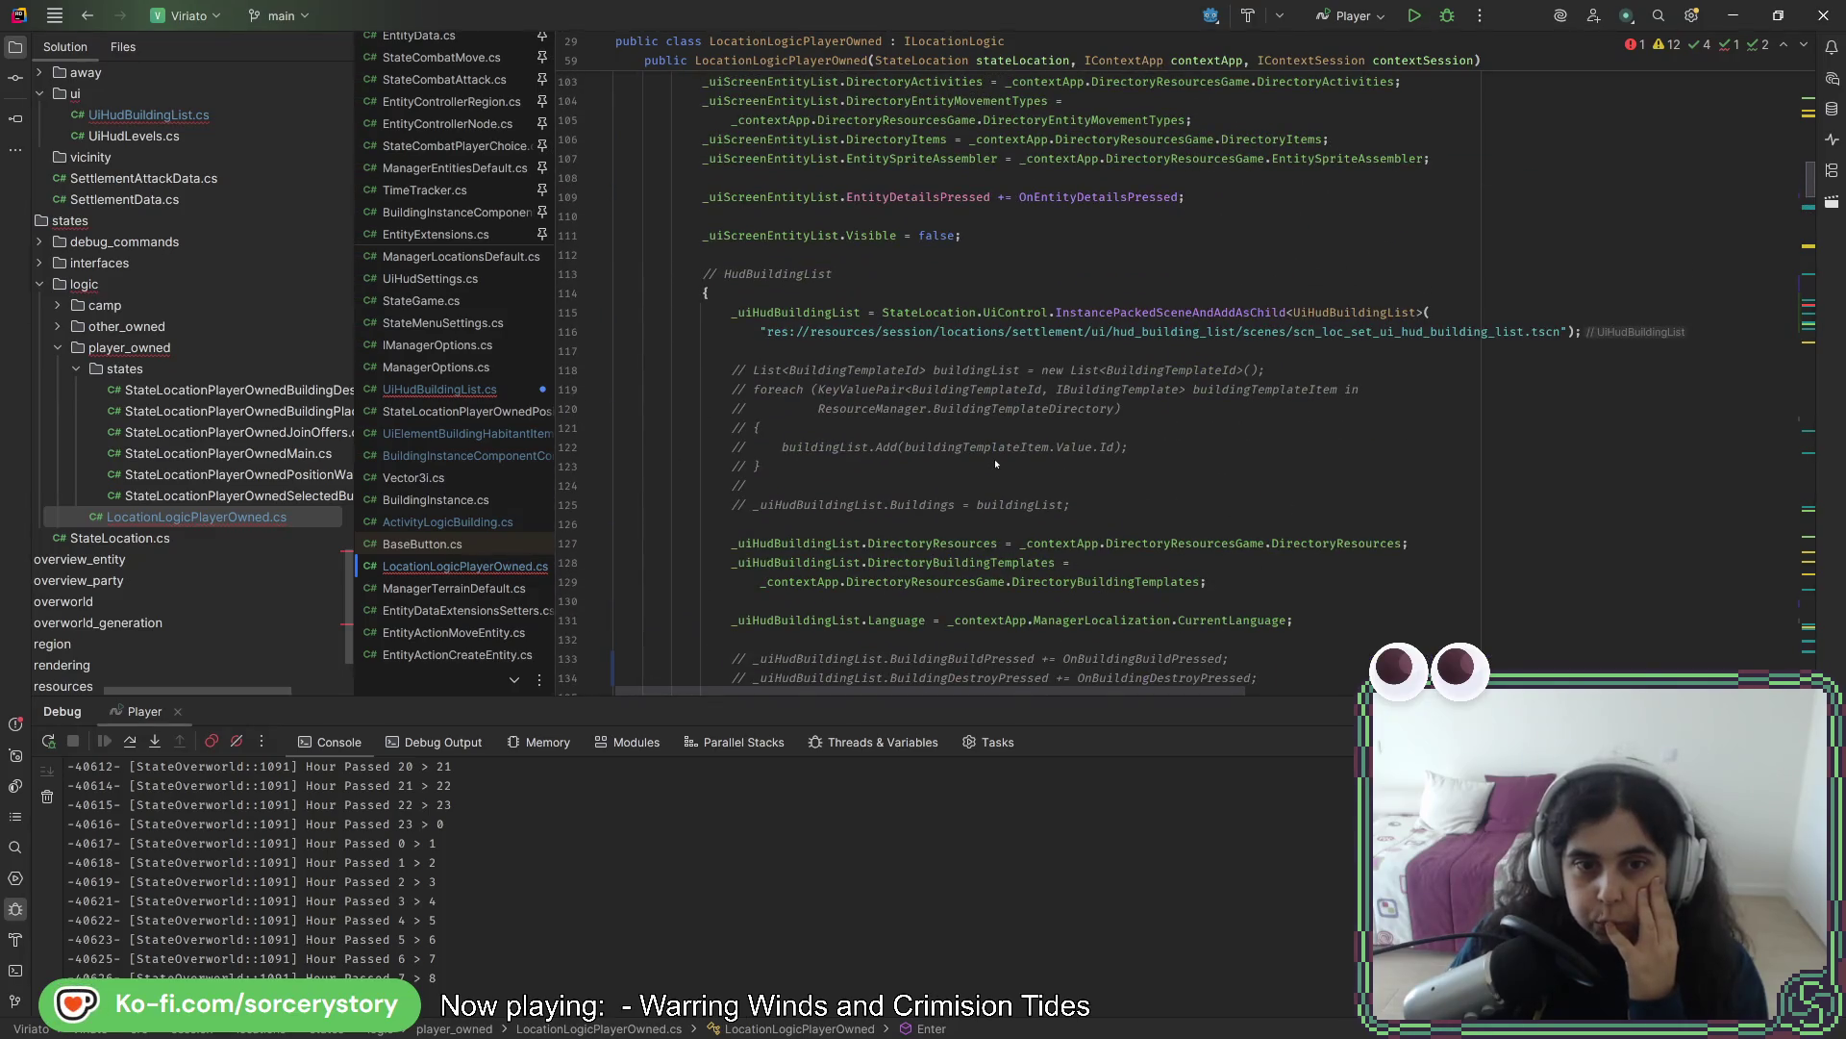
pyautogui.scroll(8, 994, 462)
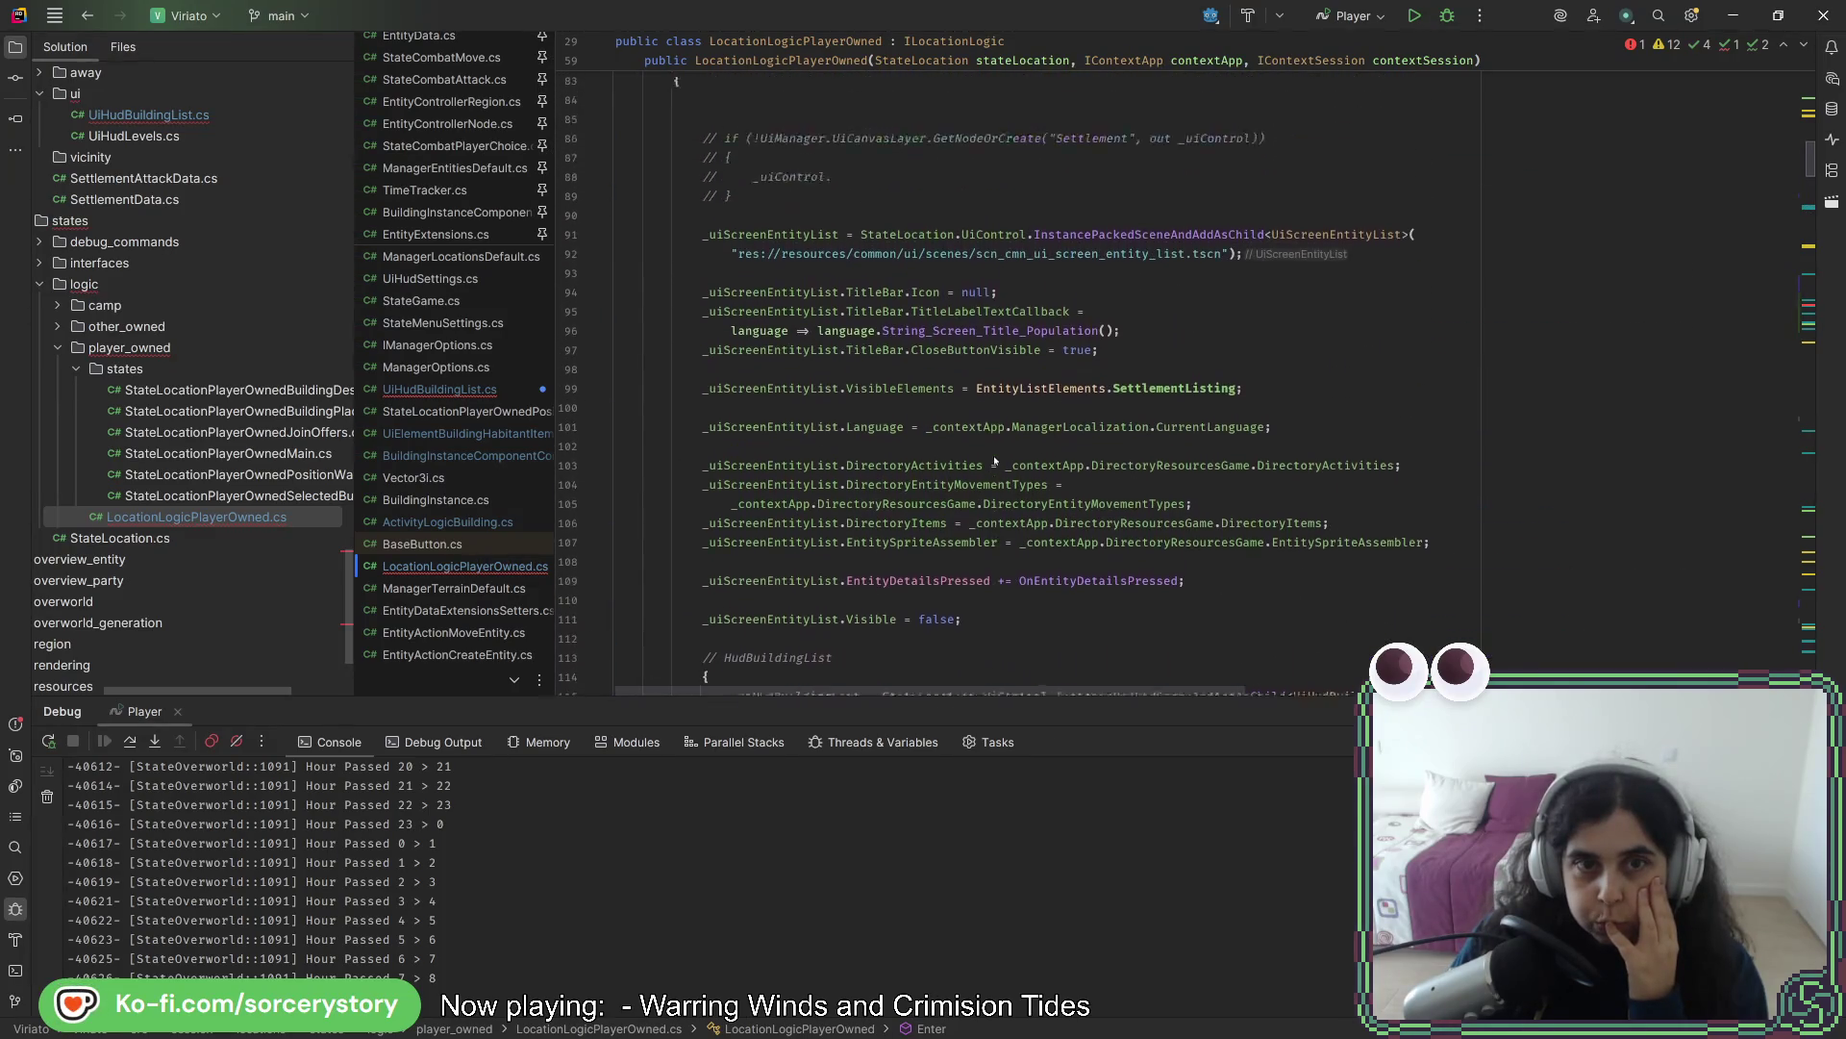
pyautogui.scroll(9, 990, 460)
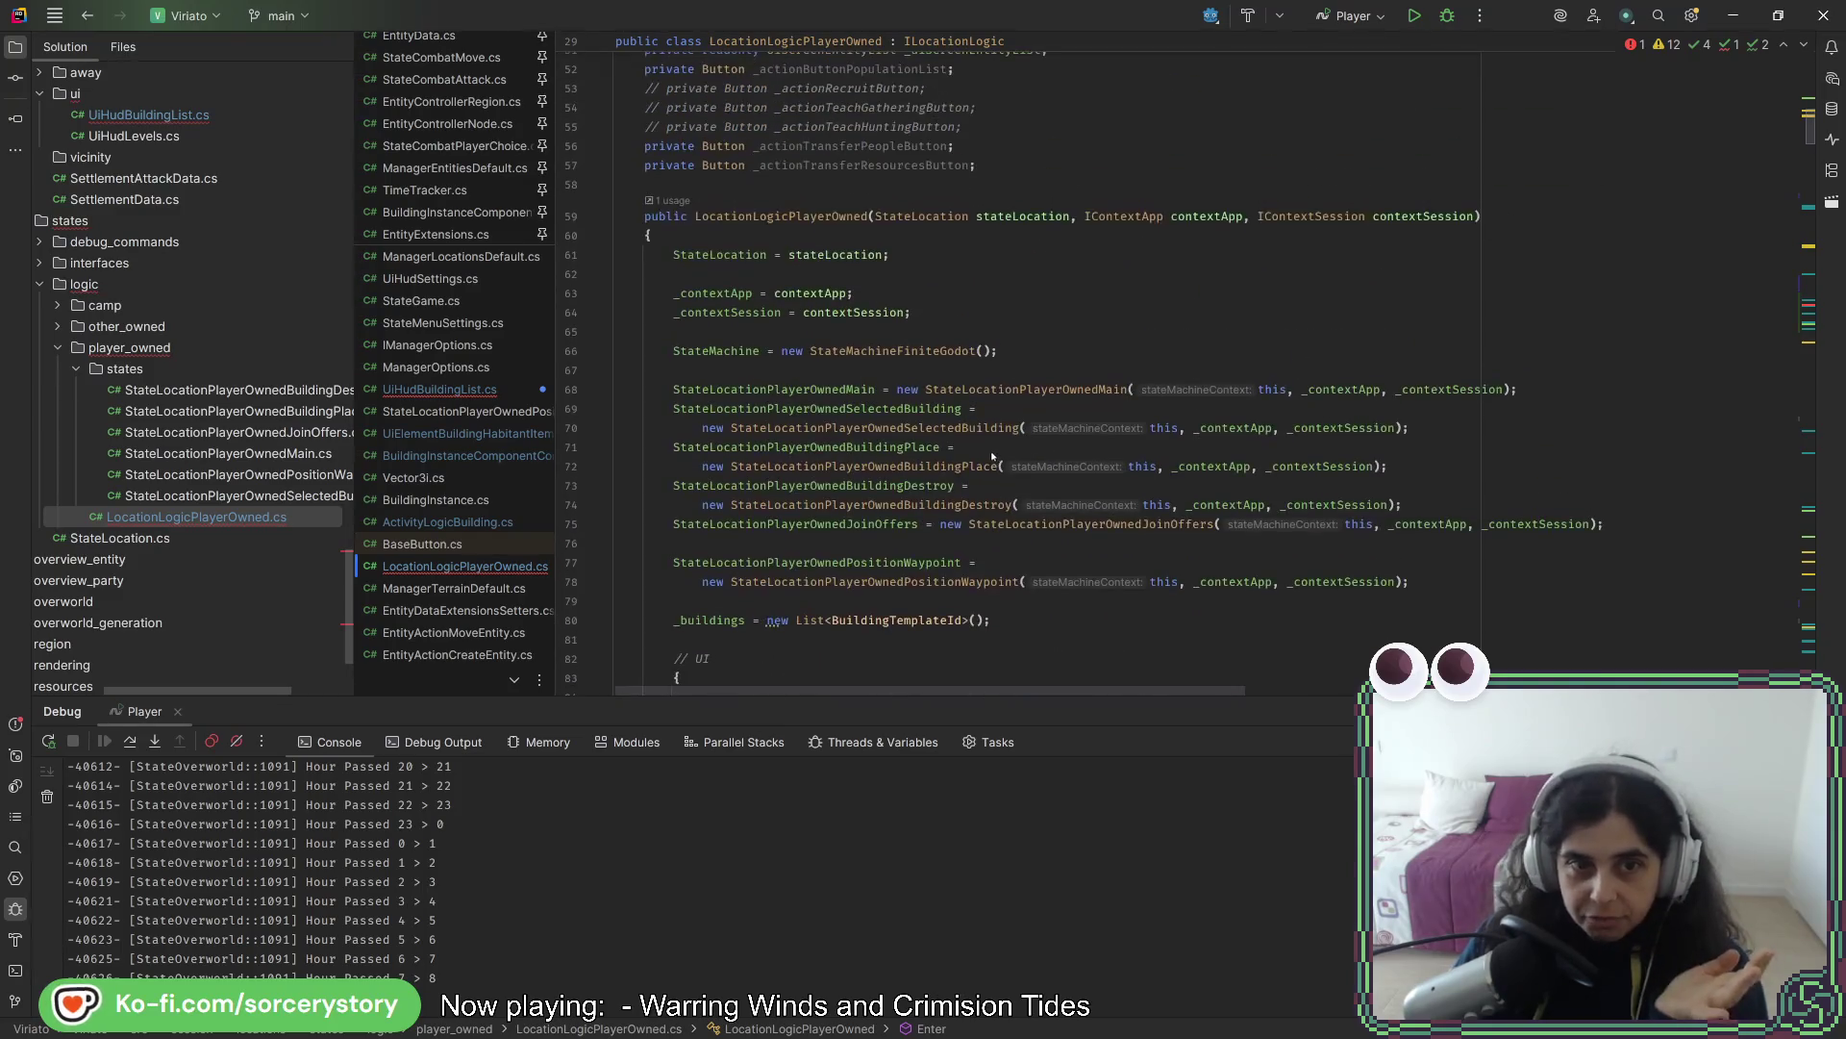
pyautogui.scroll(5, 987, 452)
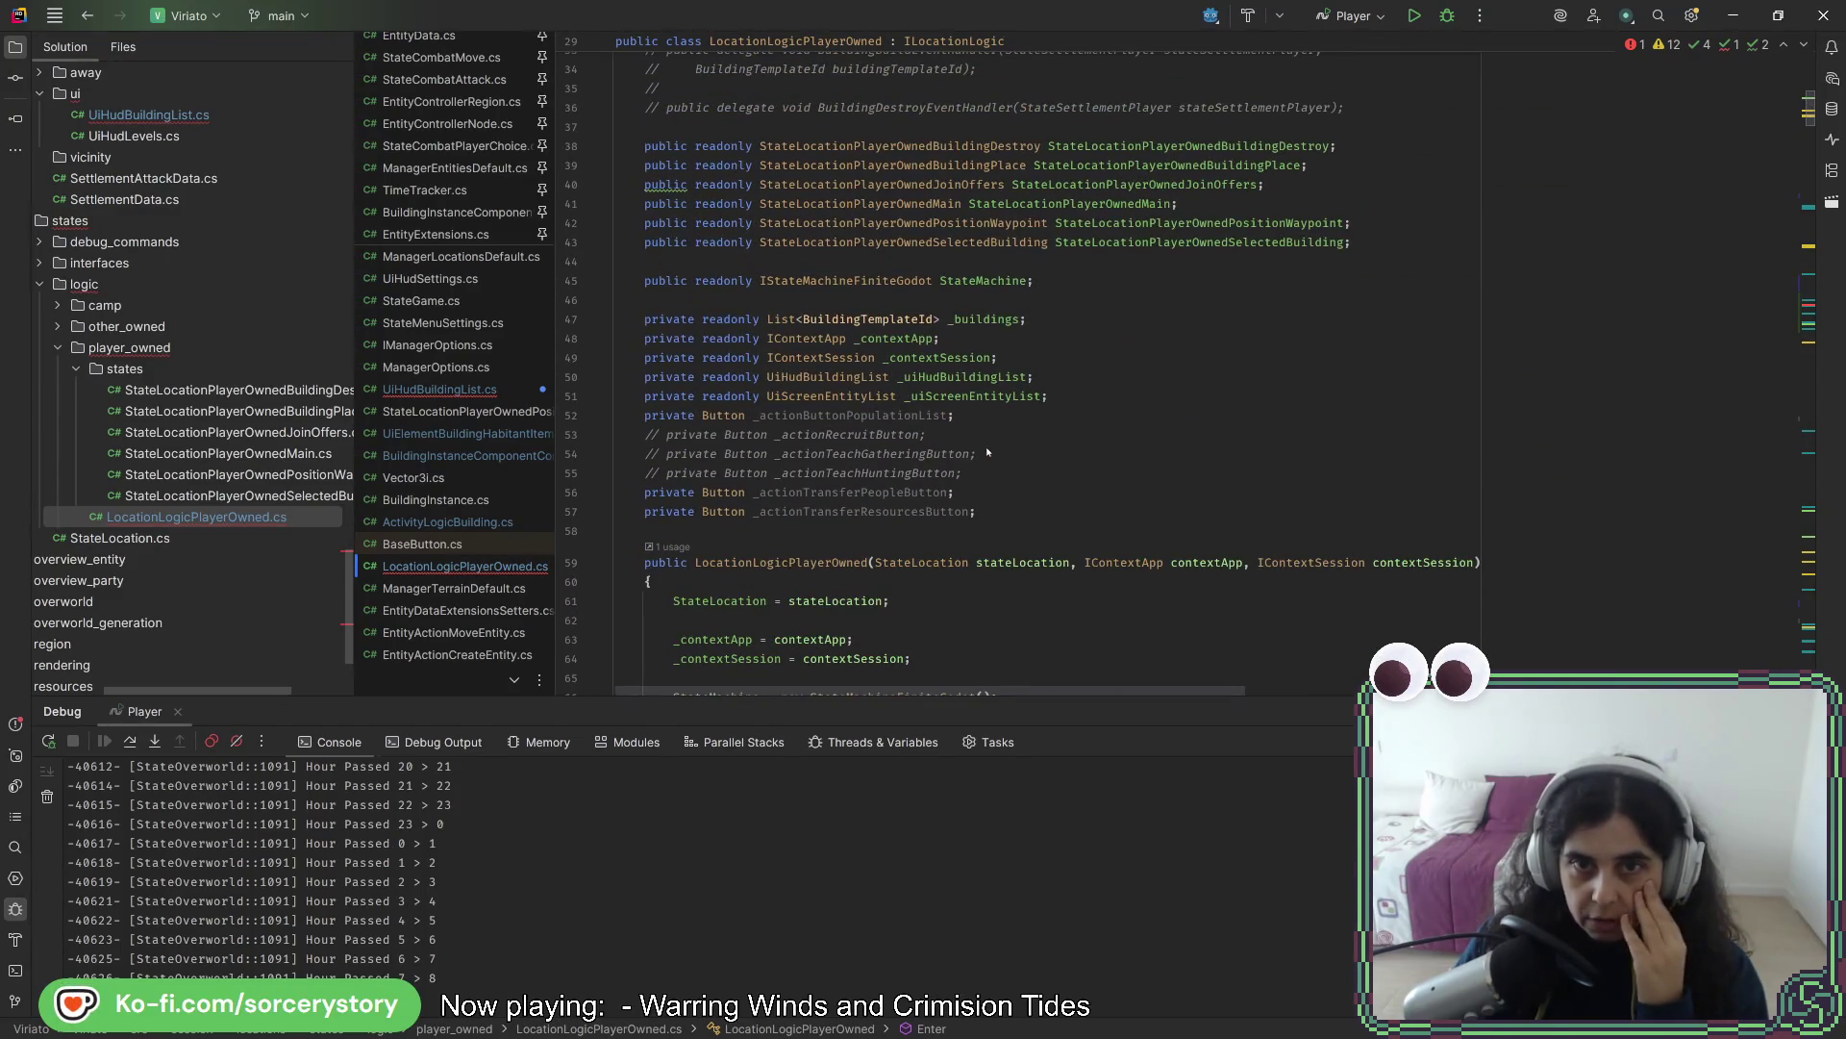
pyautogui.scroll(-20, 988, 452)
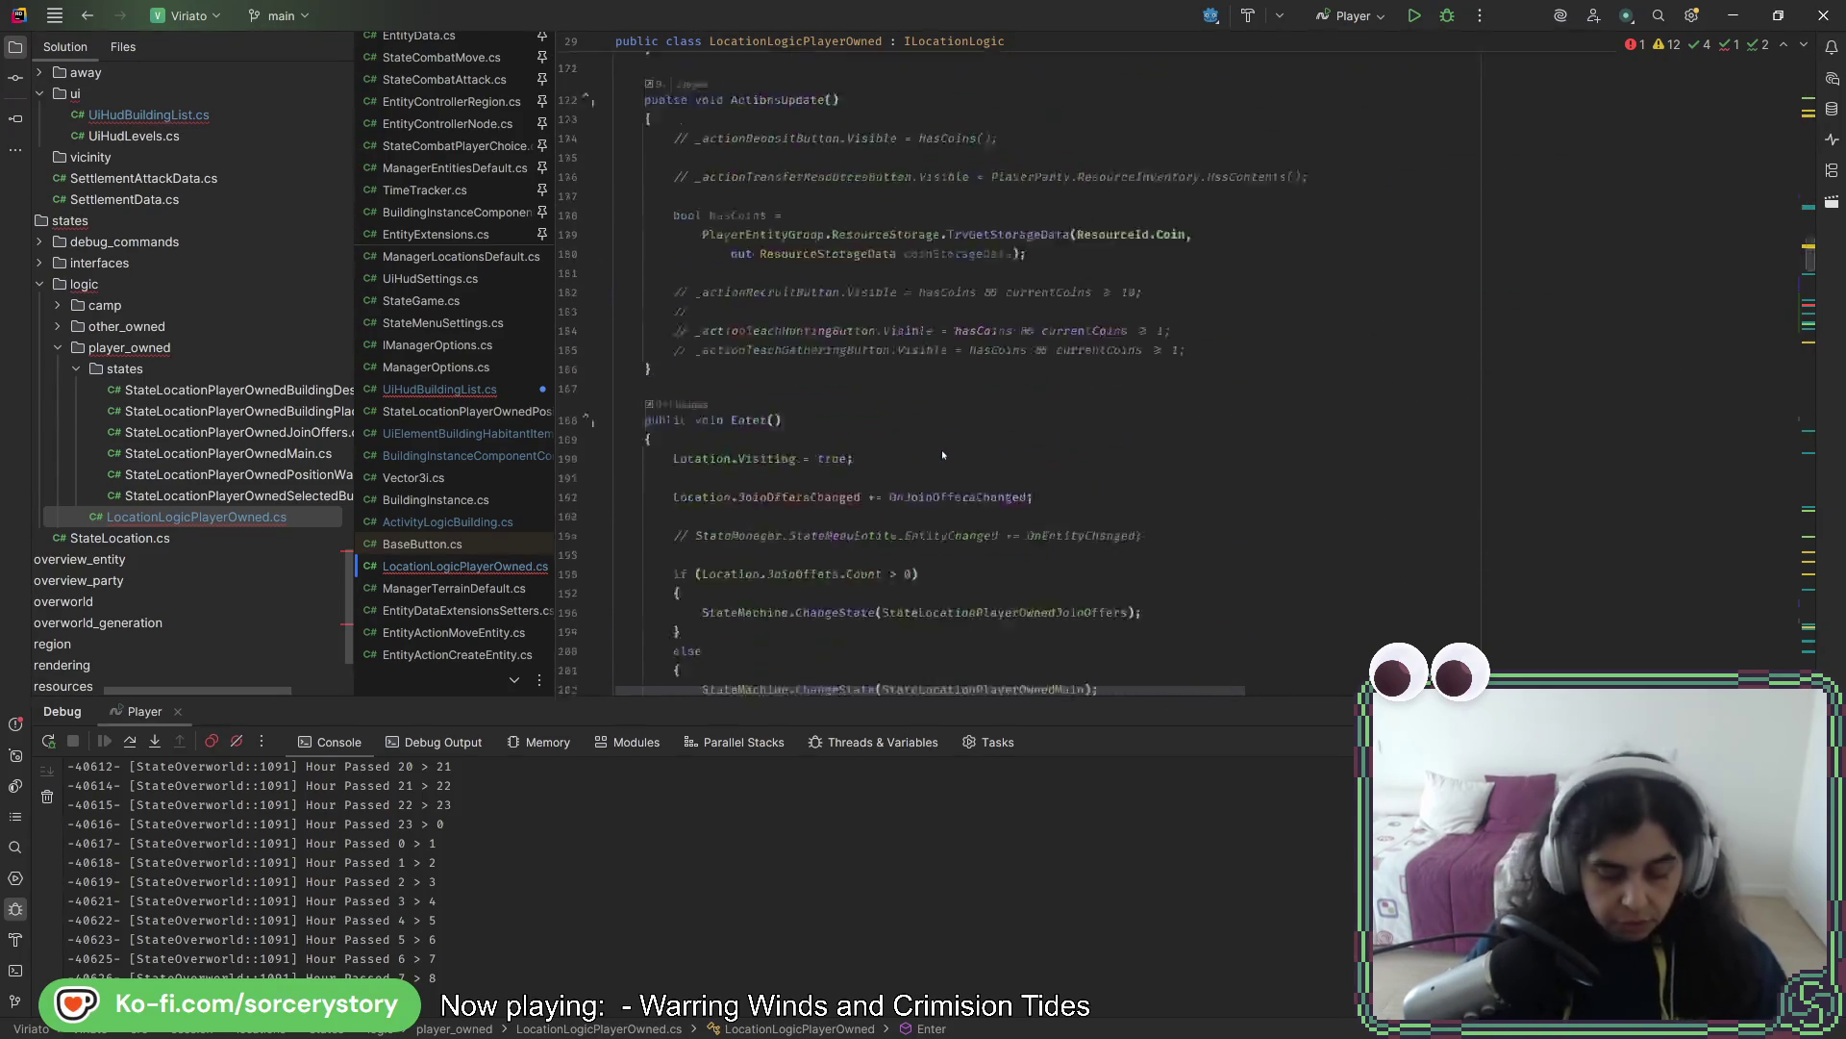
pyautogui.scroll(-15, 943, 450)
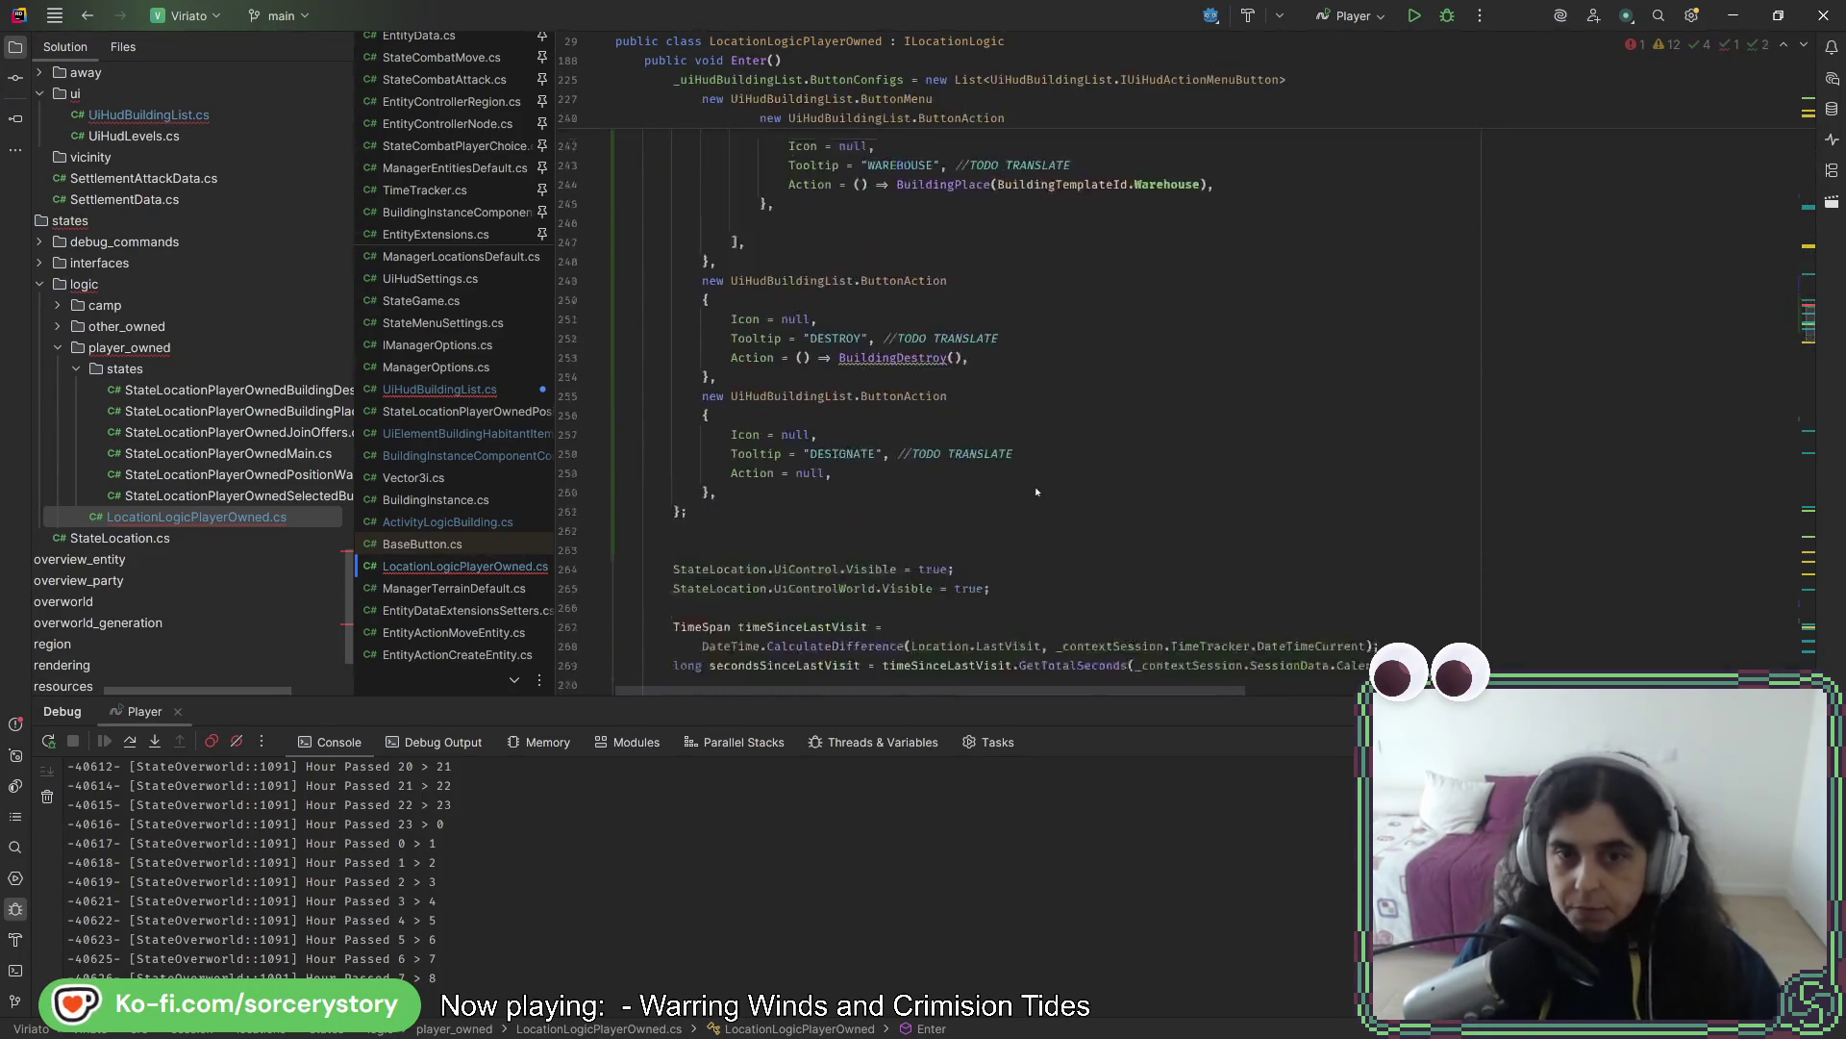
pyautogui.scroll(10, 1034, 484)
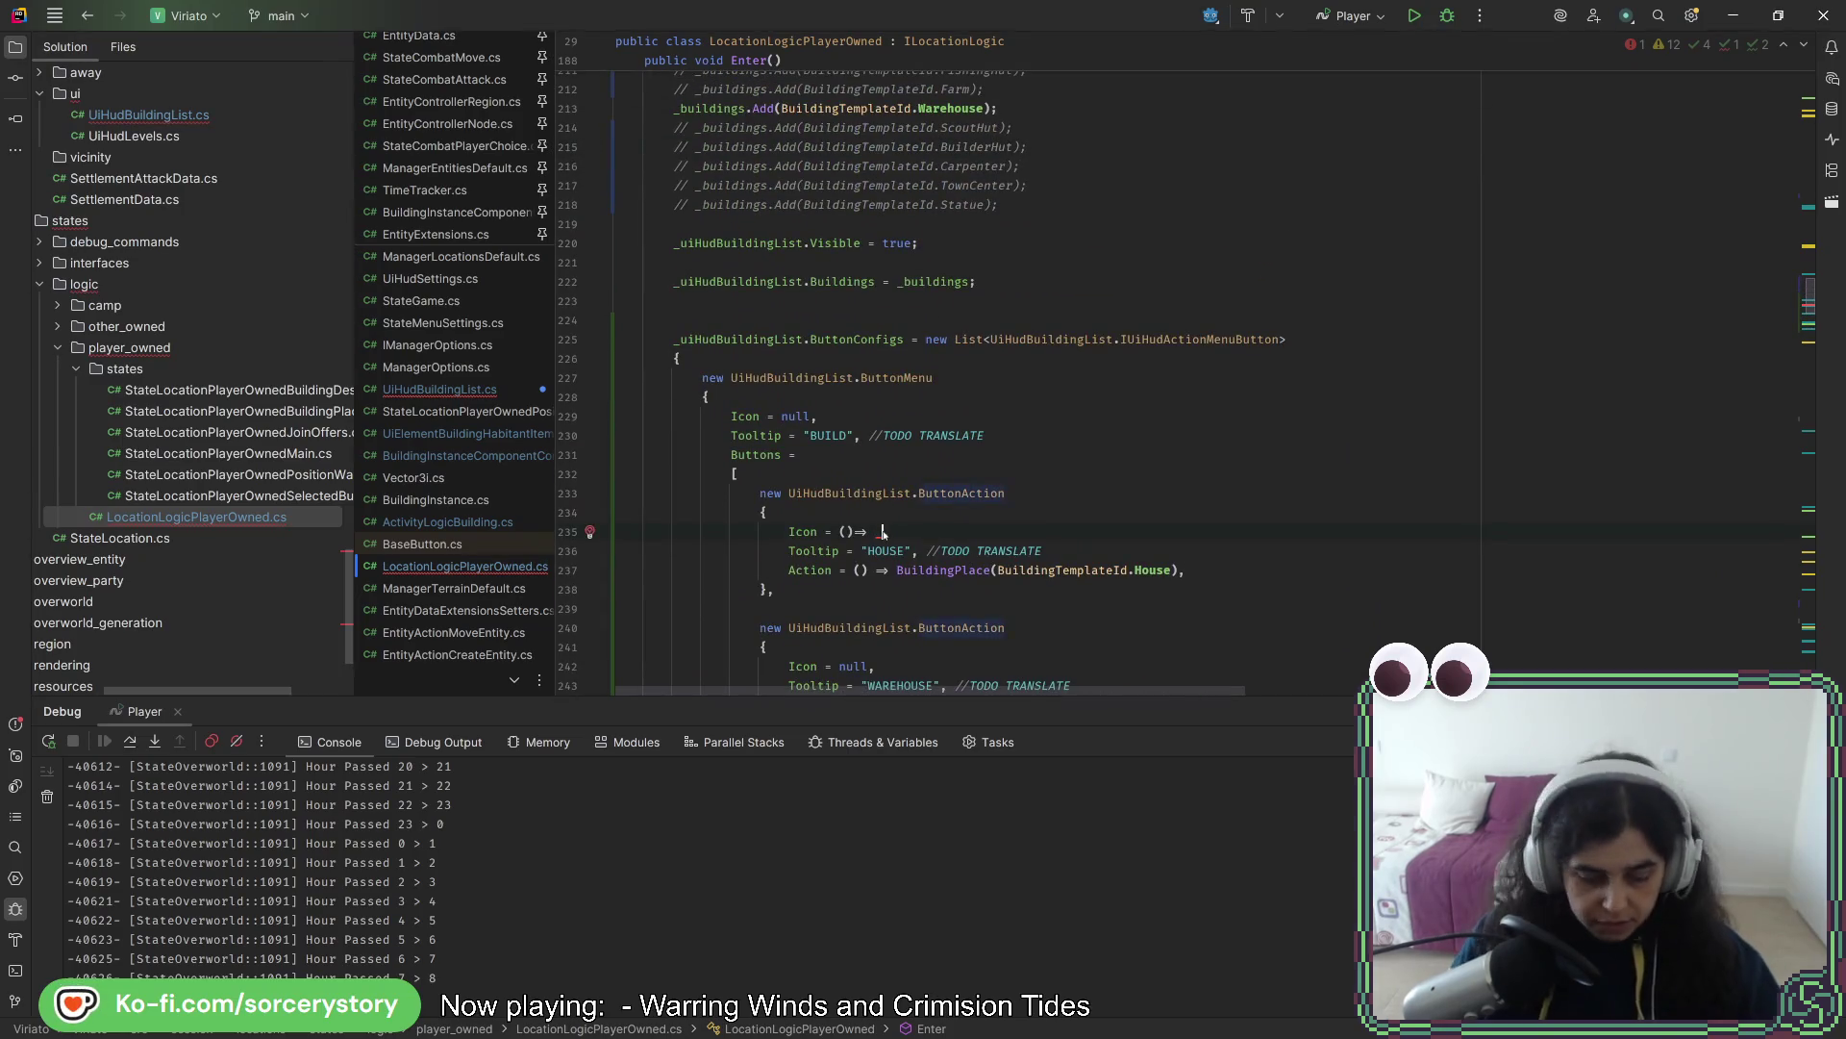
# - Start the Icon lambda with contextApp.DirectoryResourcesGame.DirectoryBuildingTemplates
pyautogui.write('contextApp.')
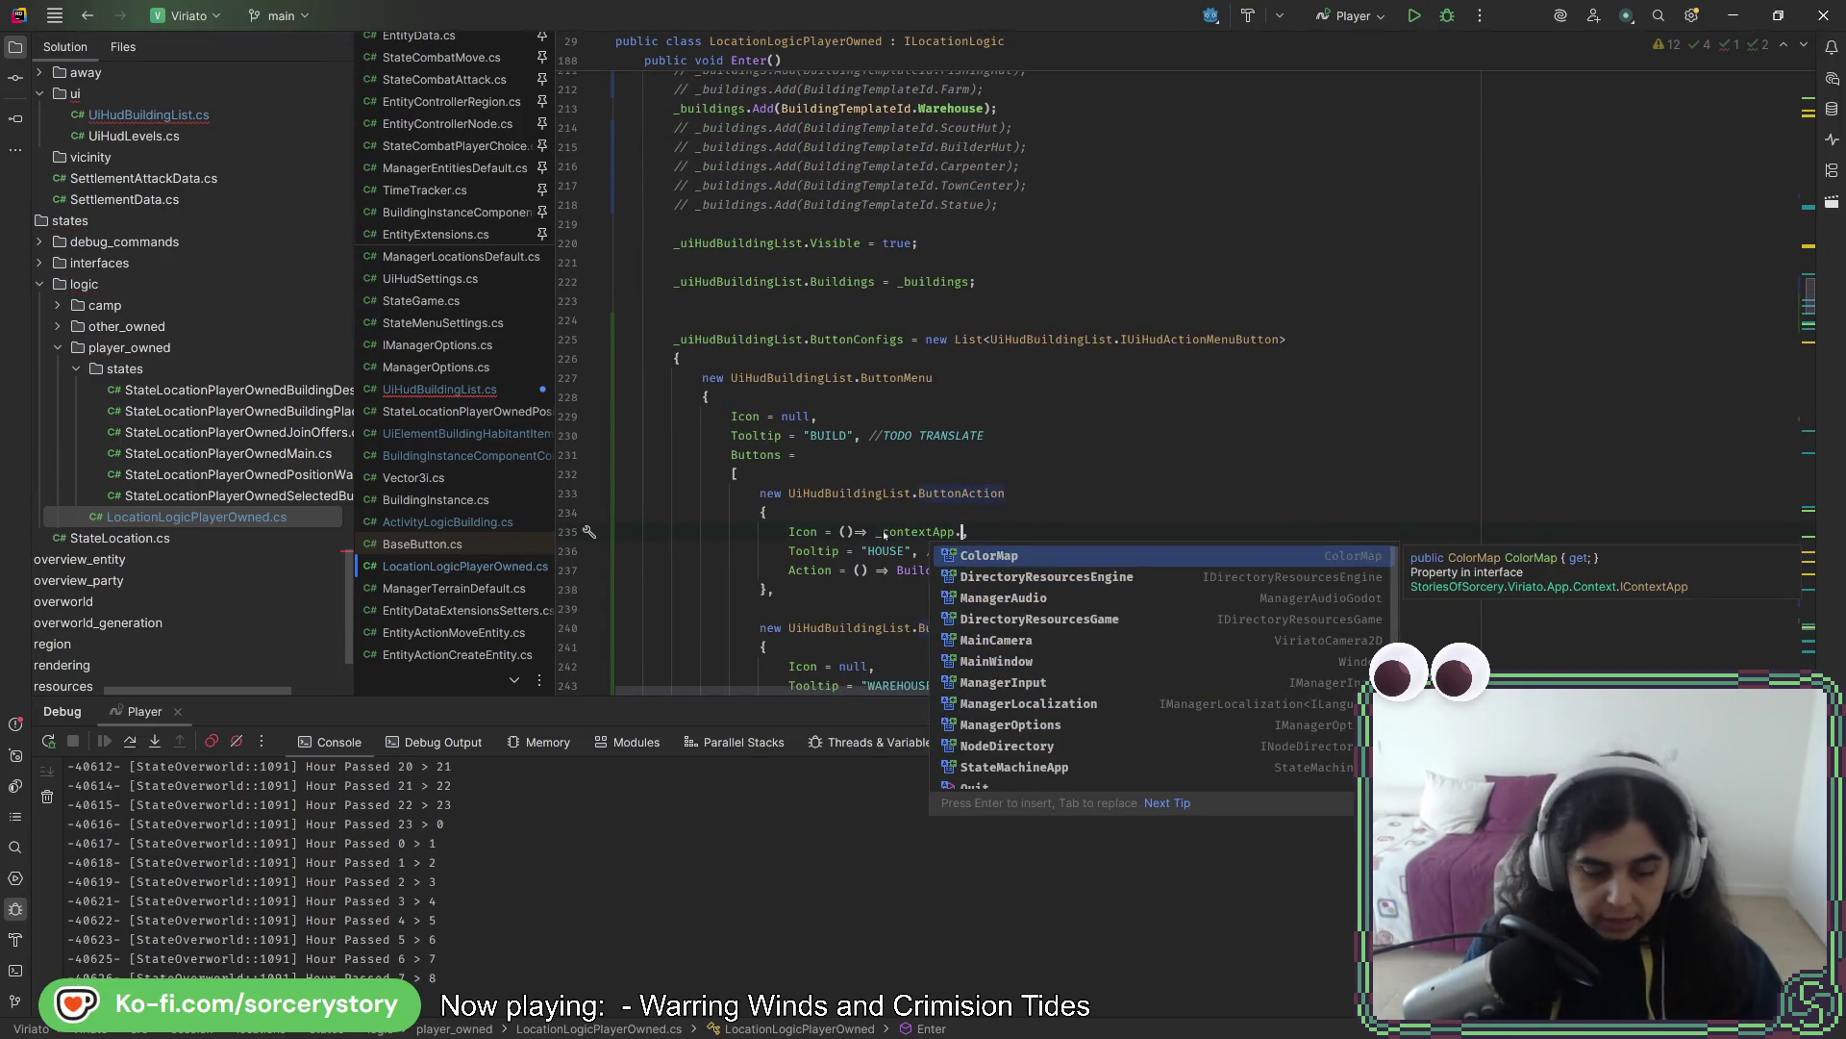
pyautogui.write('dire')
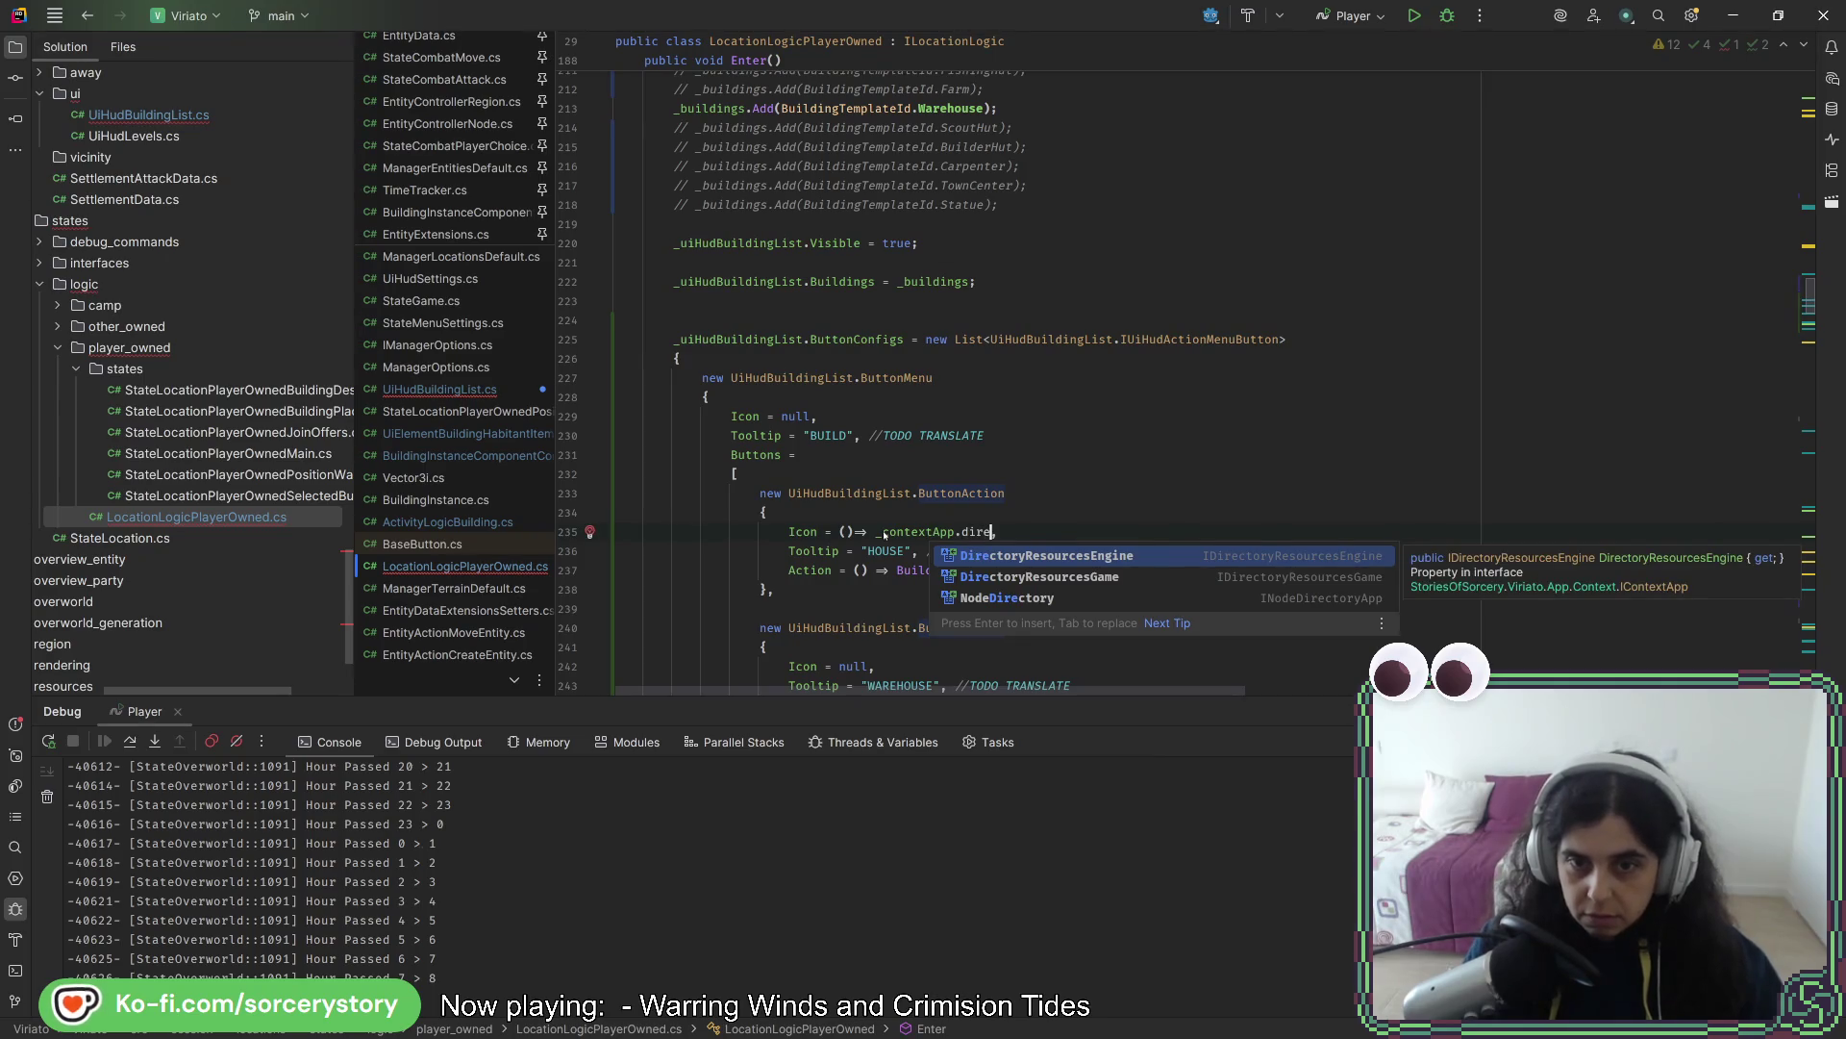
pyautogui.press('Down')
pyautogui.press('Return')
pyautogui.write('.')
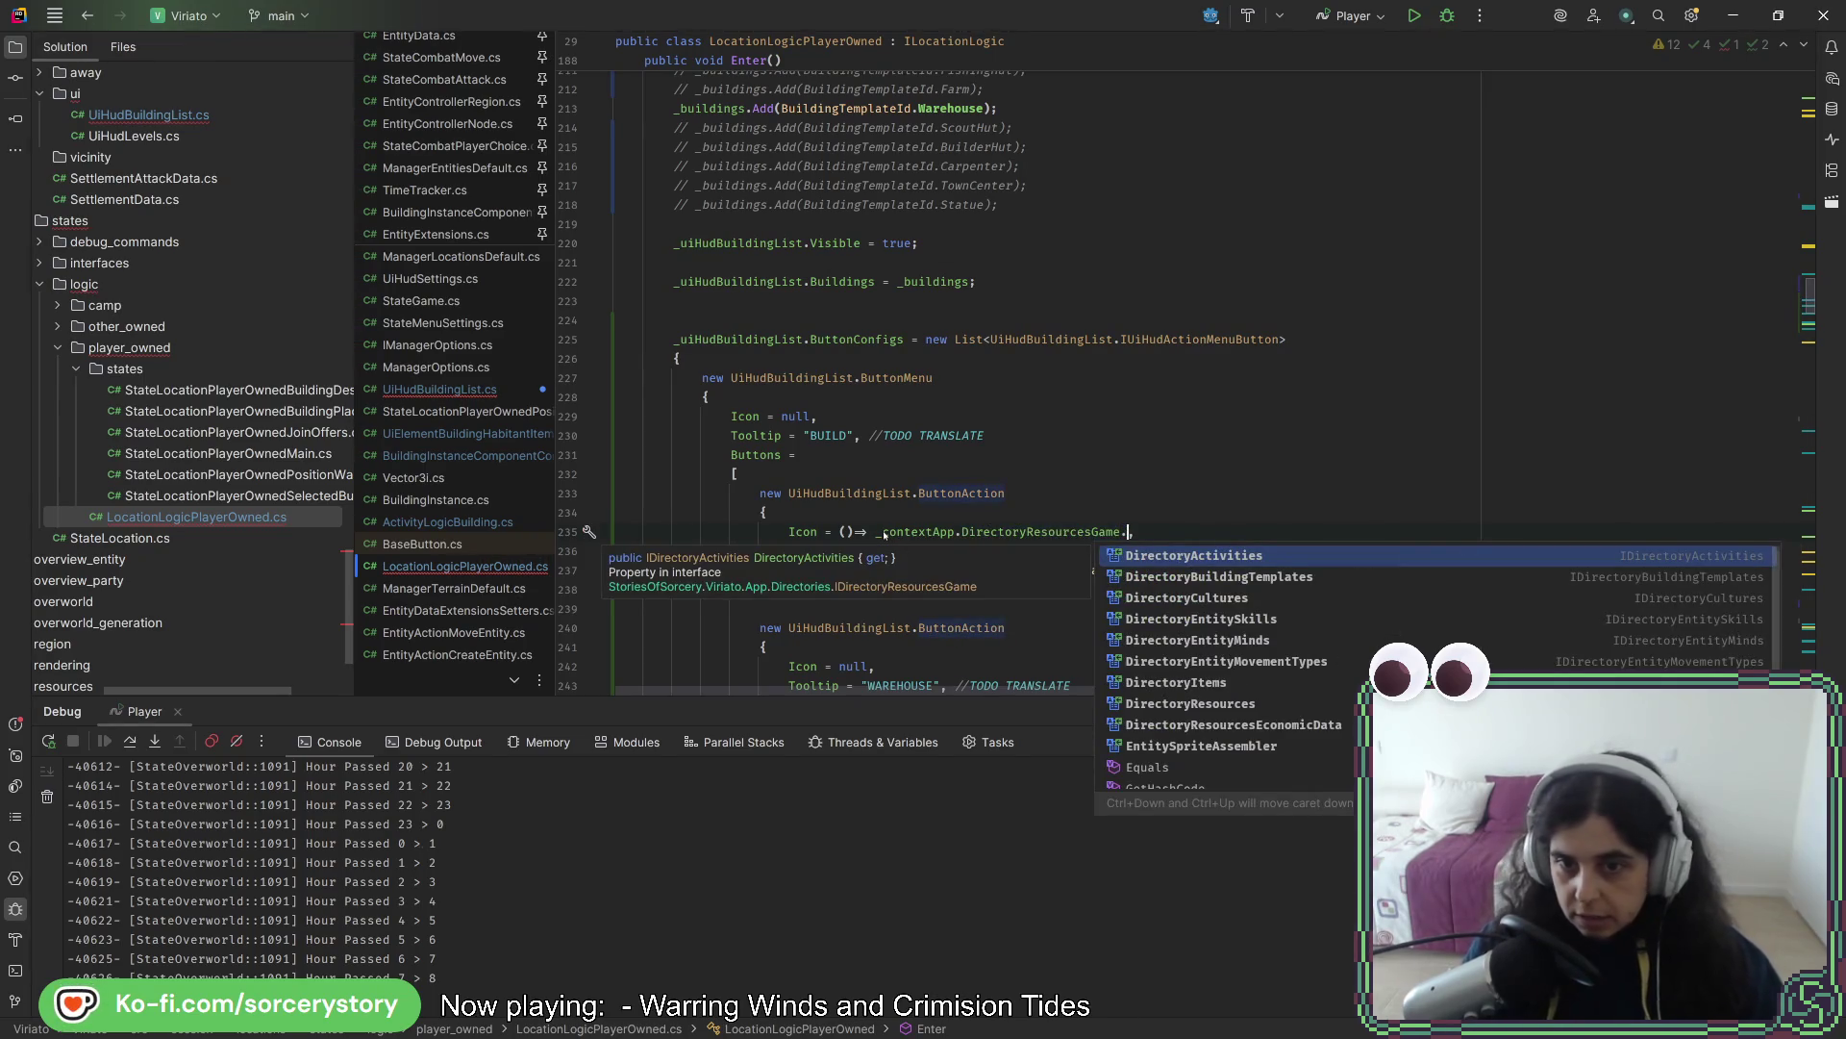
pyautogui.press('Down')
pyautogui.press('Down')
pyautogui.press('Down')
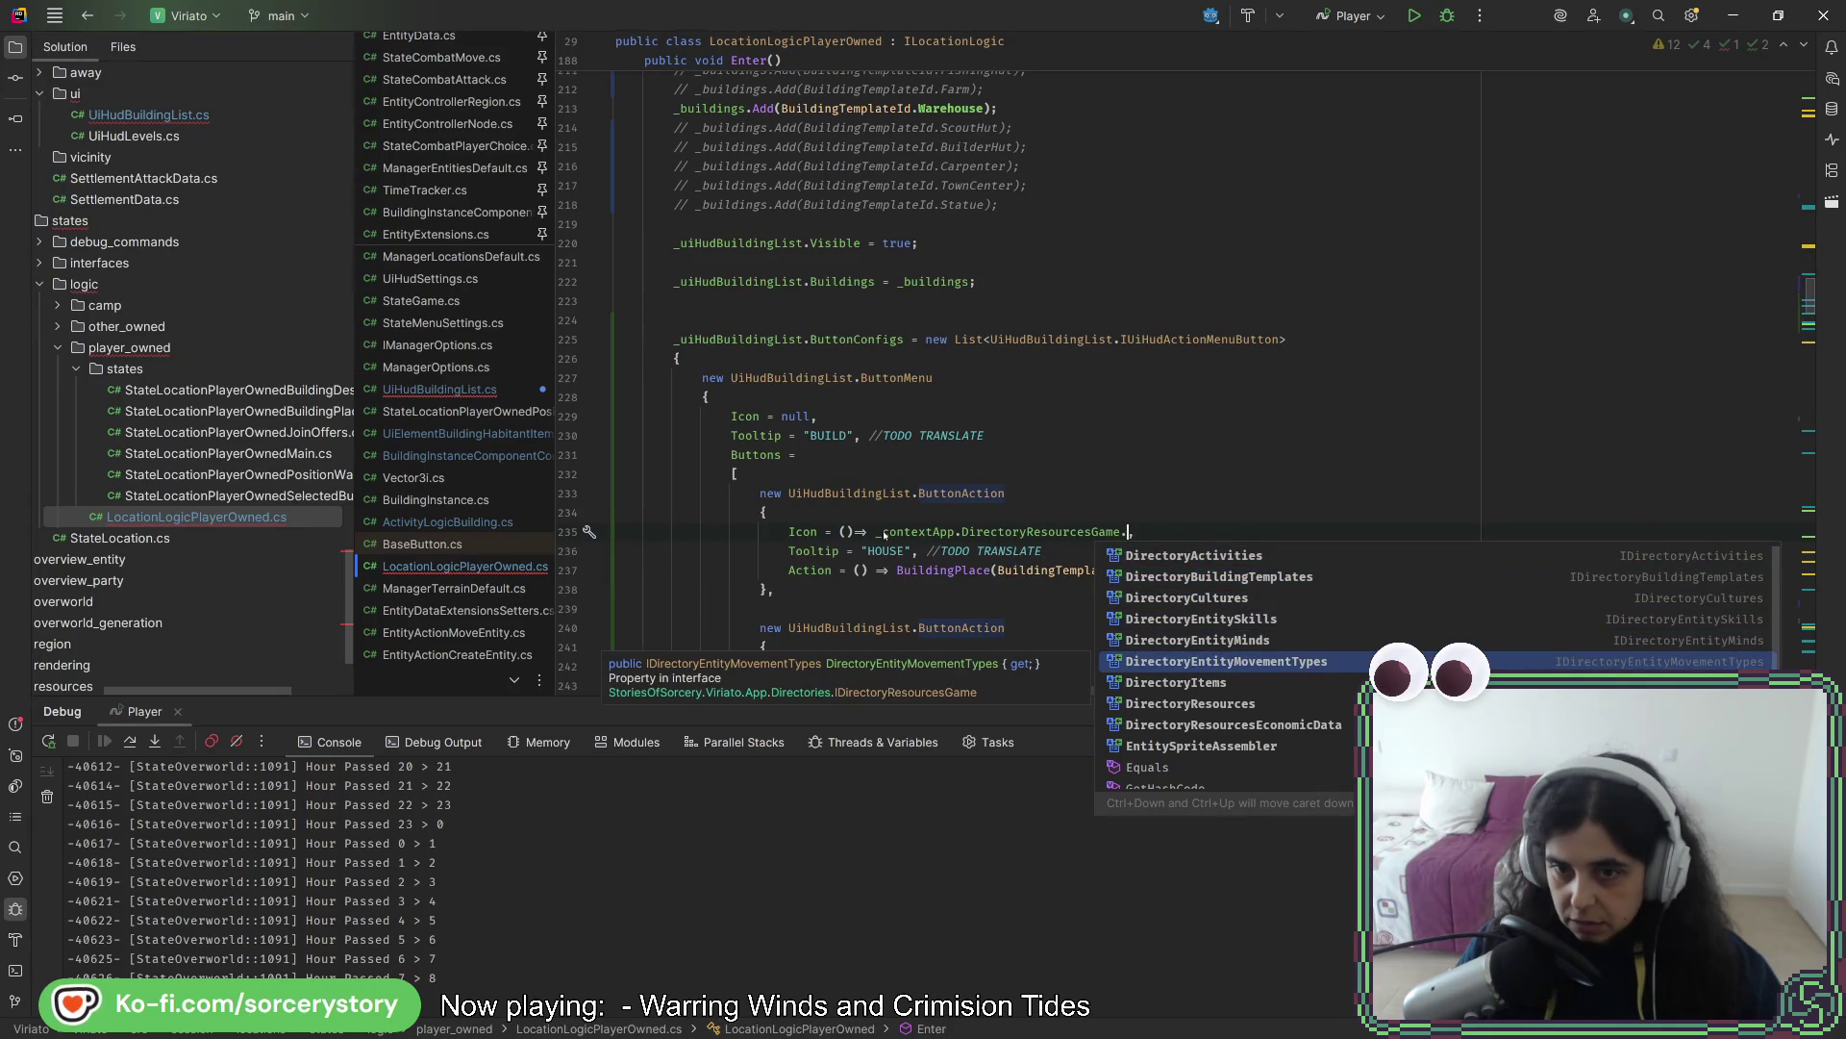
pyautogui.write(',')
pyautogui.press('Up')
pyautogui.press('Up')
pyautogui.press('Up')
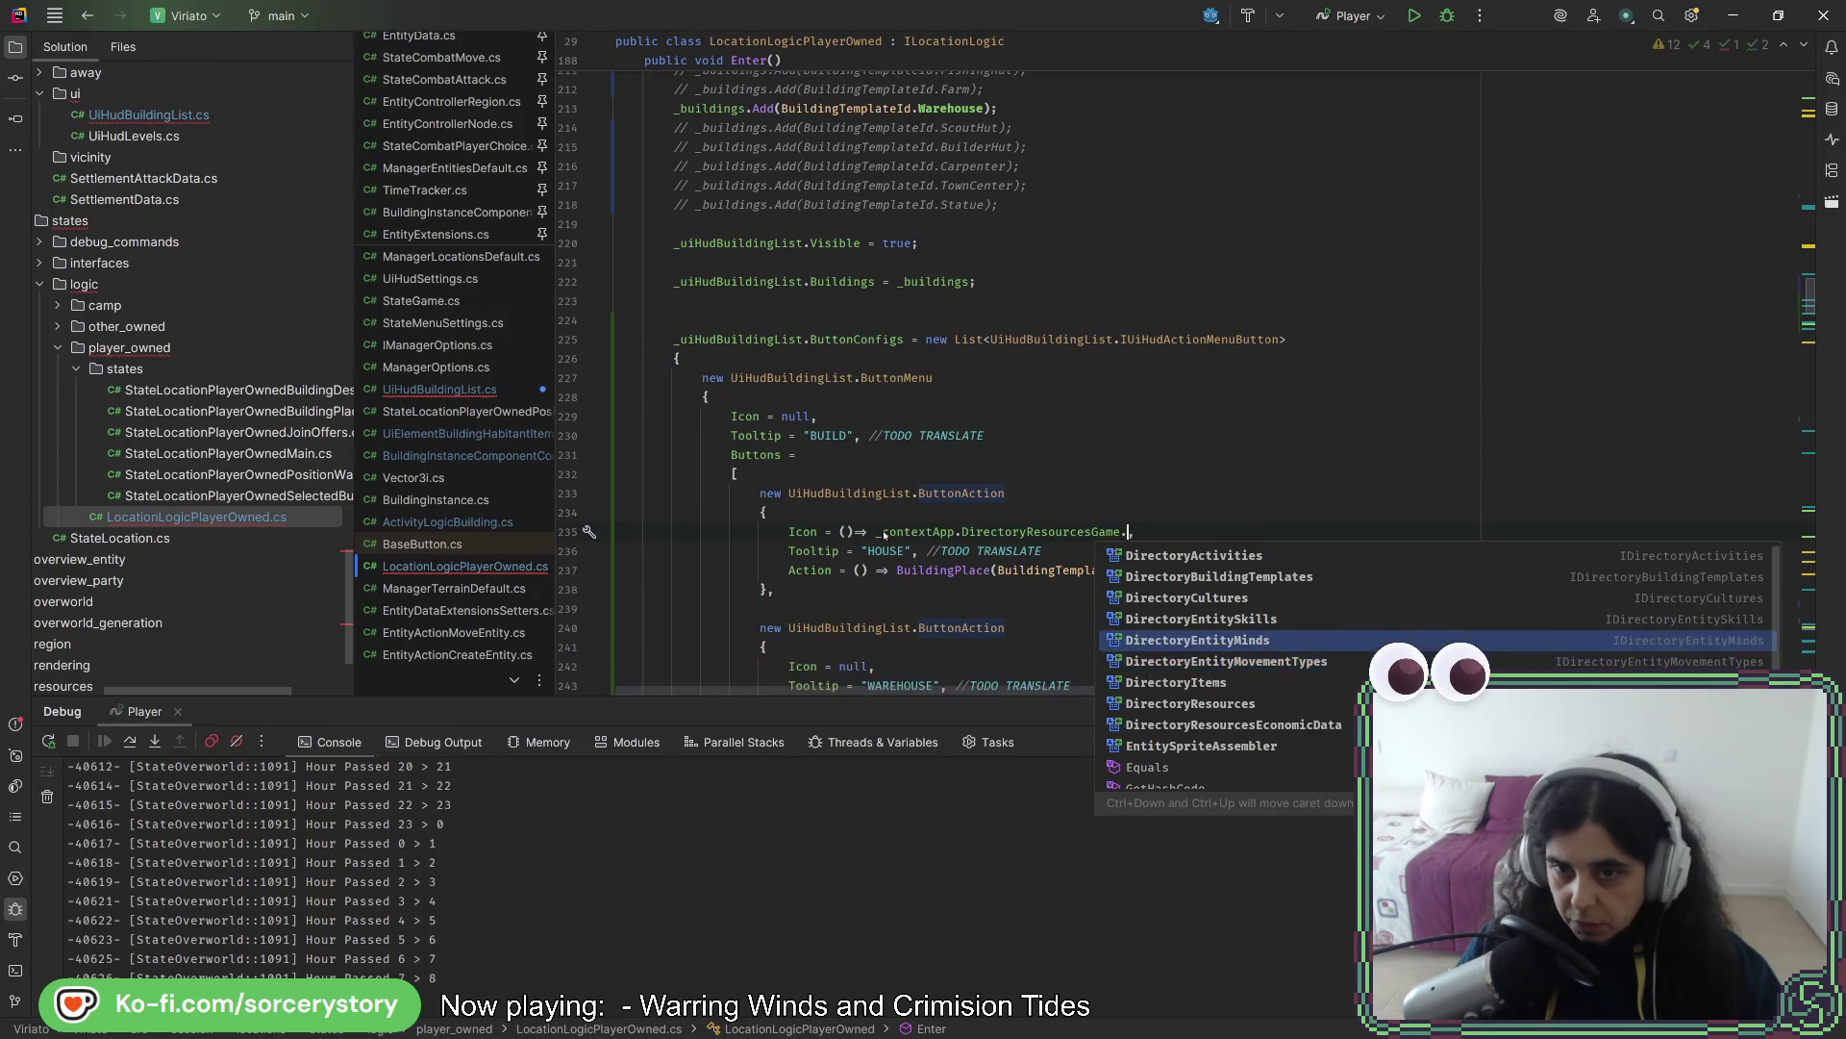
# - Index the templates with [BuildingTemplateId.House] and append .Visuals.Icon to finish the lambda
pyautogui.write('.')
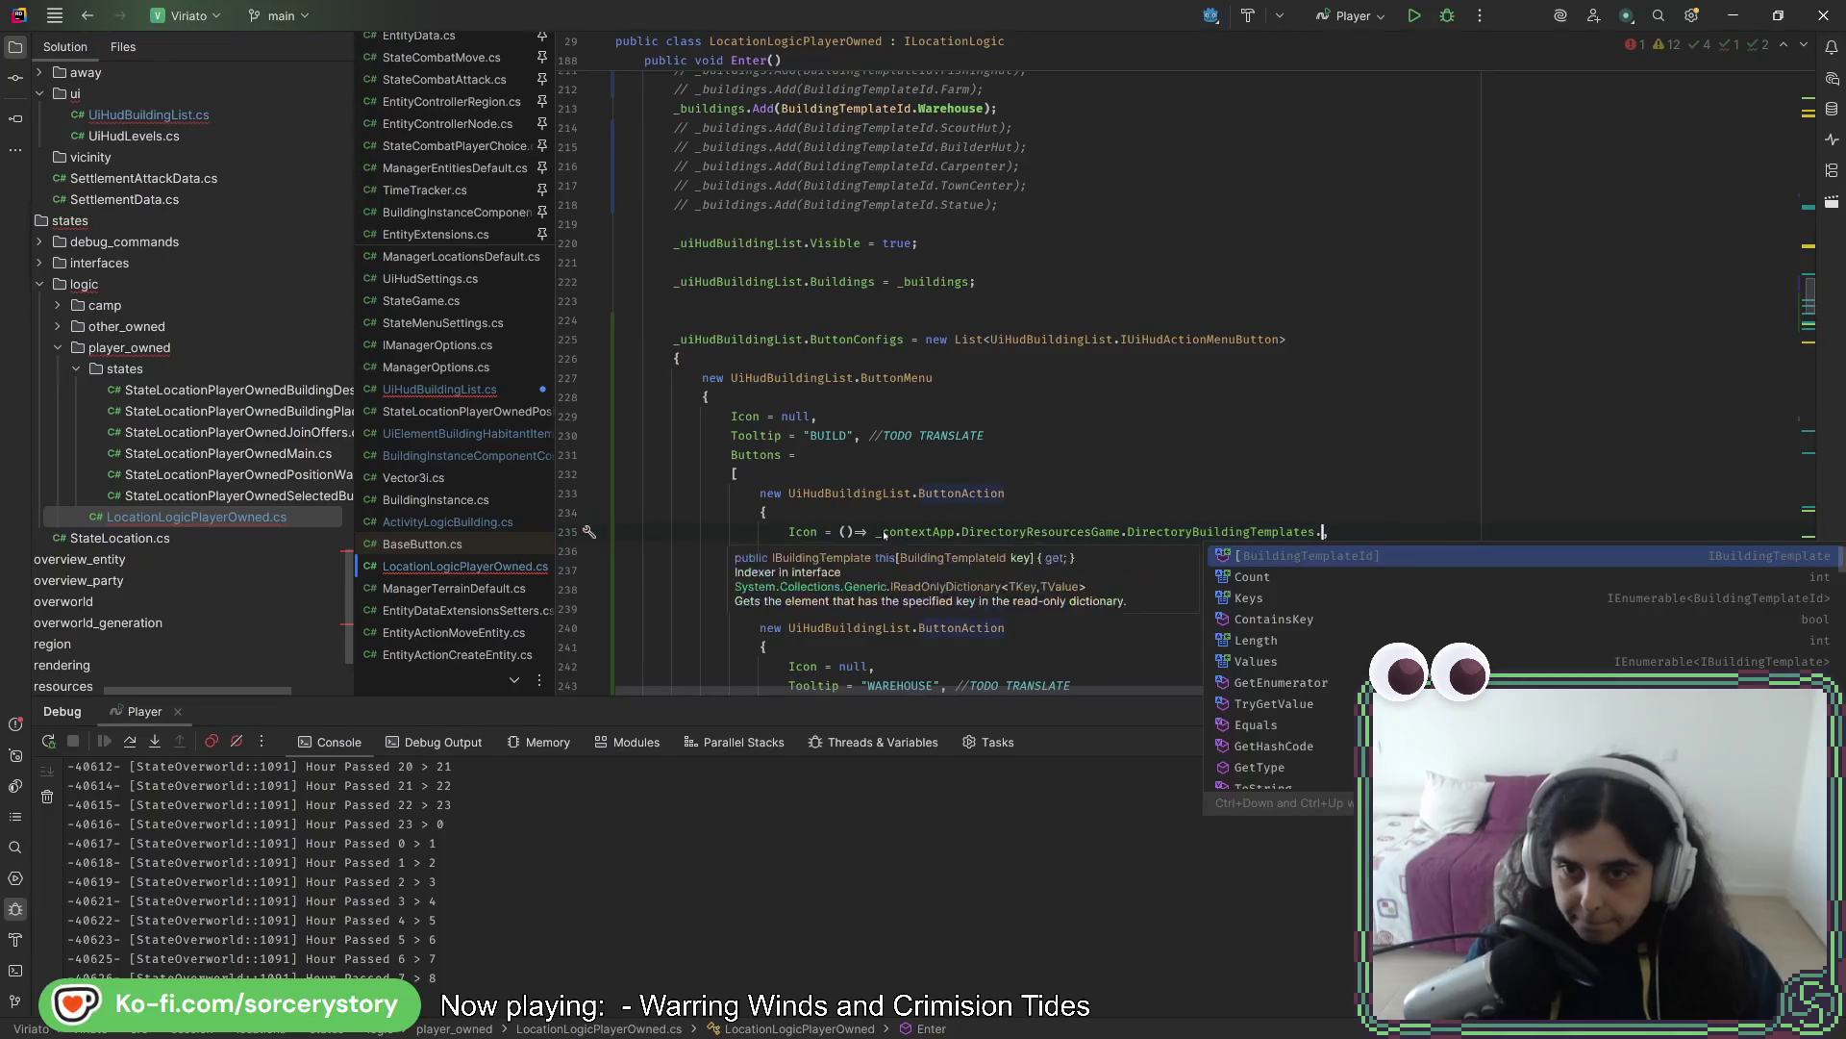
pyautogui.write('Try')
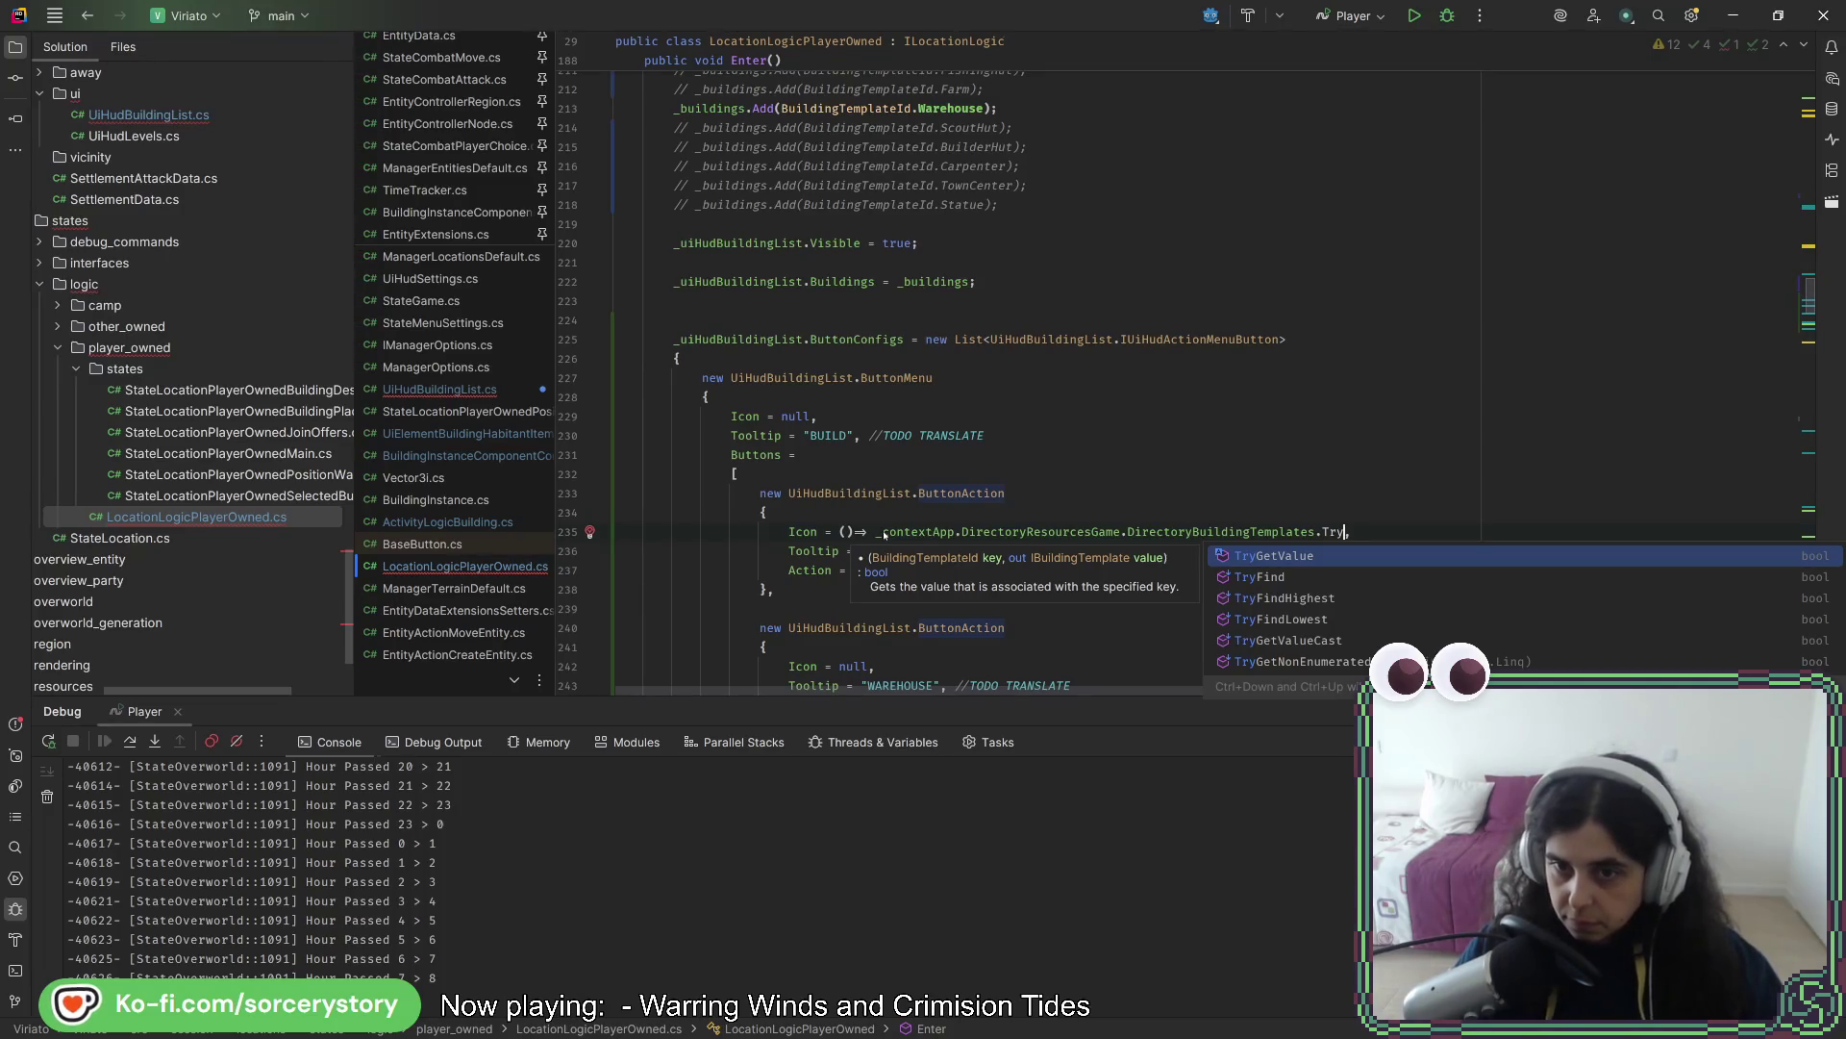
pyautogui.press('BackSpace')
pyautogui.press('BackSpace')
pyautogui.press('BackSpace')
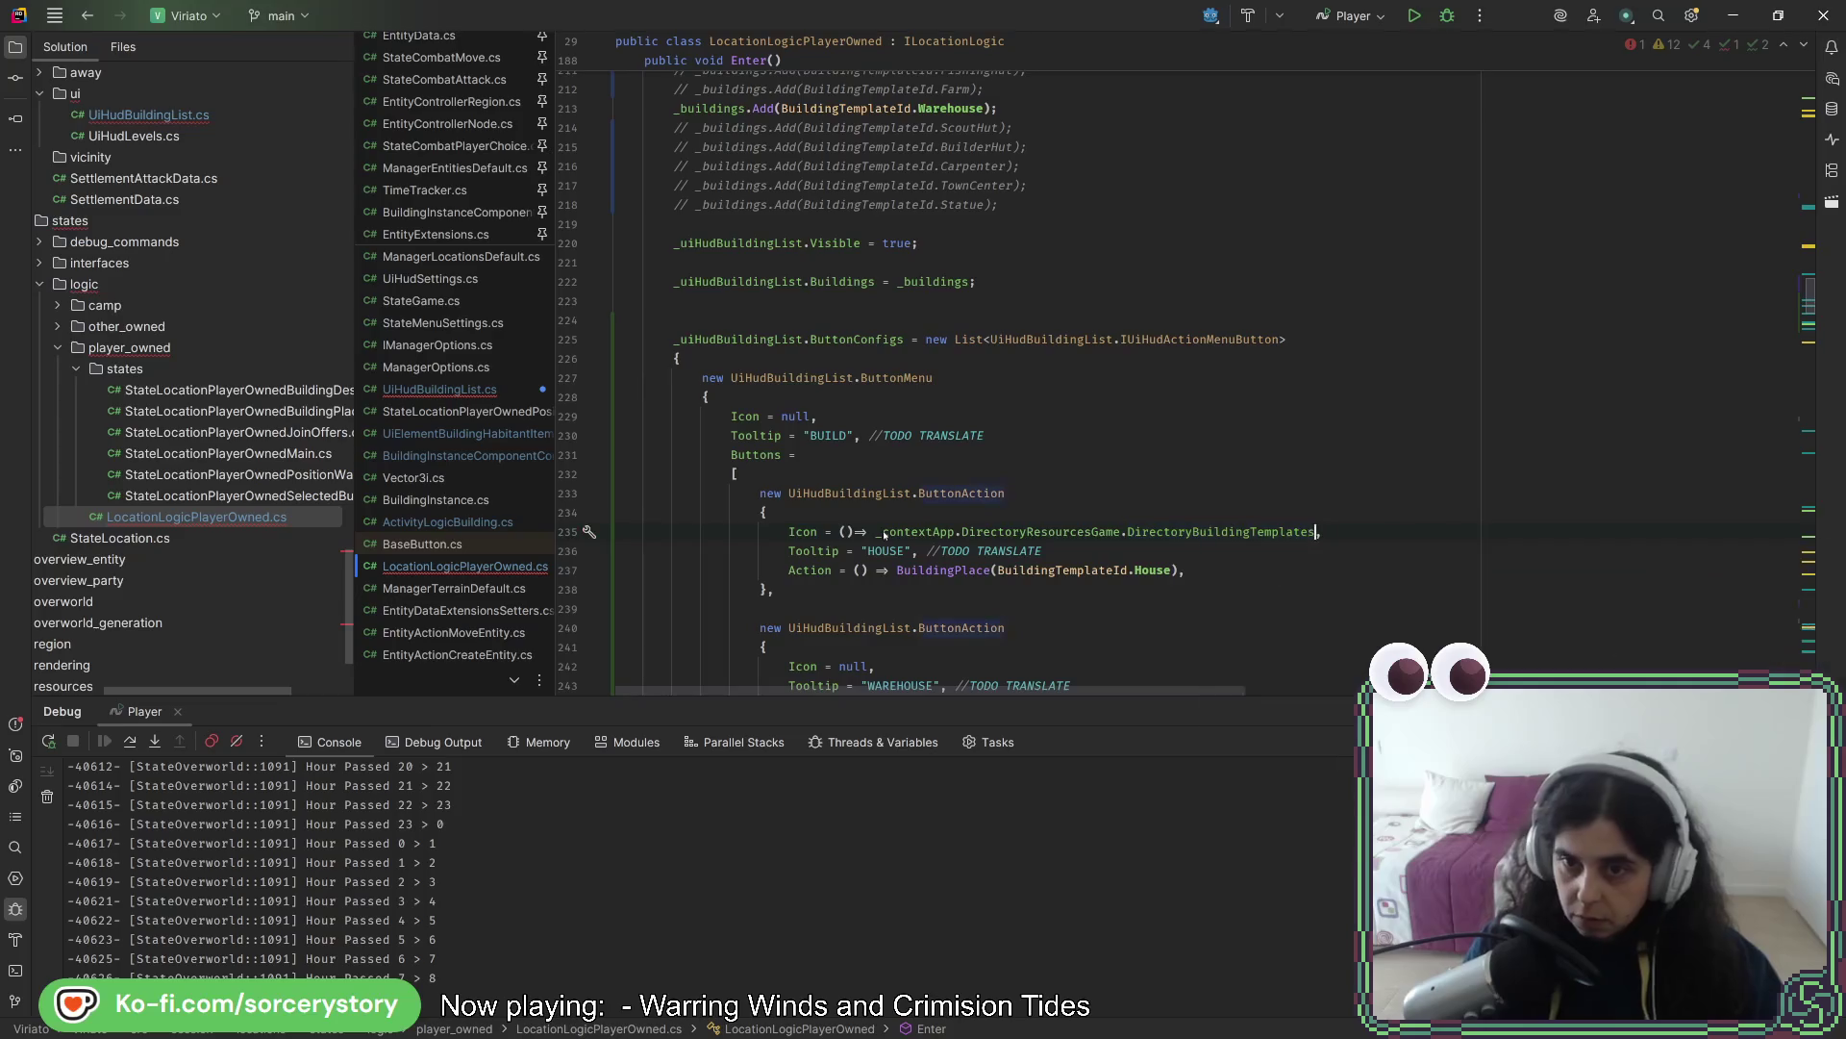
pyautogui.write('[')
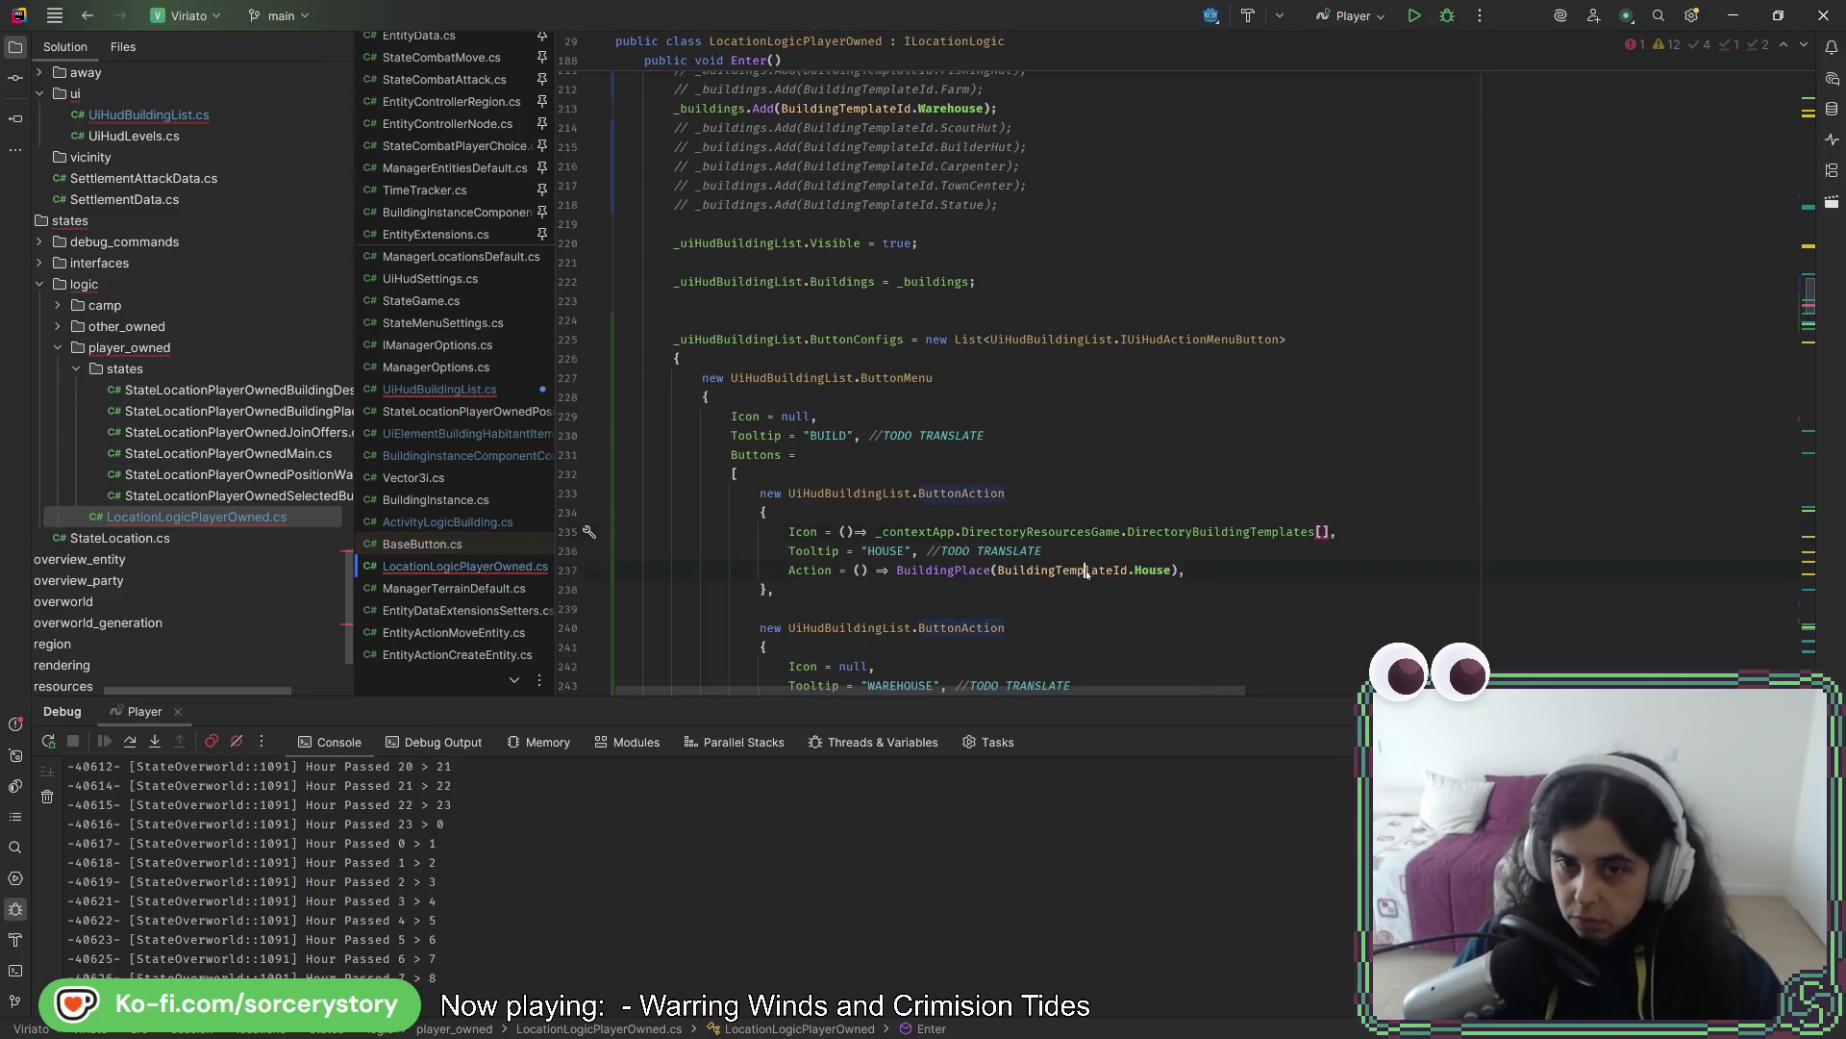
pyautogui.hotkey('ctrl', 'c')
pyautogui.click(1319, 532)
pyautogui.hotkey('ctrl', 'v')
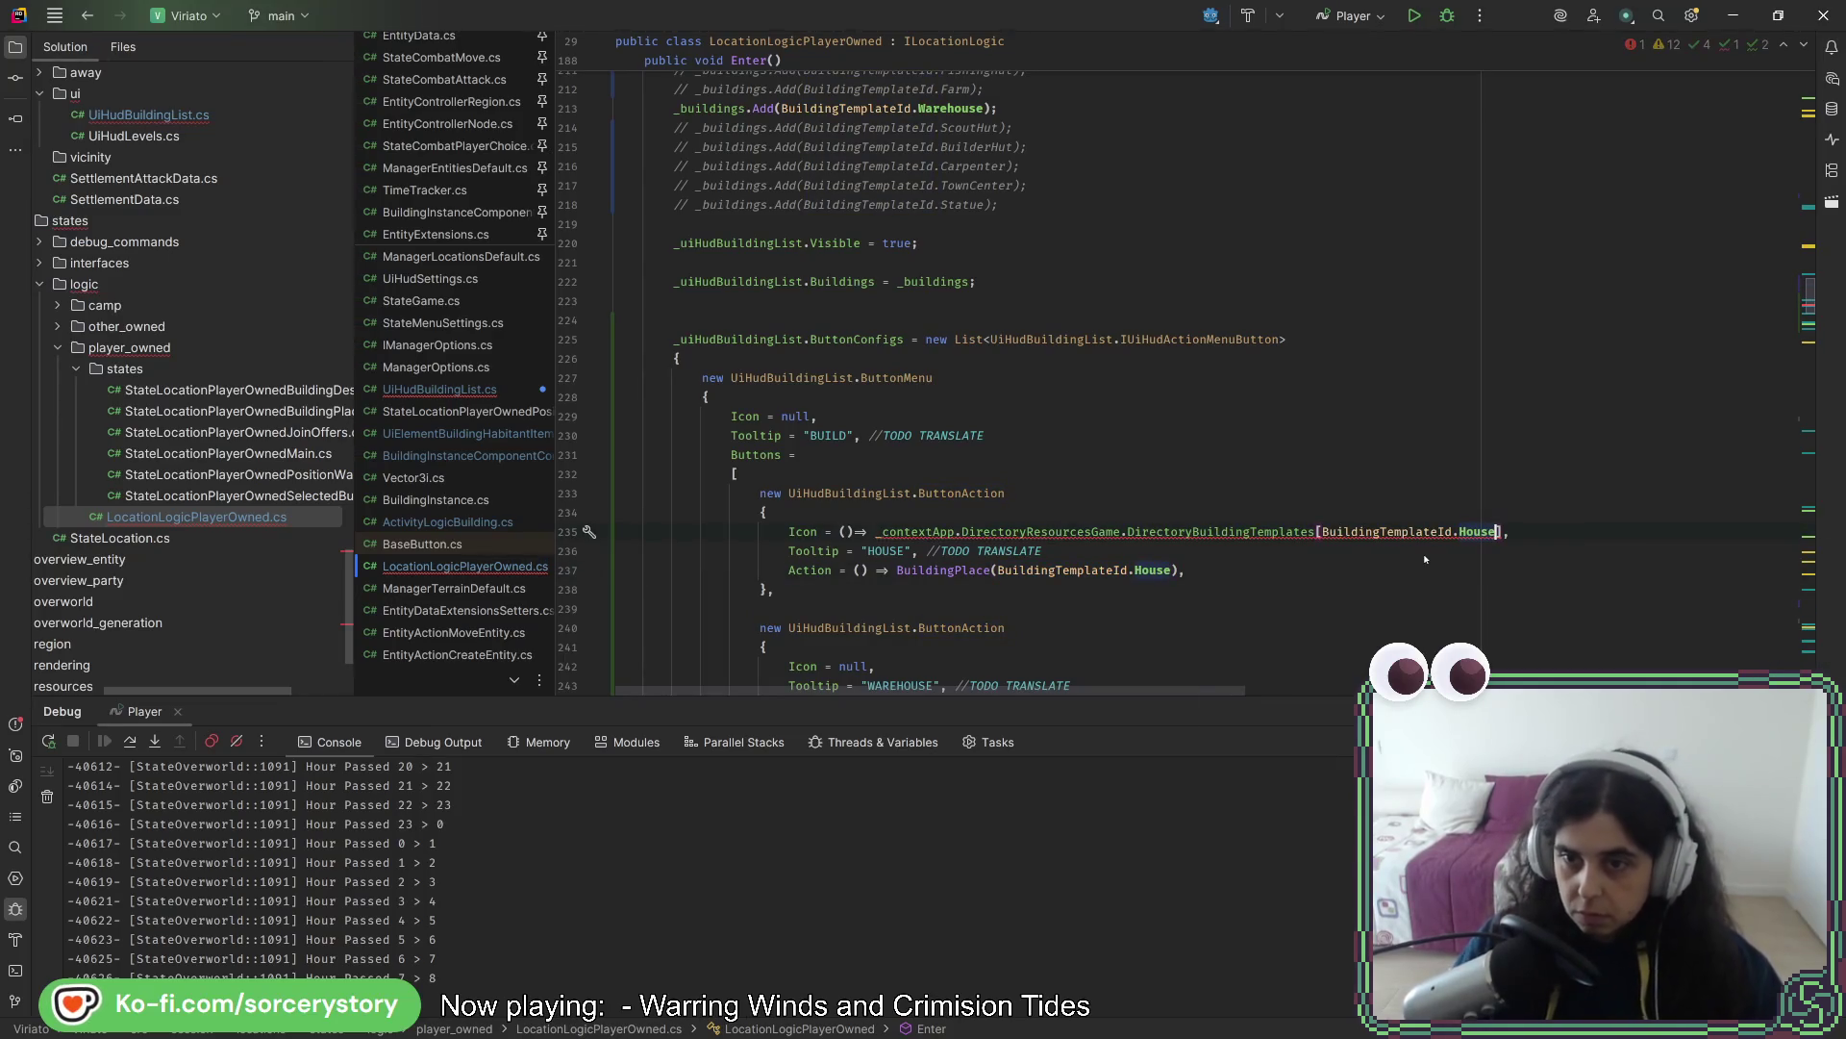
pyautogui.write('.')
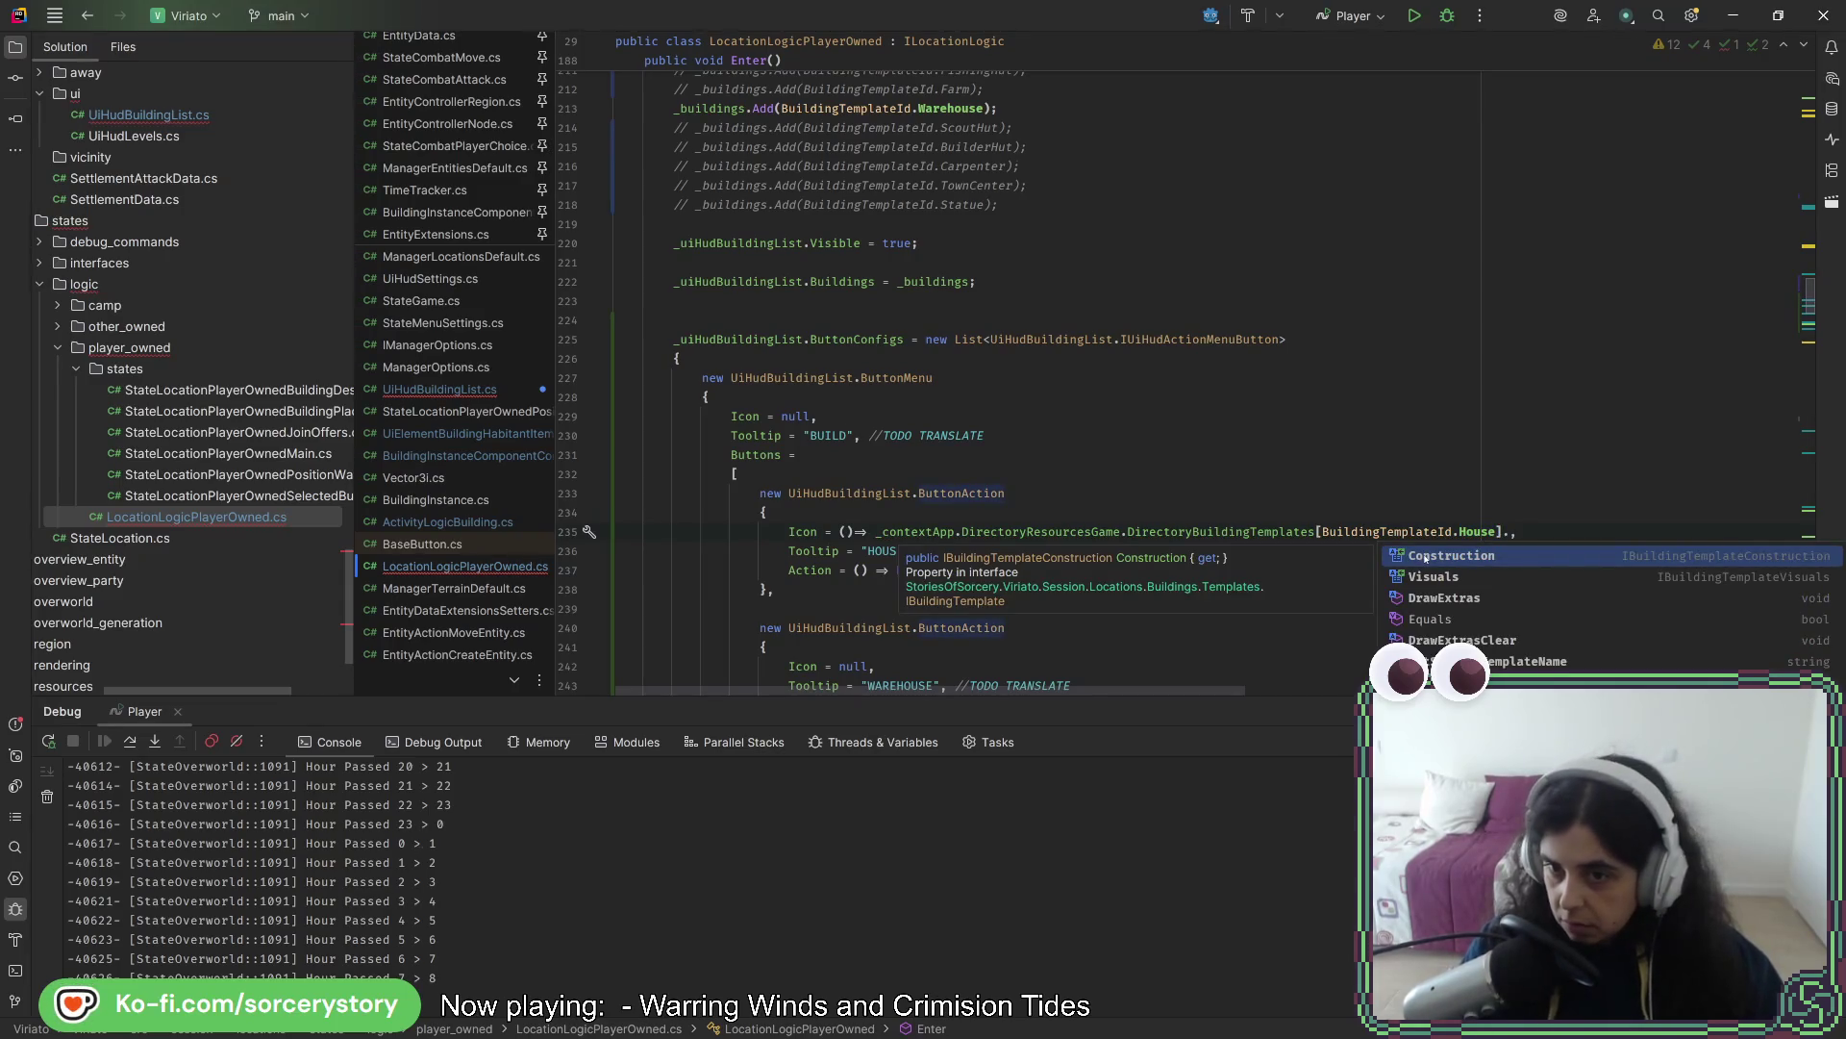
pyautogui.write('Visuals.Icon')
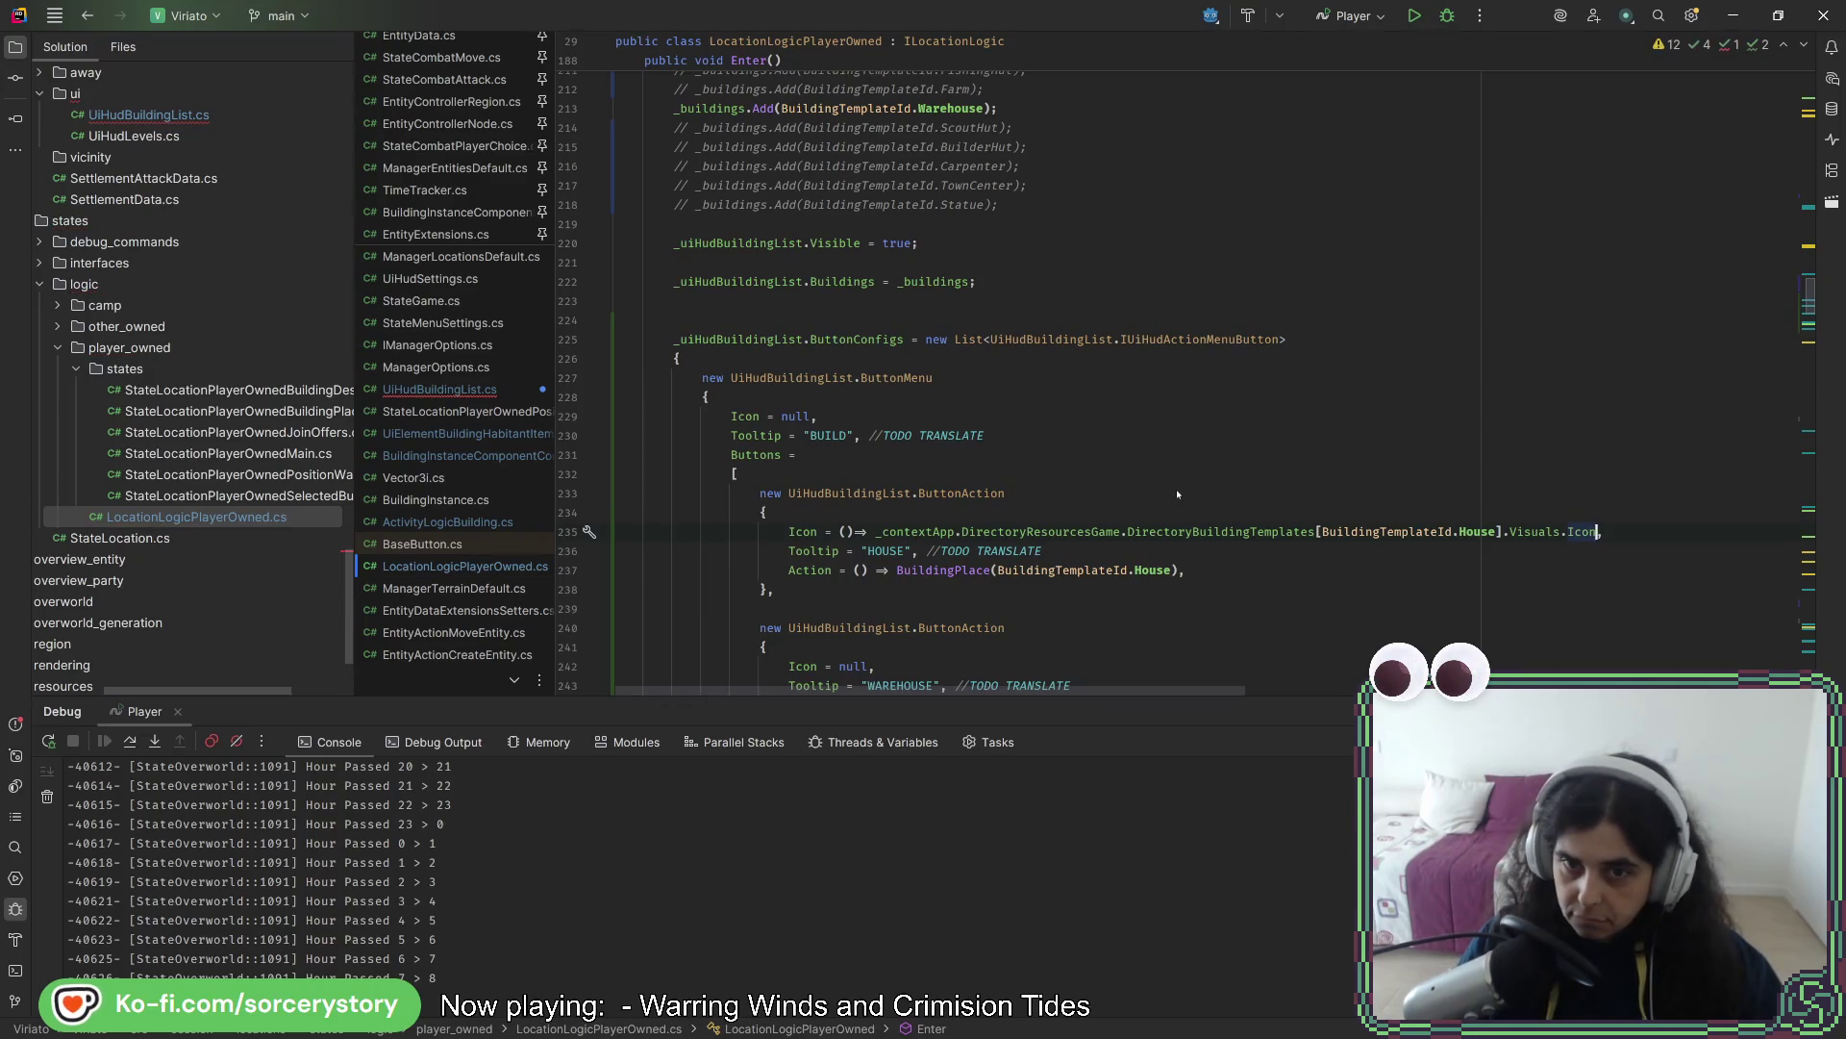
pyautogui.write(',')
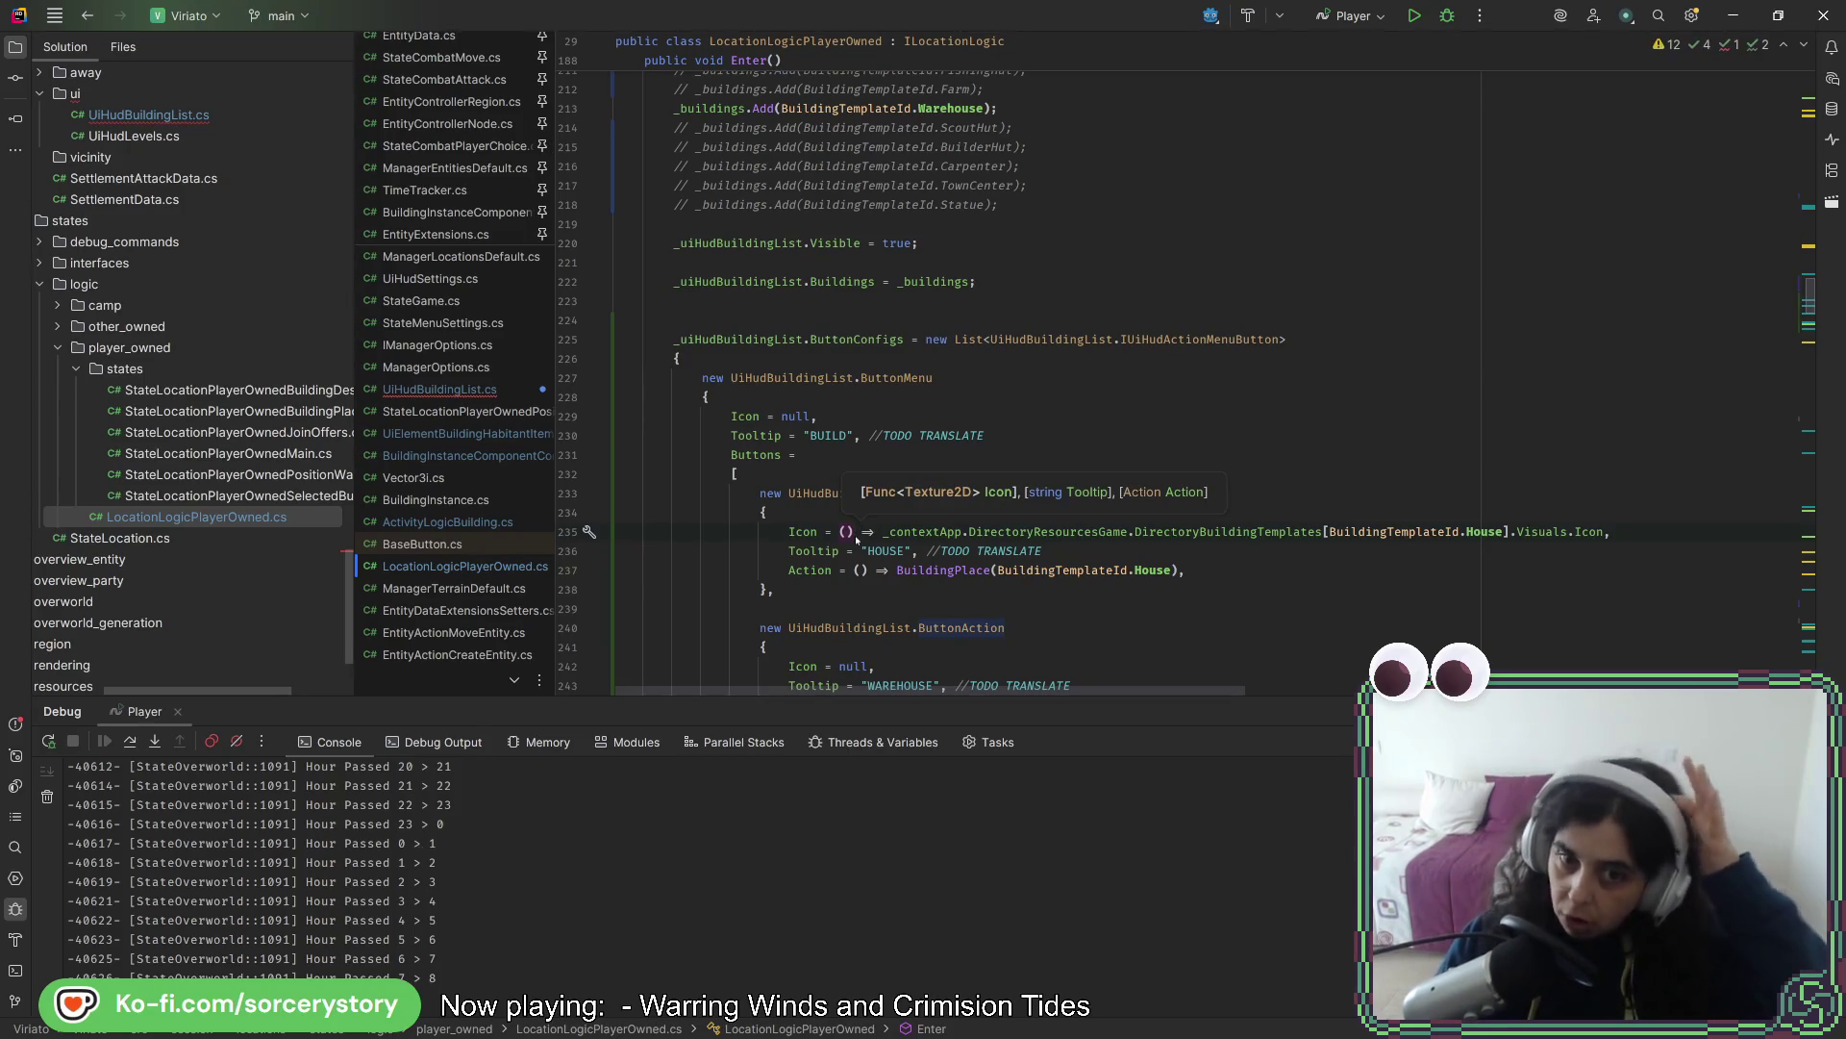
pyautogui.scroll(-2, 840, 433)
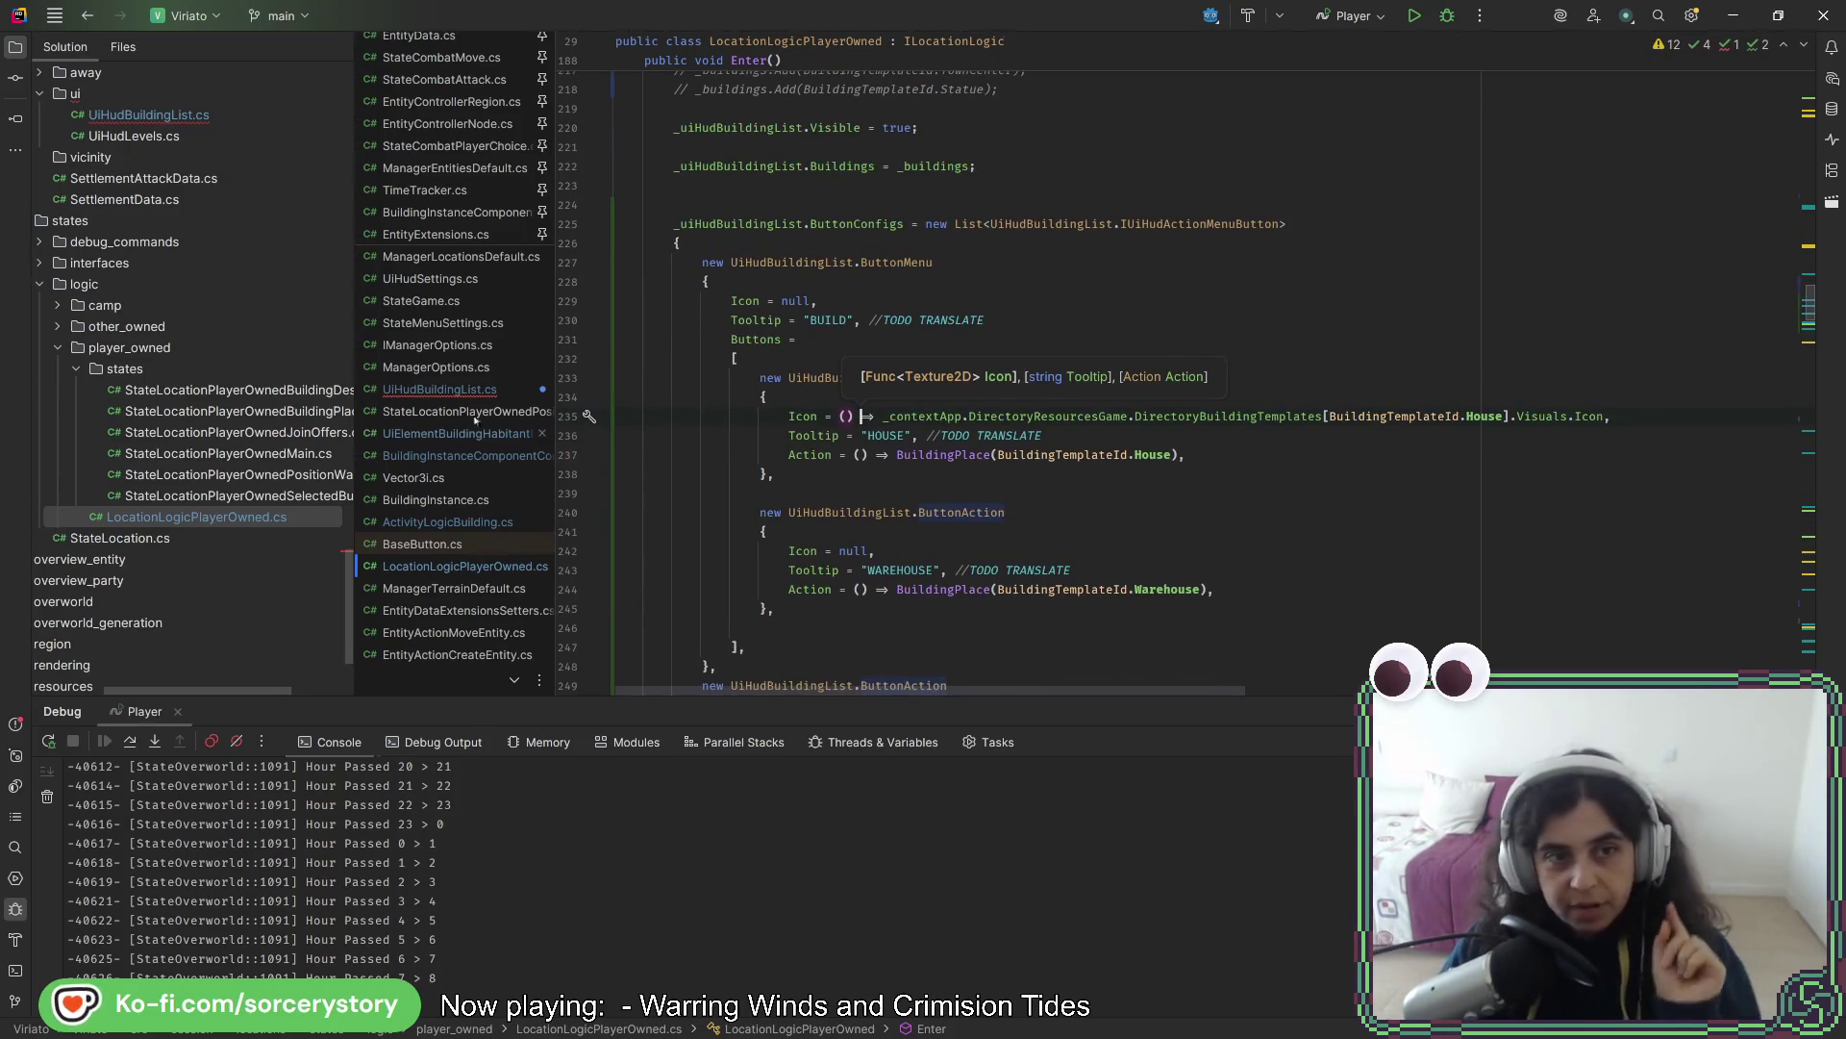
pyautogui.click(440, 388)
# - Change buttonConfig.Icon to buttonConfig.Icon?.Invoke() on lines 304 and 218 of UiHudBuildingList.cs
pyautogui.scroll(5, 973, 513)
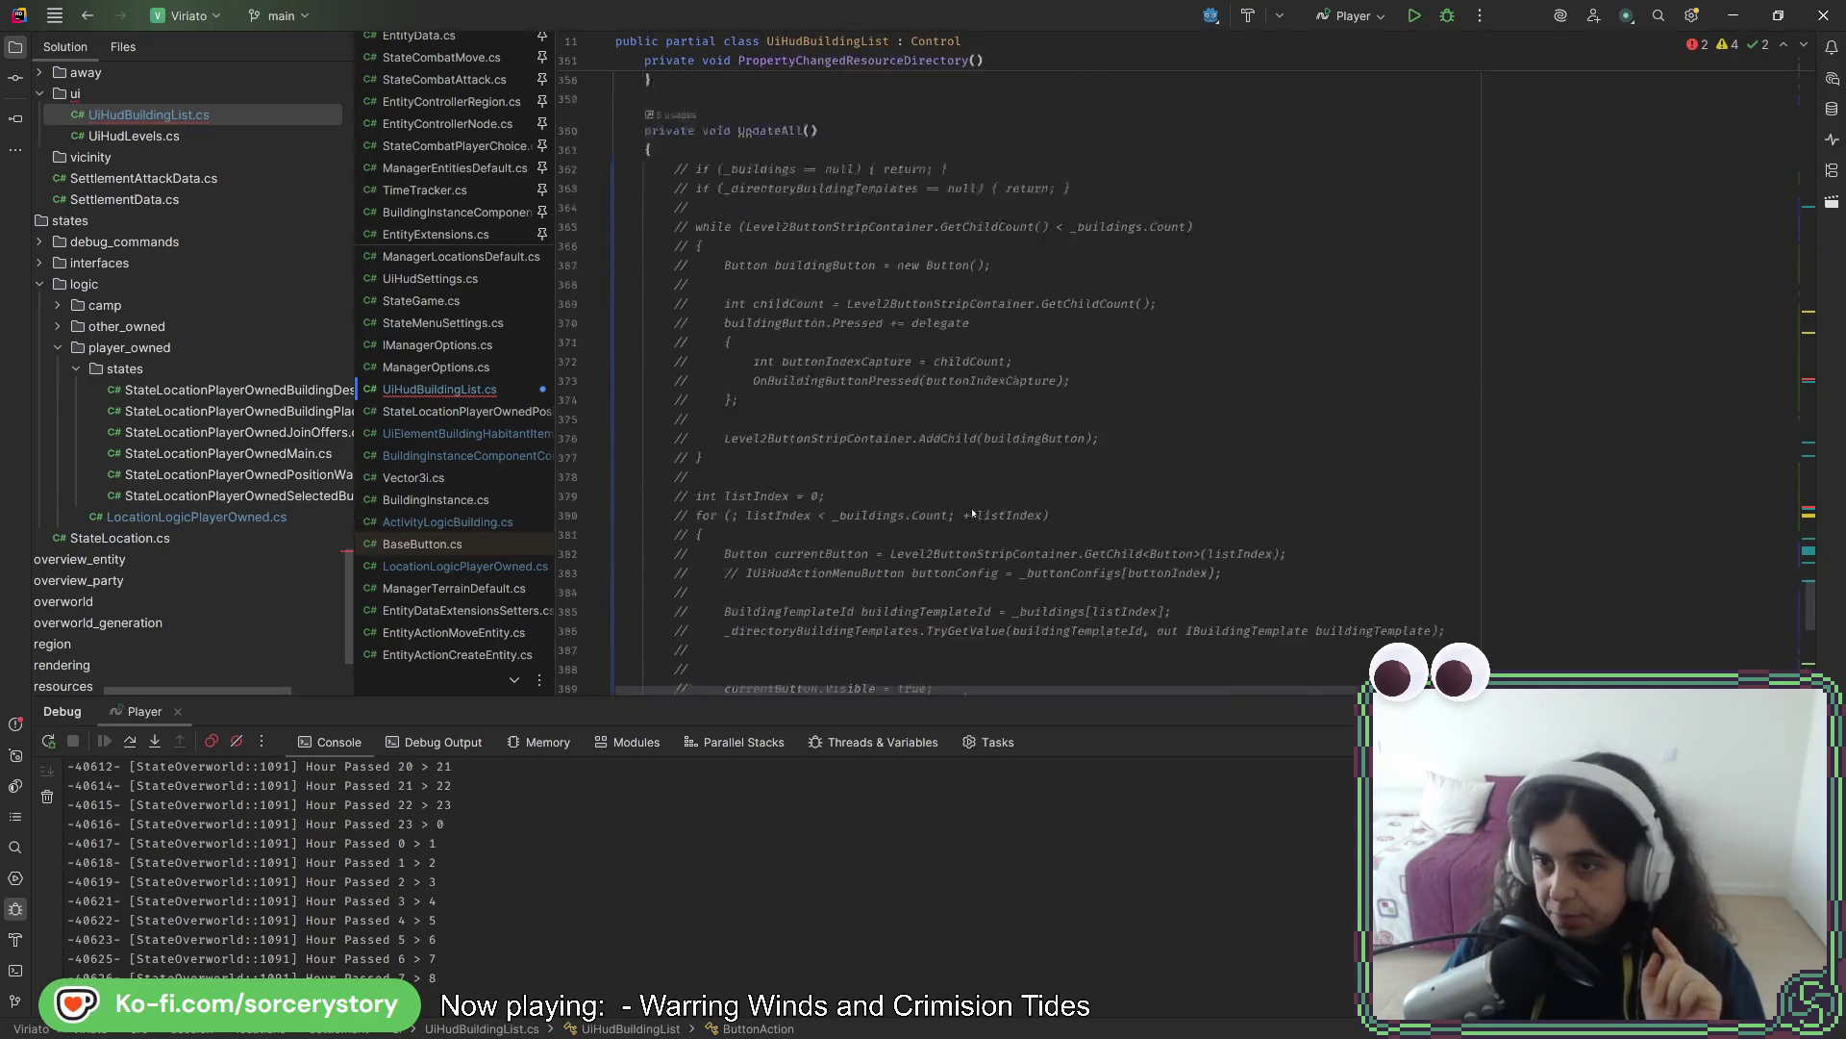
pyautogui.scroll(20, 973, 513)
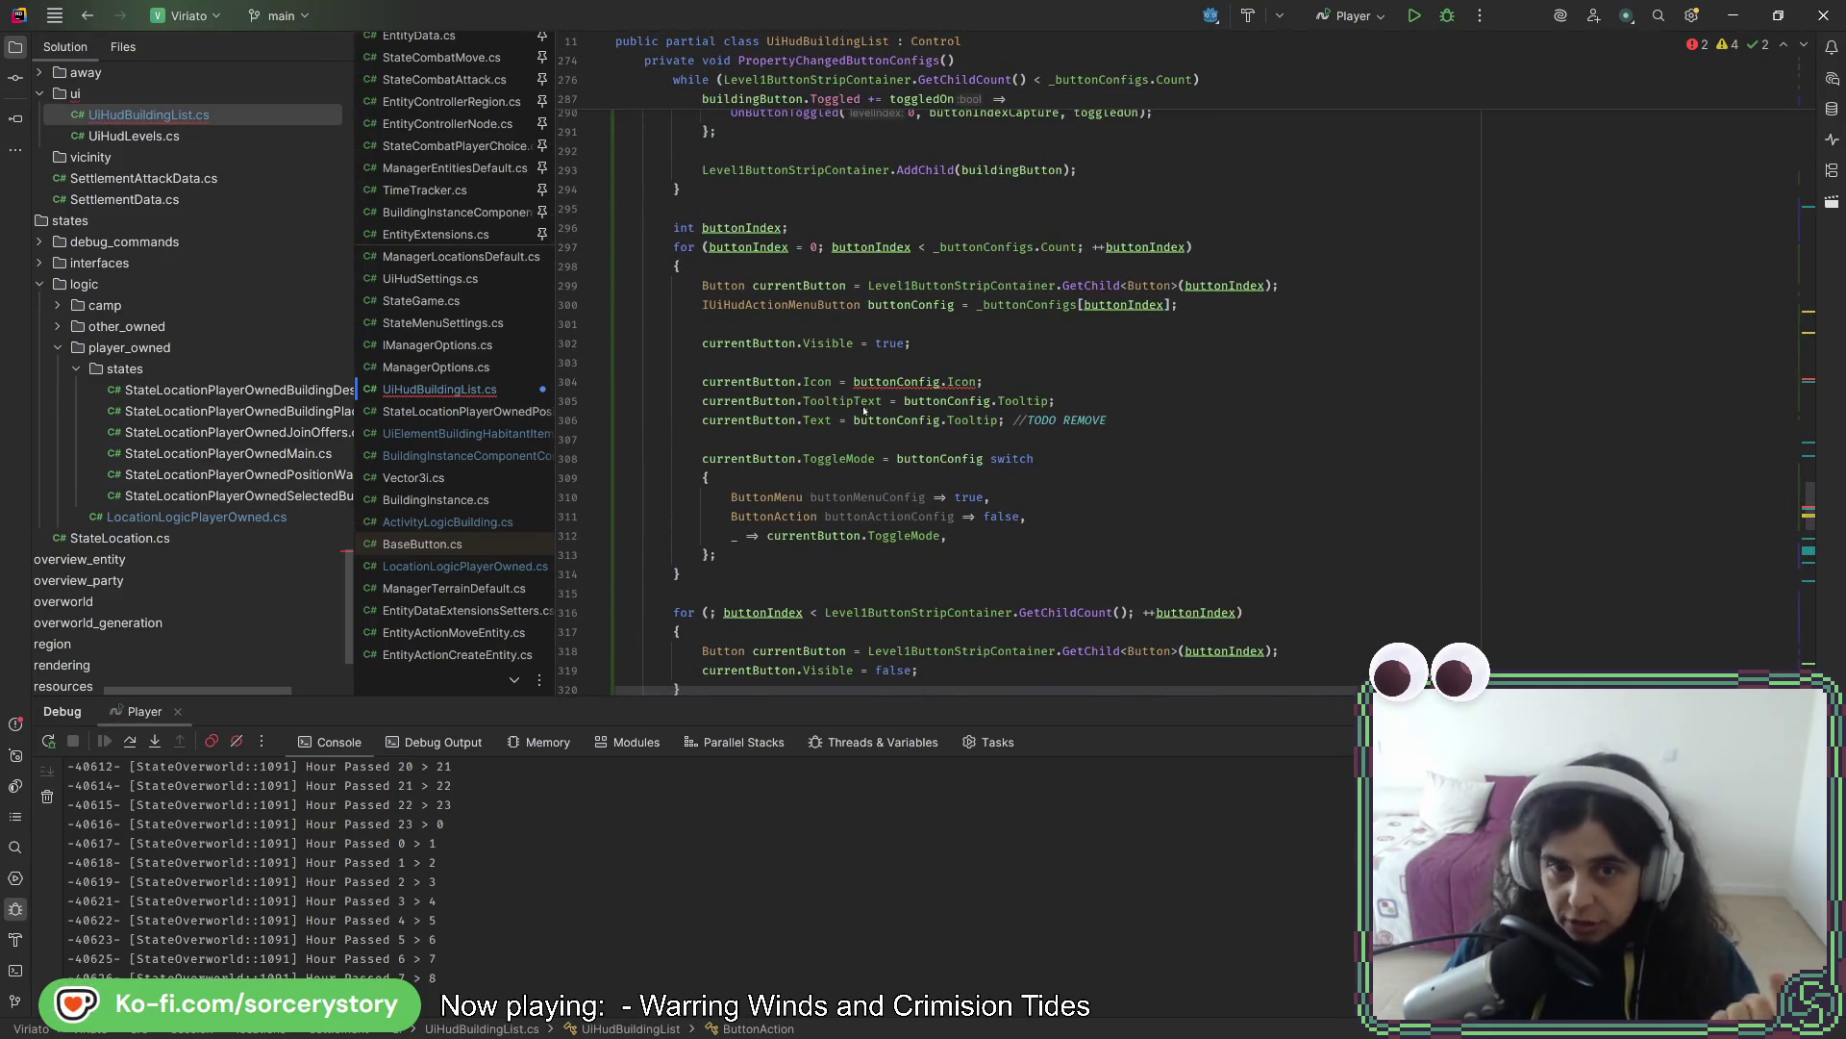
pyautogui.click(978, 382)
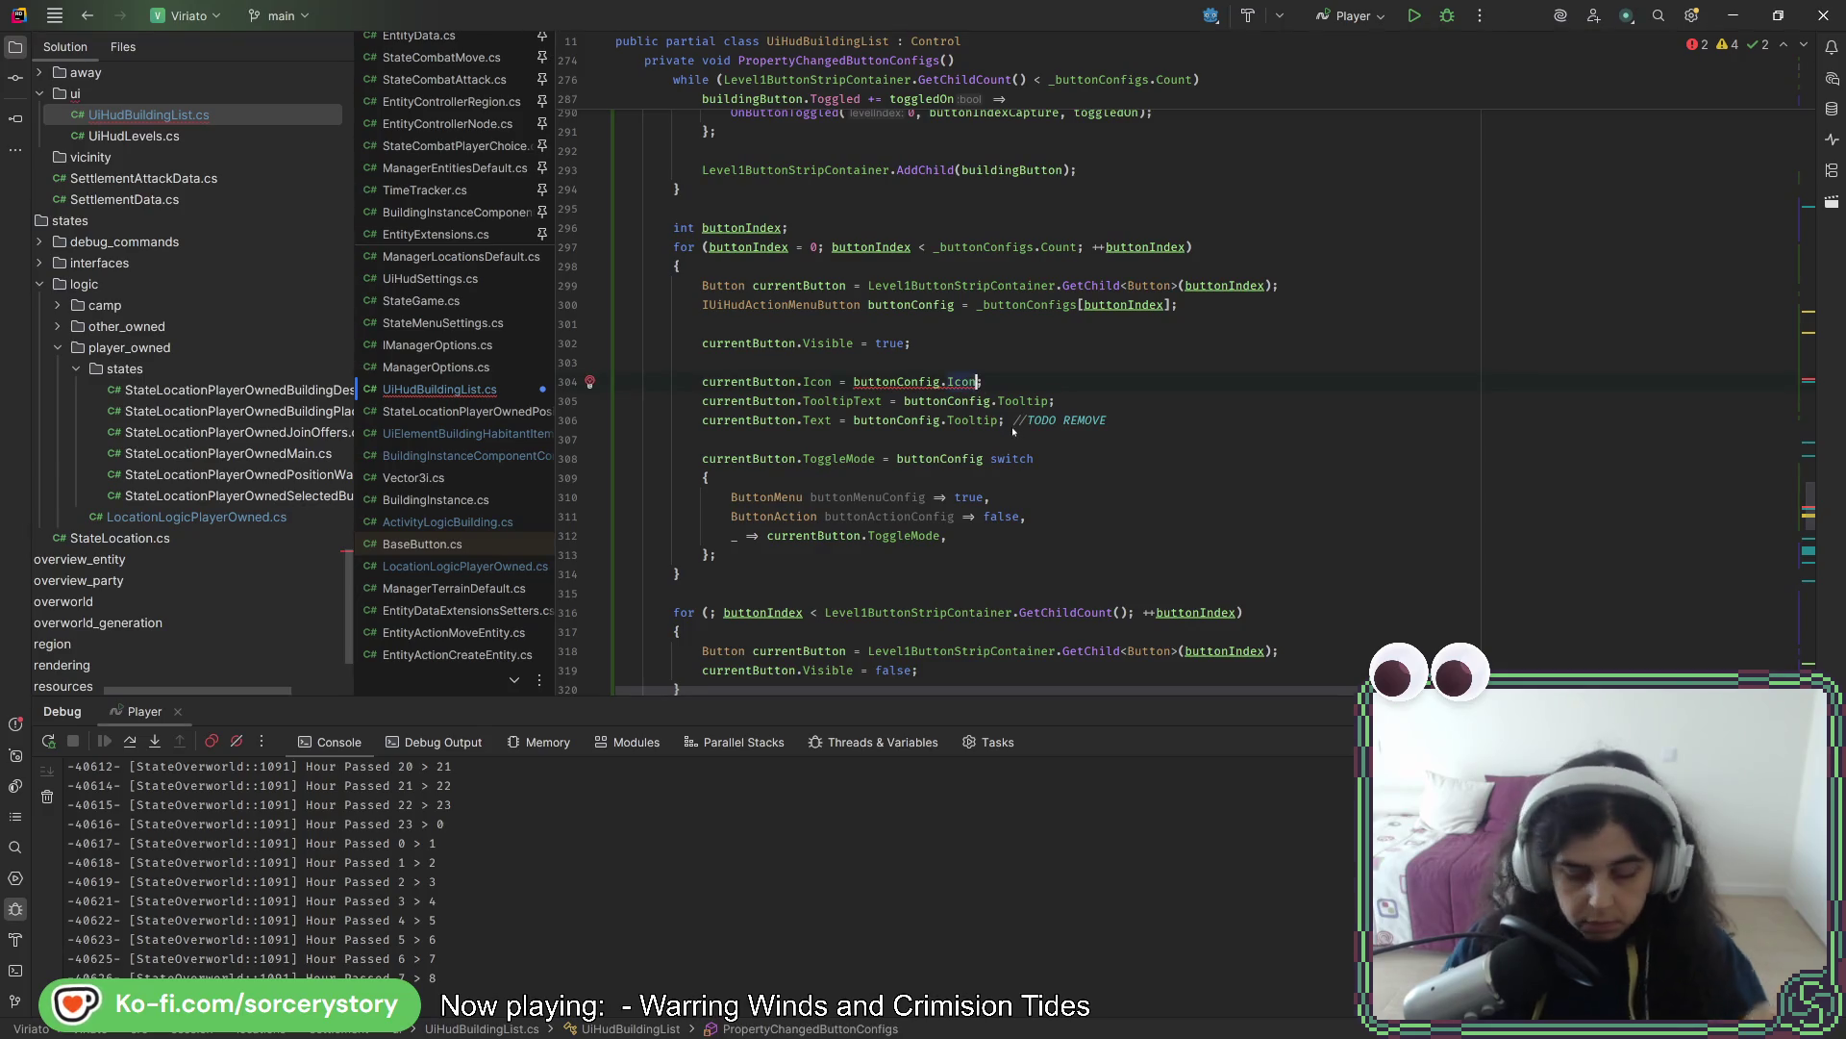
pyautogui.write('.In')
pyautogui.press('Return')
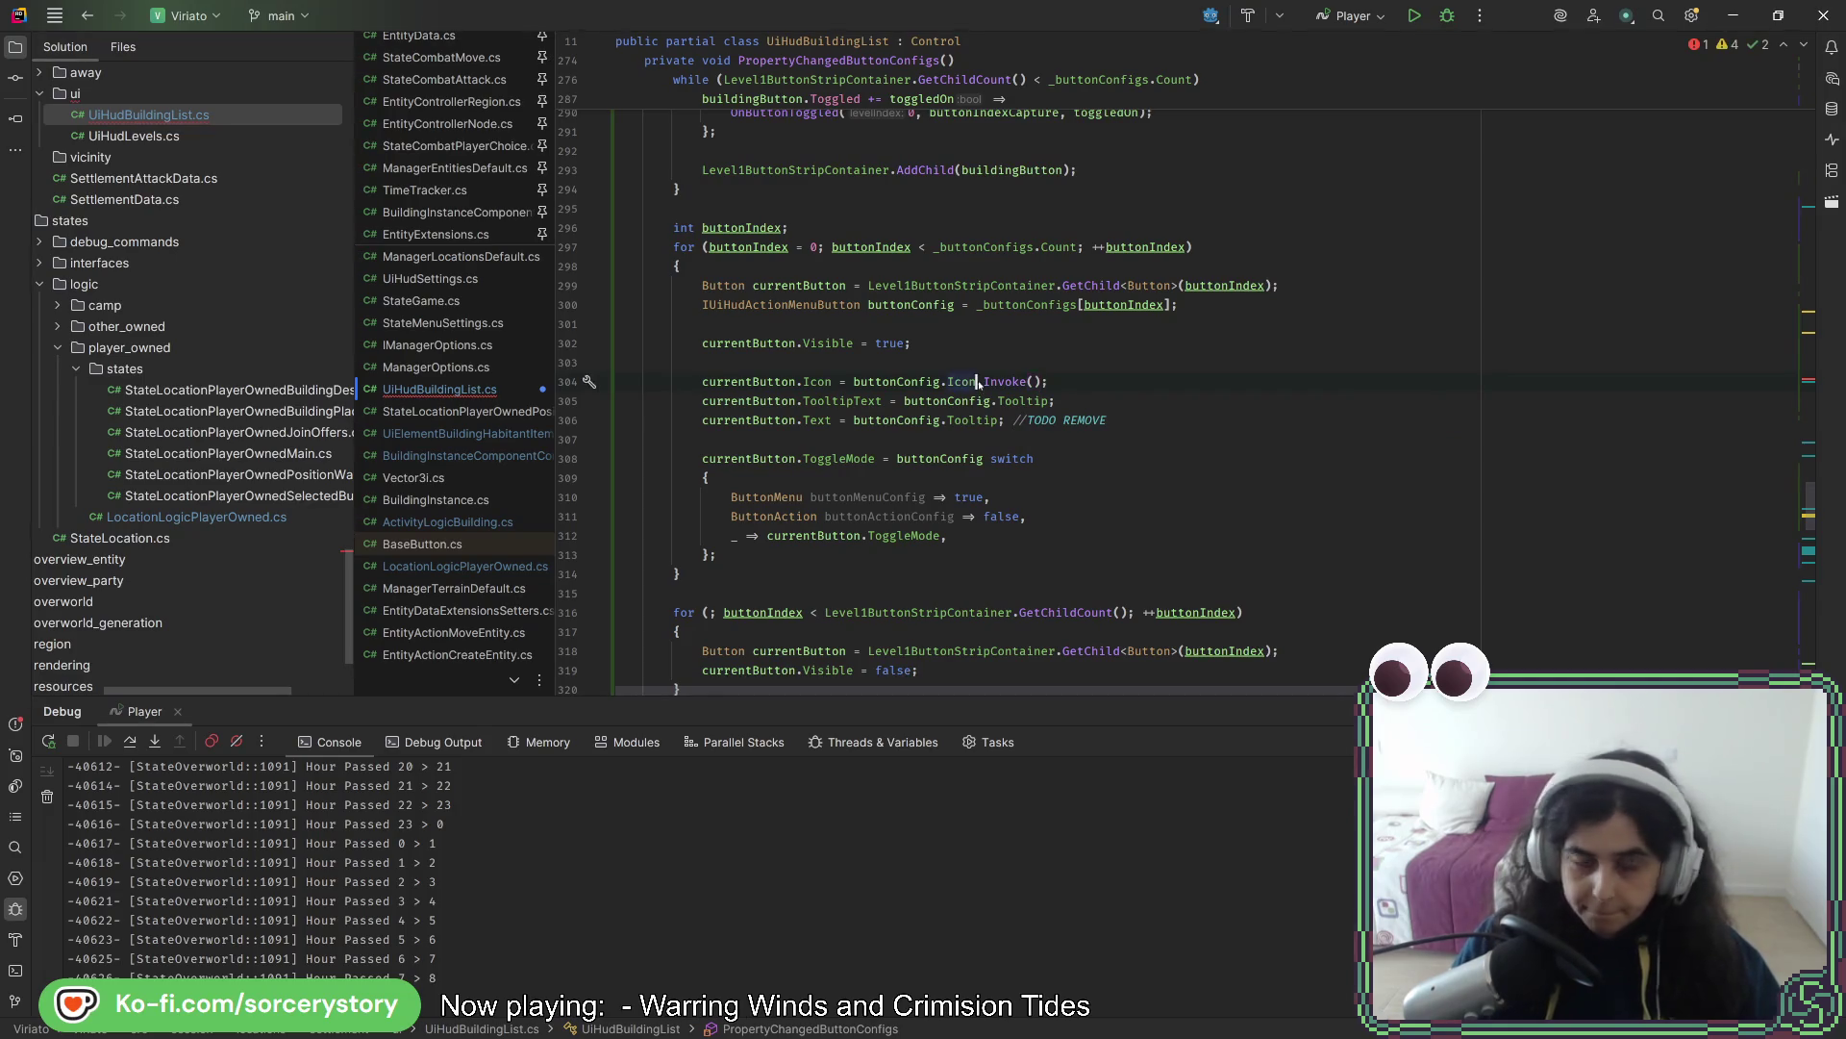
pyautogui.write('?')
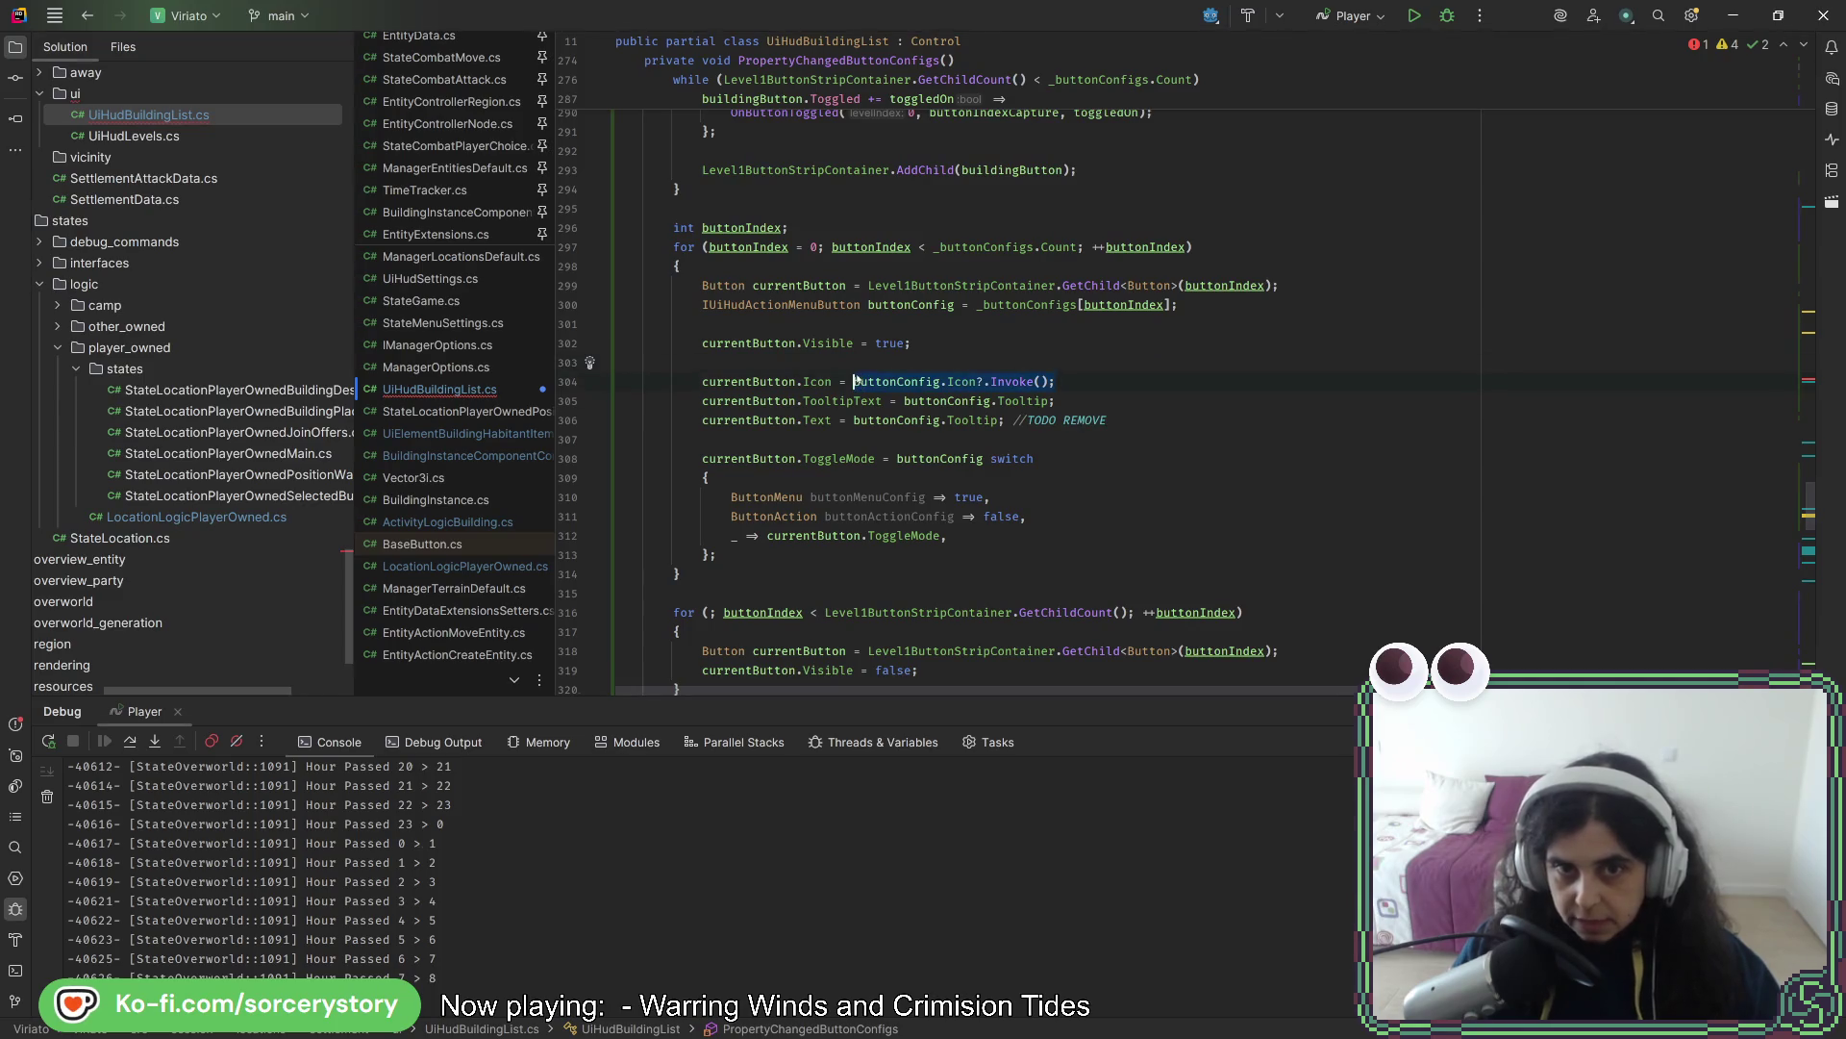
pyautogui.scroll(20, 1017, 482)
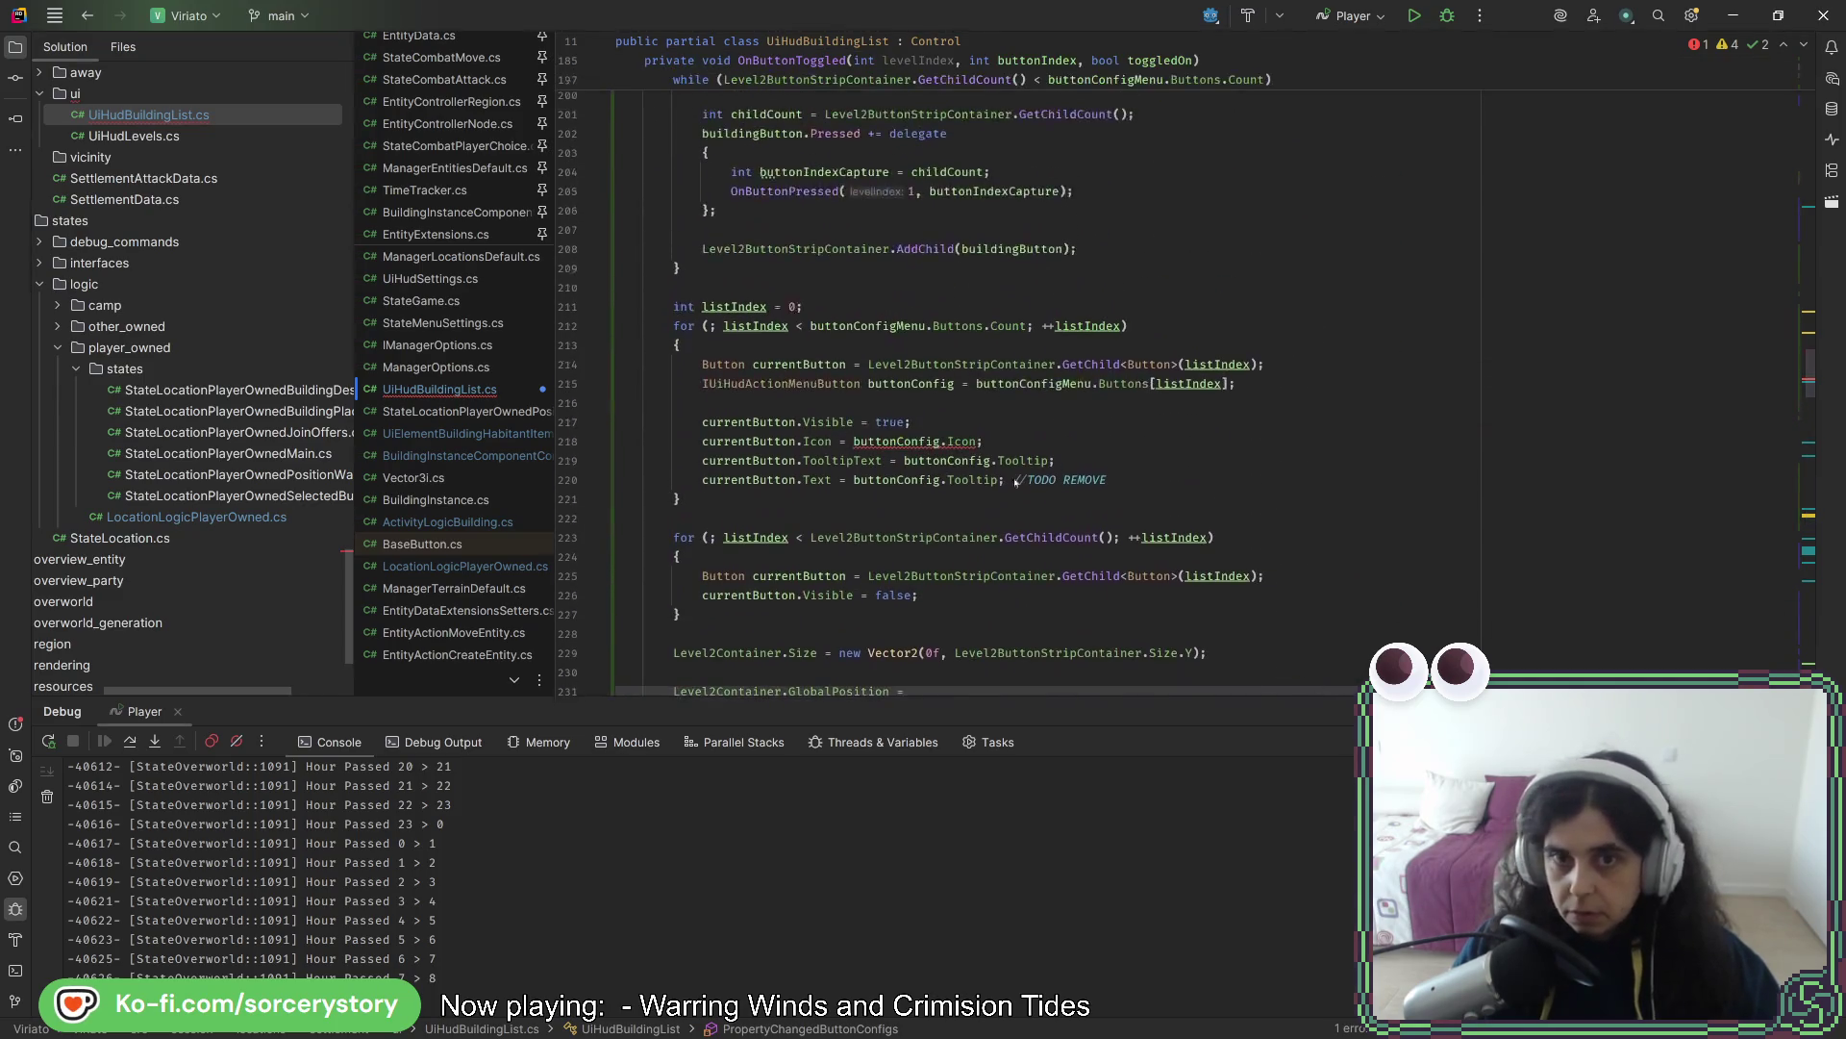
pyautogui.click(977, 441)
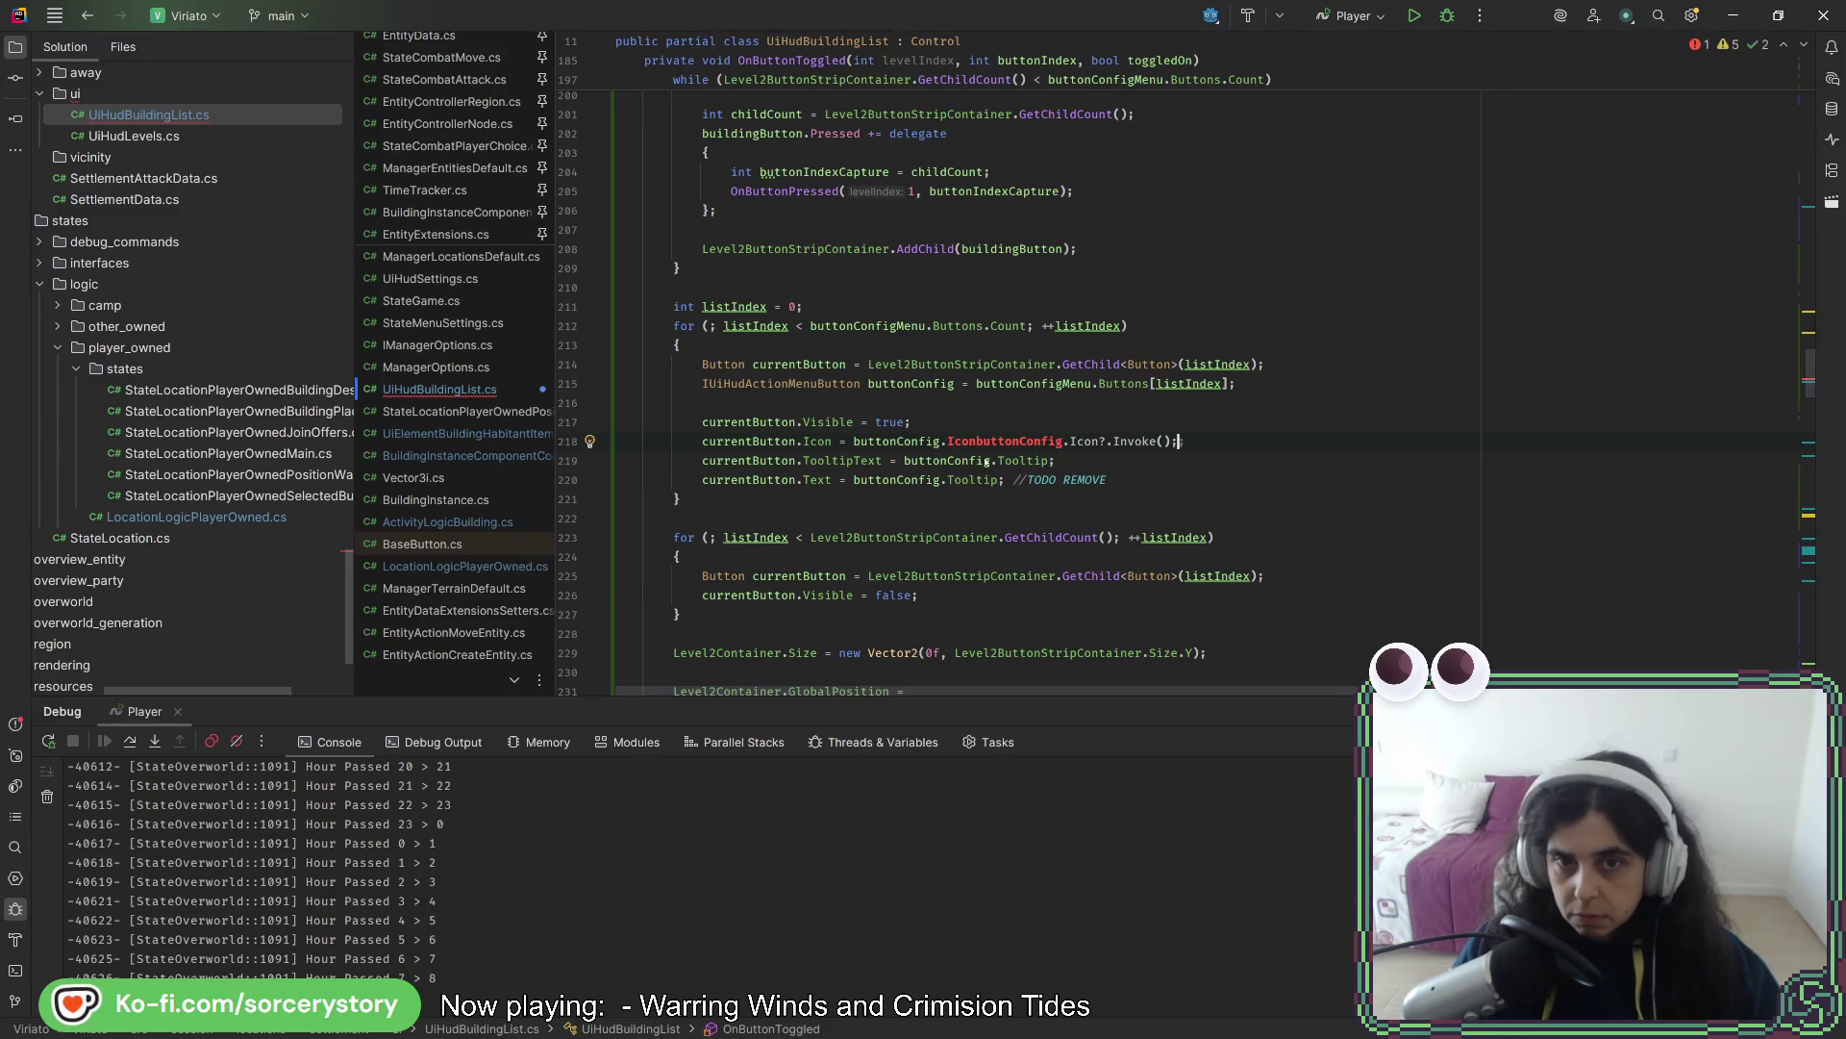
pyautogui.write('?.In')
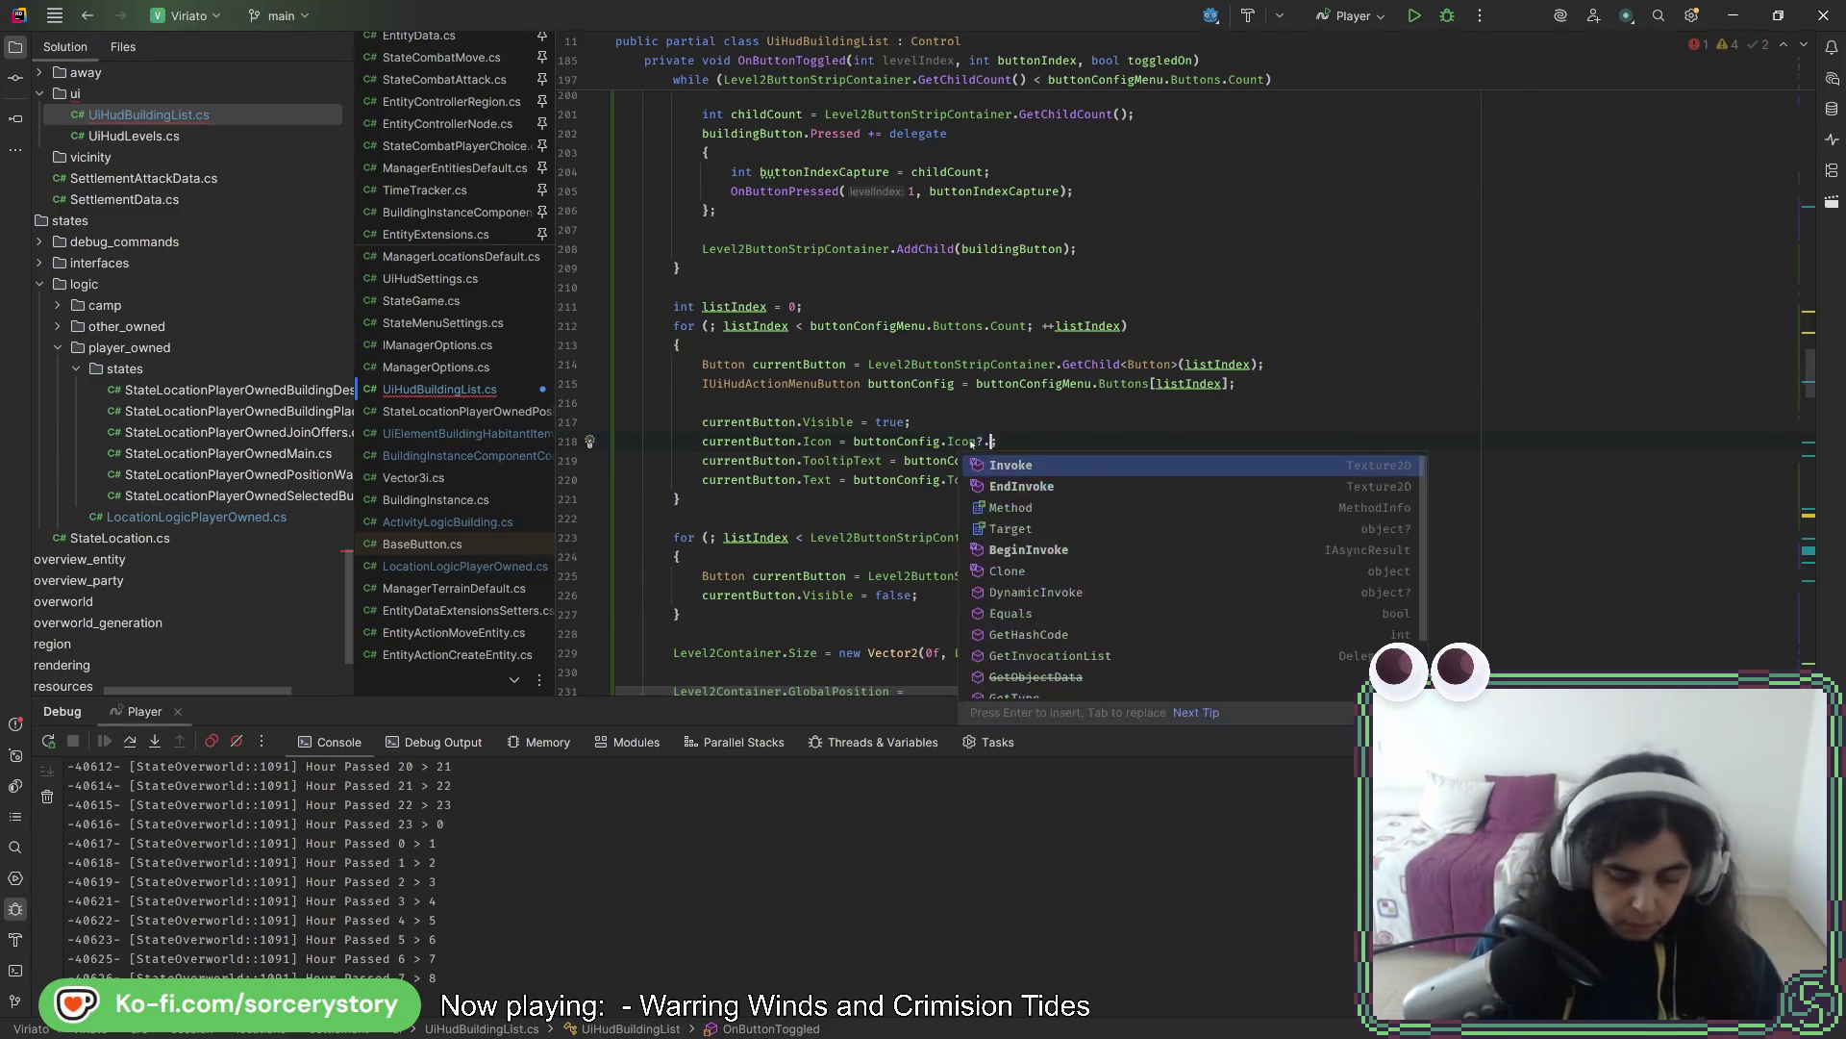
pyautogui.press('Return')
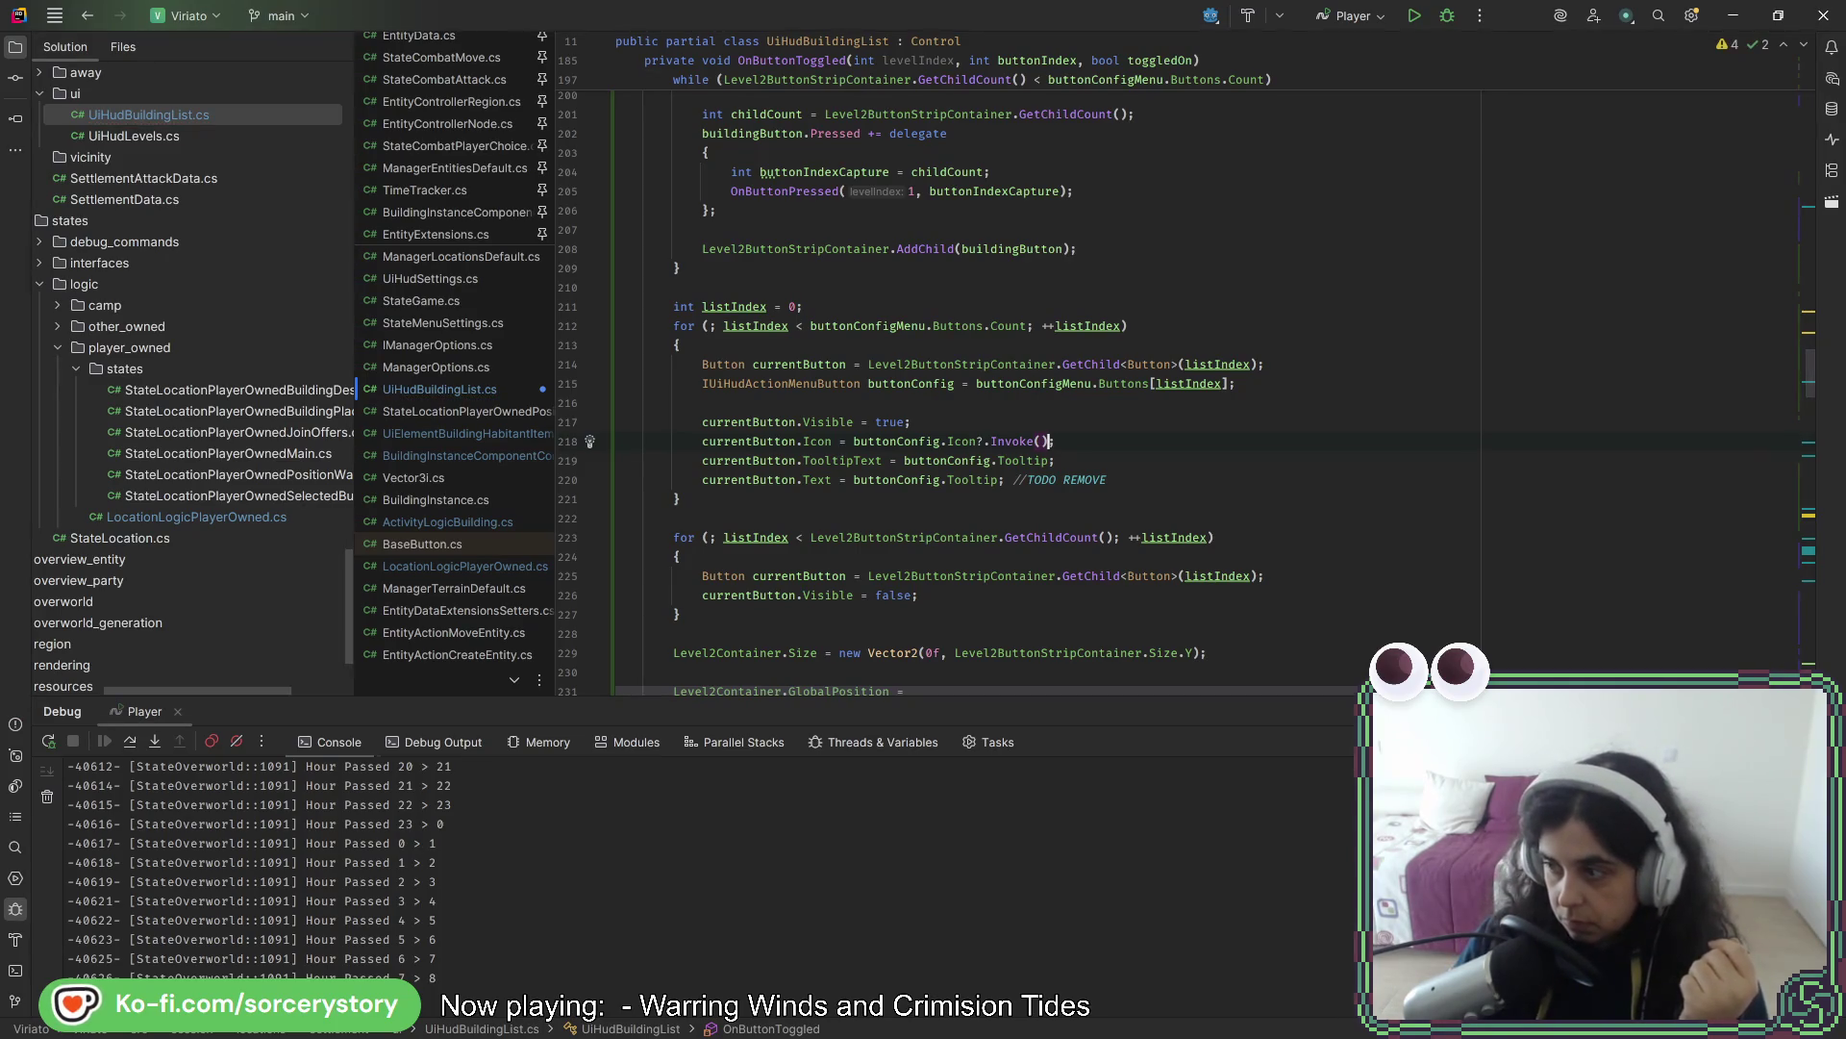
pyautogui.click(1240, 402)
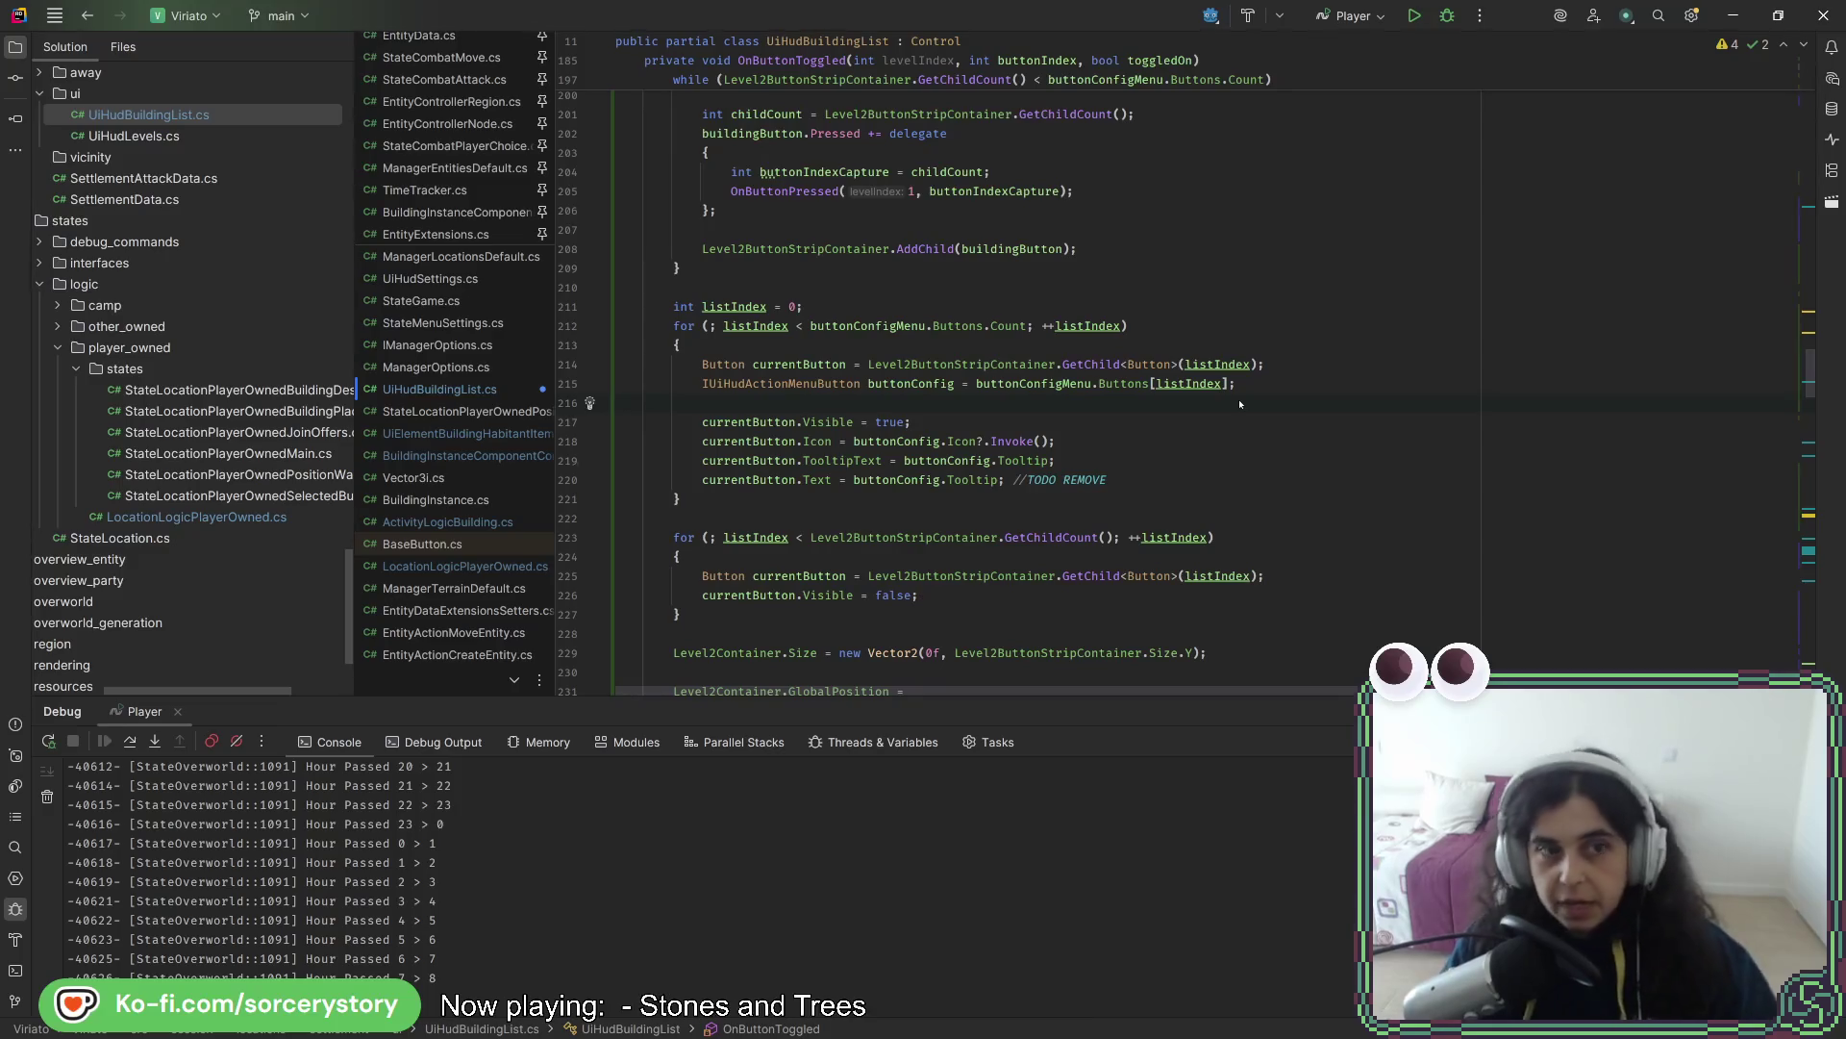
pyautogui.click(447, 459)
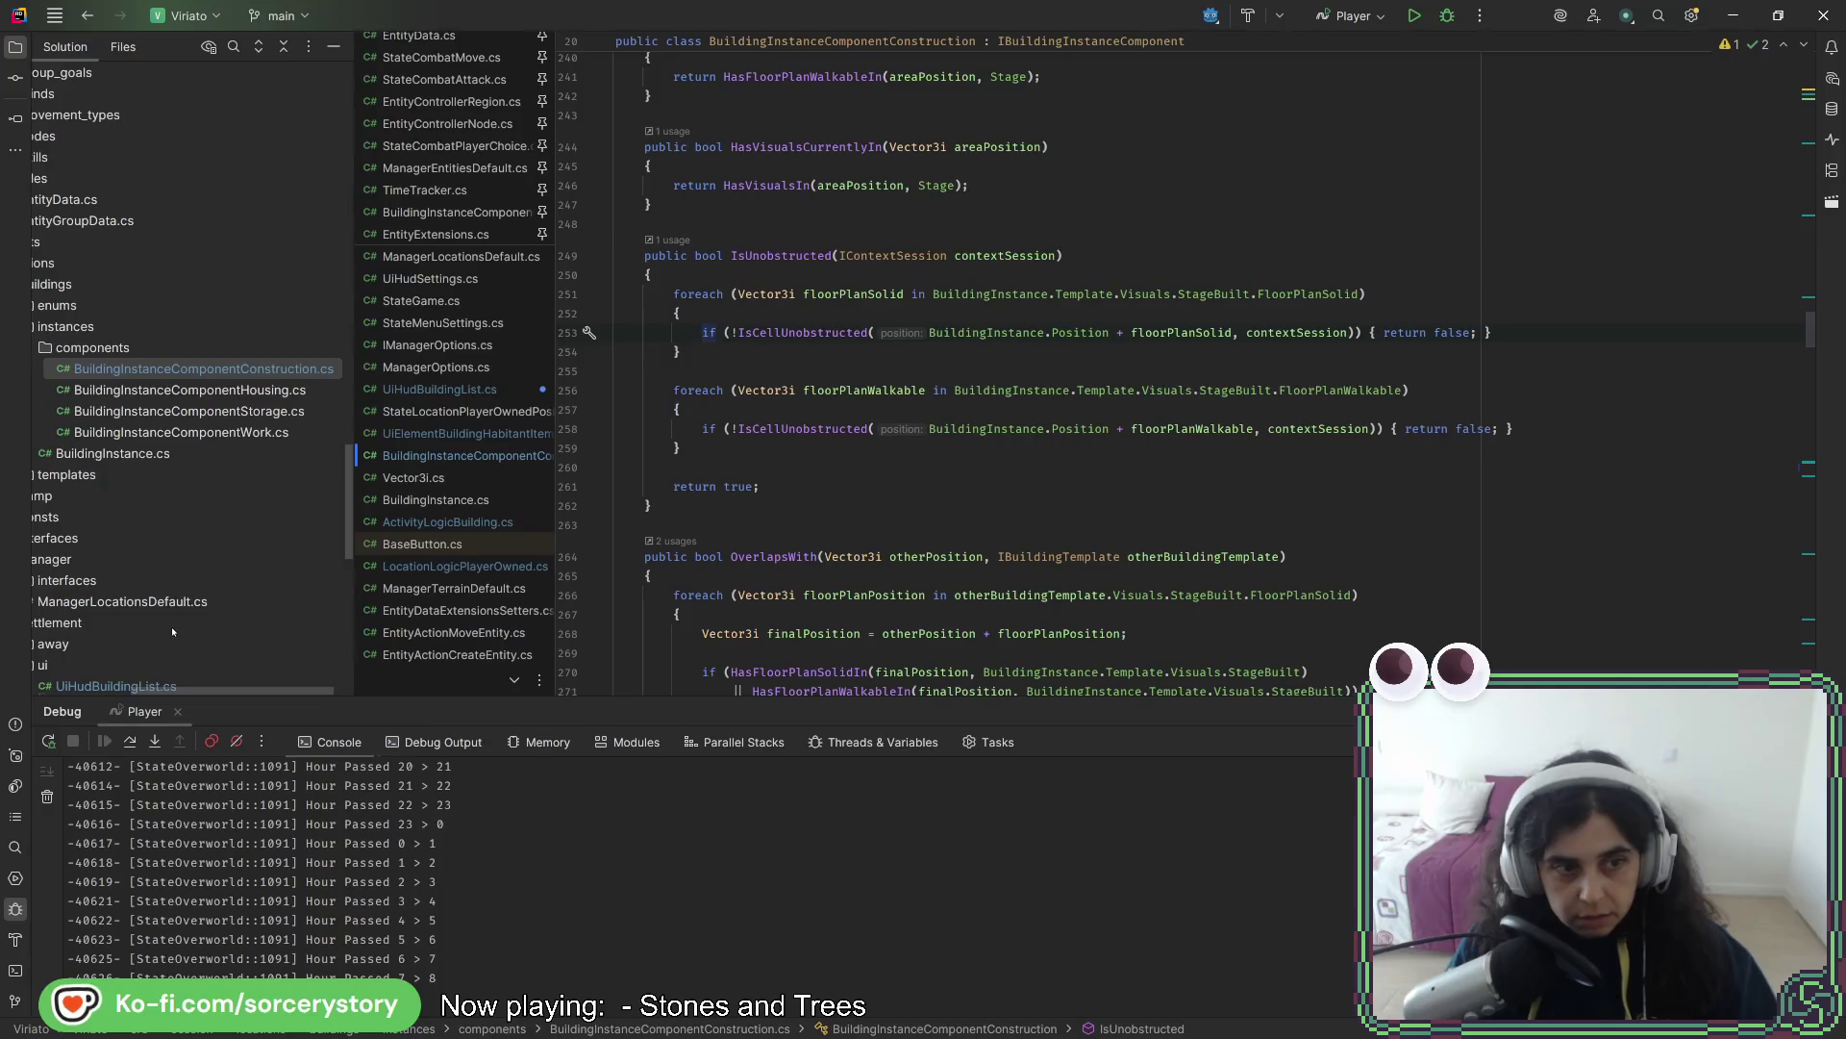
# - Open LocationLogicPlayerOwned.cs from the code files
pyautogui.scroll(-4, 212, 433)
pyautogui.click(116, 442)
pyautogui.scroll(-5, 171, 494)
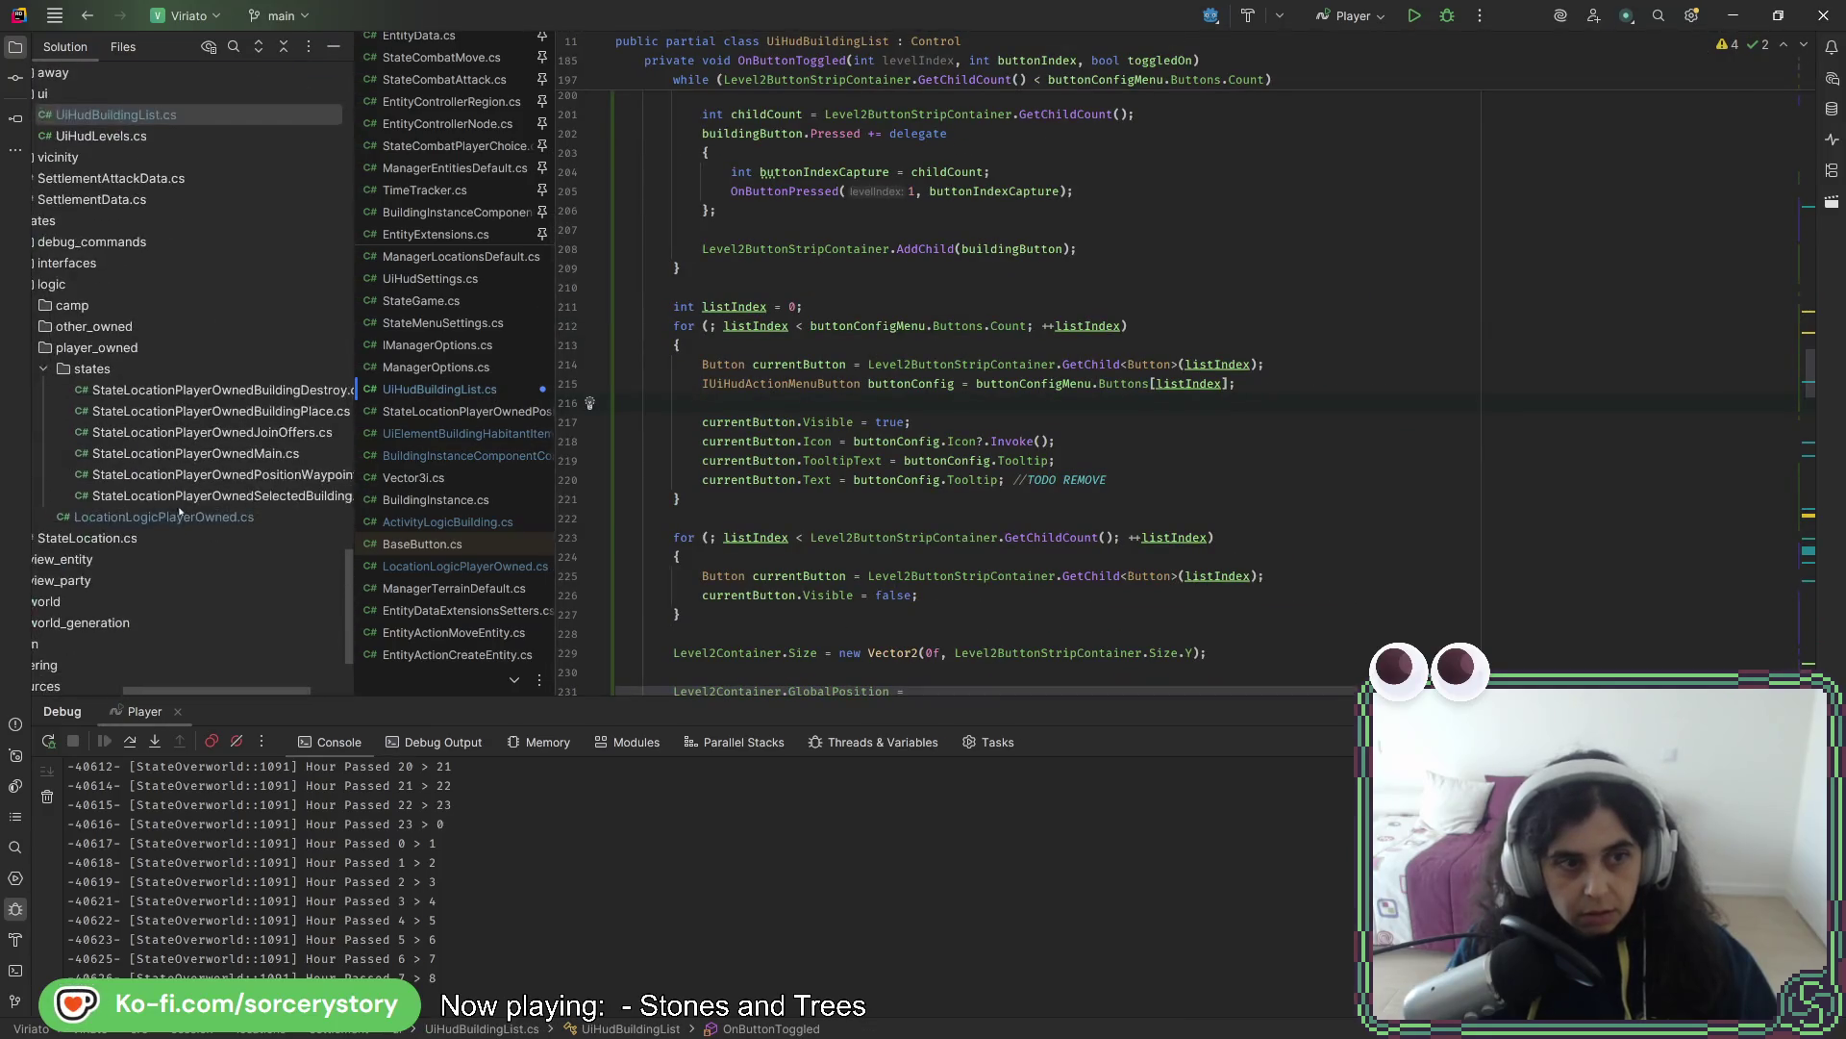
pyautogui.click(164, 517)
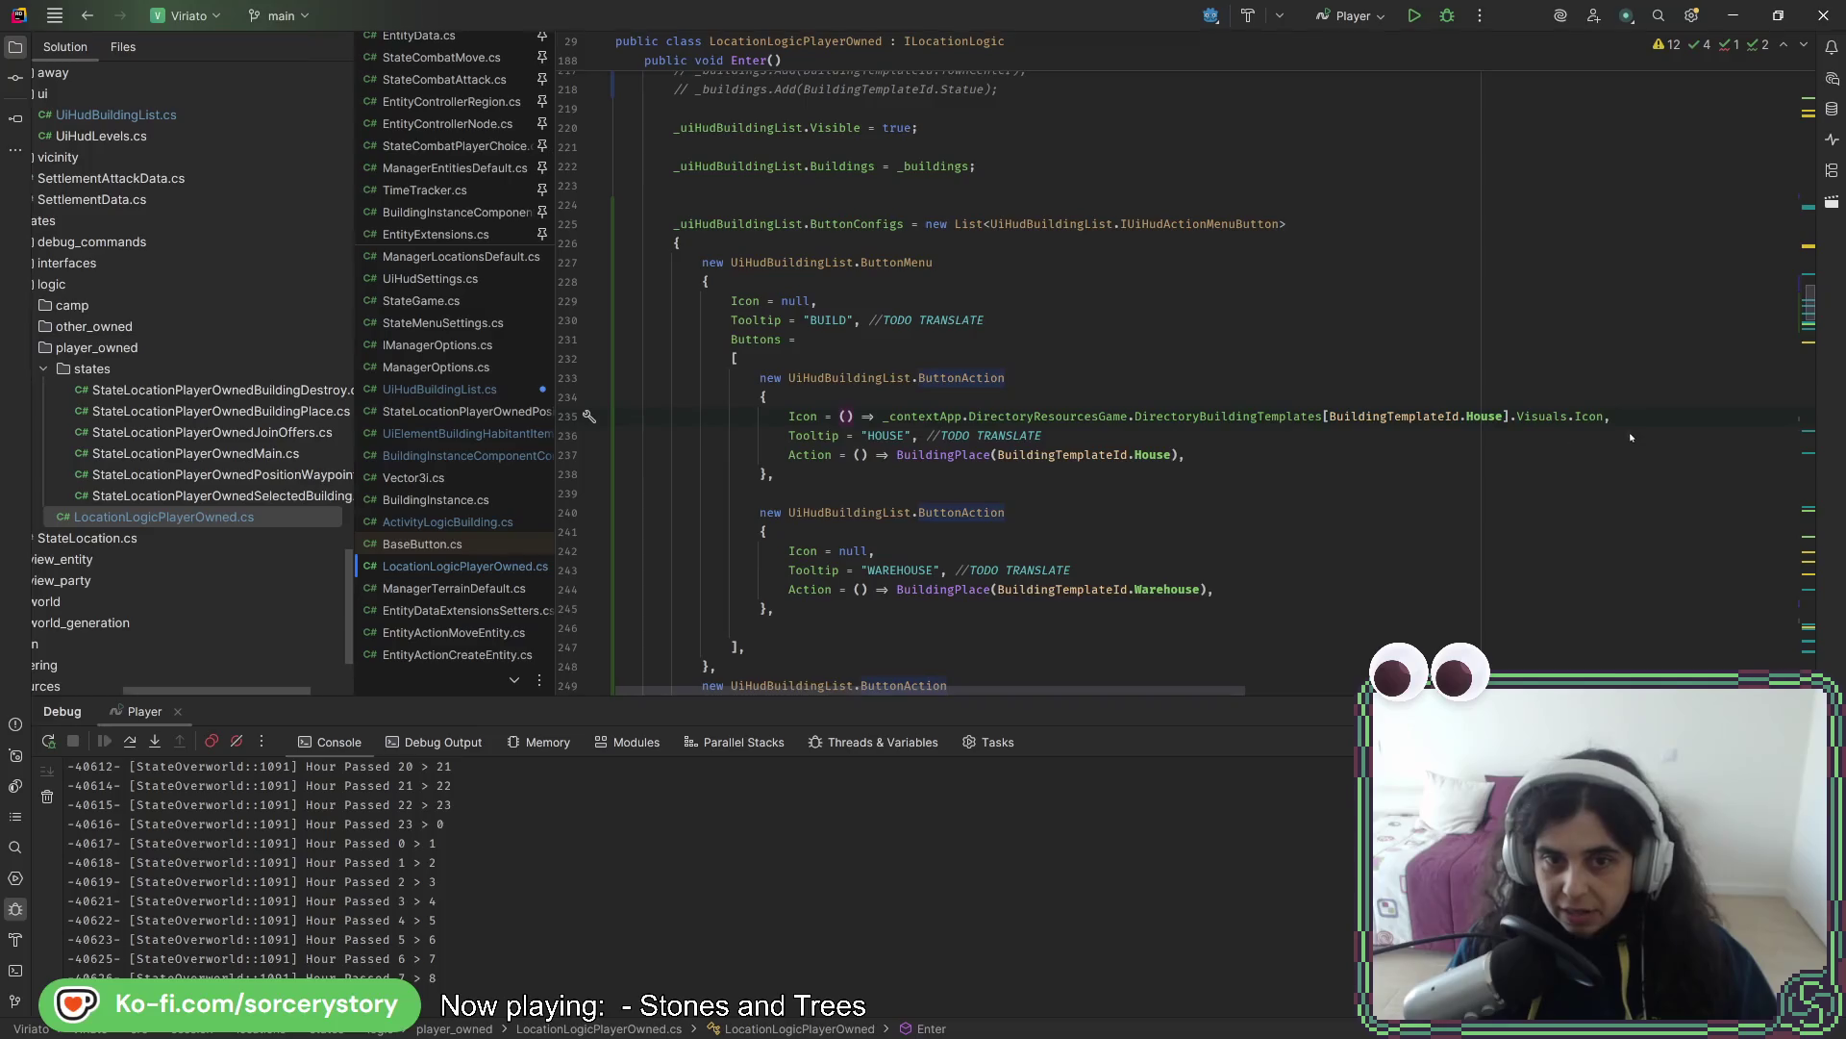
# - Replace the WAREHOUSE action's null icon with the HOUSE icon expression wrapped as a '() =>' lambda
pyautogui.moveTo(1611, 417); pyautogui.dragTo(882, 416)
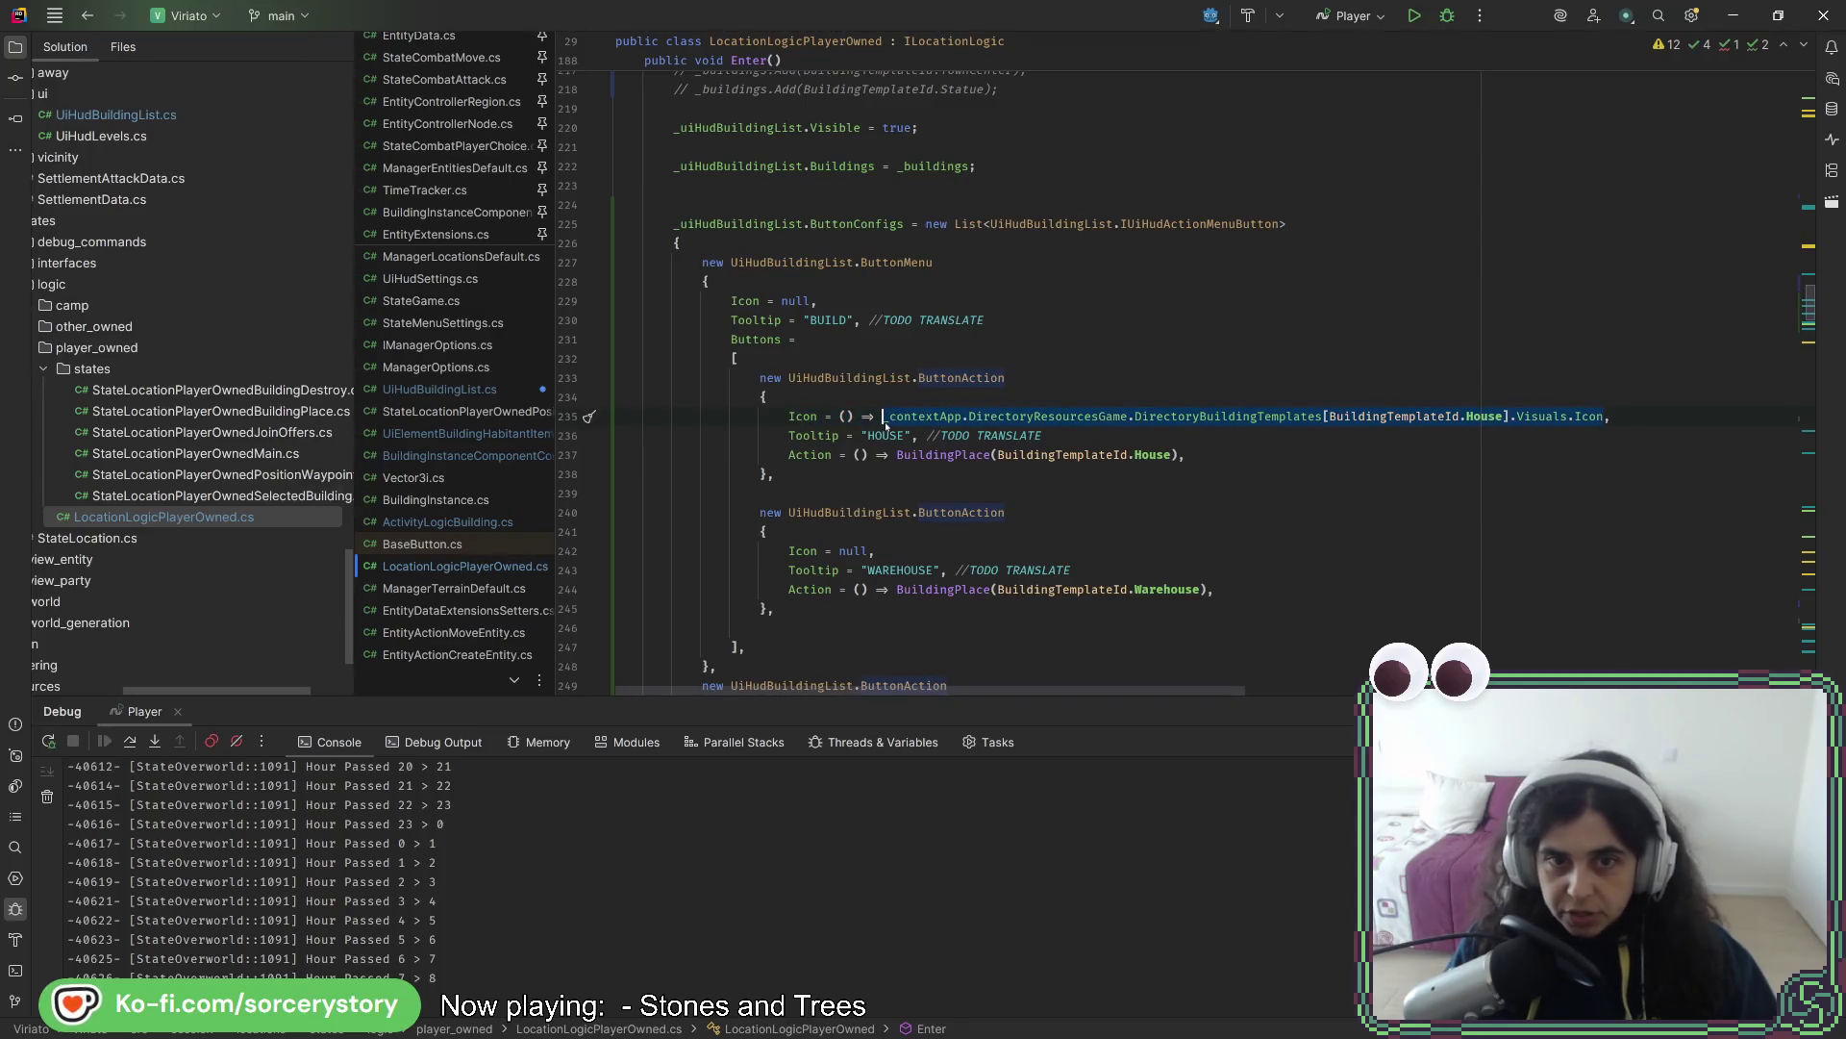
pyautogui.hotkey('ctrl', 'c')
pyautogui.doubleClick(853, 551)
pyautogui.hotkey('ctrl', 'v')
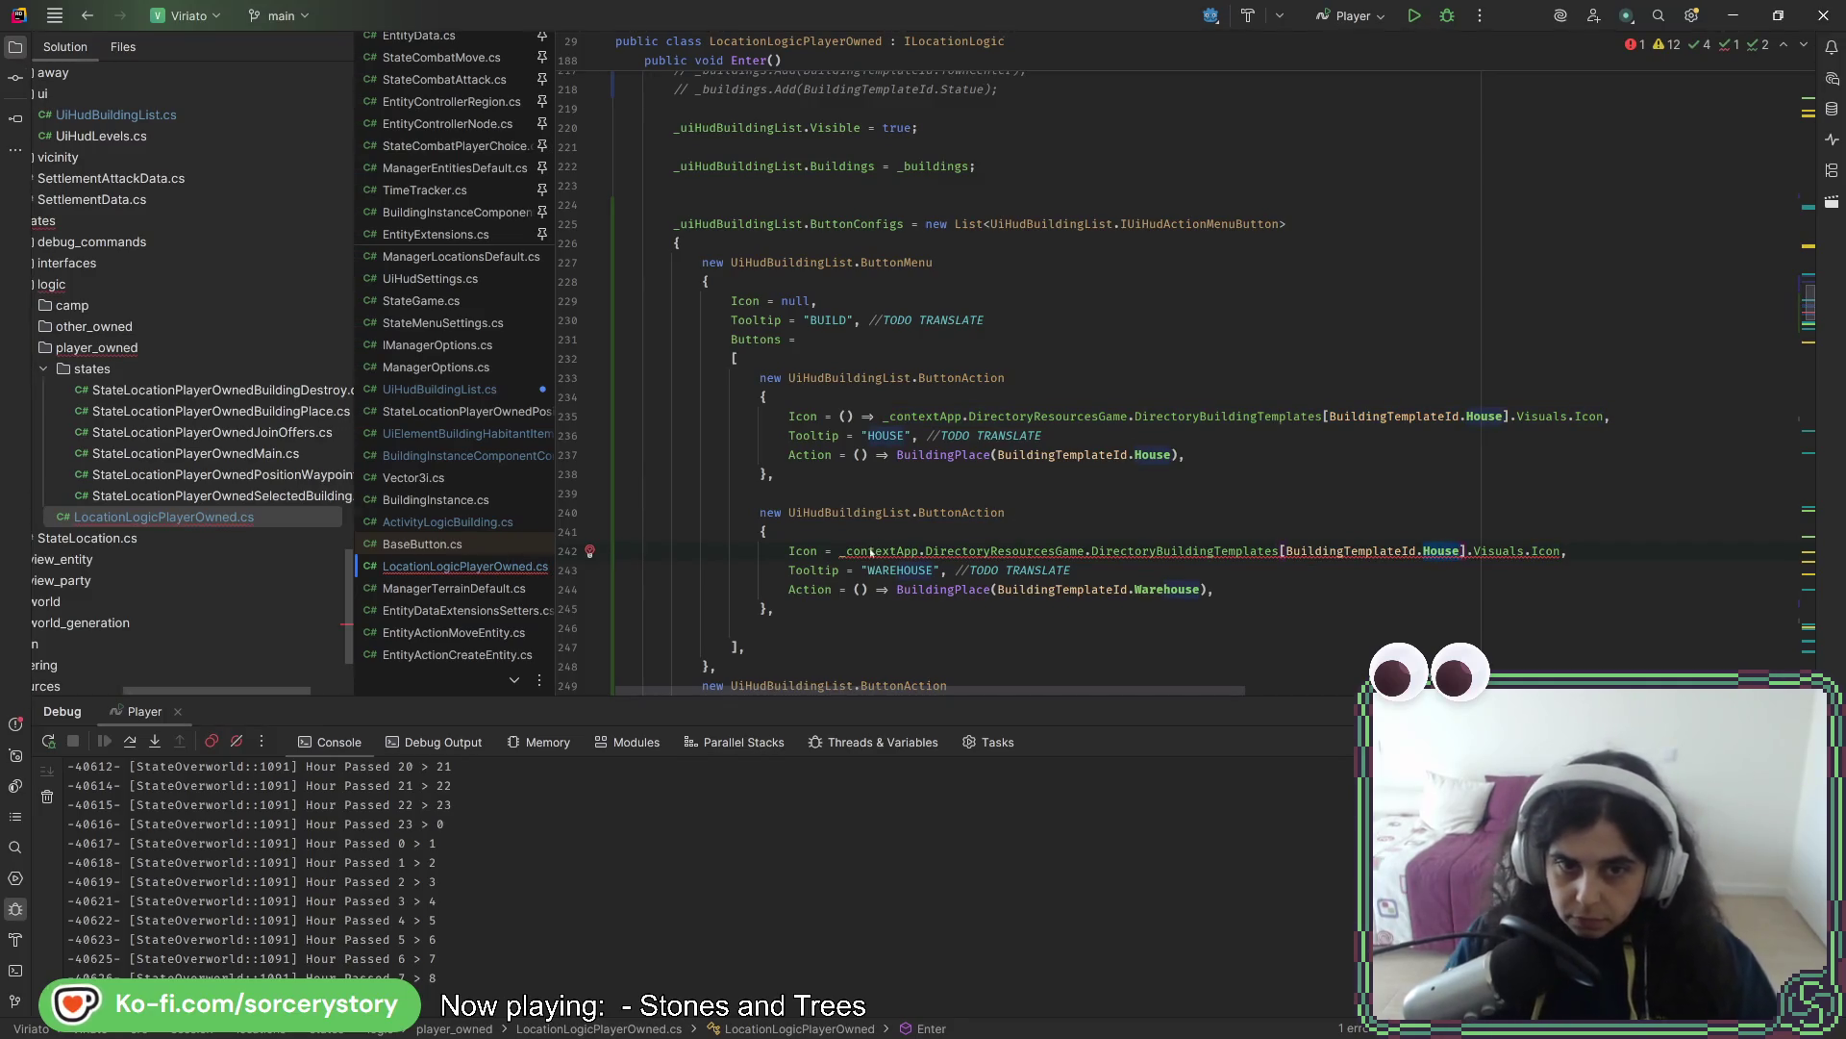
pyautogui.click(839, 553)
pyautogui.write('() =>')
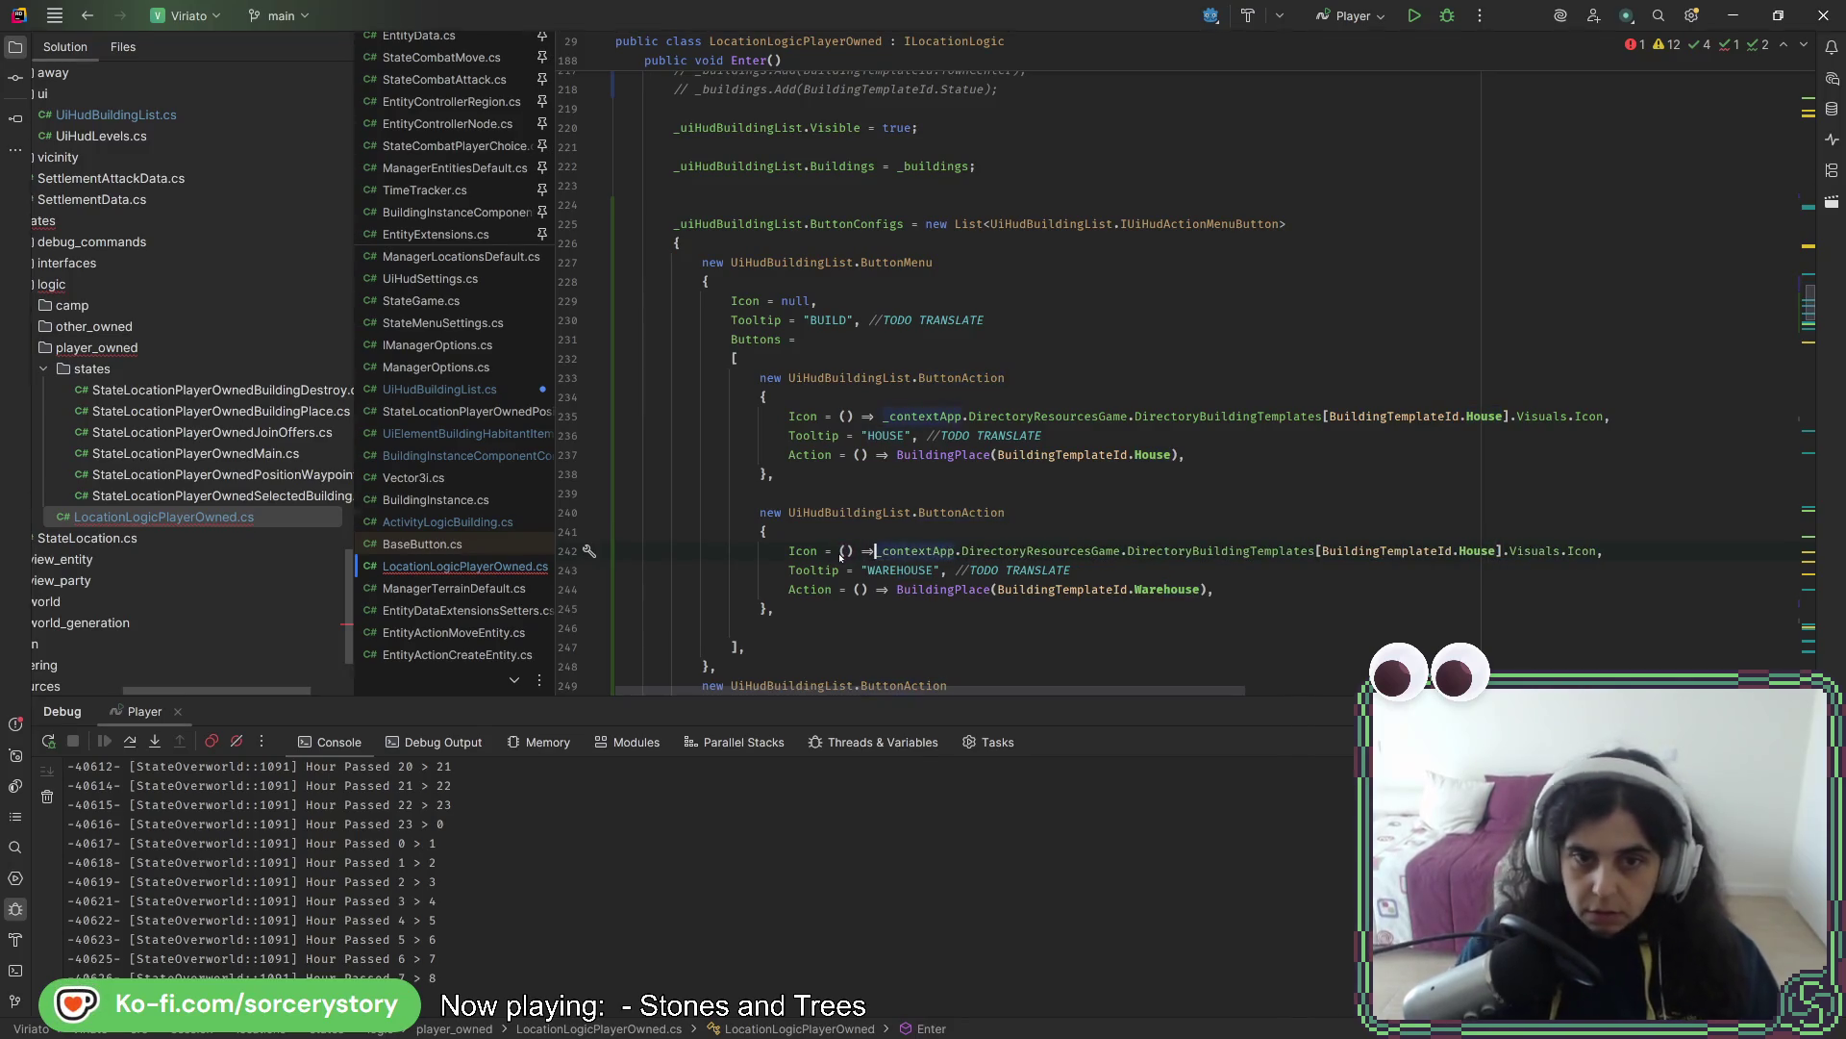
pyautogui.press('Escape')
# - Change House to Warehouse so the lambda returns the Warehouse template's Visuals.Icon
pyautogui.doubleClick(1185, 590)
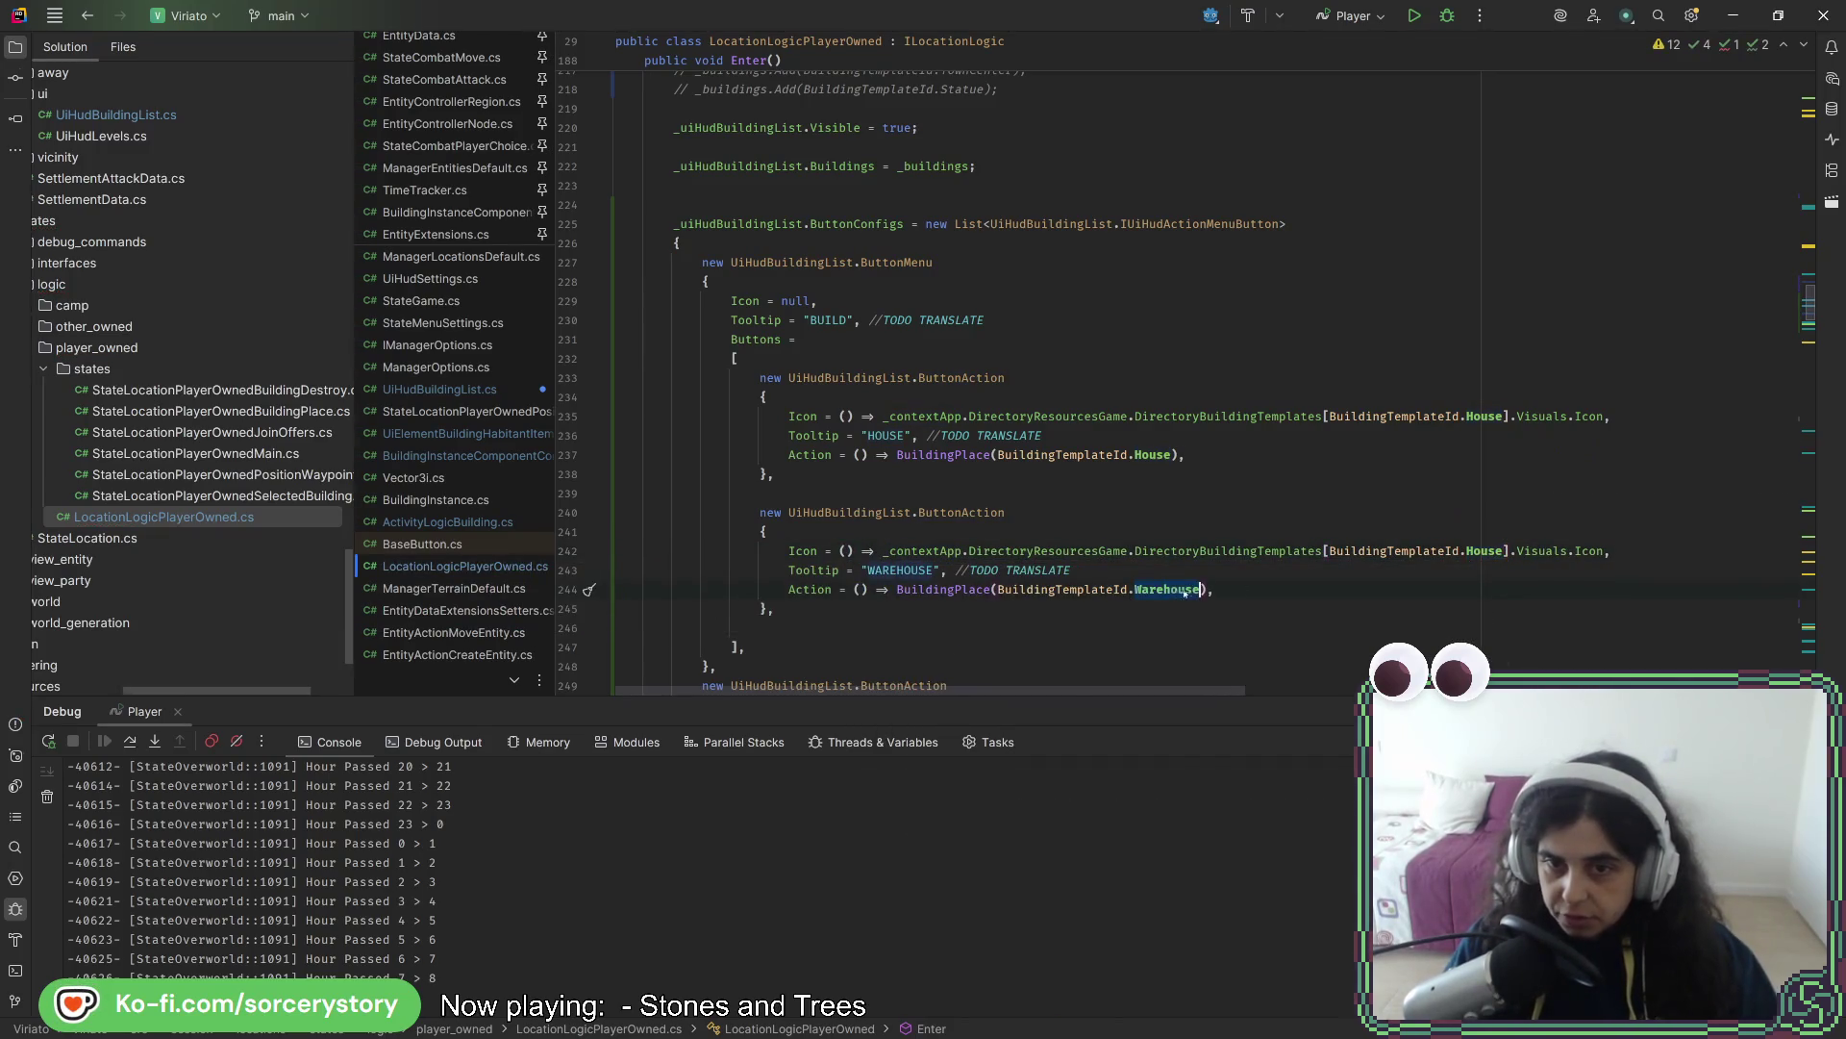
pyautogui.hotkey('ctrl', 'c')
pyautogui.doubleClick(1474, 553)
pyautogui.hotkey('ctrl', 'v')
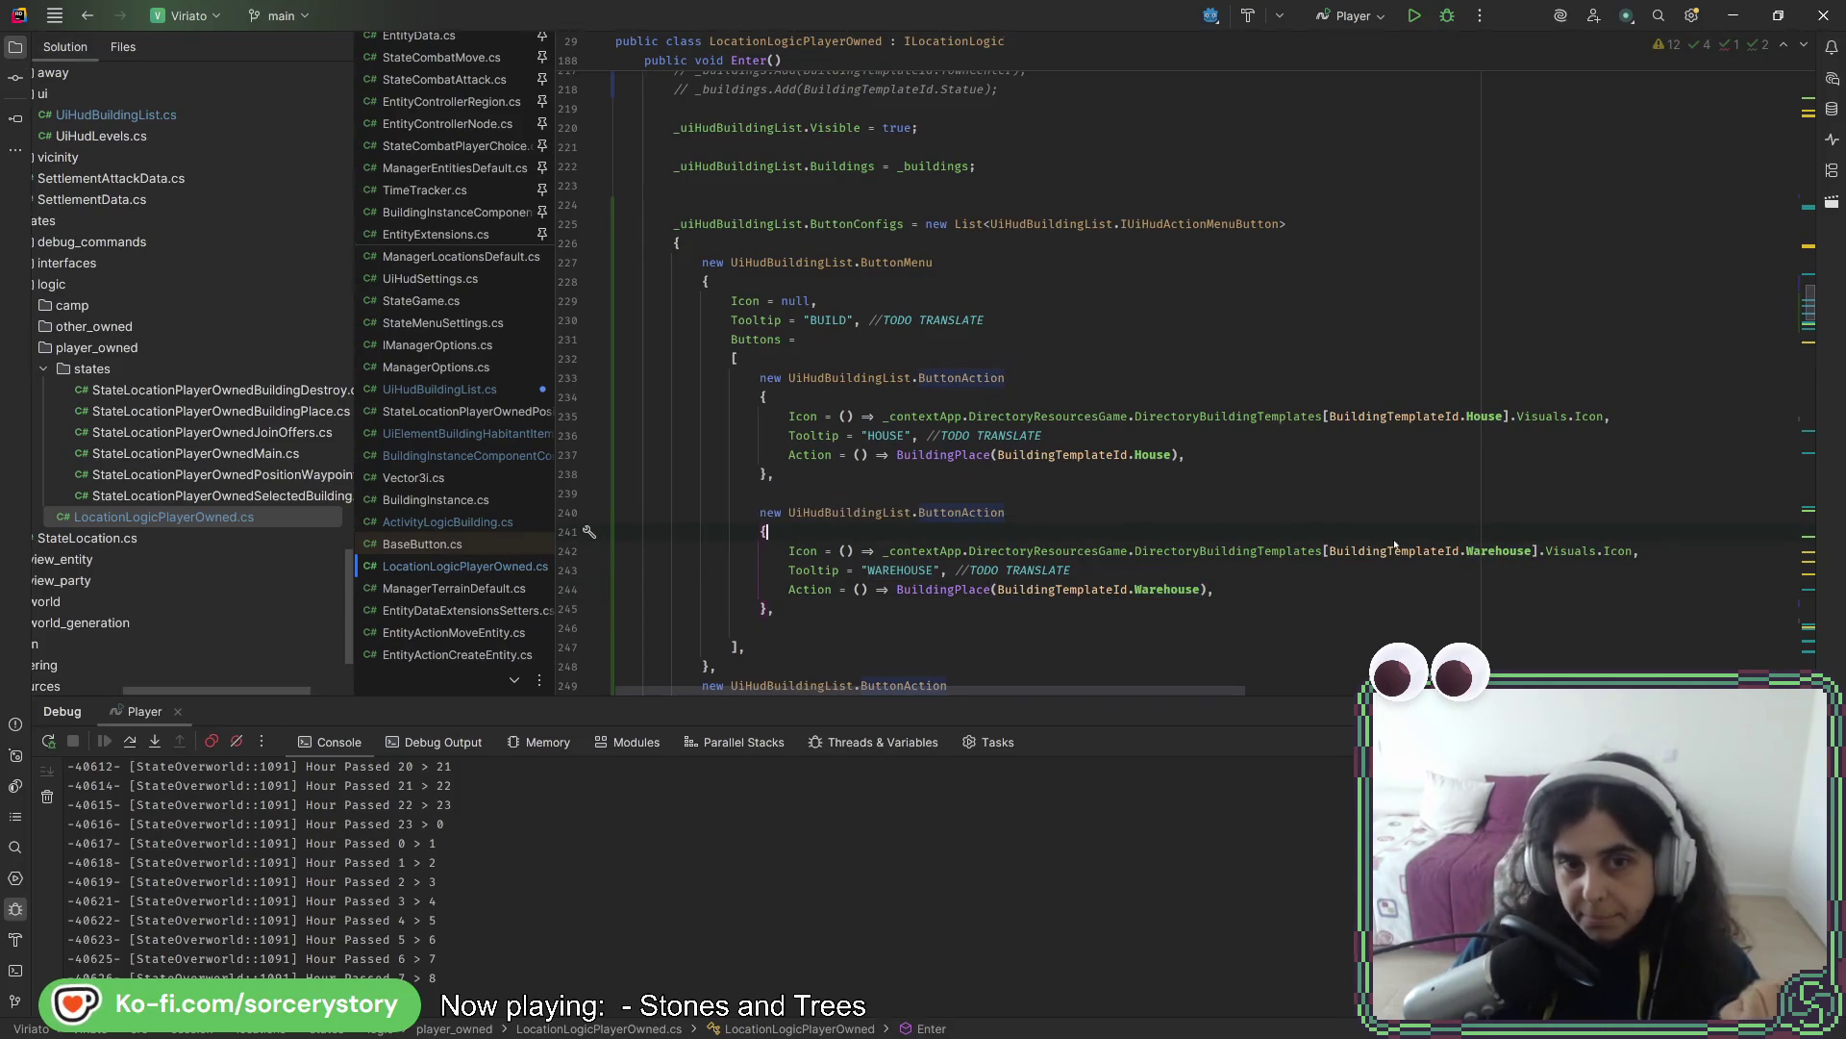
pyautogui.click(1386, 587)
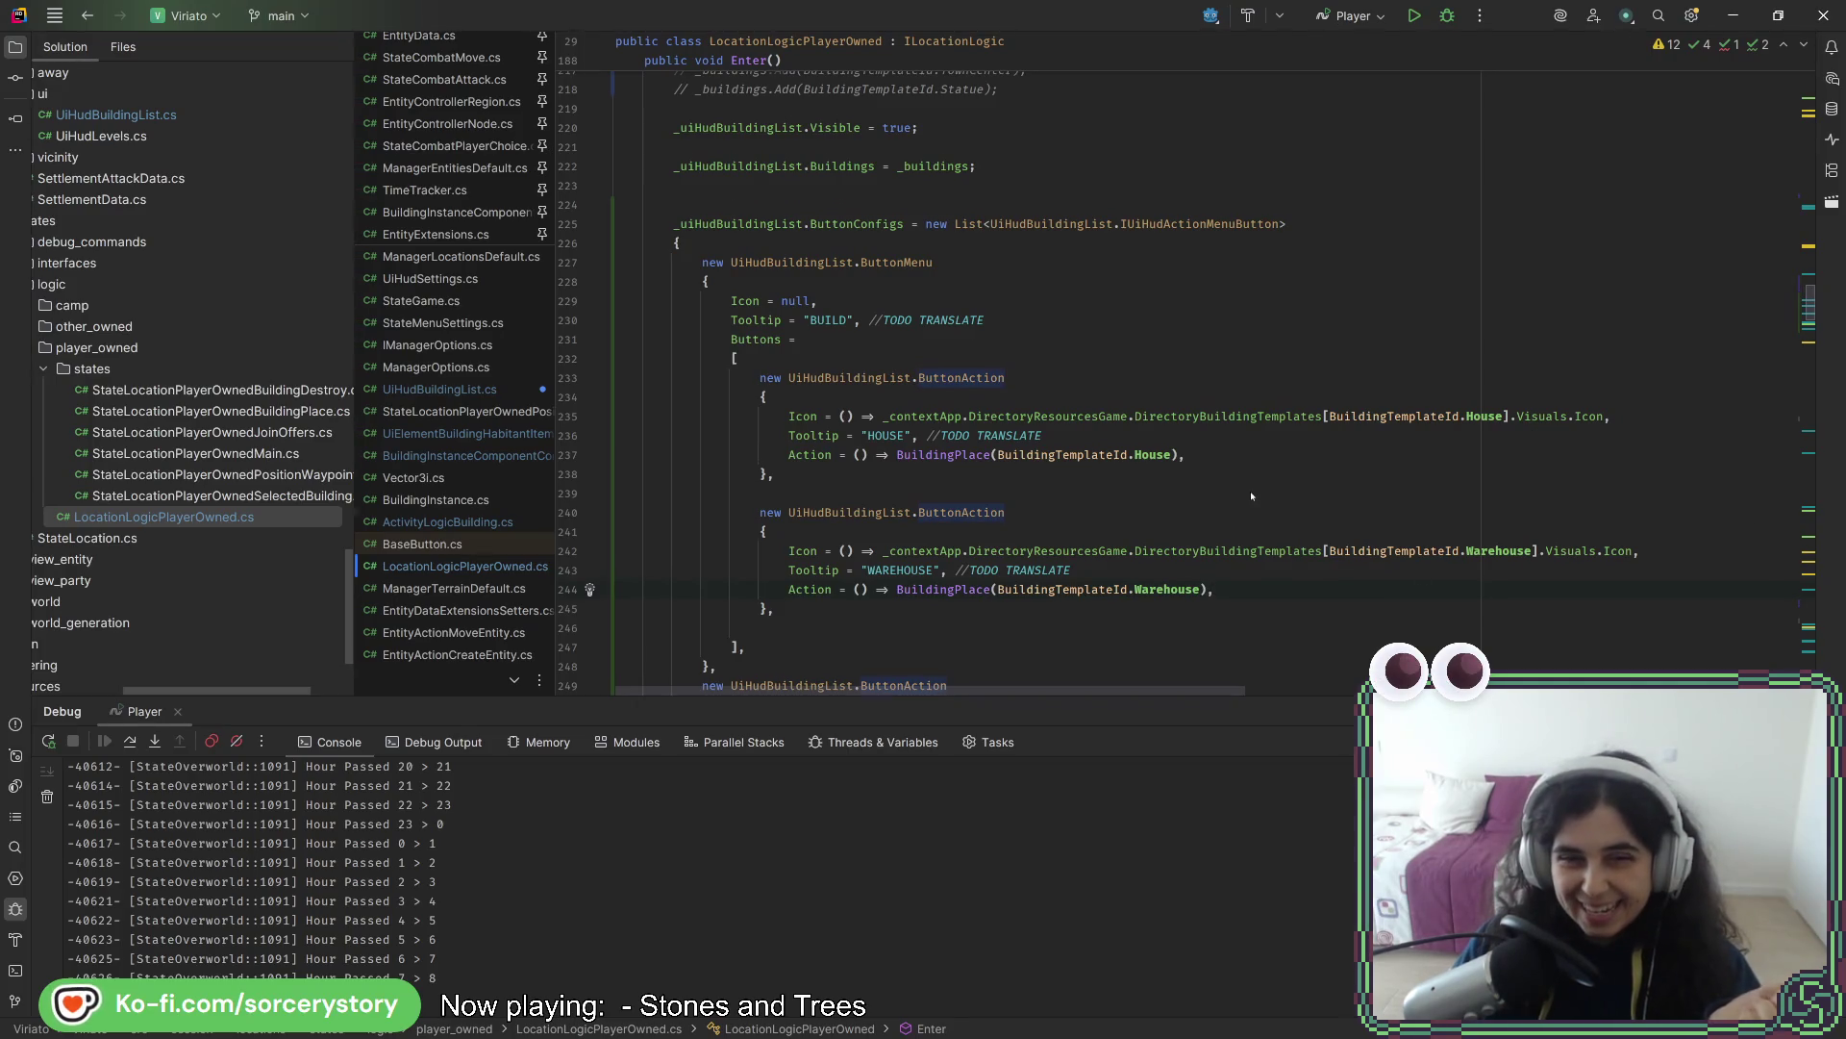
# - Run code cleanup (Ctrl+Alt+L) on the file and switch to the Godot editor
pyautogui.scroll(-5, 1241, 481)
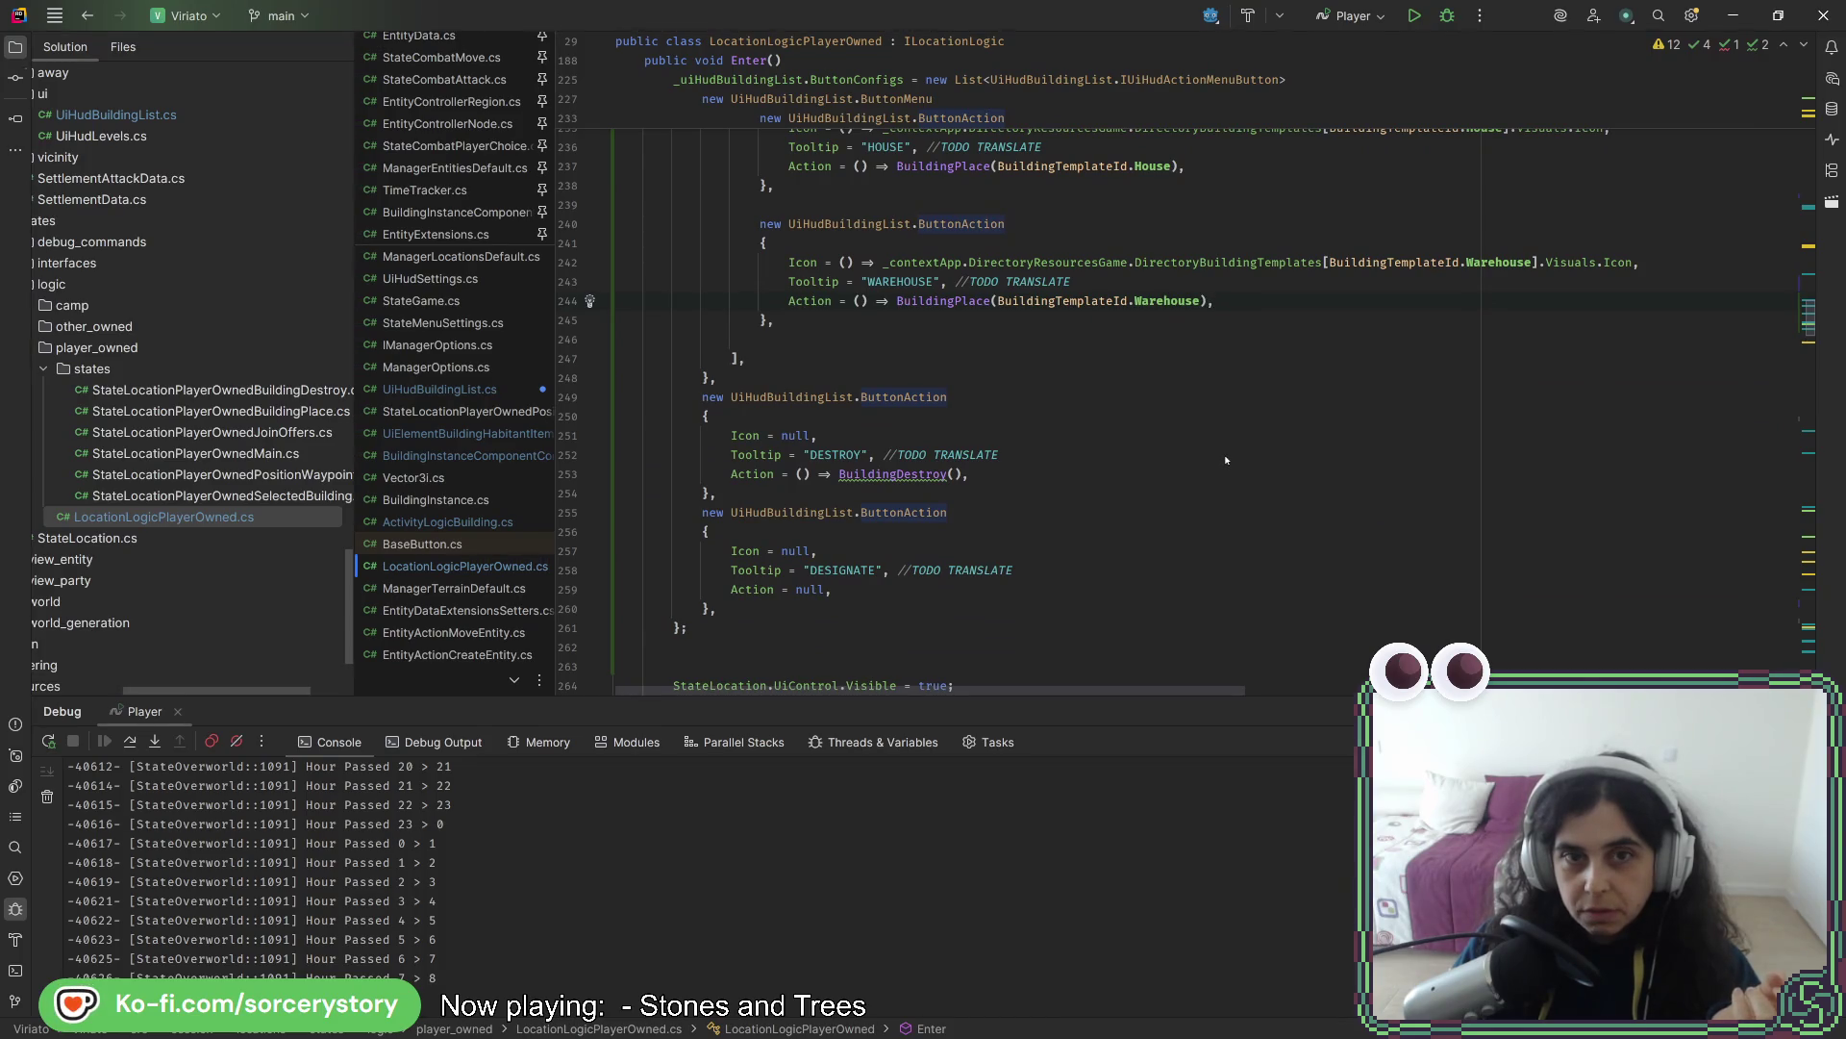
pyautogui.click(1250, 283)
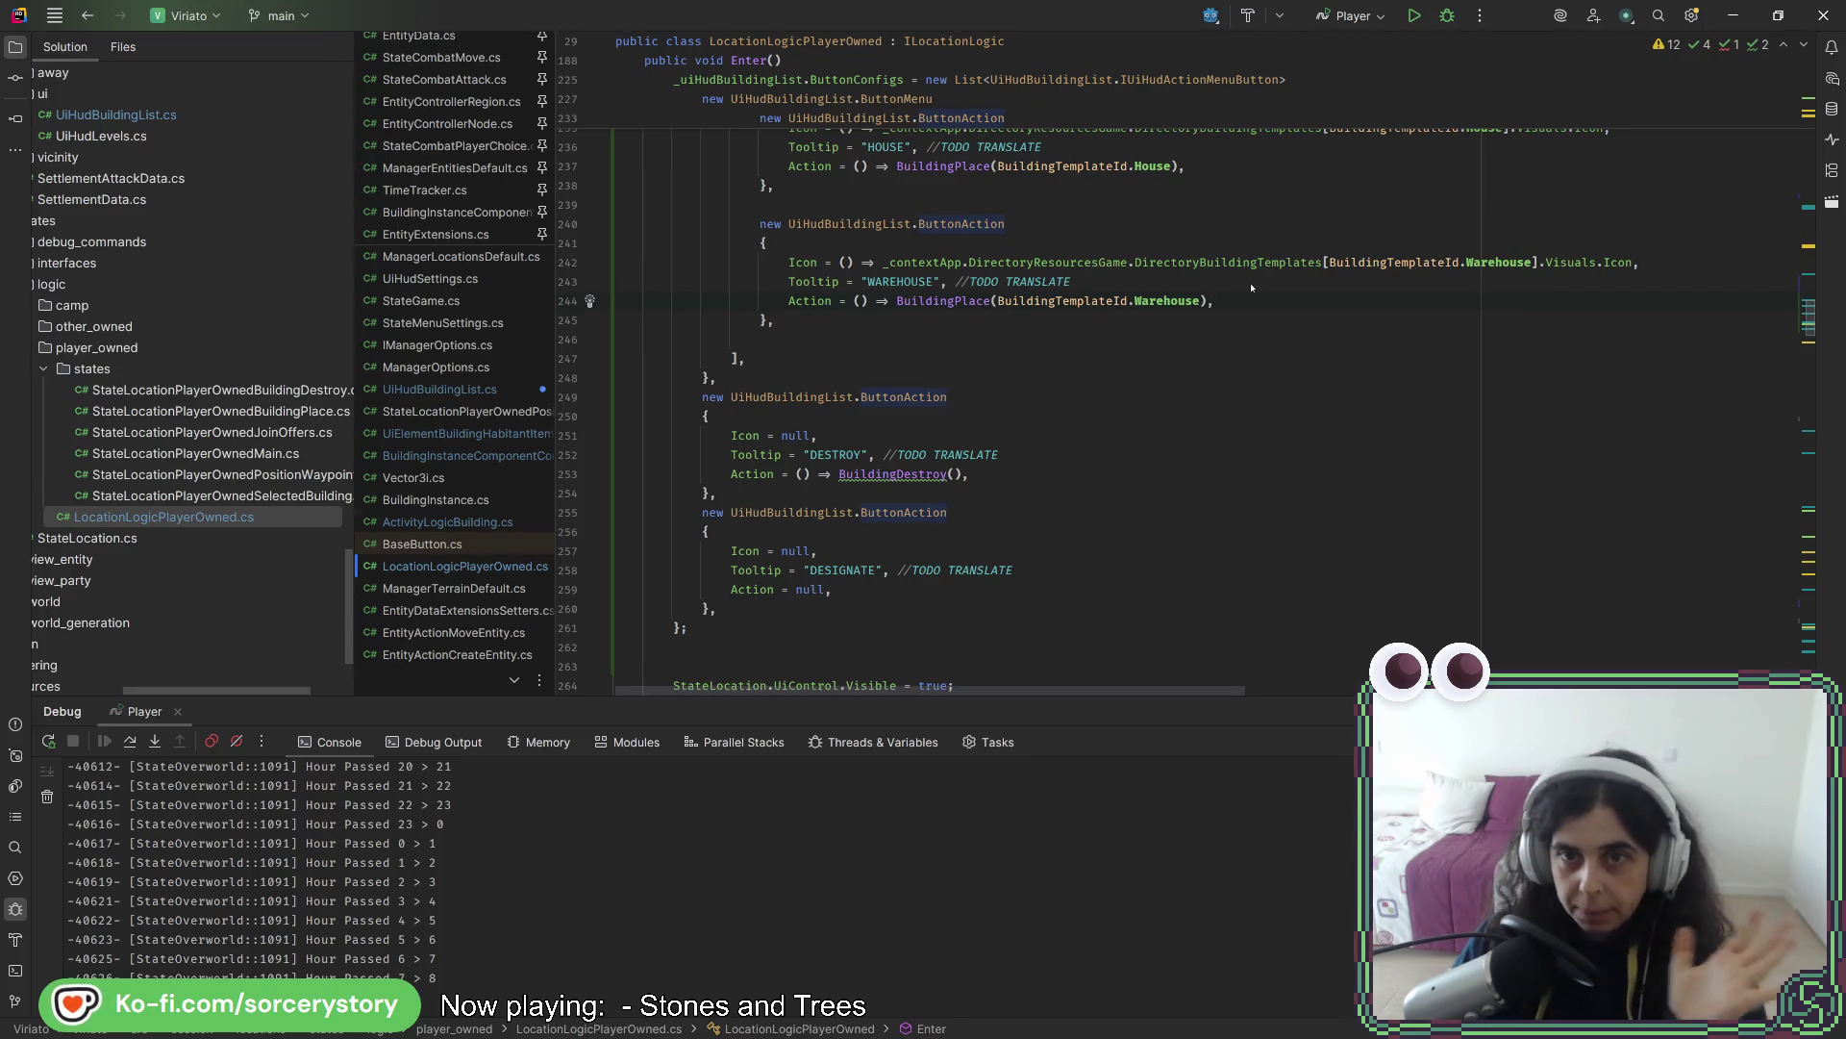
pyautogui.scroll(6, 1246, 384)
pyautogui.hotkey('ctrl', 'alt', 'l')
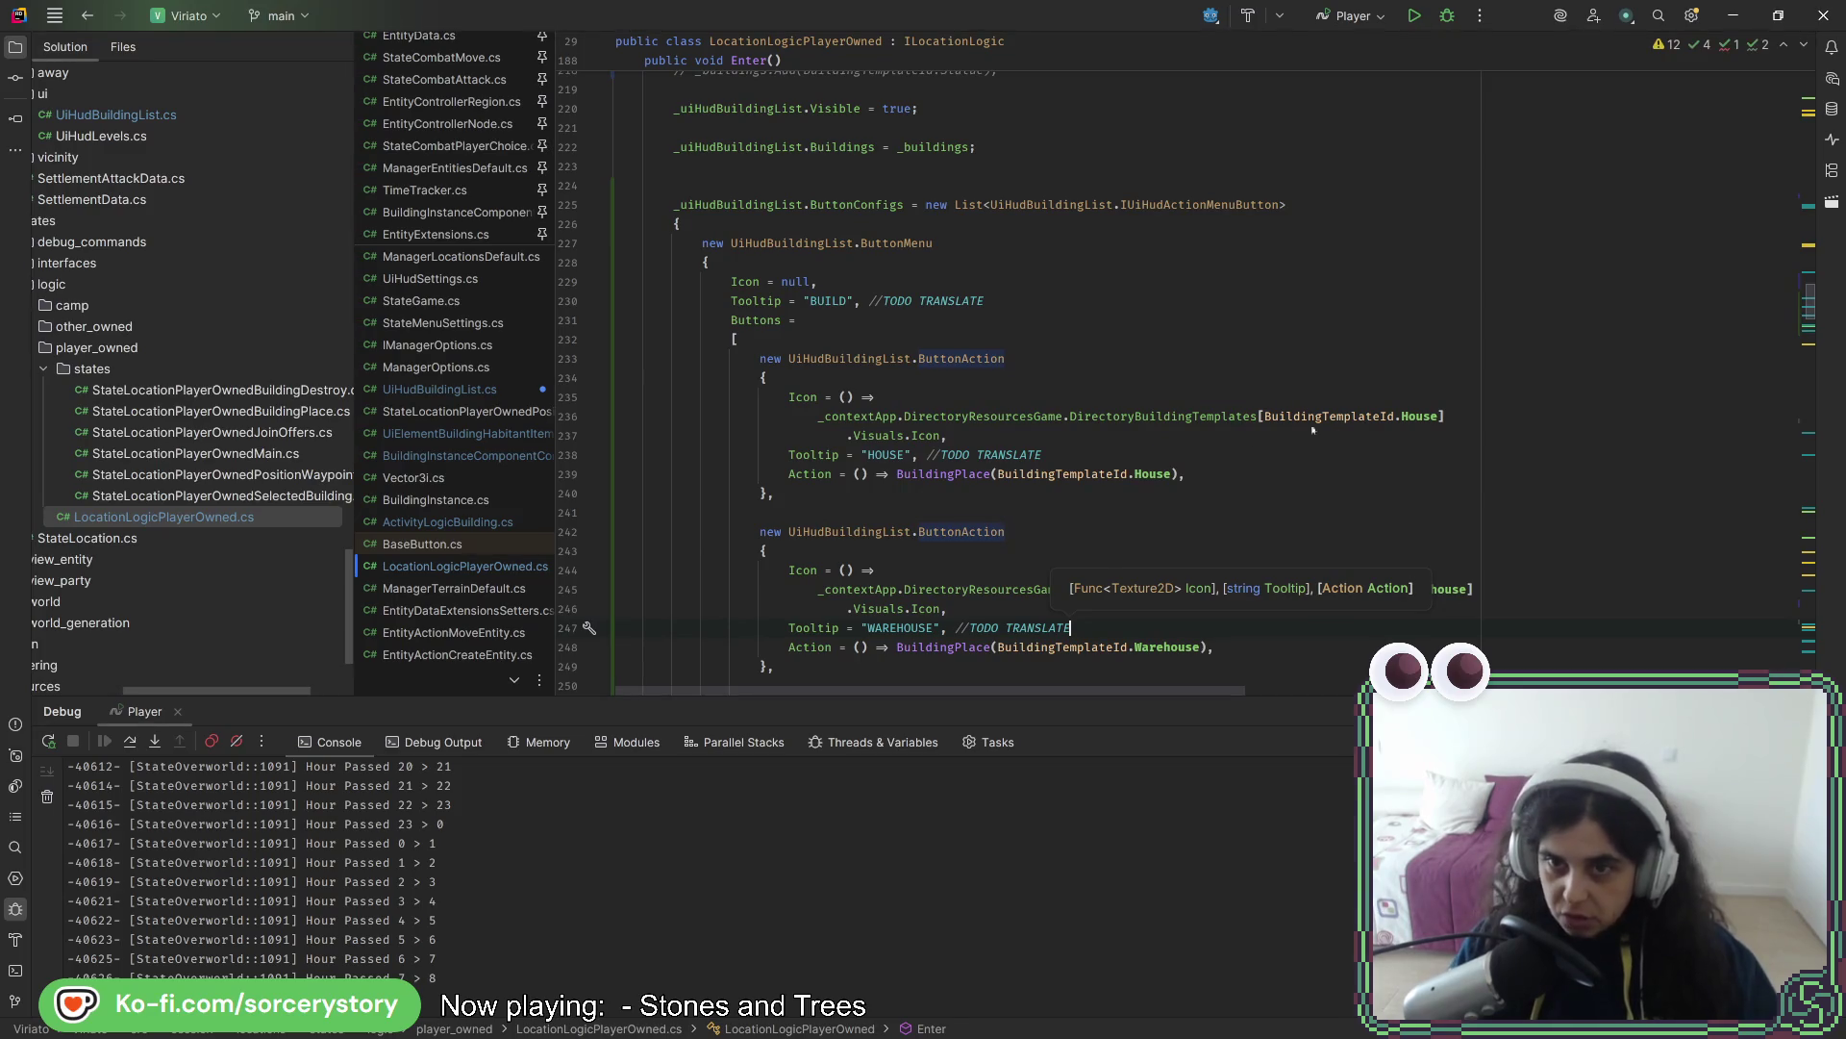
pyautogui.hotkey('alt', 'Tab')
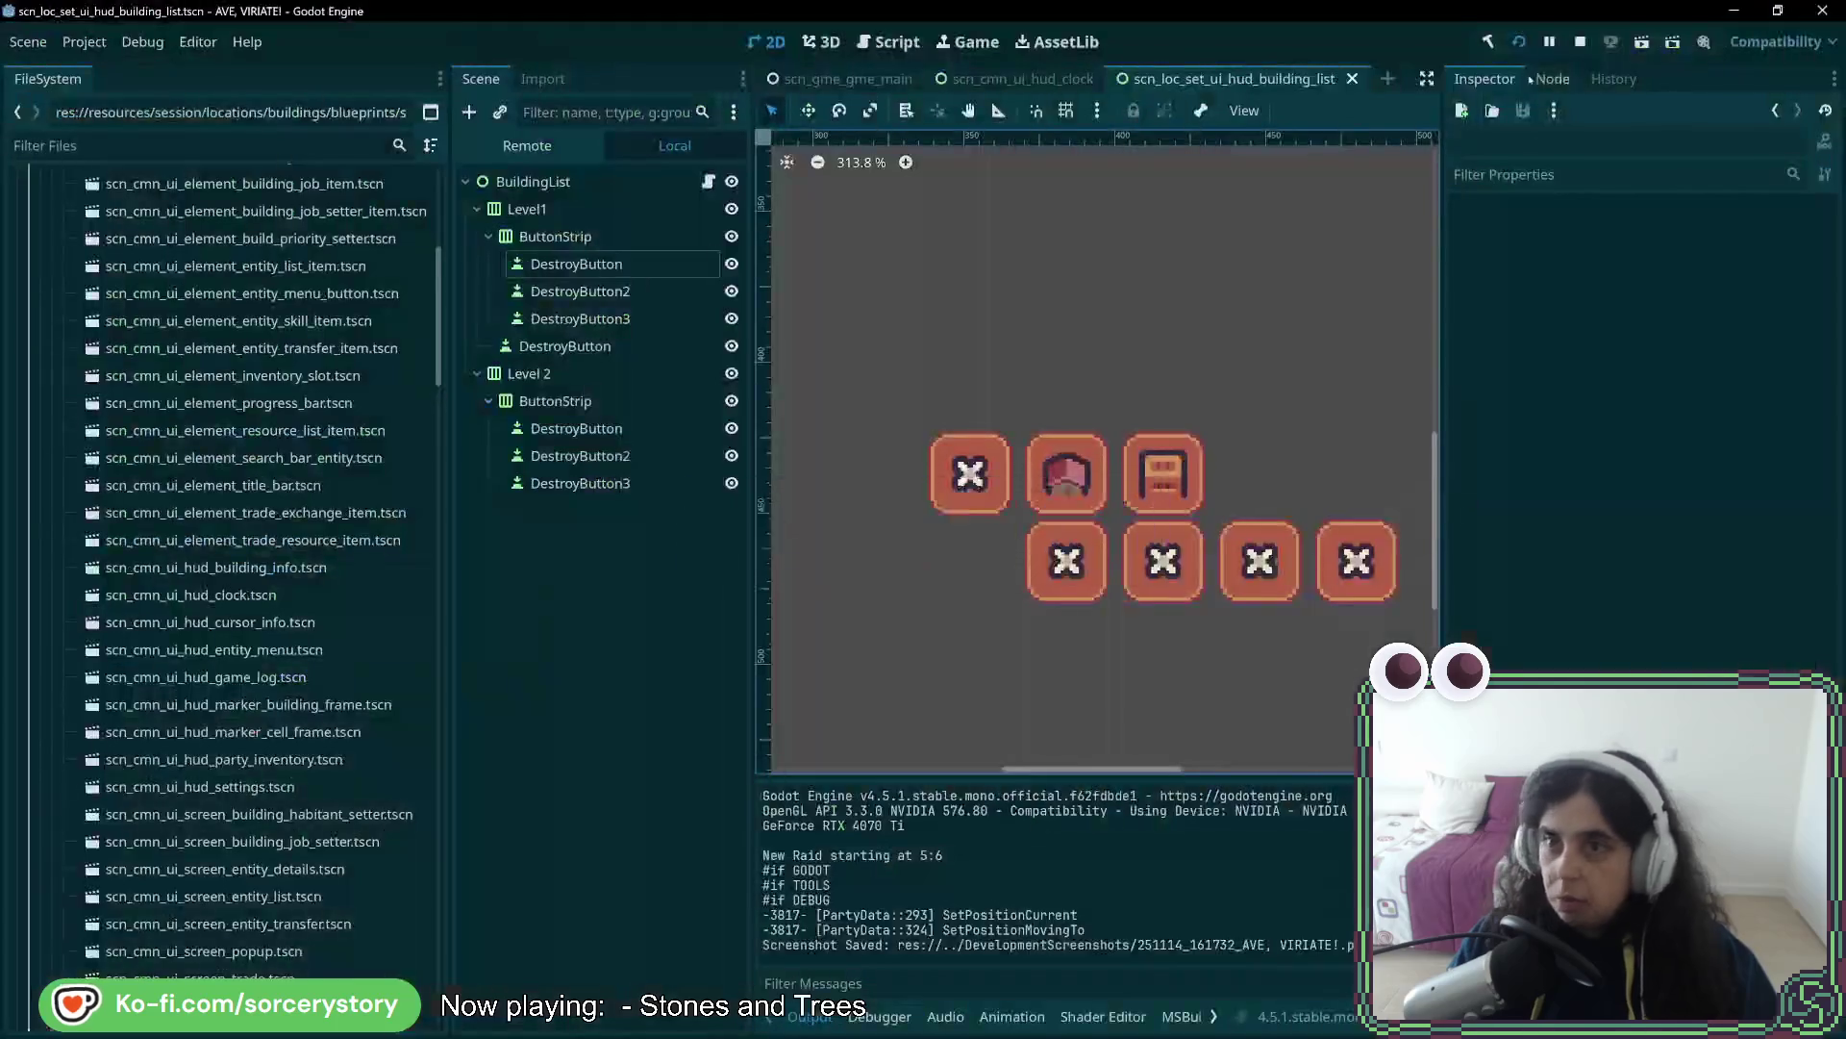
# - Rebuild and launch the game, then start a New Game on the world map
pyautogui.click(1522, 44)
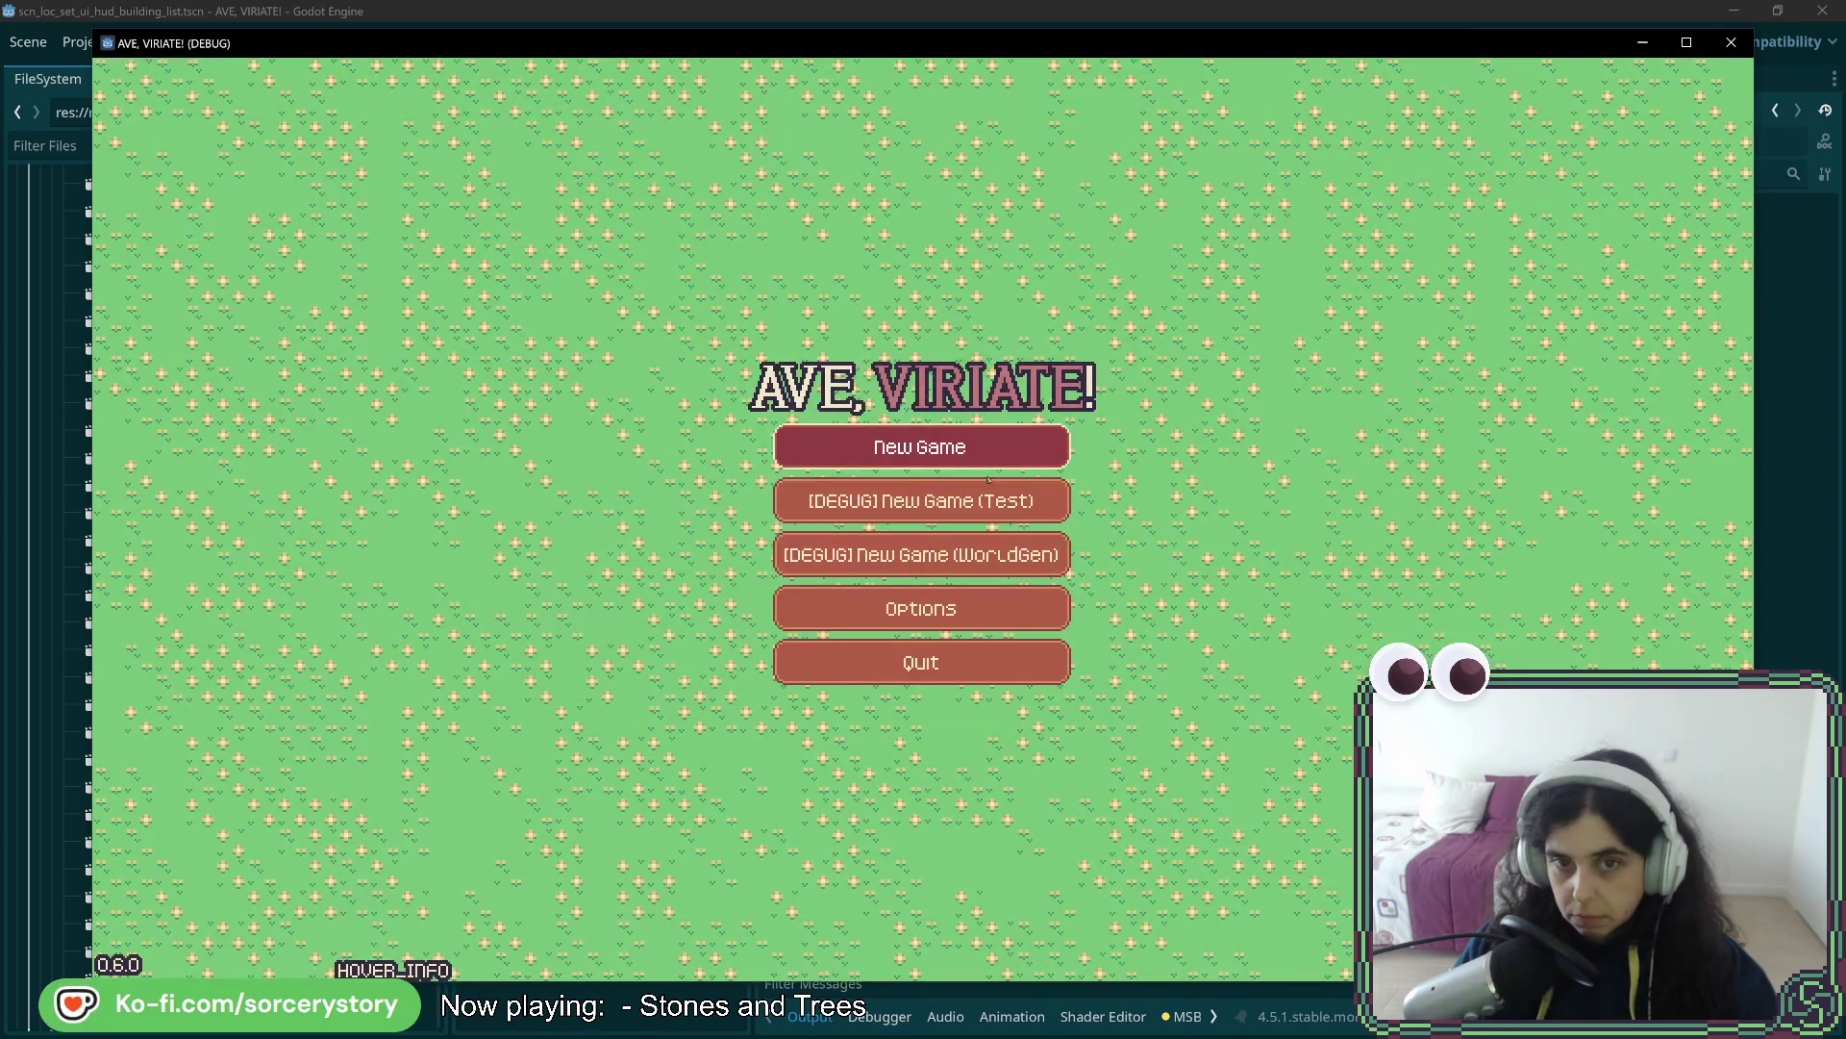
pyautogui.click(888, 446)
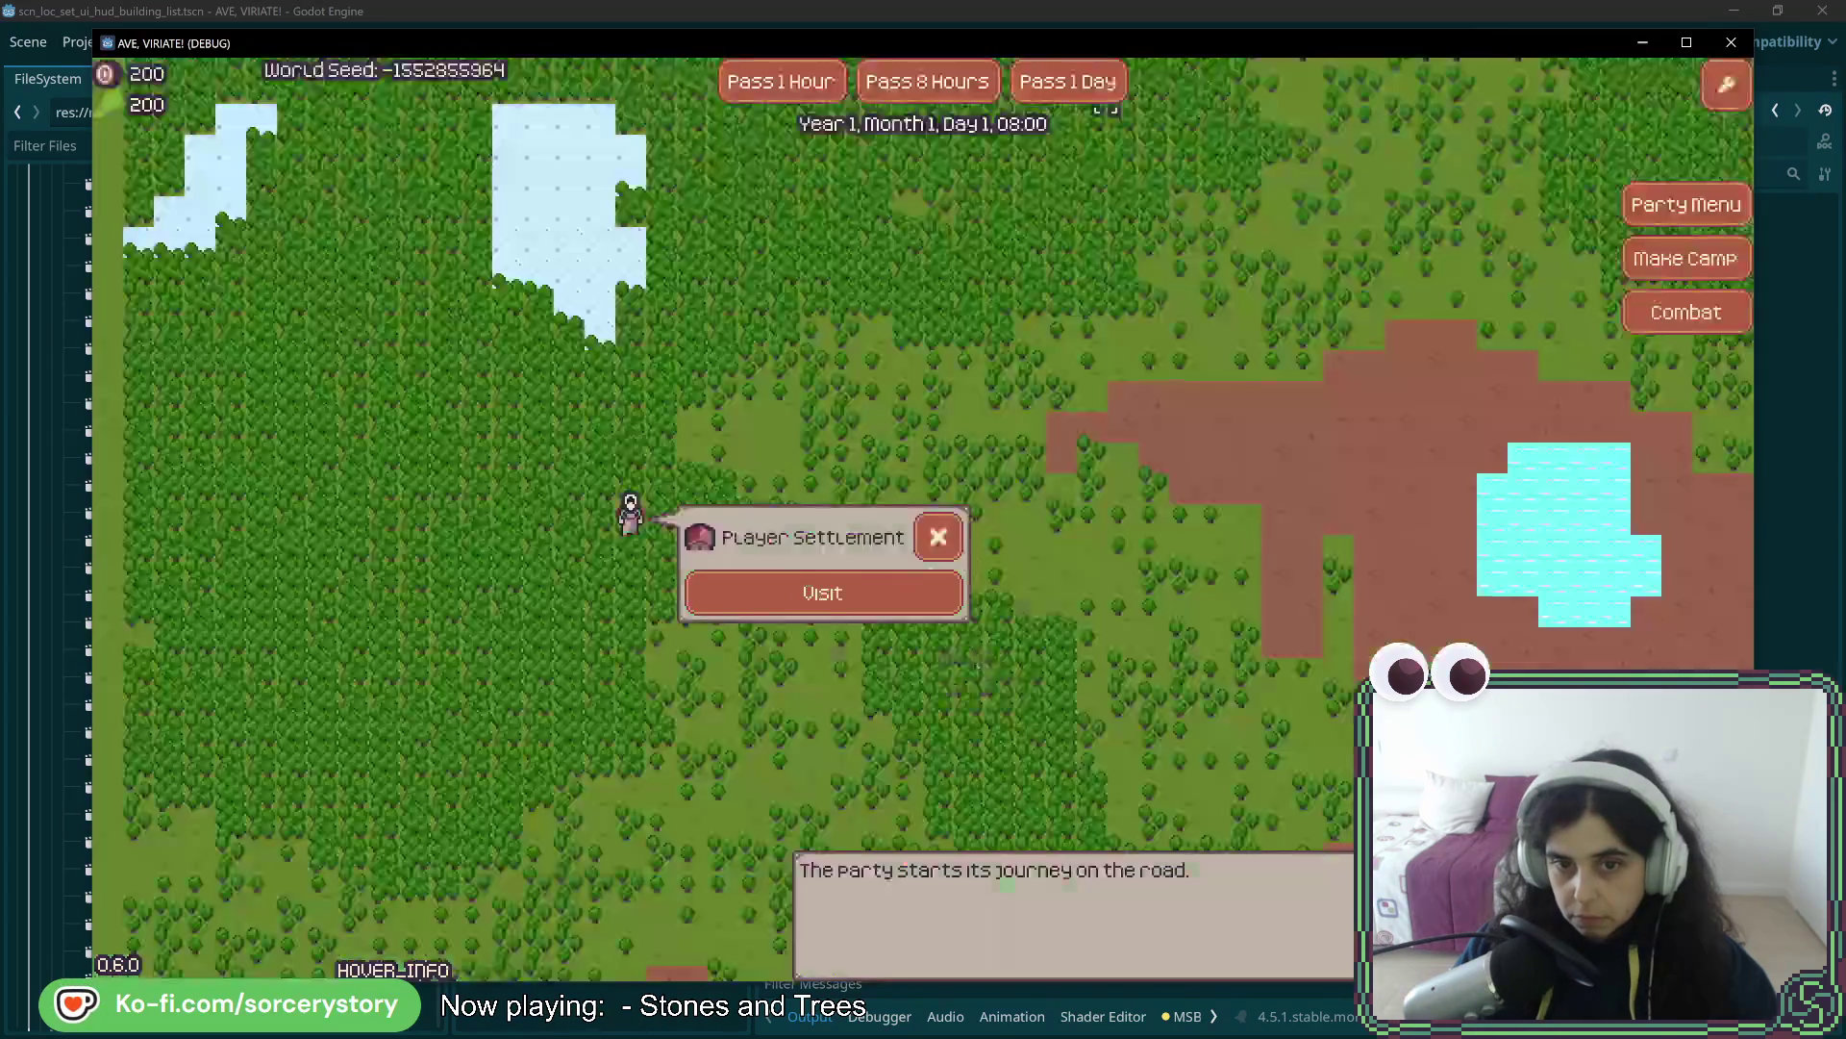
# - Visit the Player Settlement, toggle BUILD to check the HOUSE and WAREHOUSE icons, then stop the game with F8
pyautogui.click(887, 603)
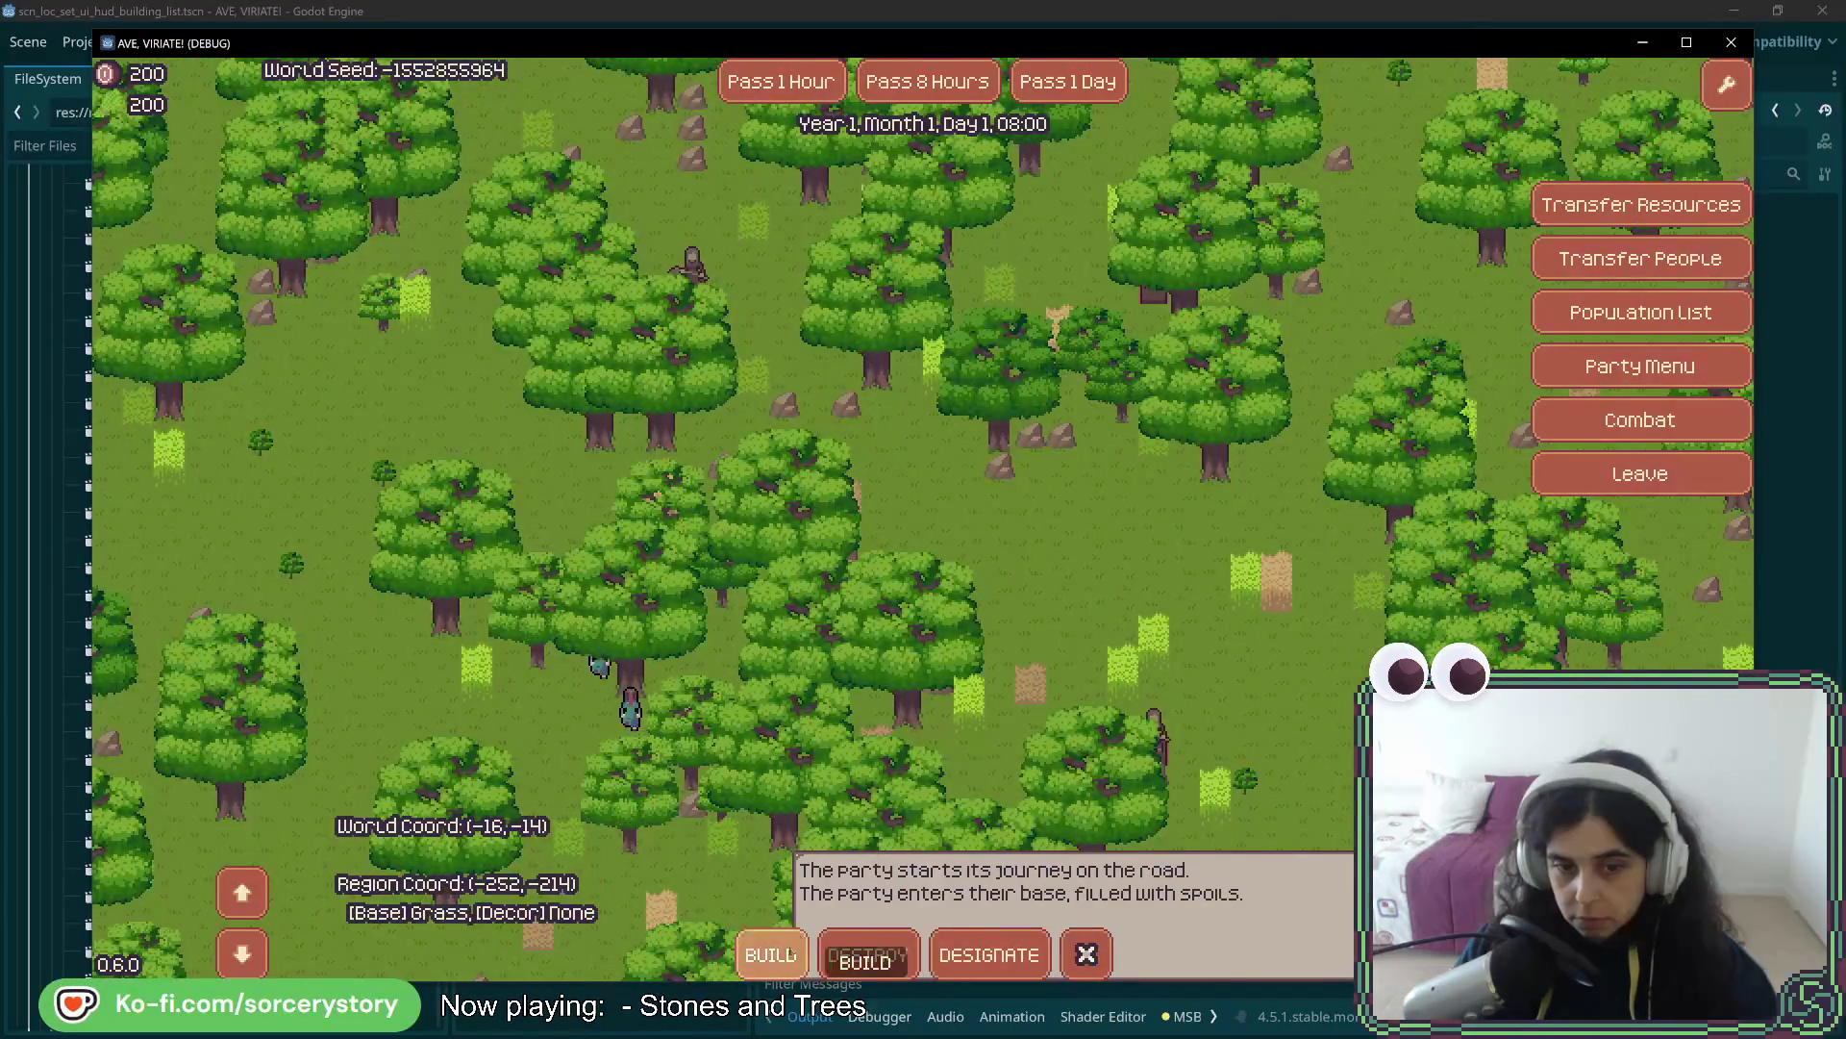
pyautogui.click(800, 954)
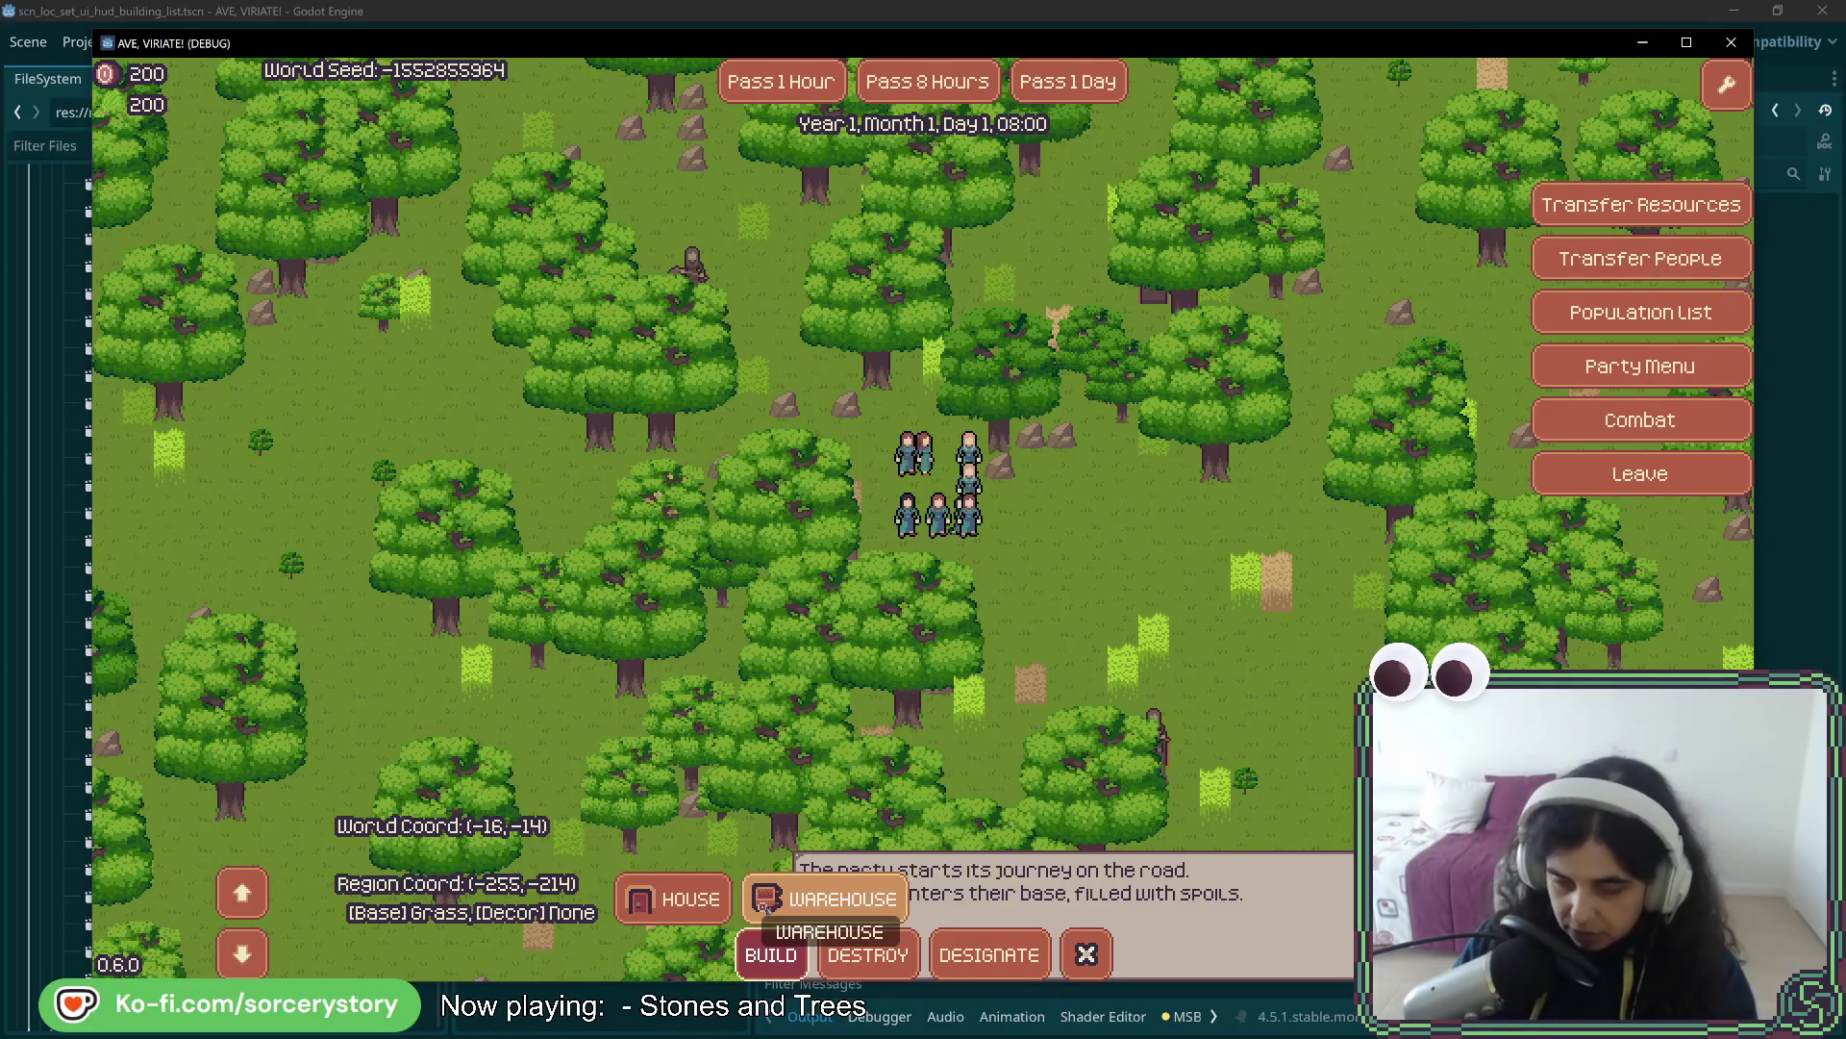
pyautogui.click(774, 957)
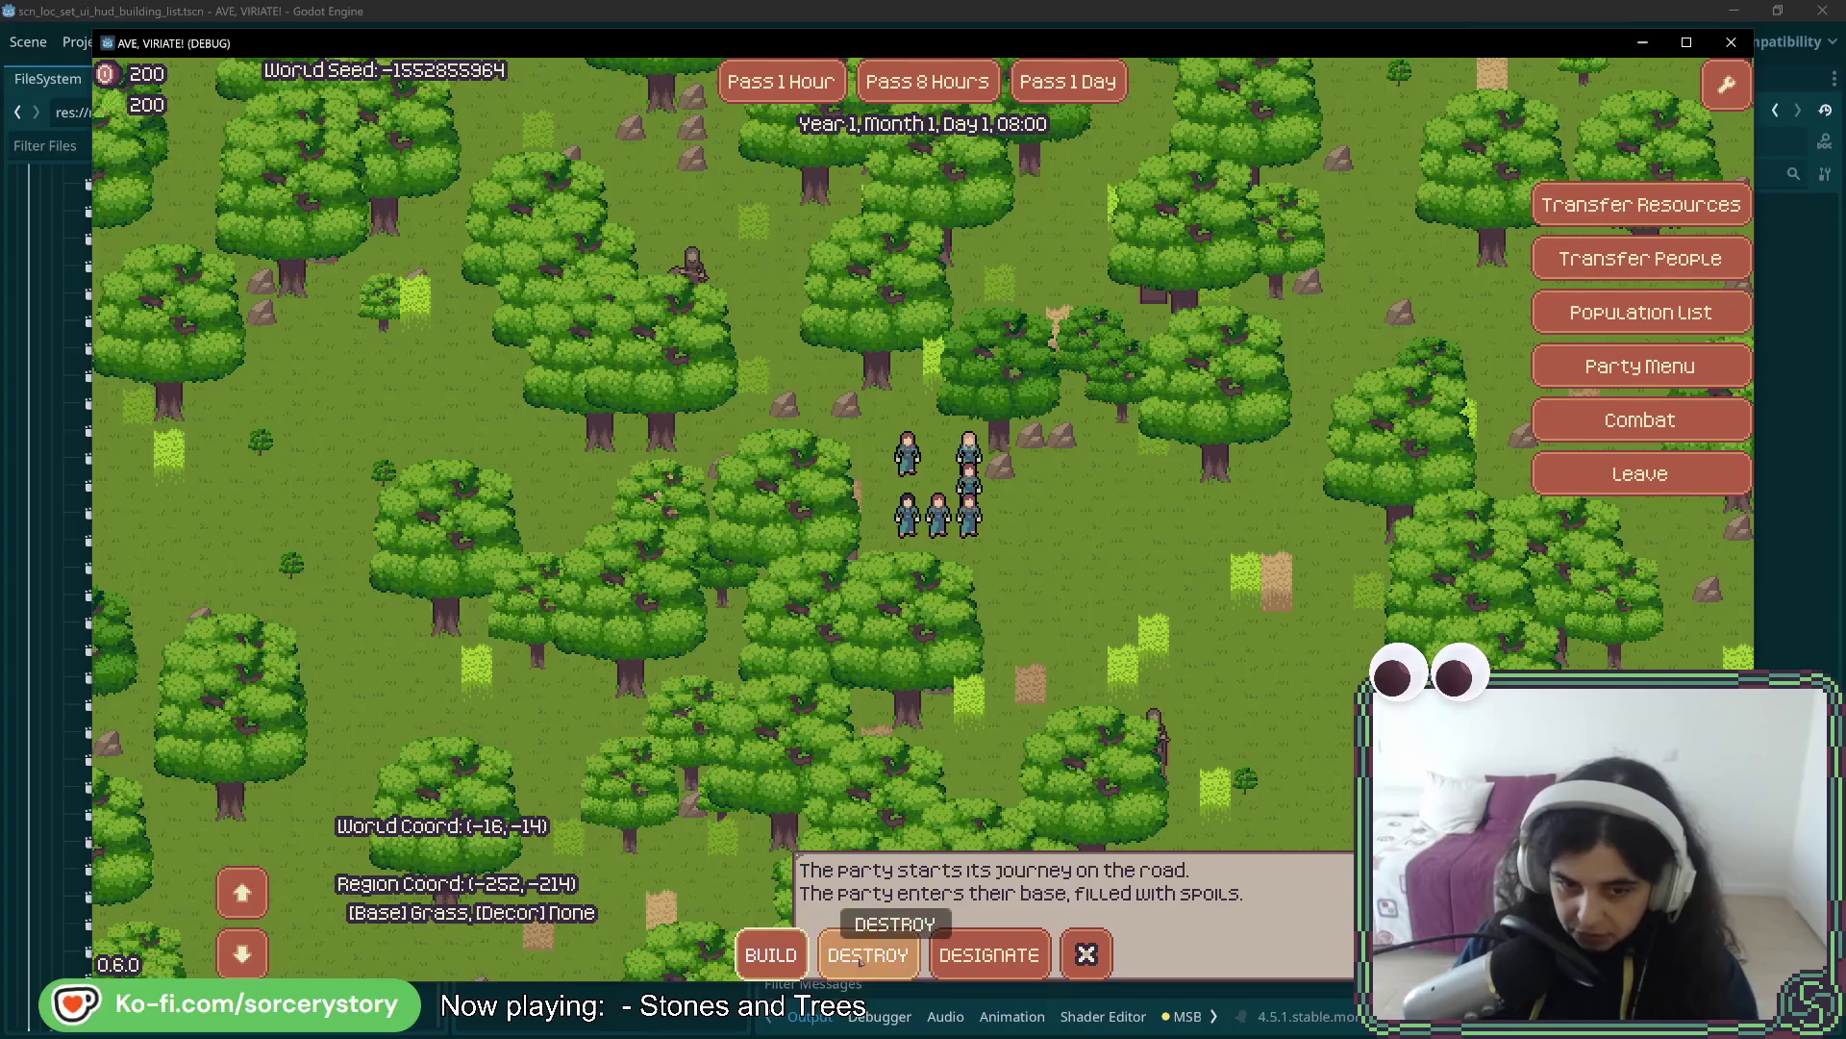
pyautogui.click(771, 957)
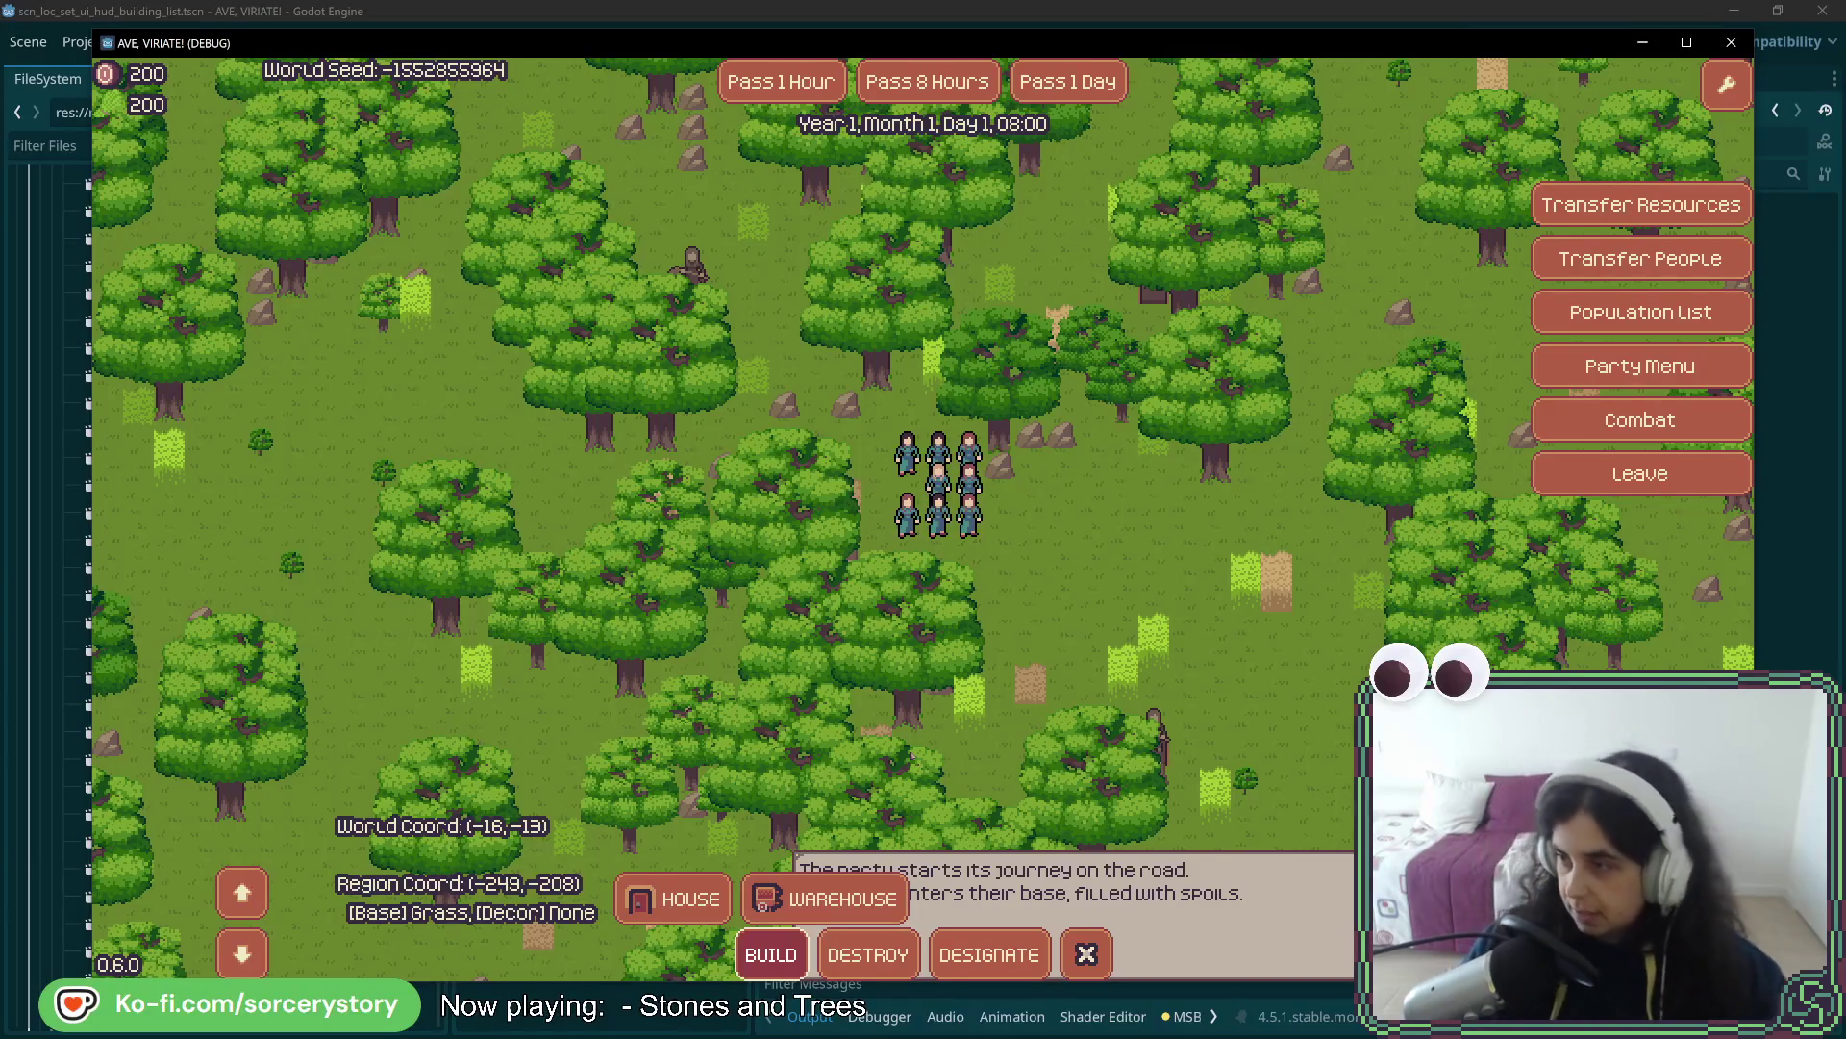
pyautogui.press('F8')
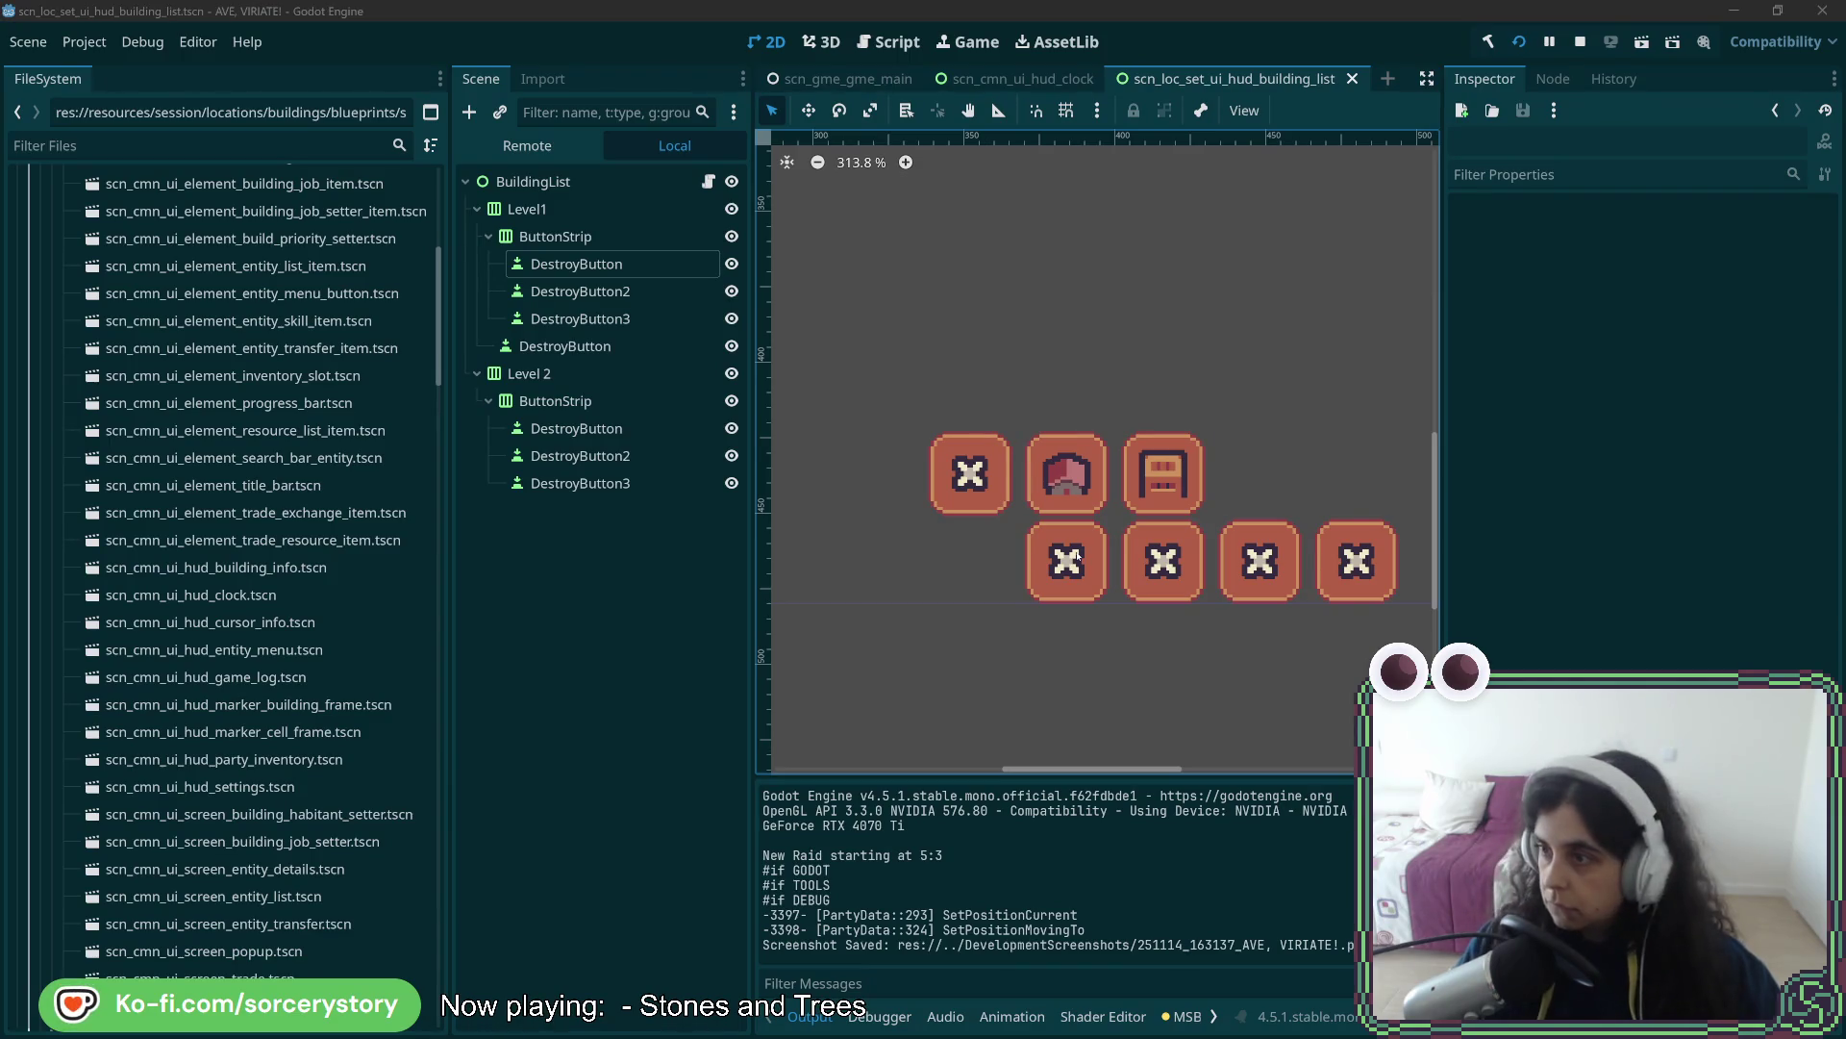
# - Back in Rider, review the two-line House icon expression in the button configs
pyautogui.hotkey('alt', 'Tab')
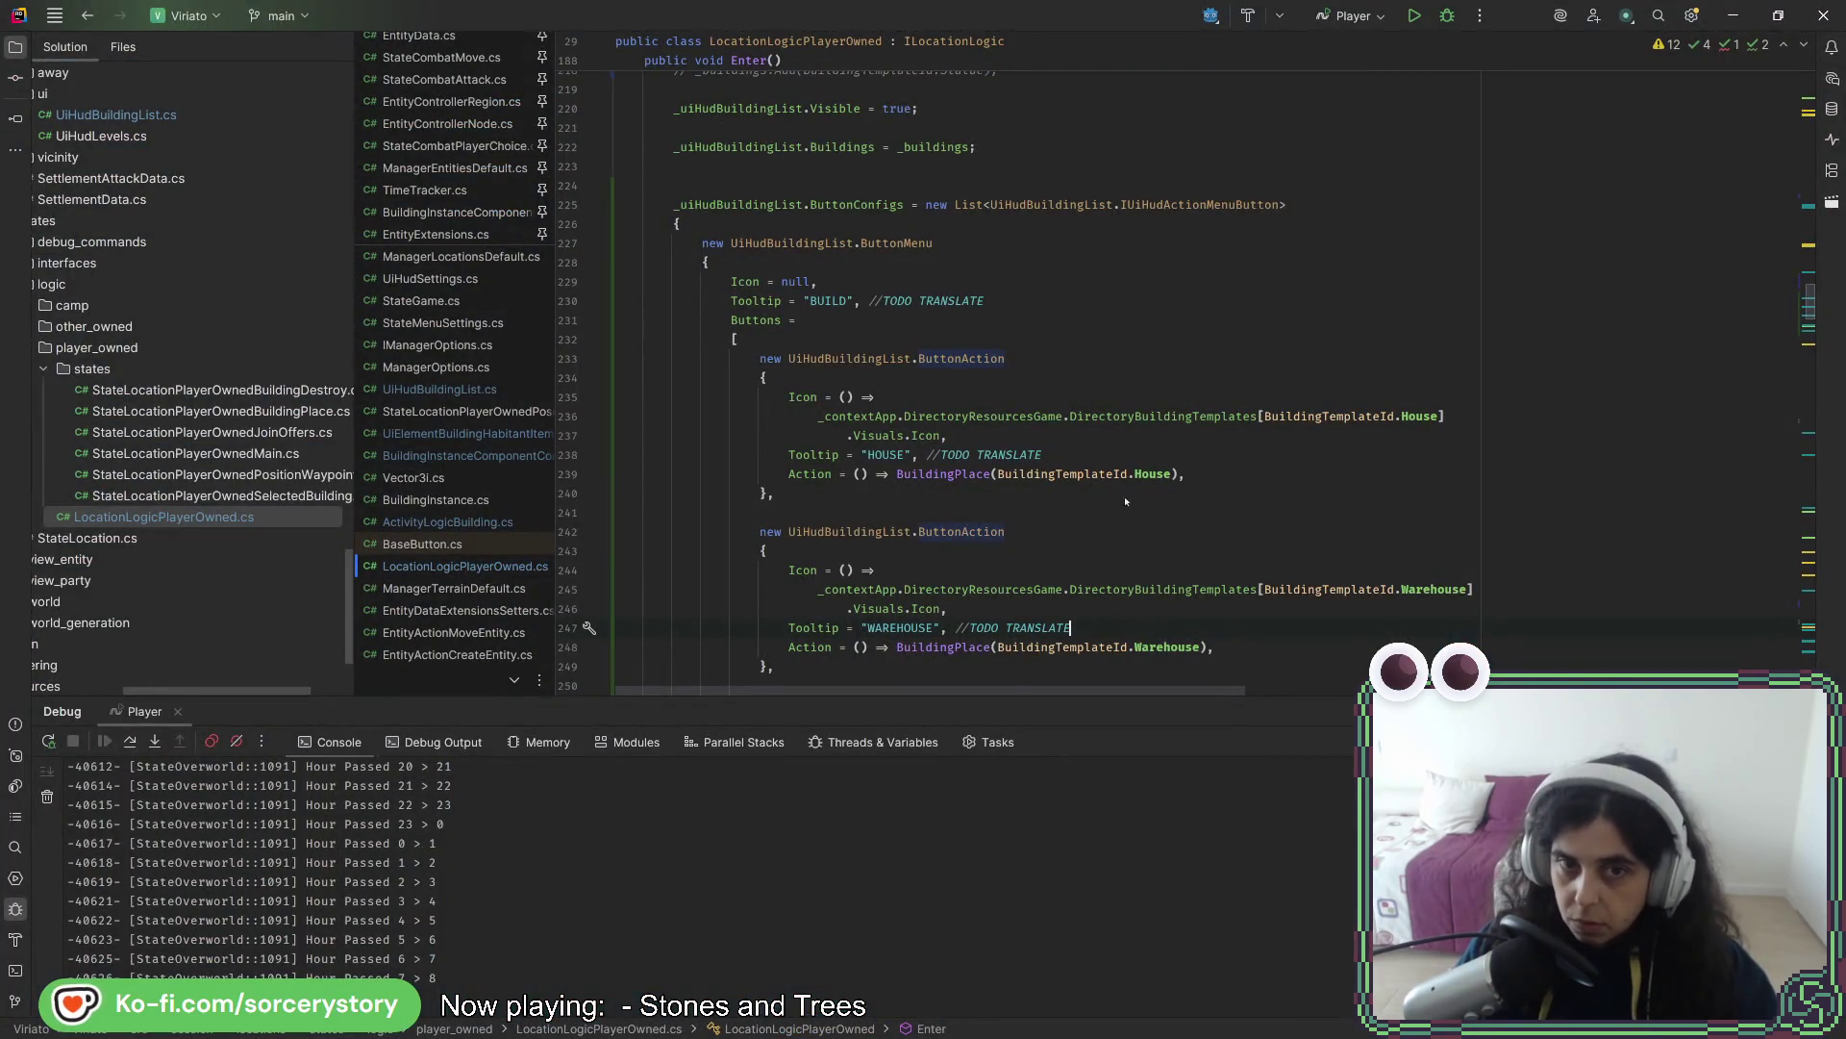
pyautogui.scroll(-3, 1125, 500)
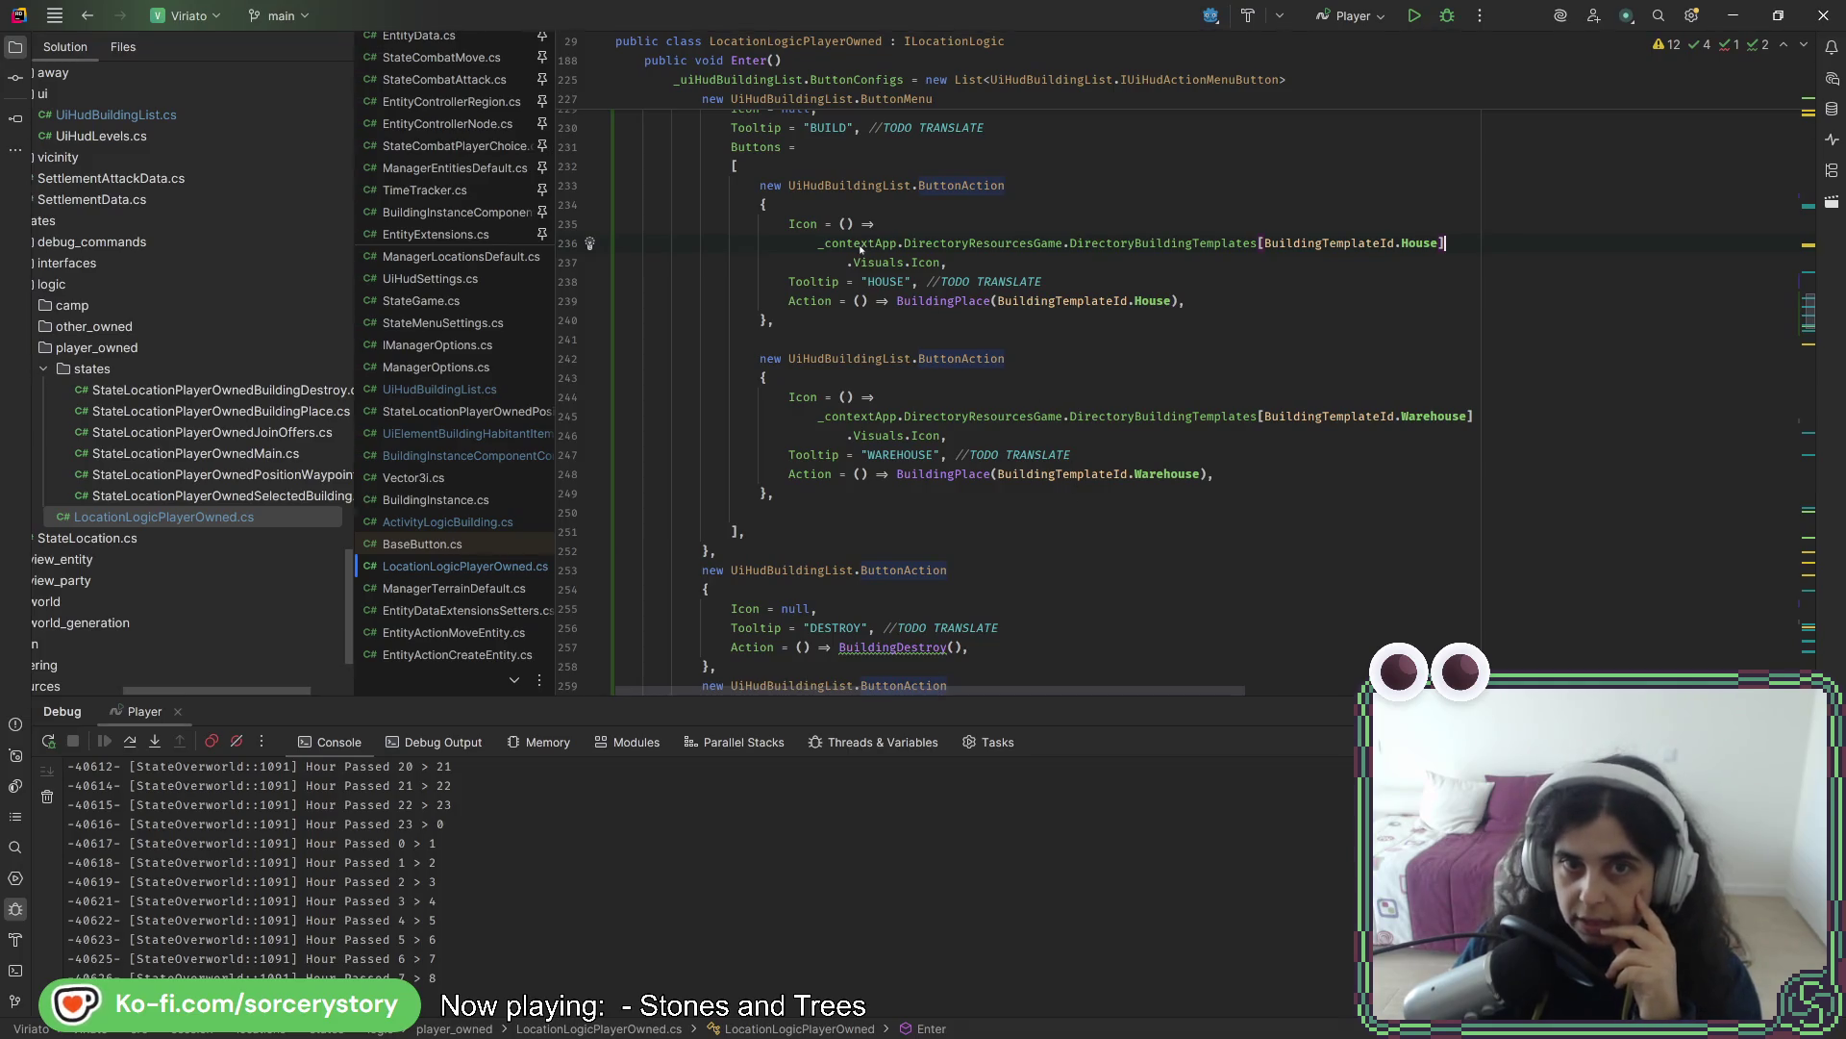
pyautogui.moveTo(861, 248)
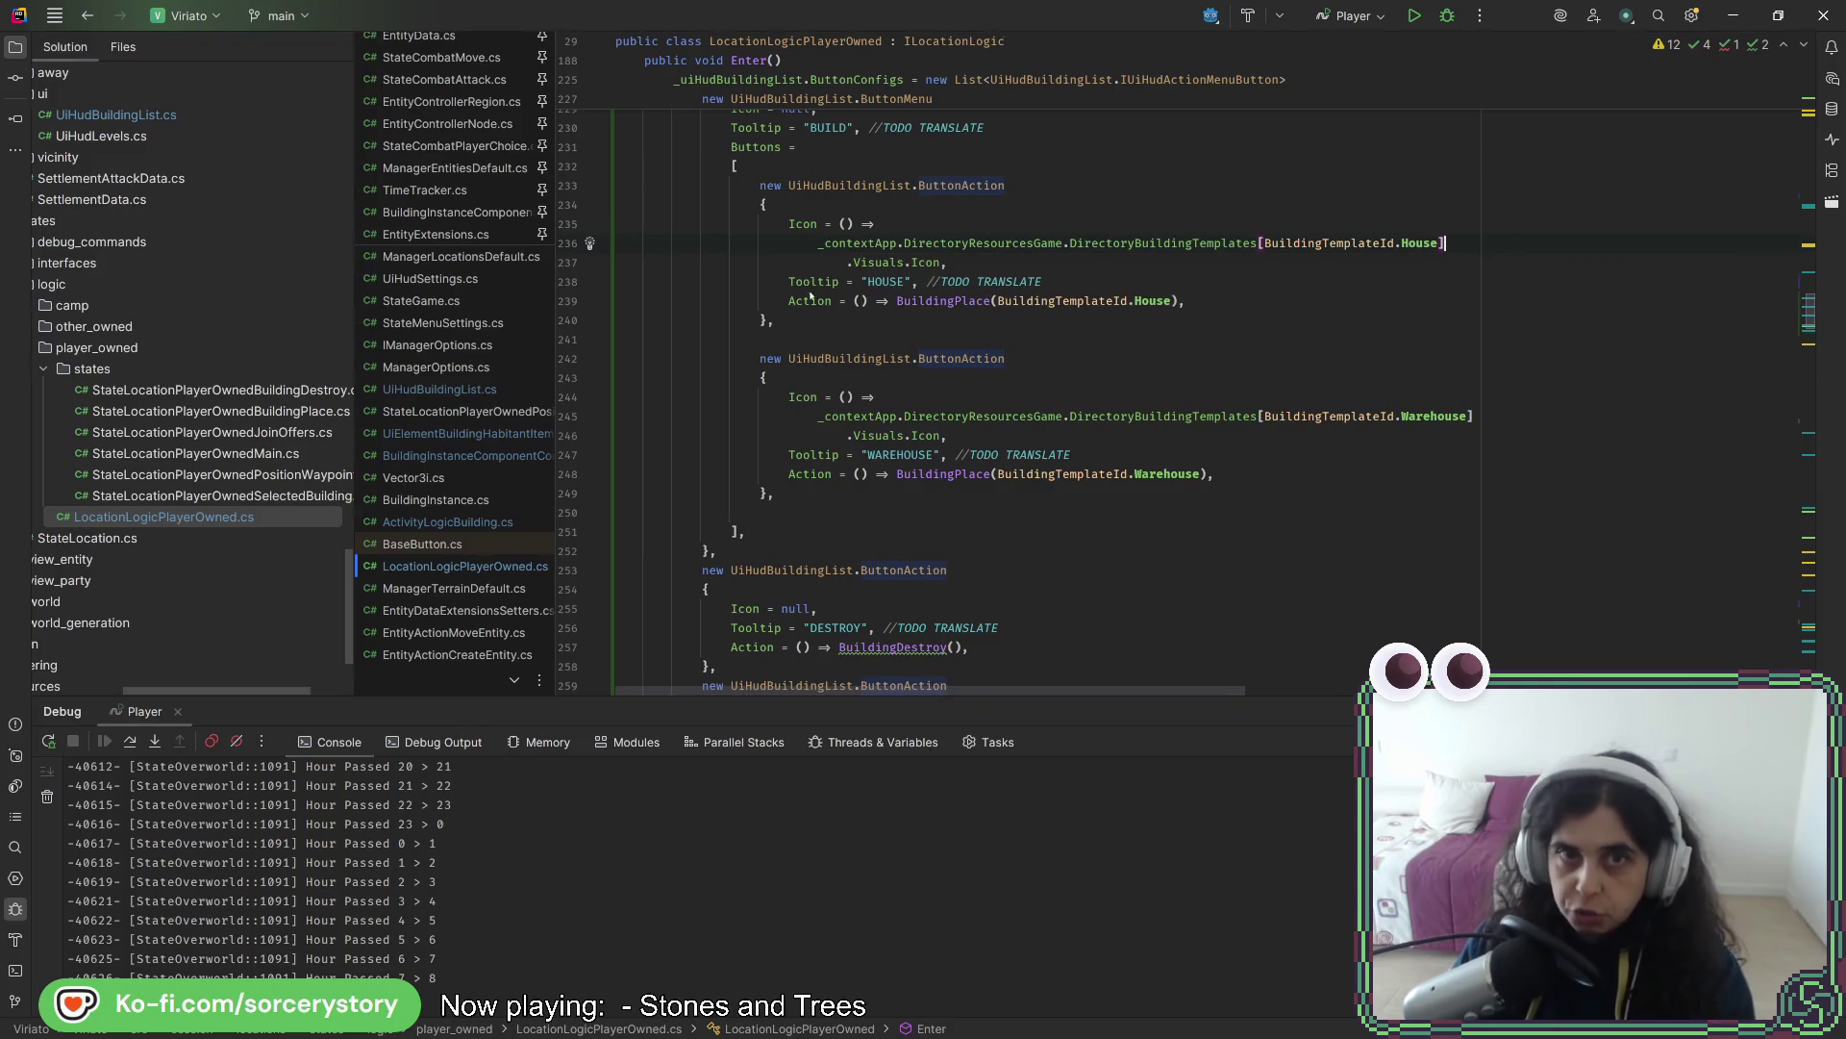
pyautogui.moveTo(818, 244); pyautogui.dragTo(940, 262)
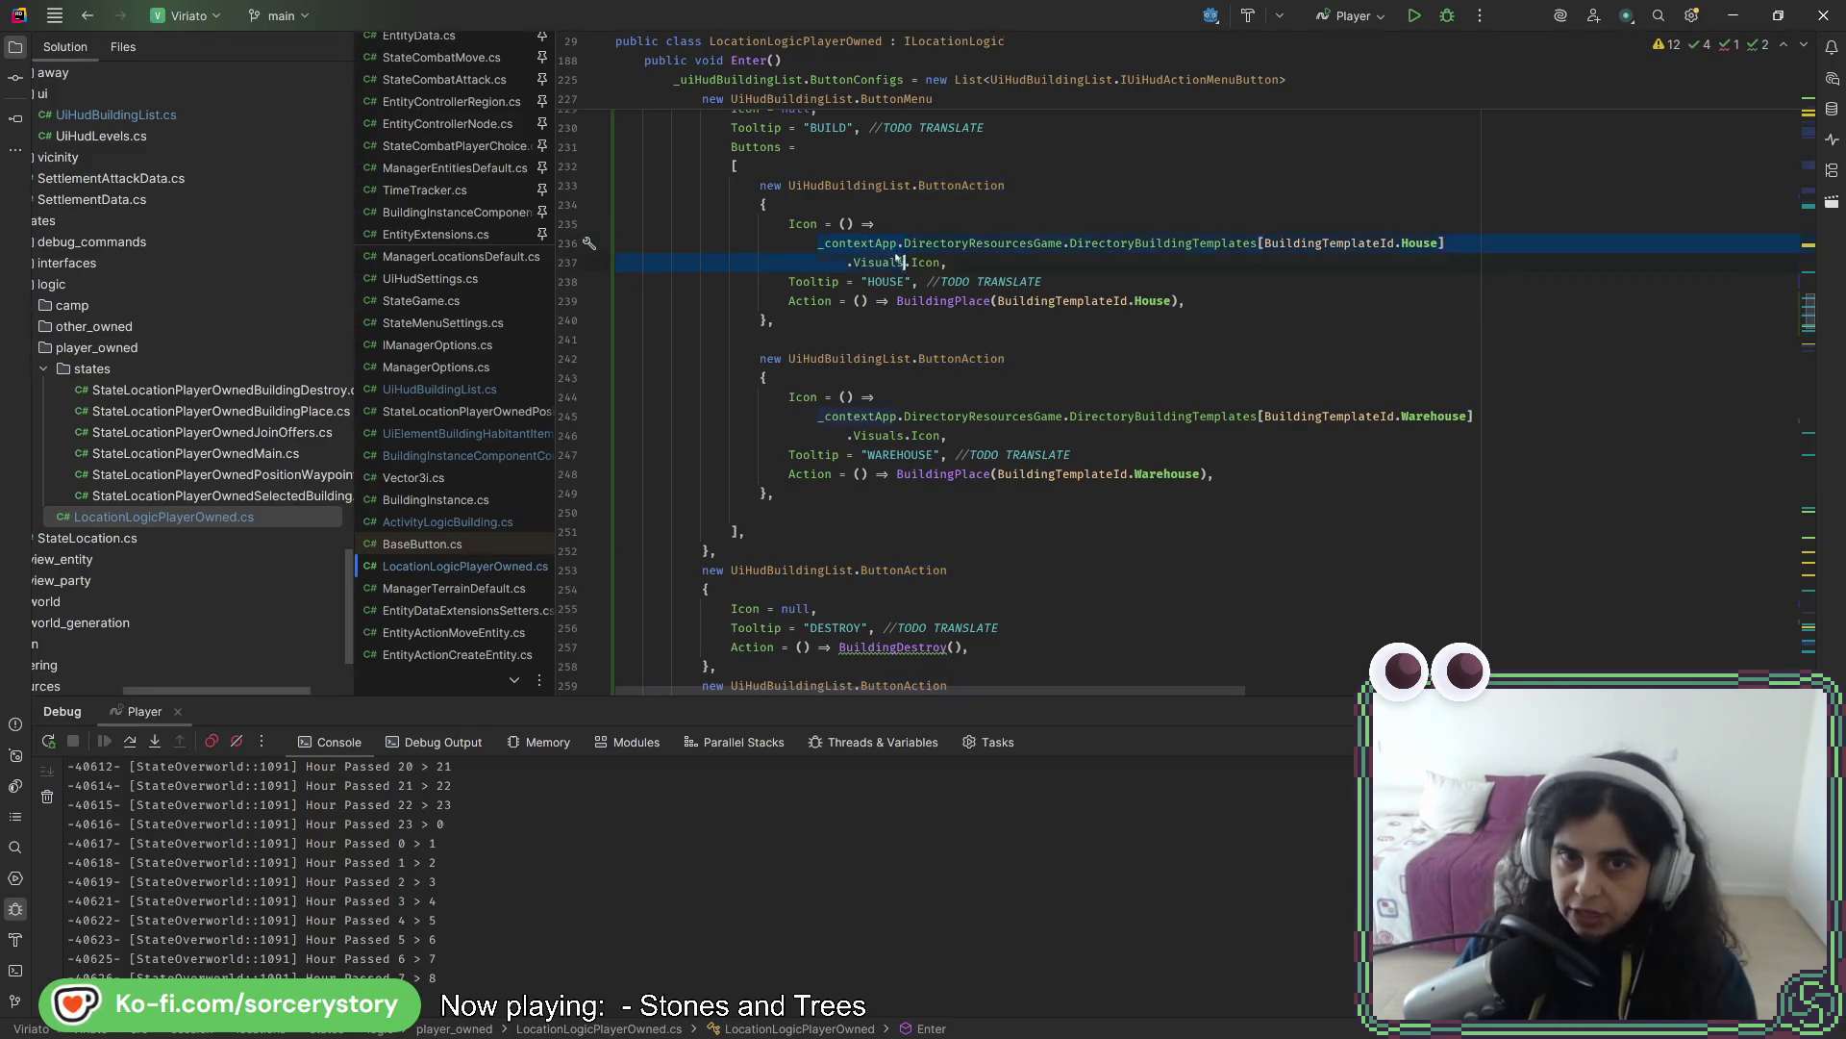
pyautogui.click(1015, 272)
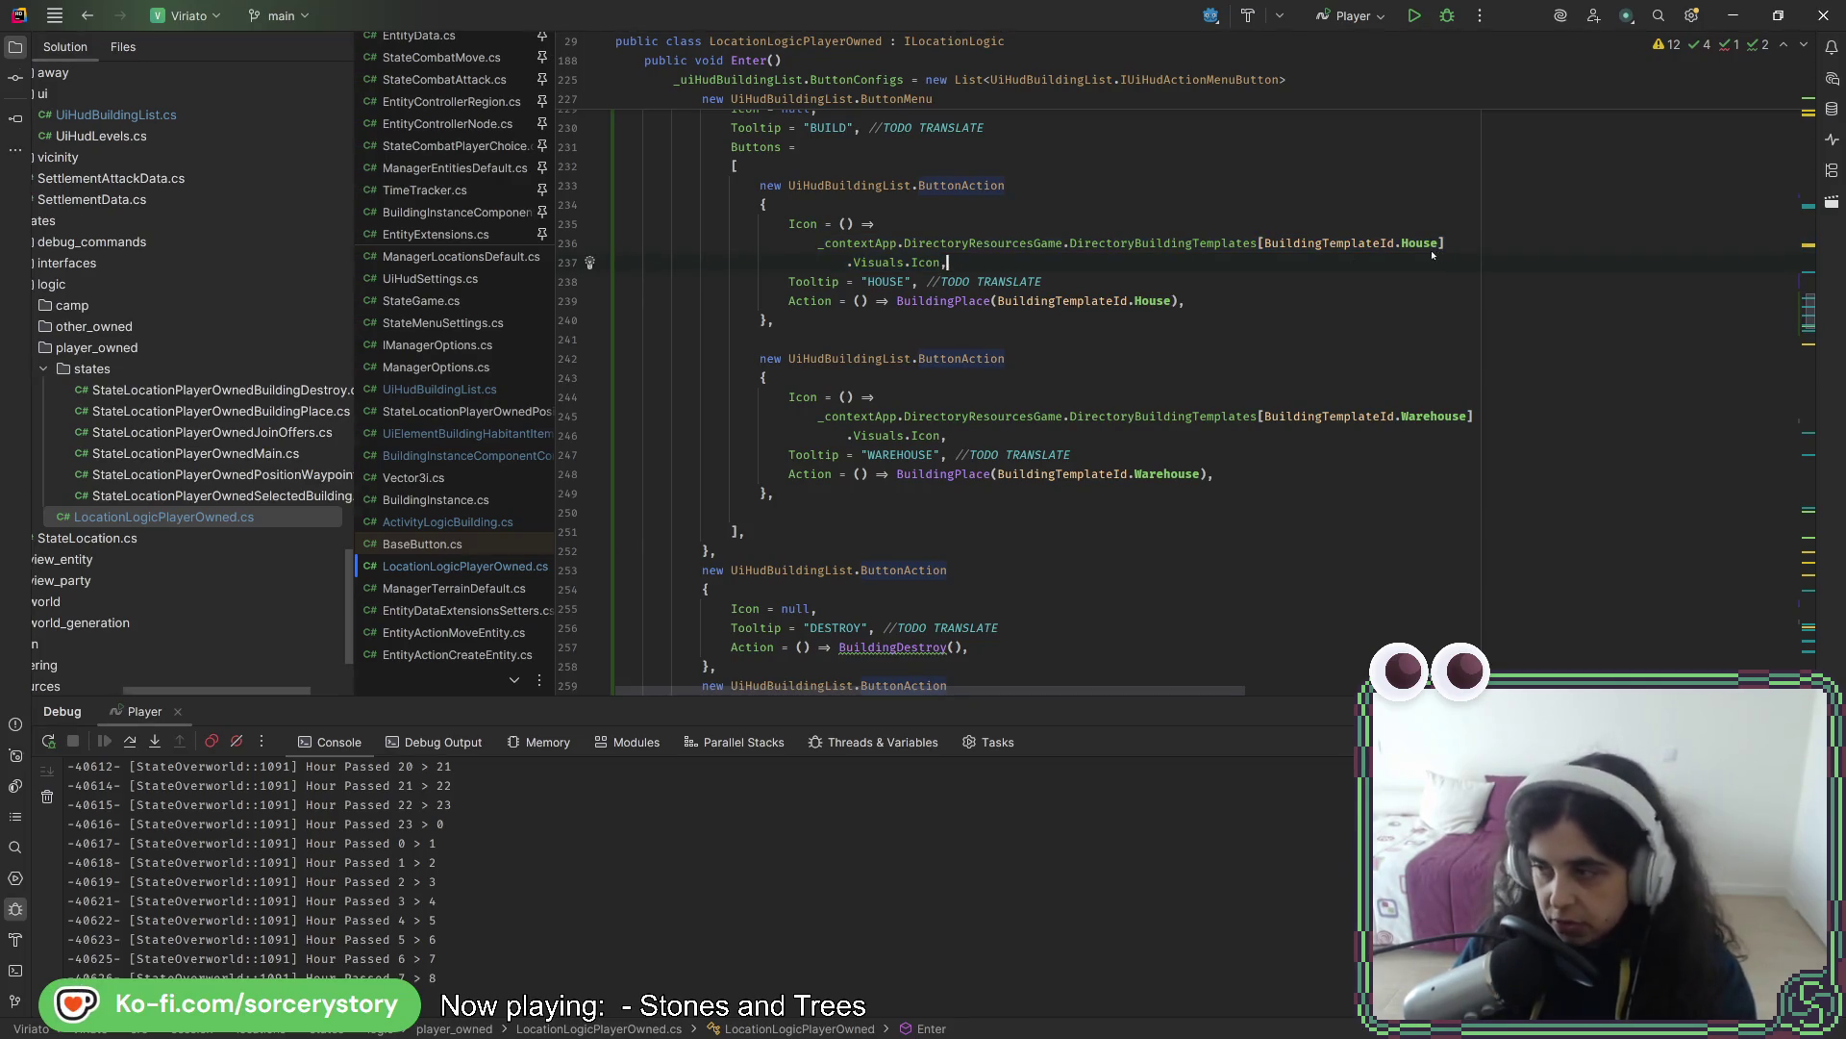
# - Delete the empty line after the Warehouse action, run code cleanup, and bring the game forward
pyautogui.click(1082, 404)
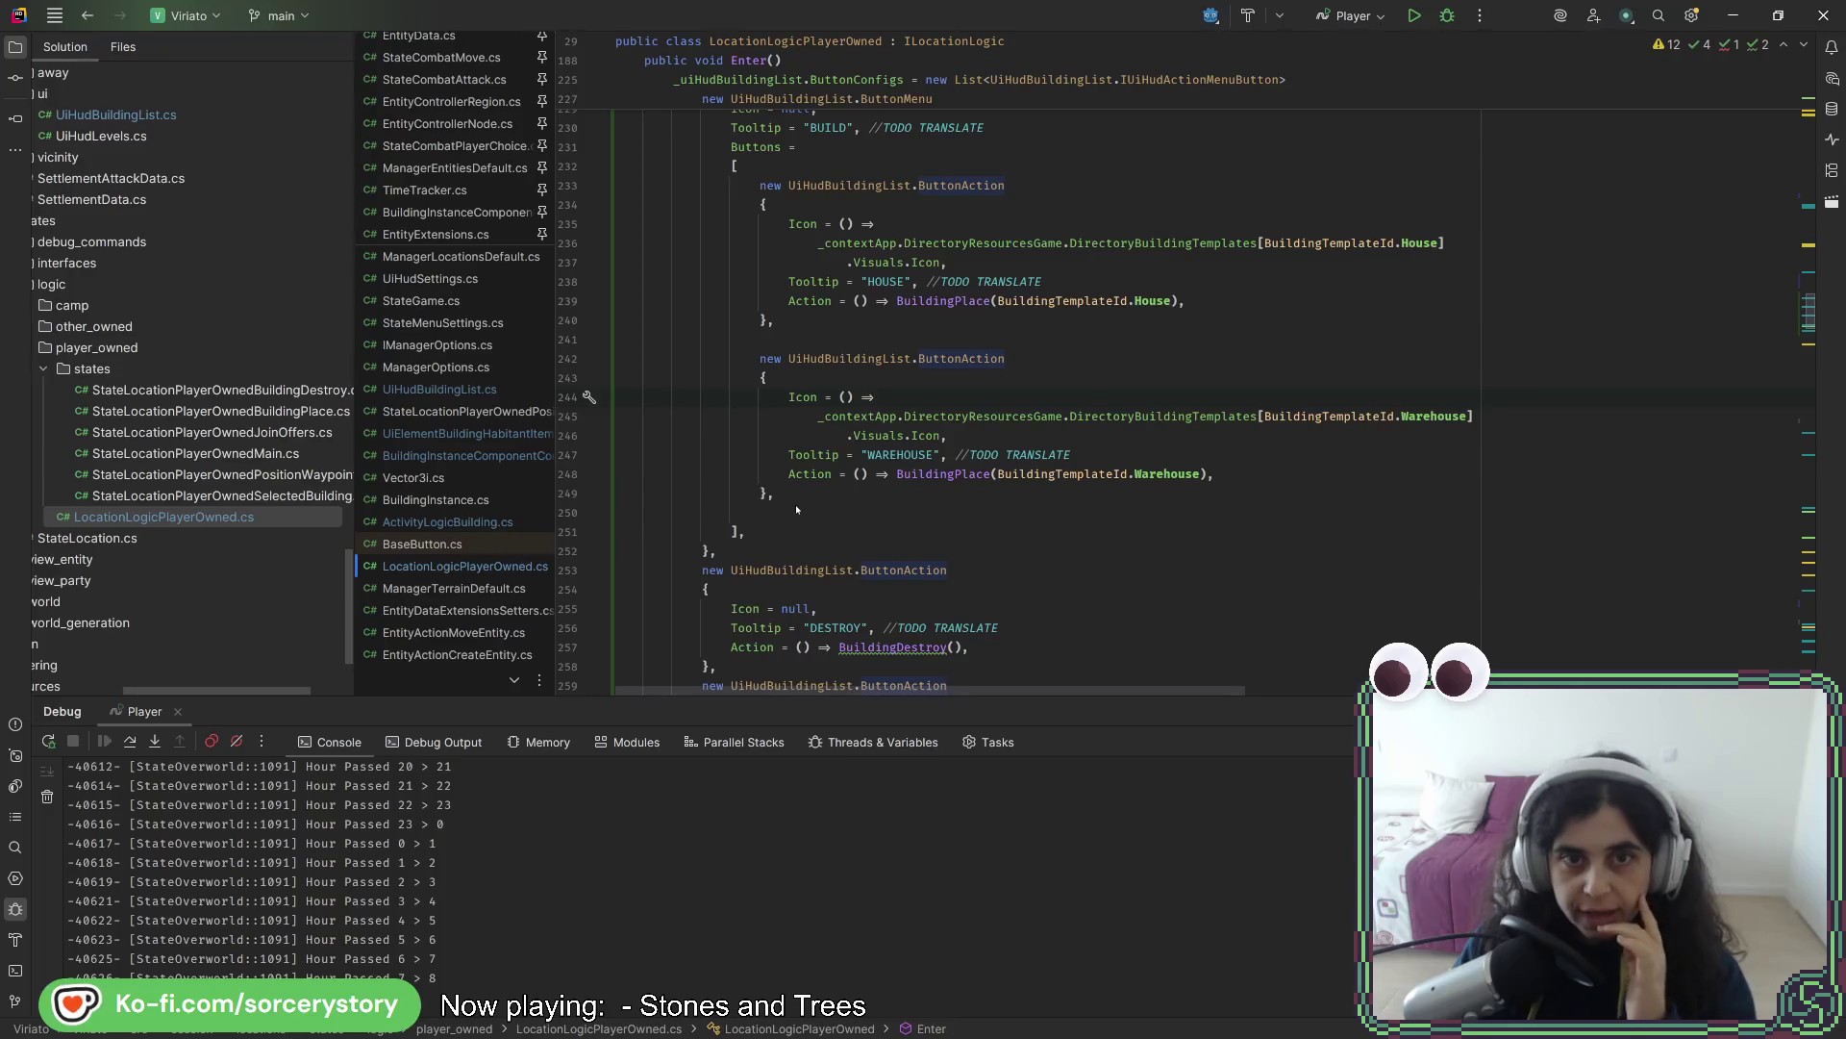
pyautogui.moveTo(802, 465)
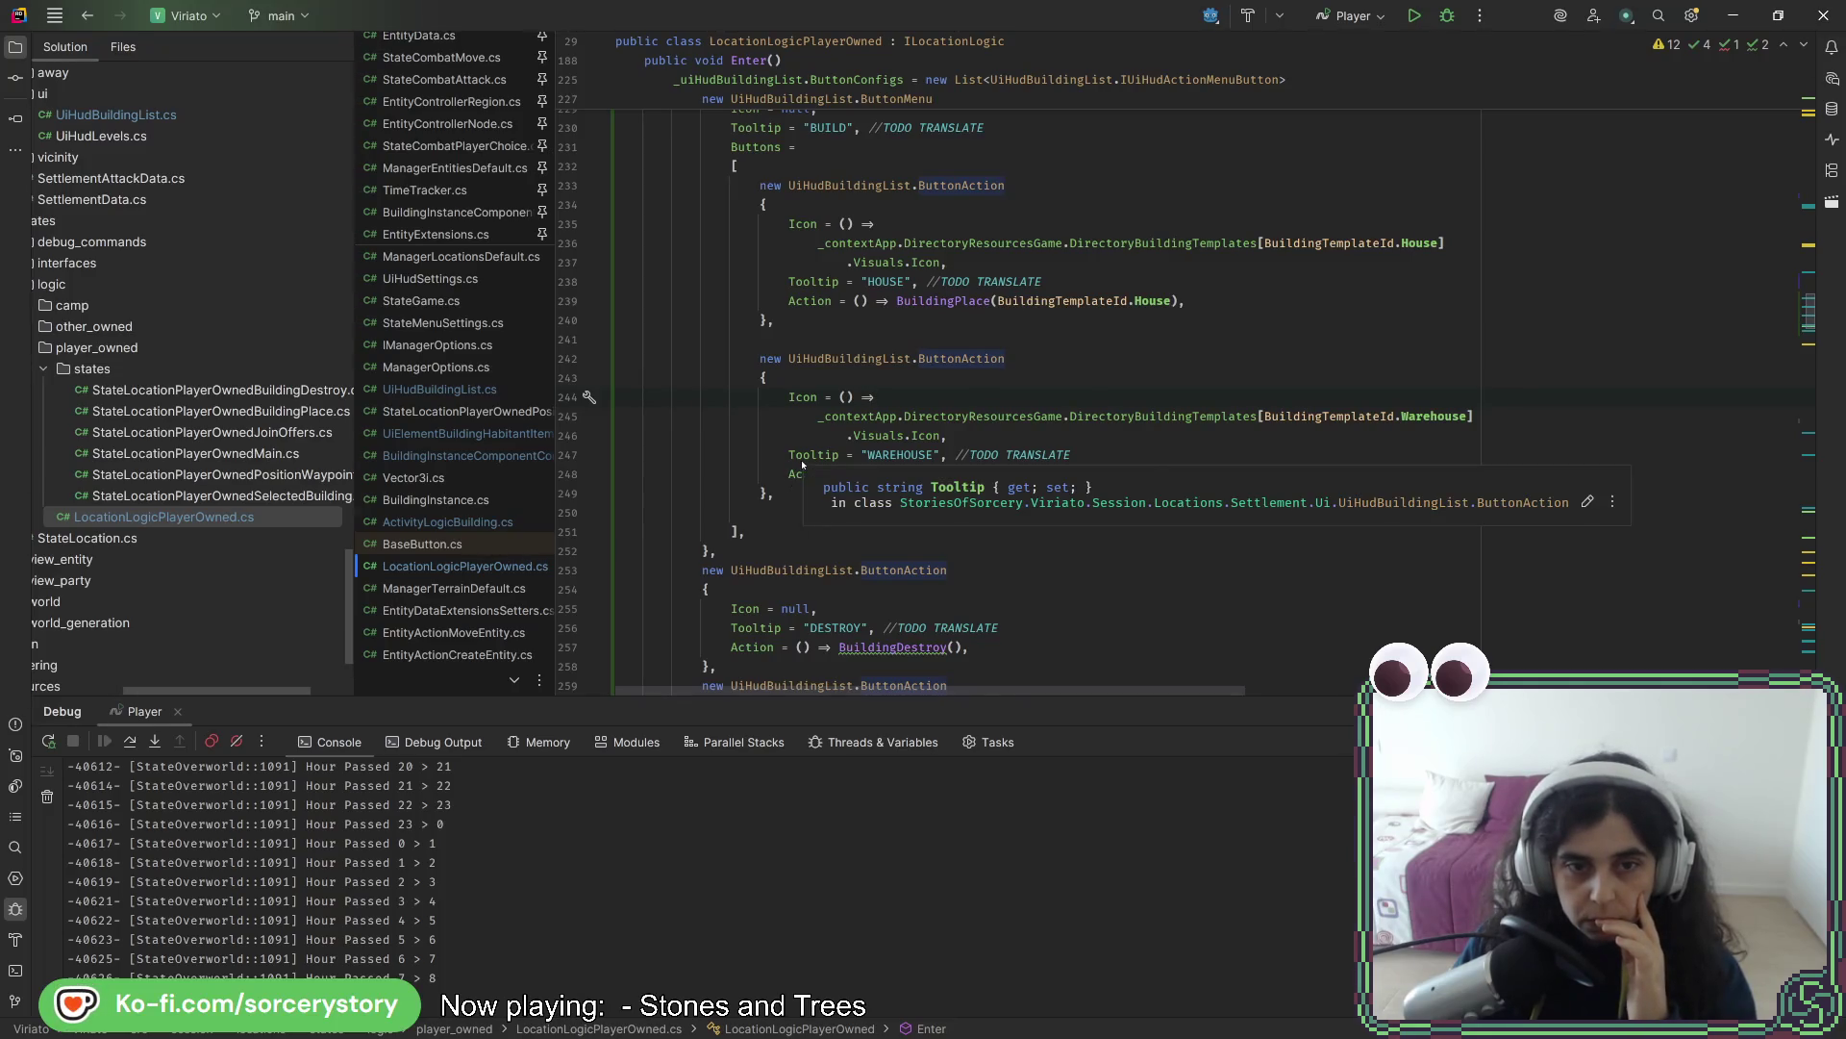
pyautogui.click(796, 512)
pyautogui.press('BackSpace')
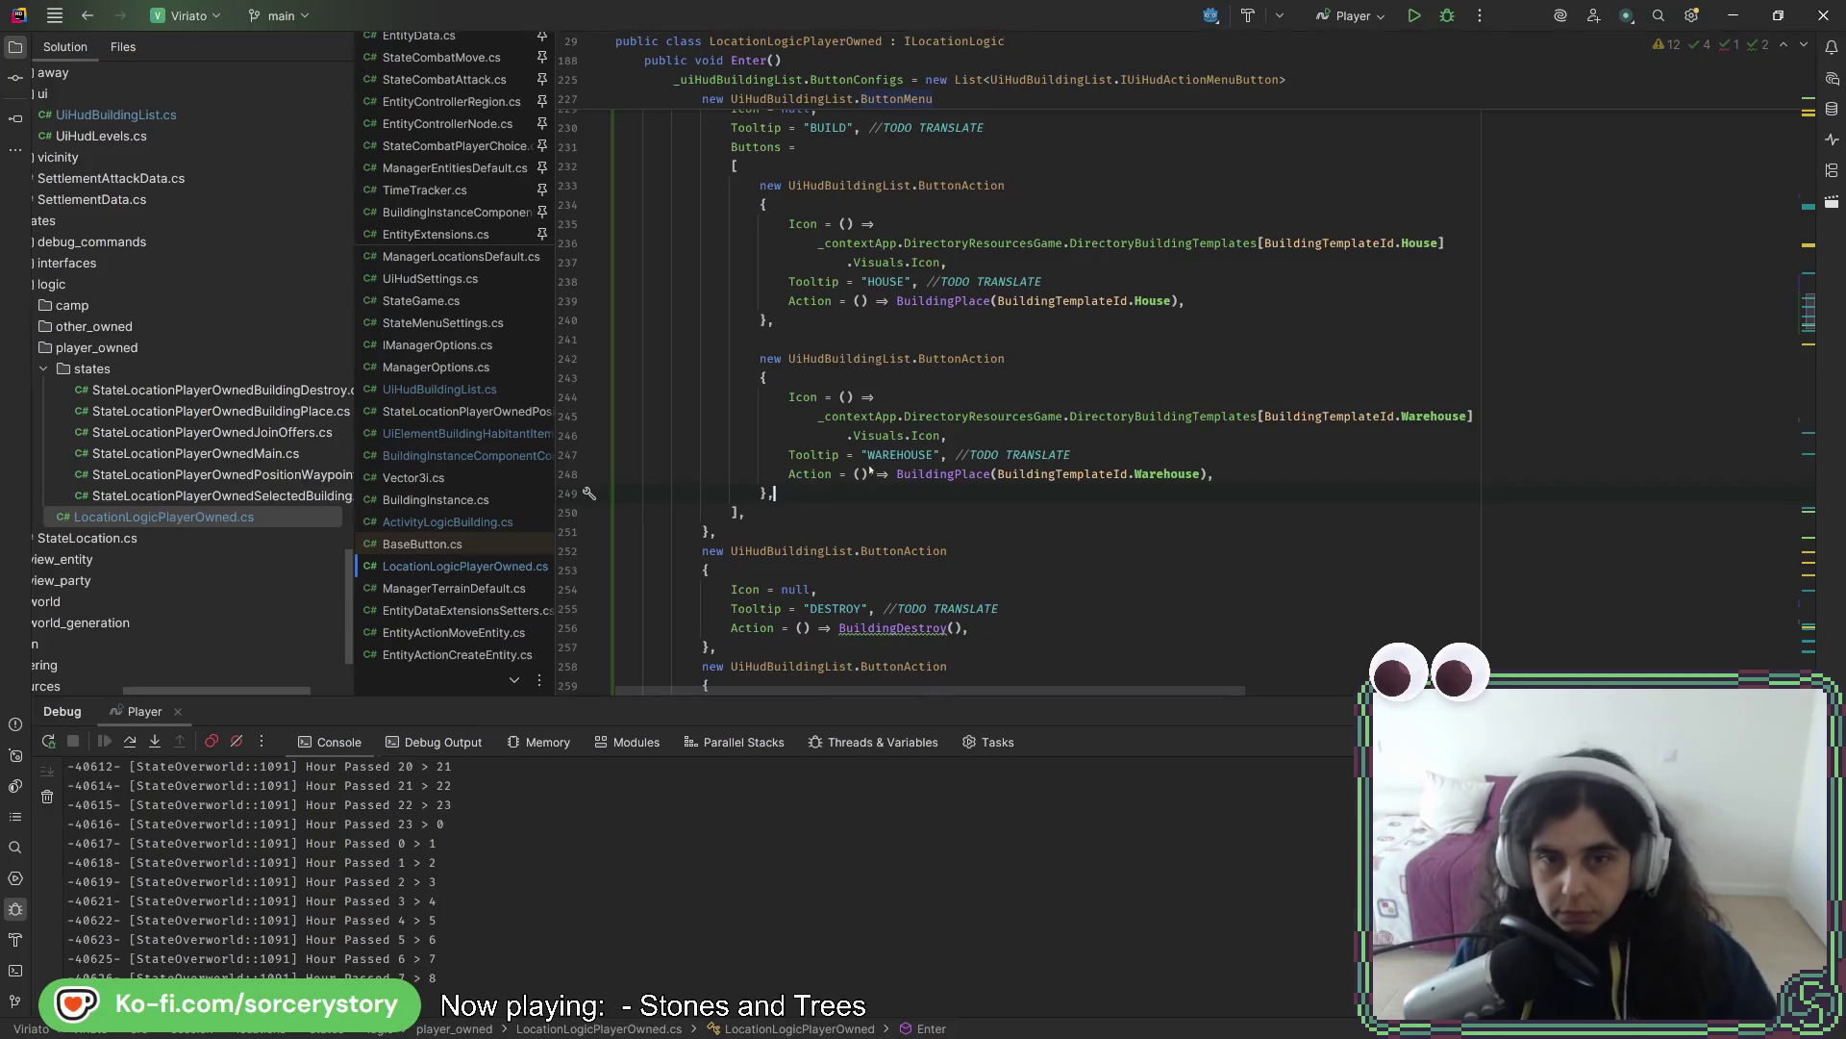
pyautogui.hotkey('ctrl', 'alt', 'l')
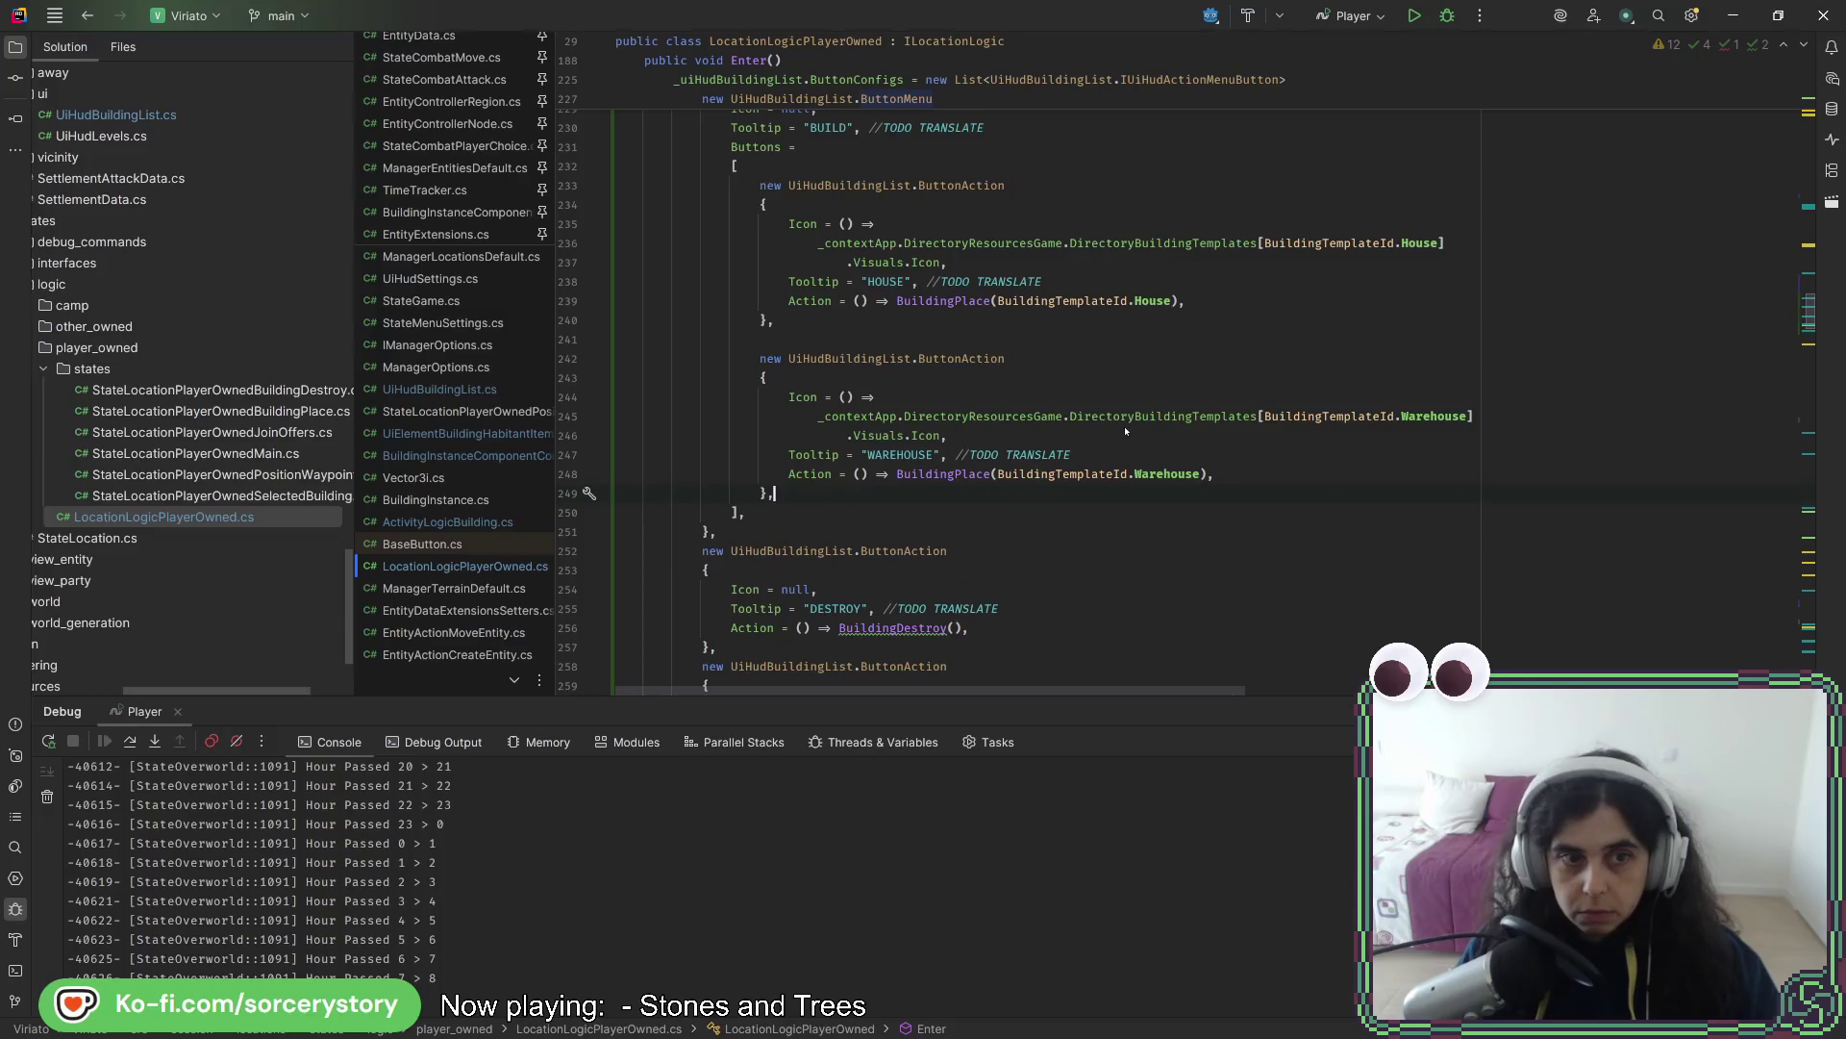
pyautogui.hotkey('alt', 'Tab')
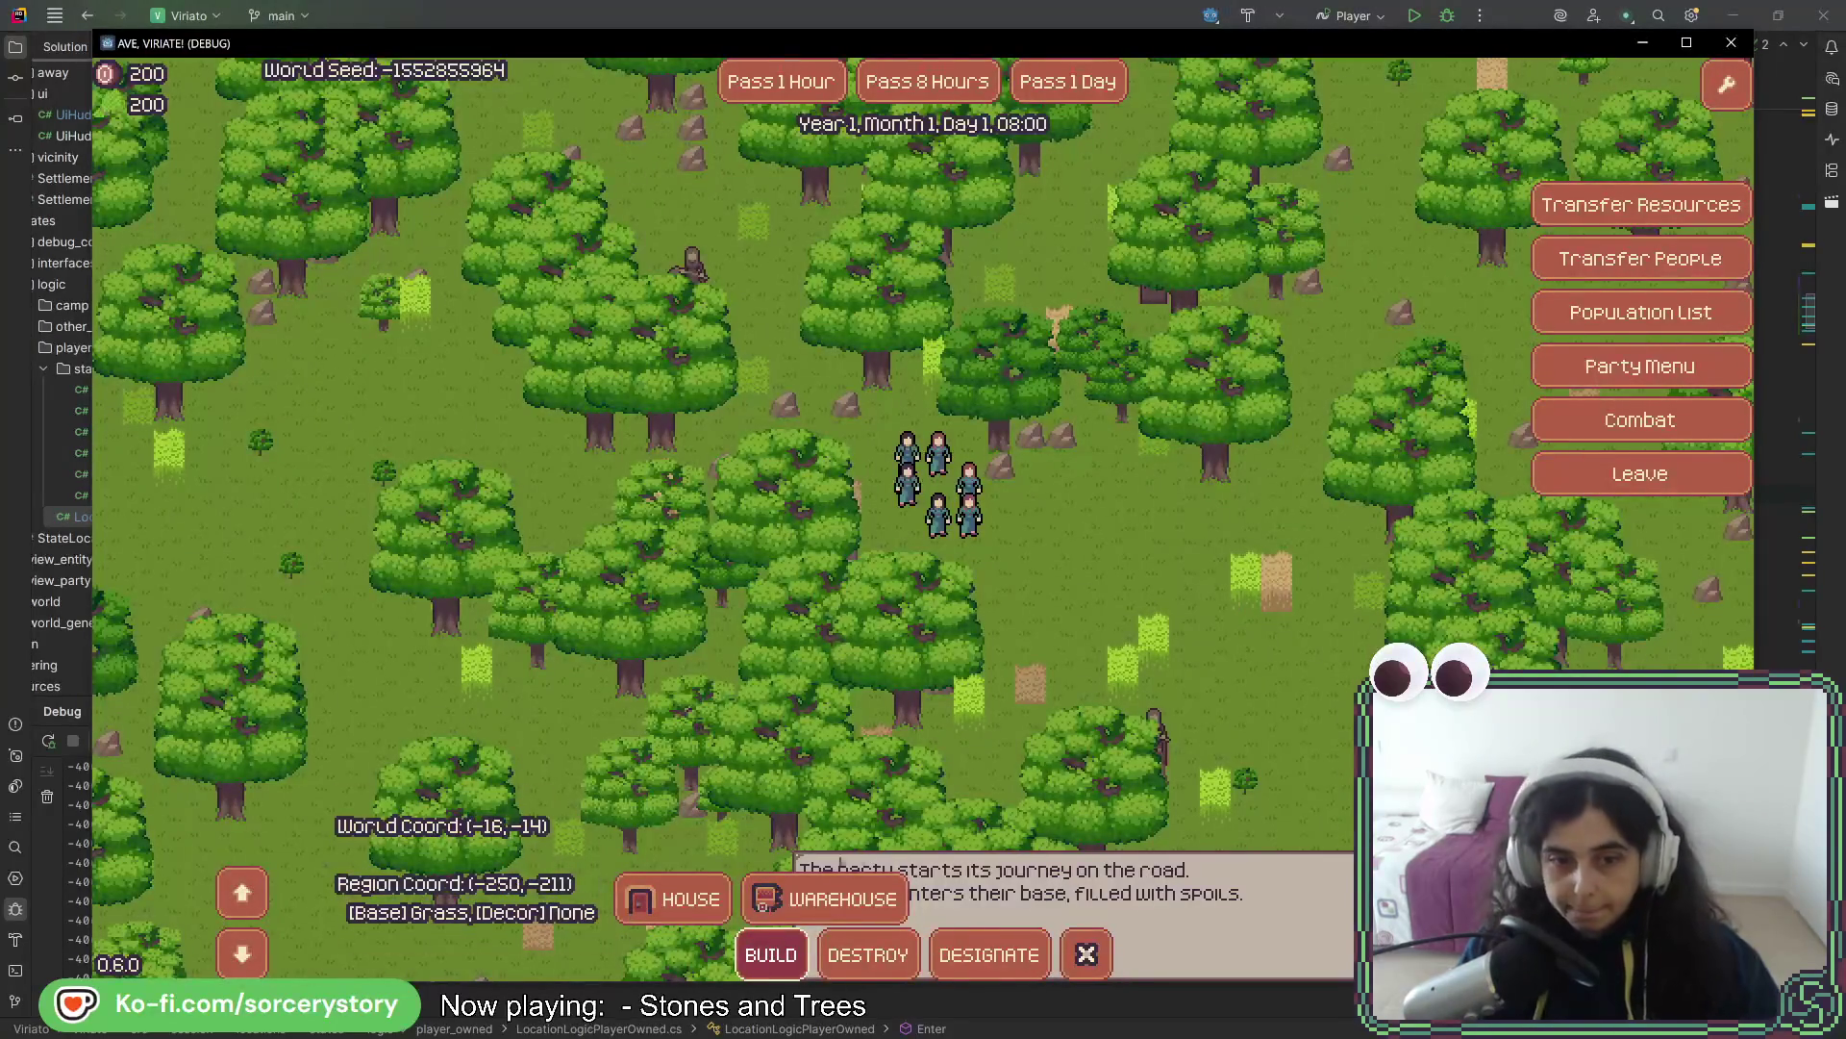
# - Place a HOUSE foundation and a WAREHOUSE plot on the map near the party
pyautogui.click(673, 900)
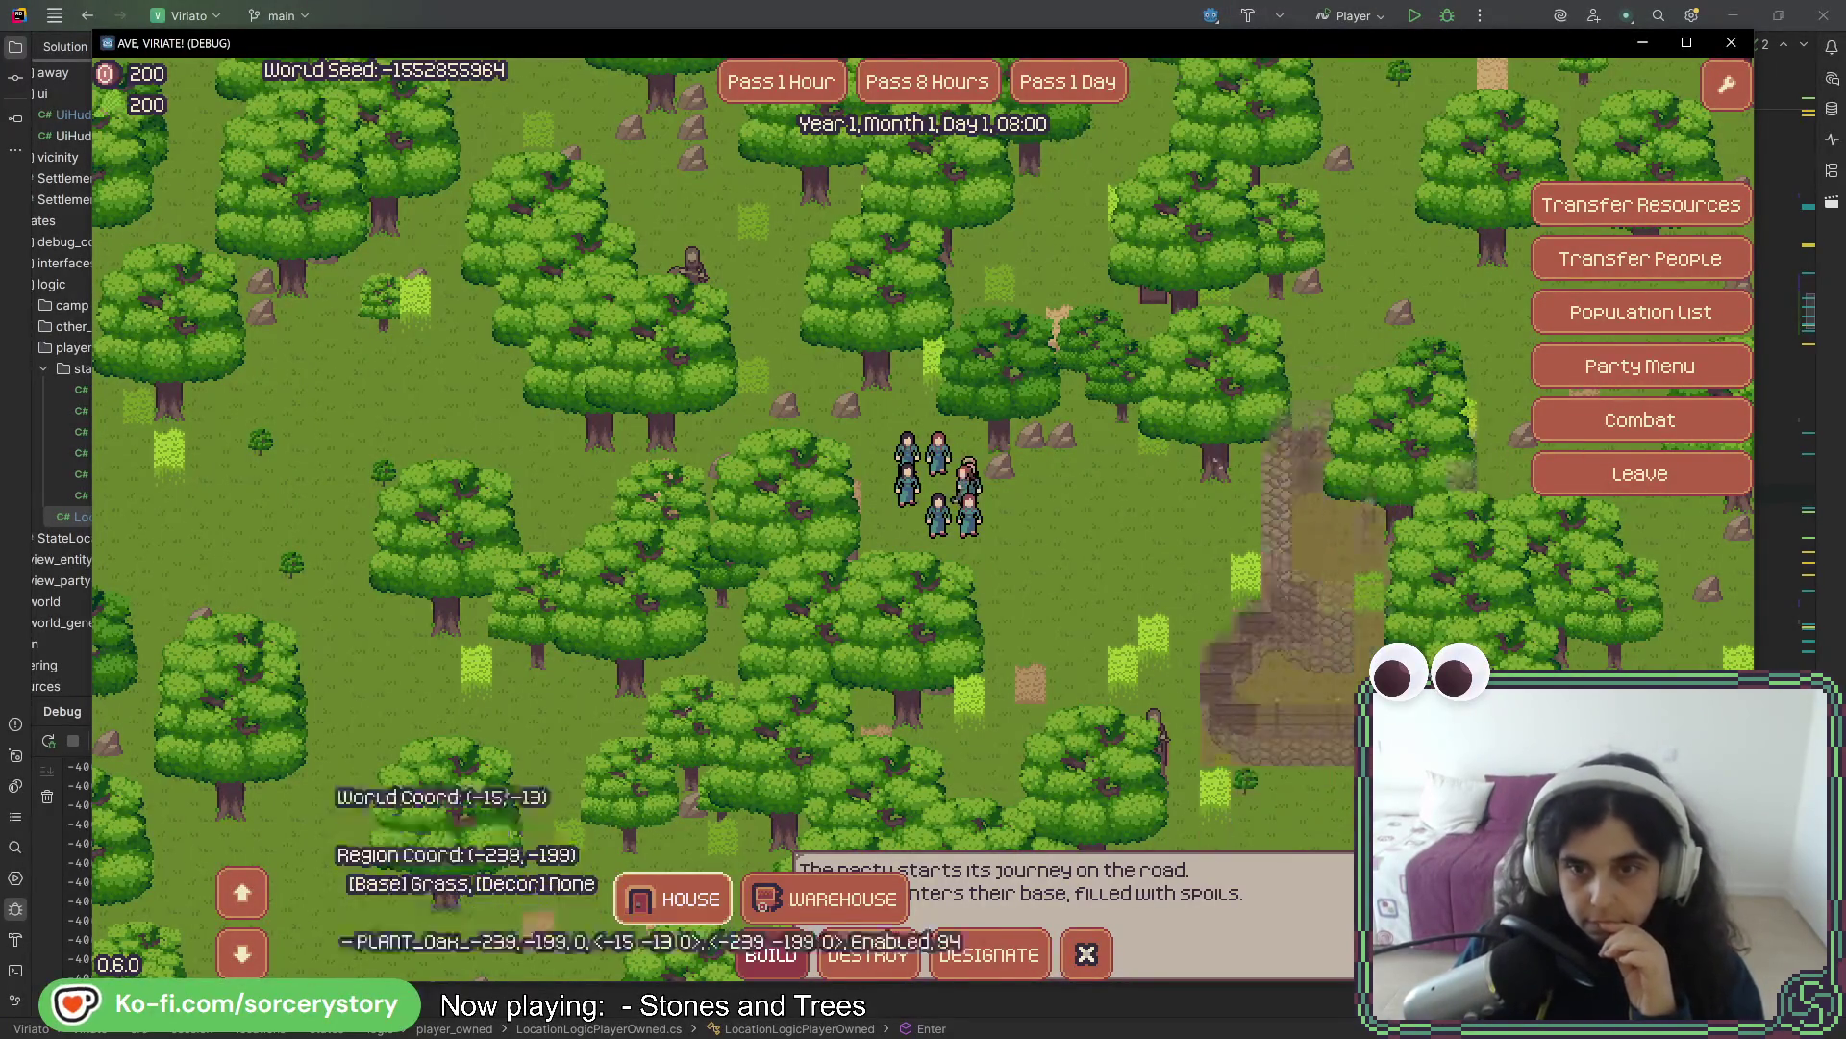
pyautogui.click(1118, 452)
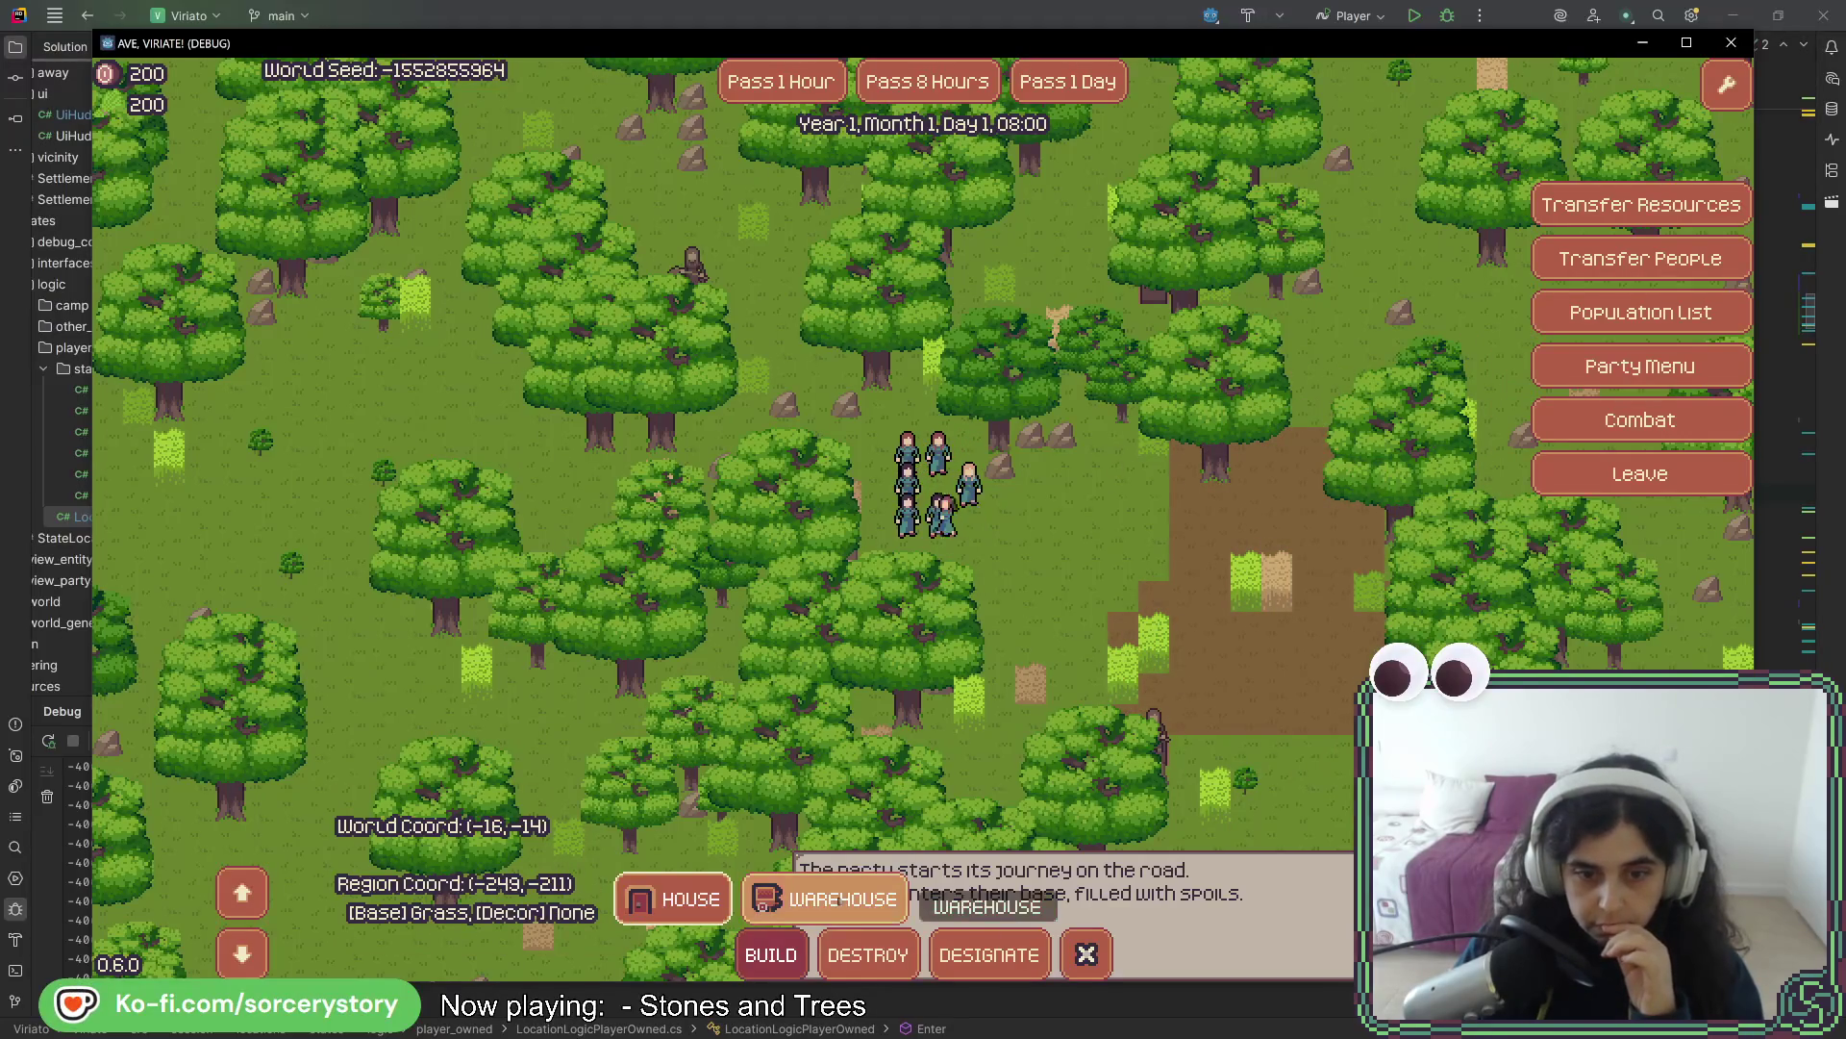
pyautogui.click(824, 898)
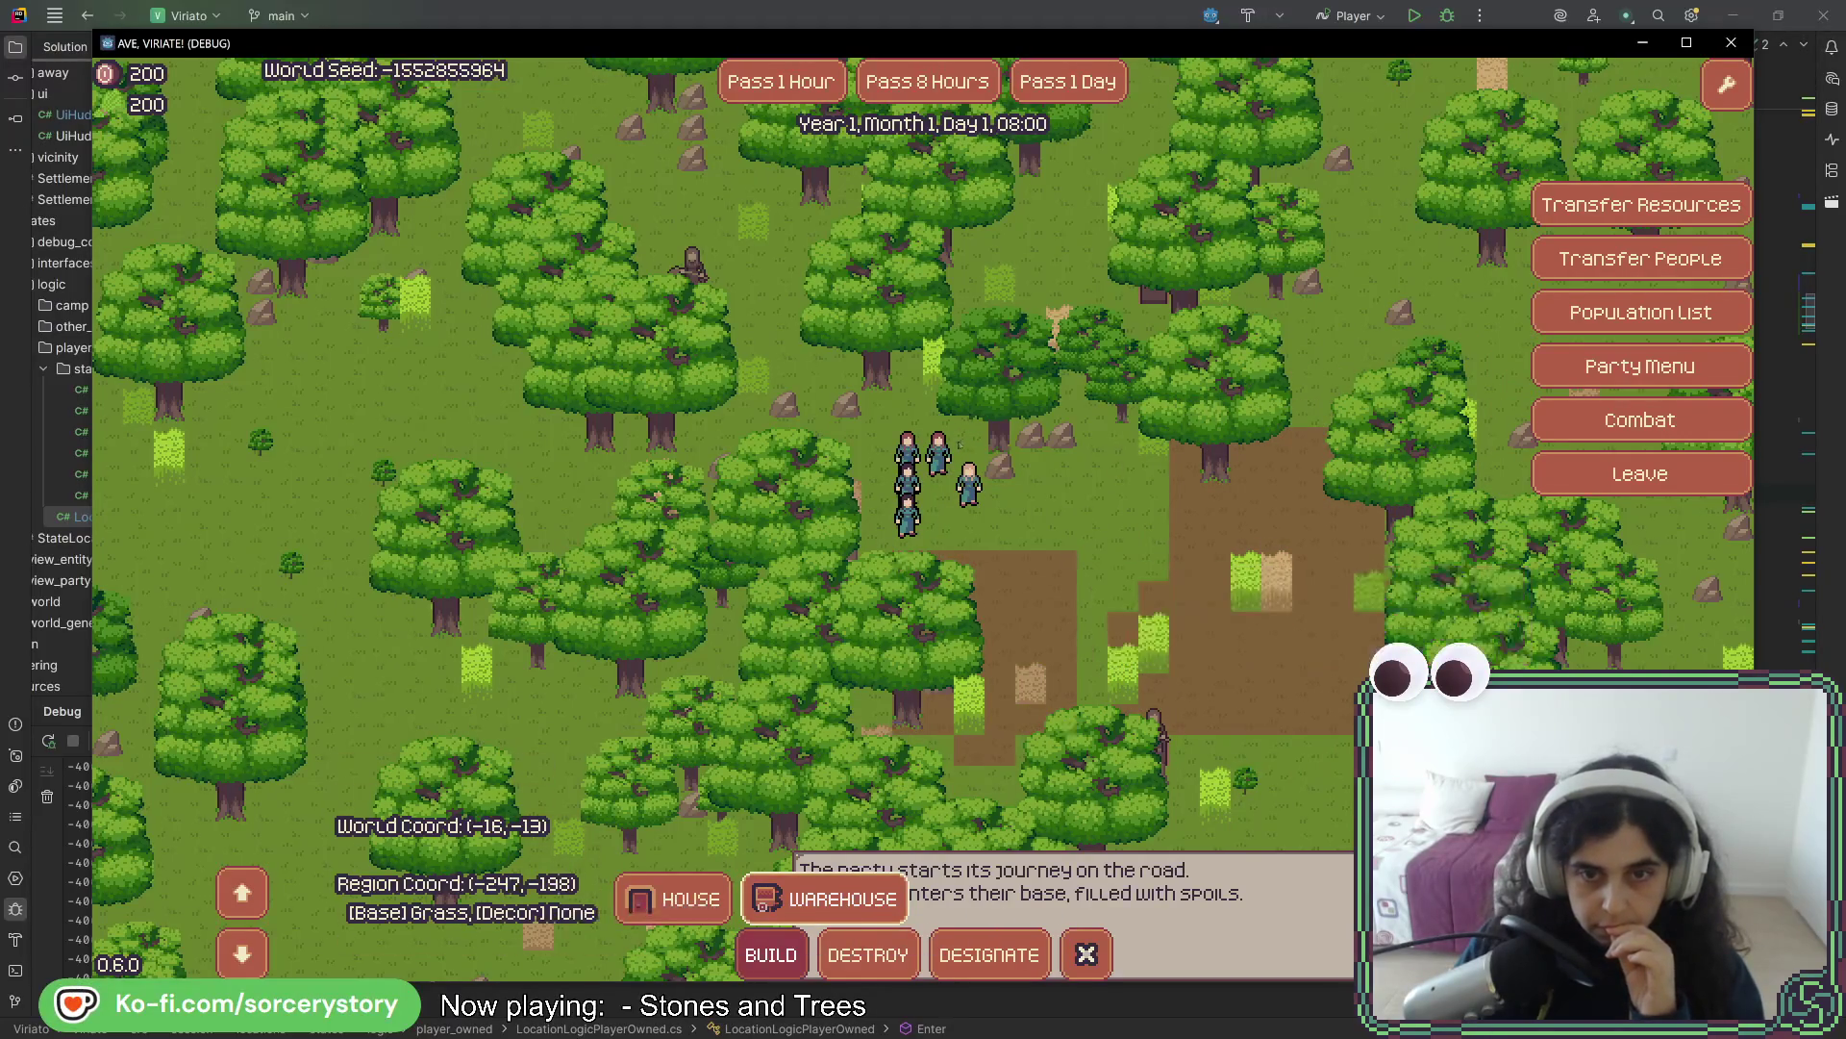
pyautogui.click(923, 476)
# - Assign actions to the party members from their radial menus, then pass one day
pyautogui.click(949, 435)
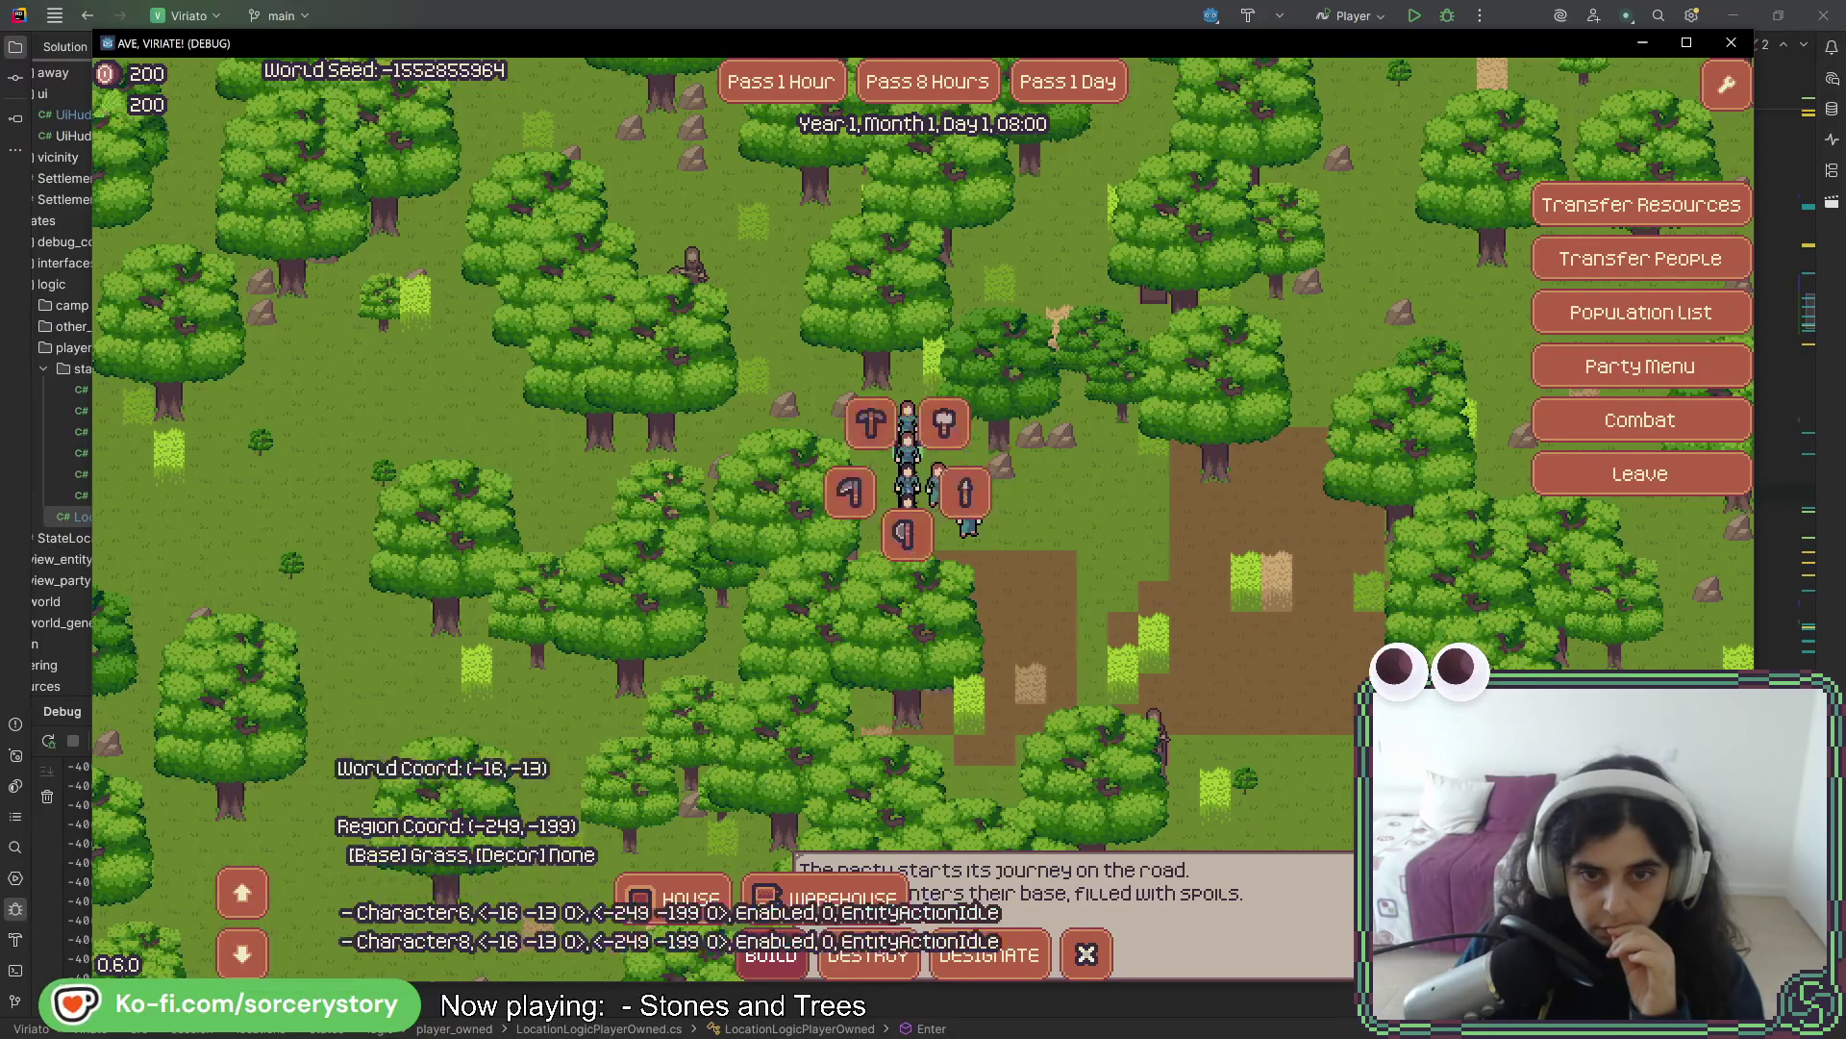
pyautogui.click(927, 454)
pyautogui.click(909, 481)
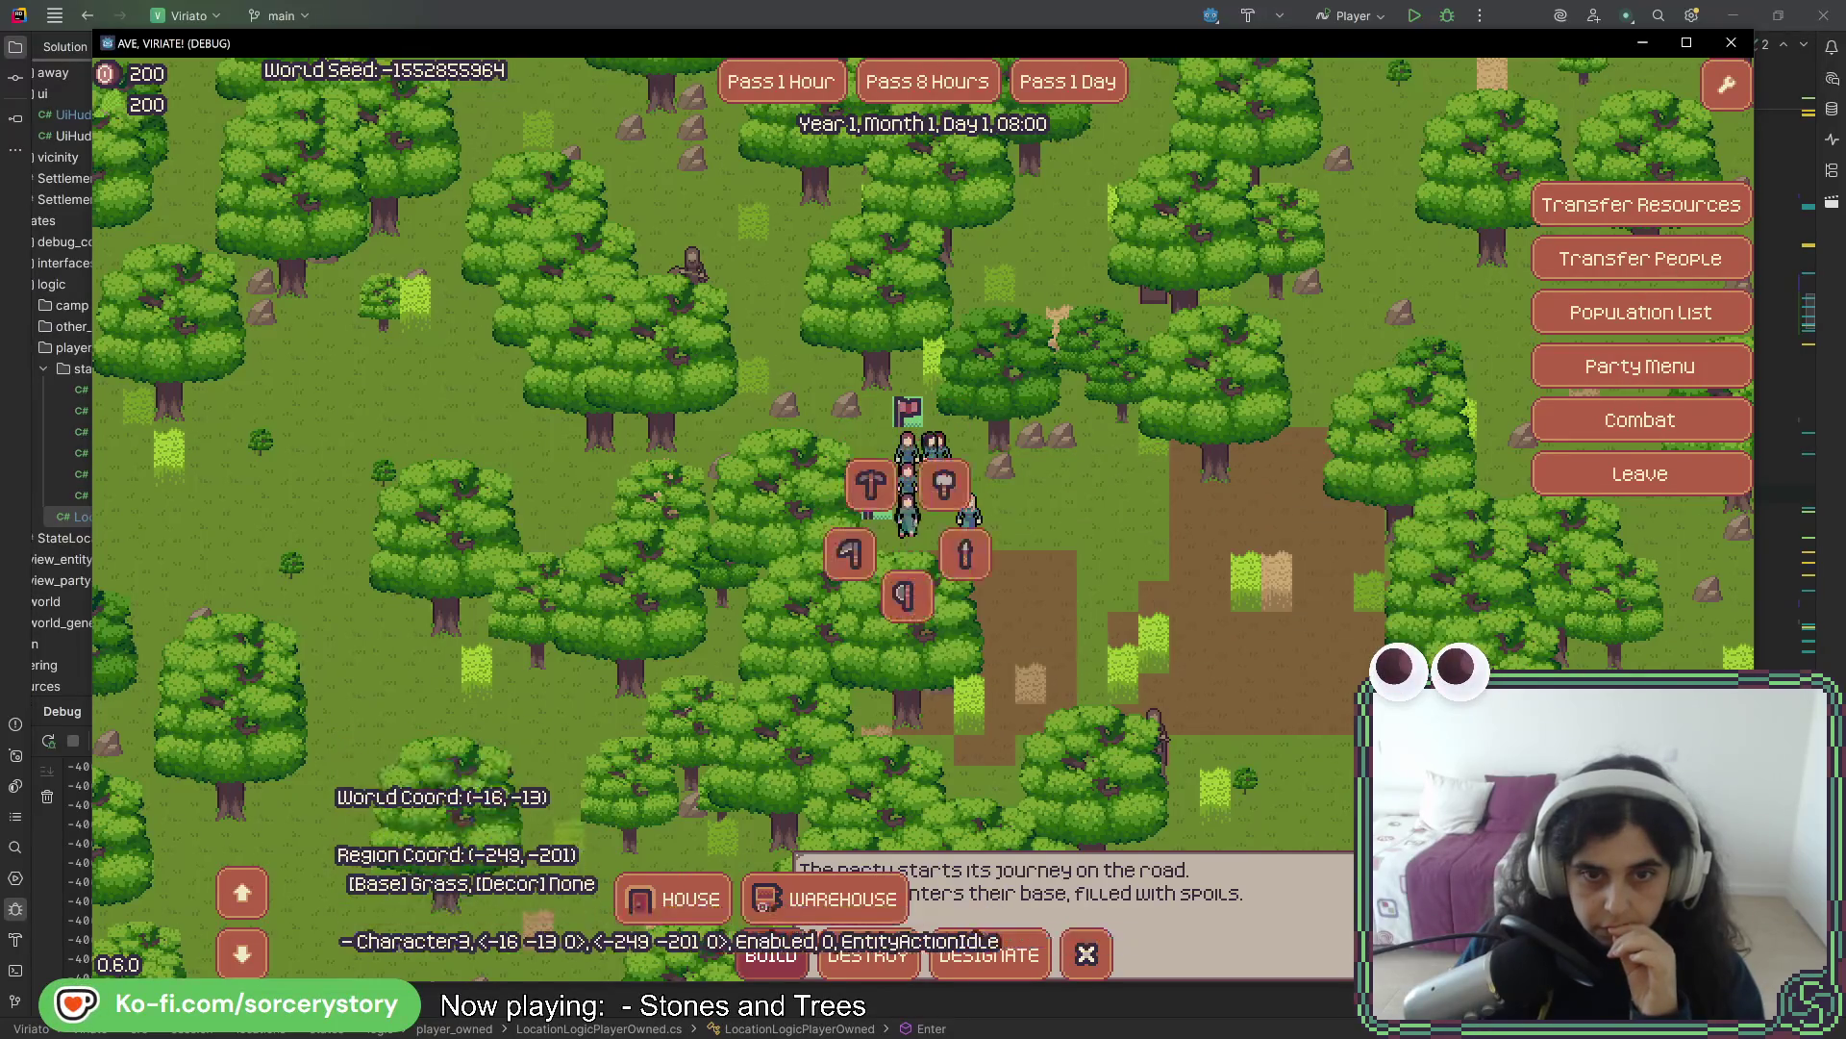
pyautogui.click(907, 479)
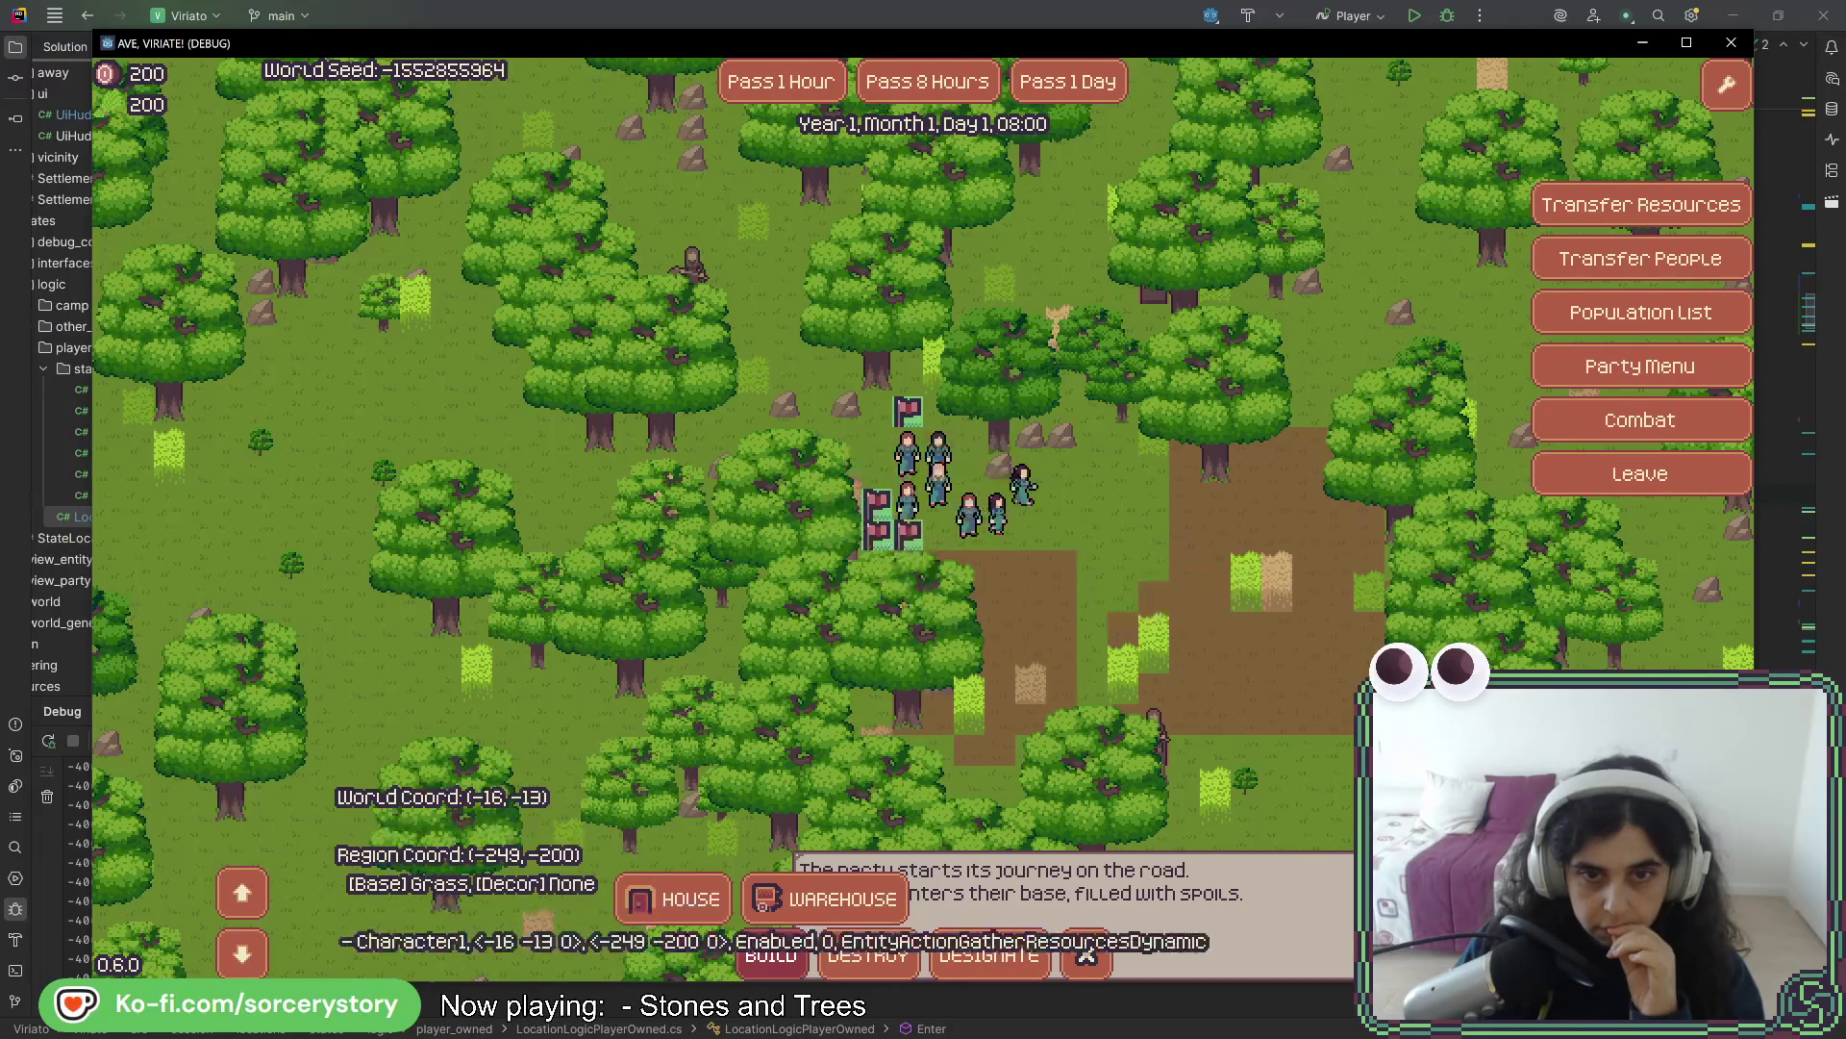
pyautogui.click(931, 481)
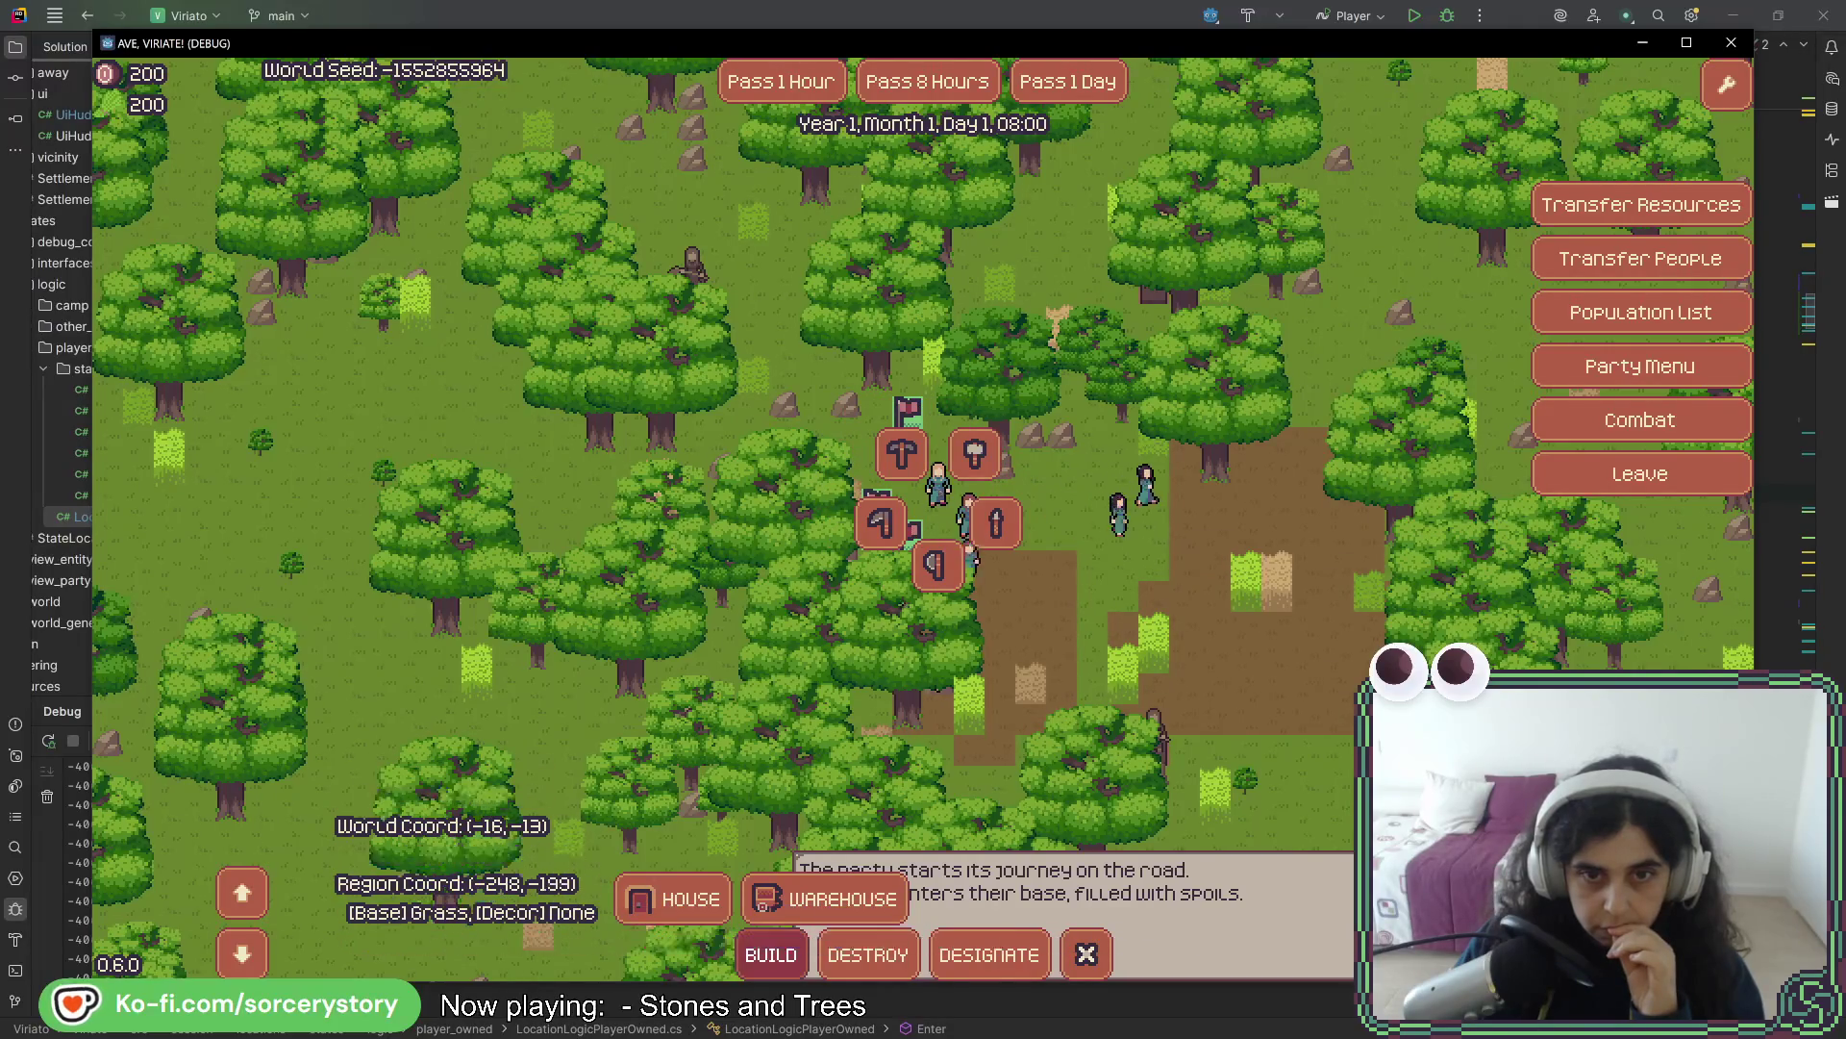
pyautogui.click(977, 511)
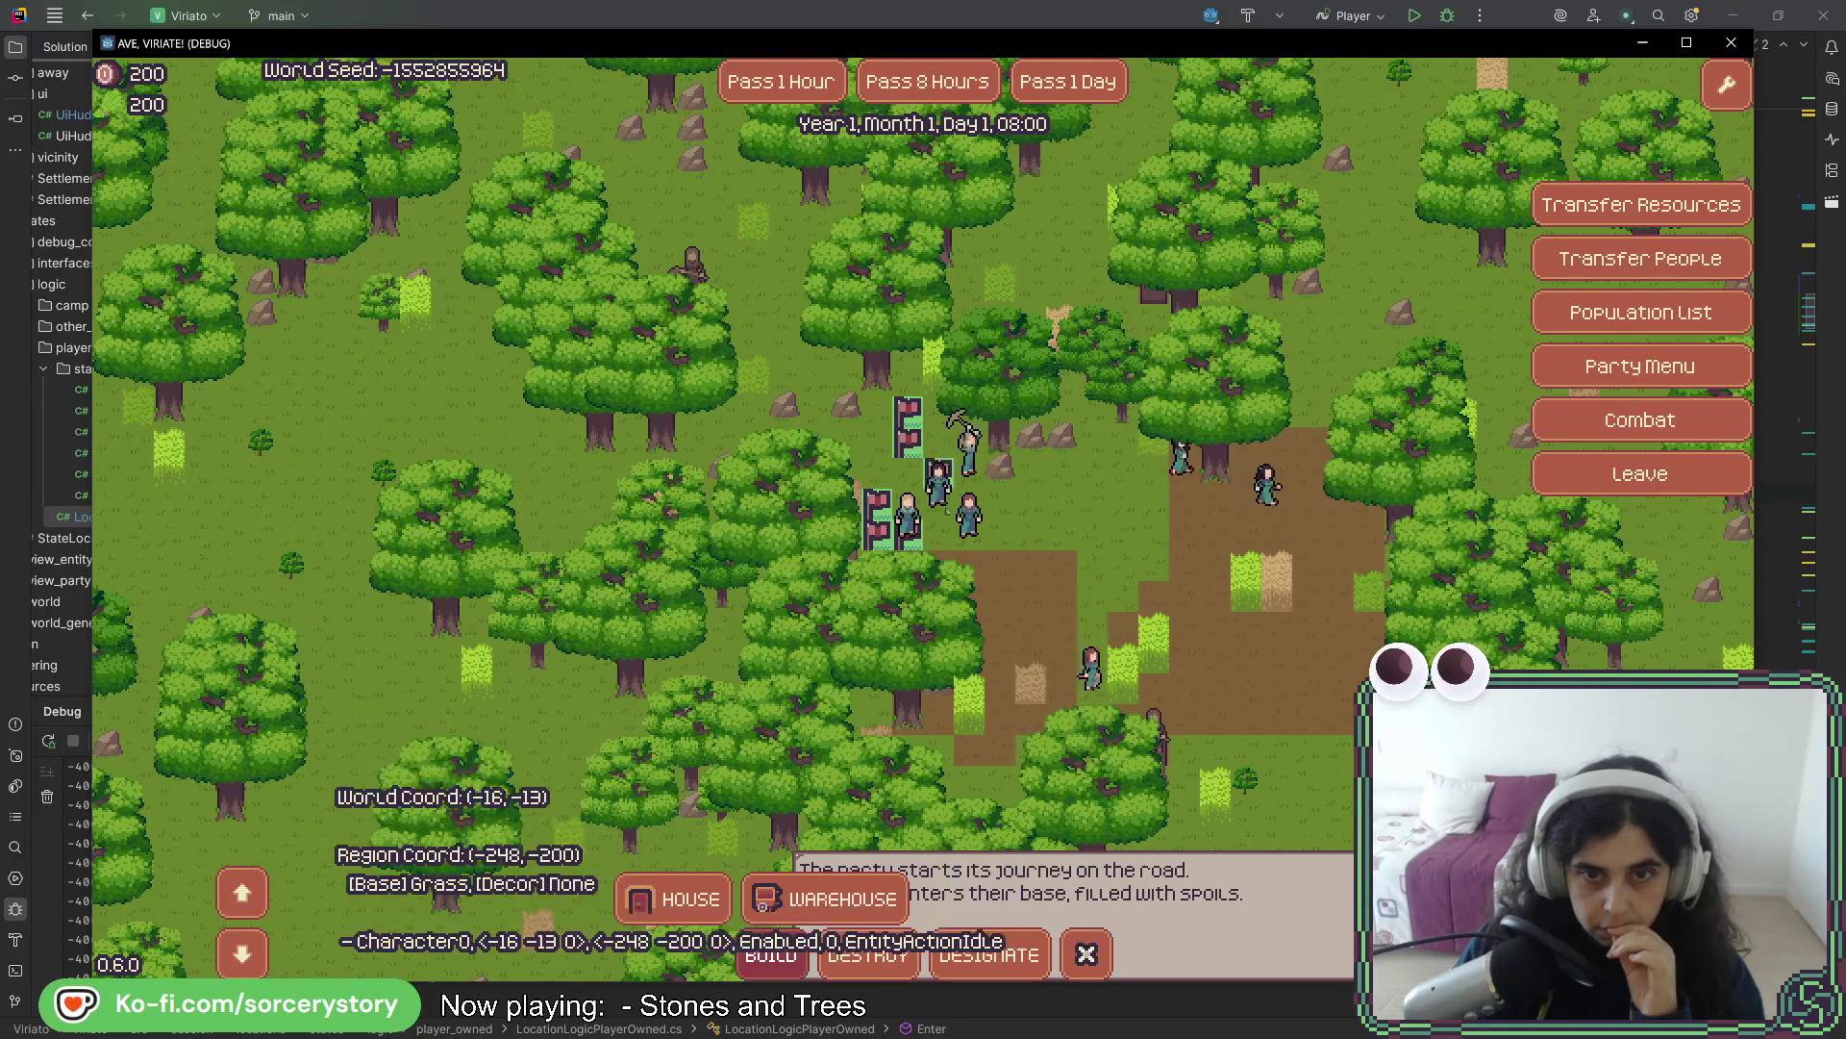
pyautogui.click(978, 512)
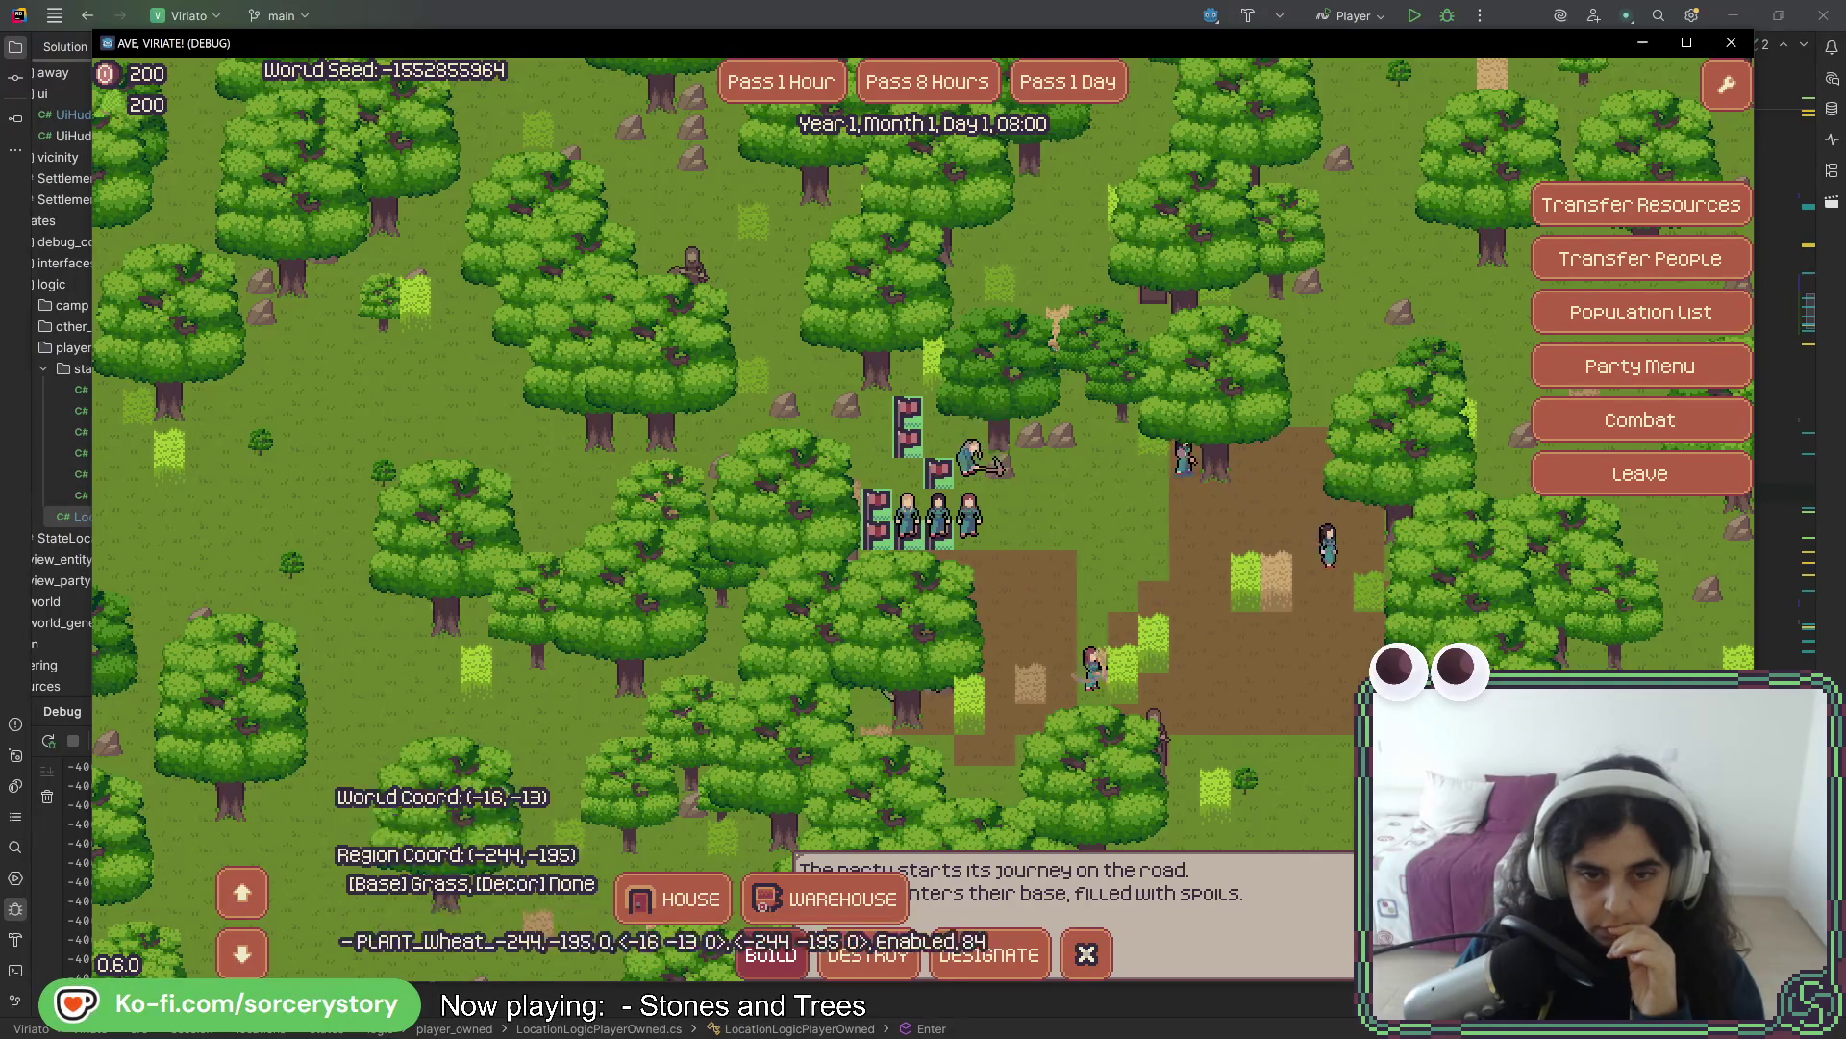
pyautogui.click(1048, 85)
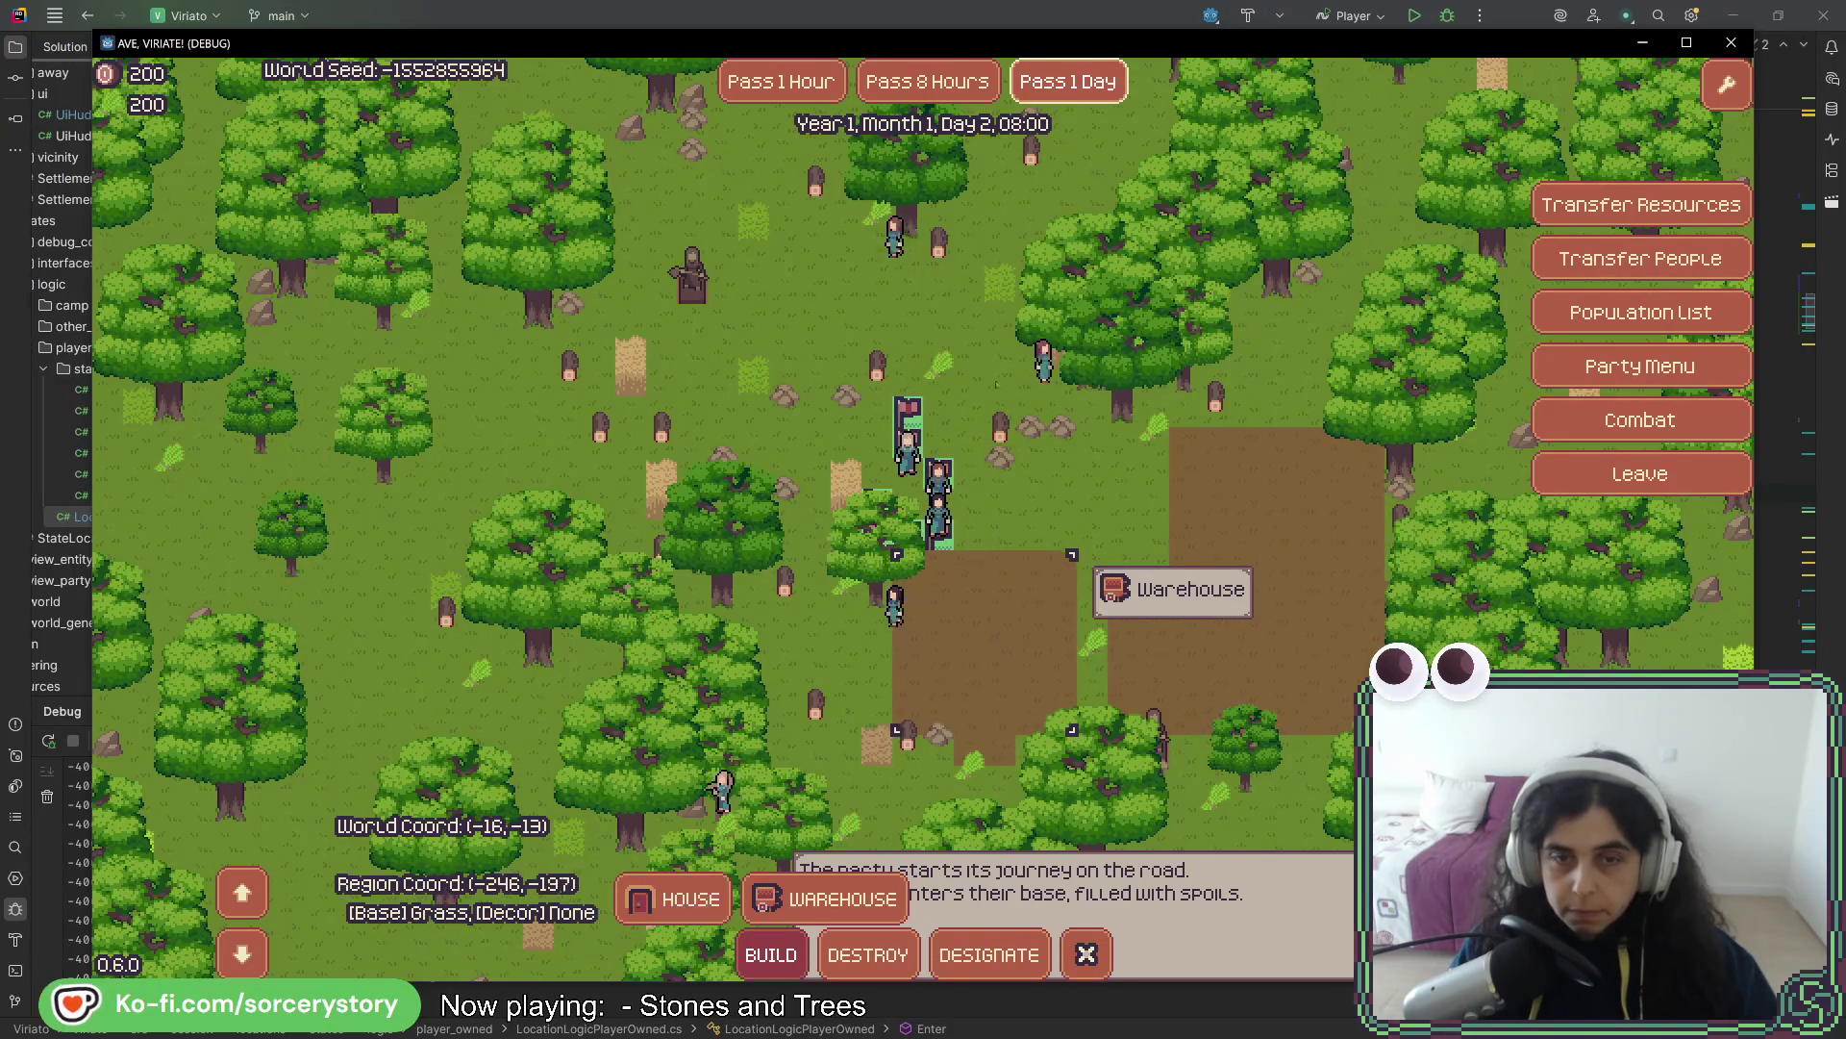
# - Pass four hours and check the house blueprint's construction progress
pyautogui.click(808, 81)
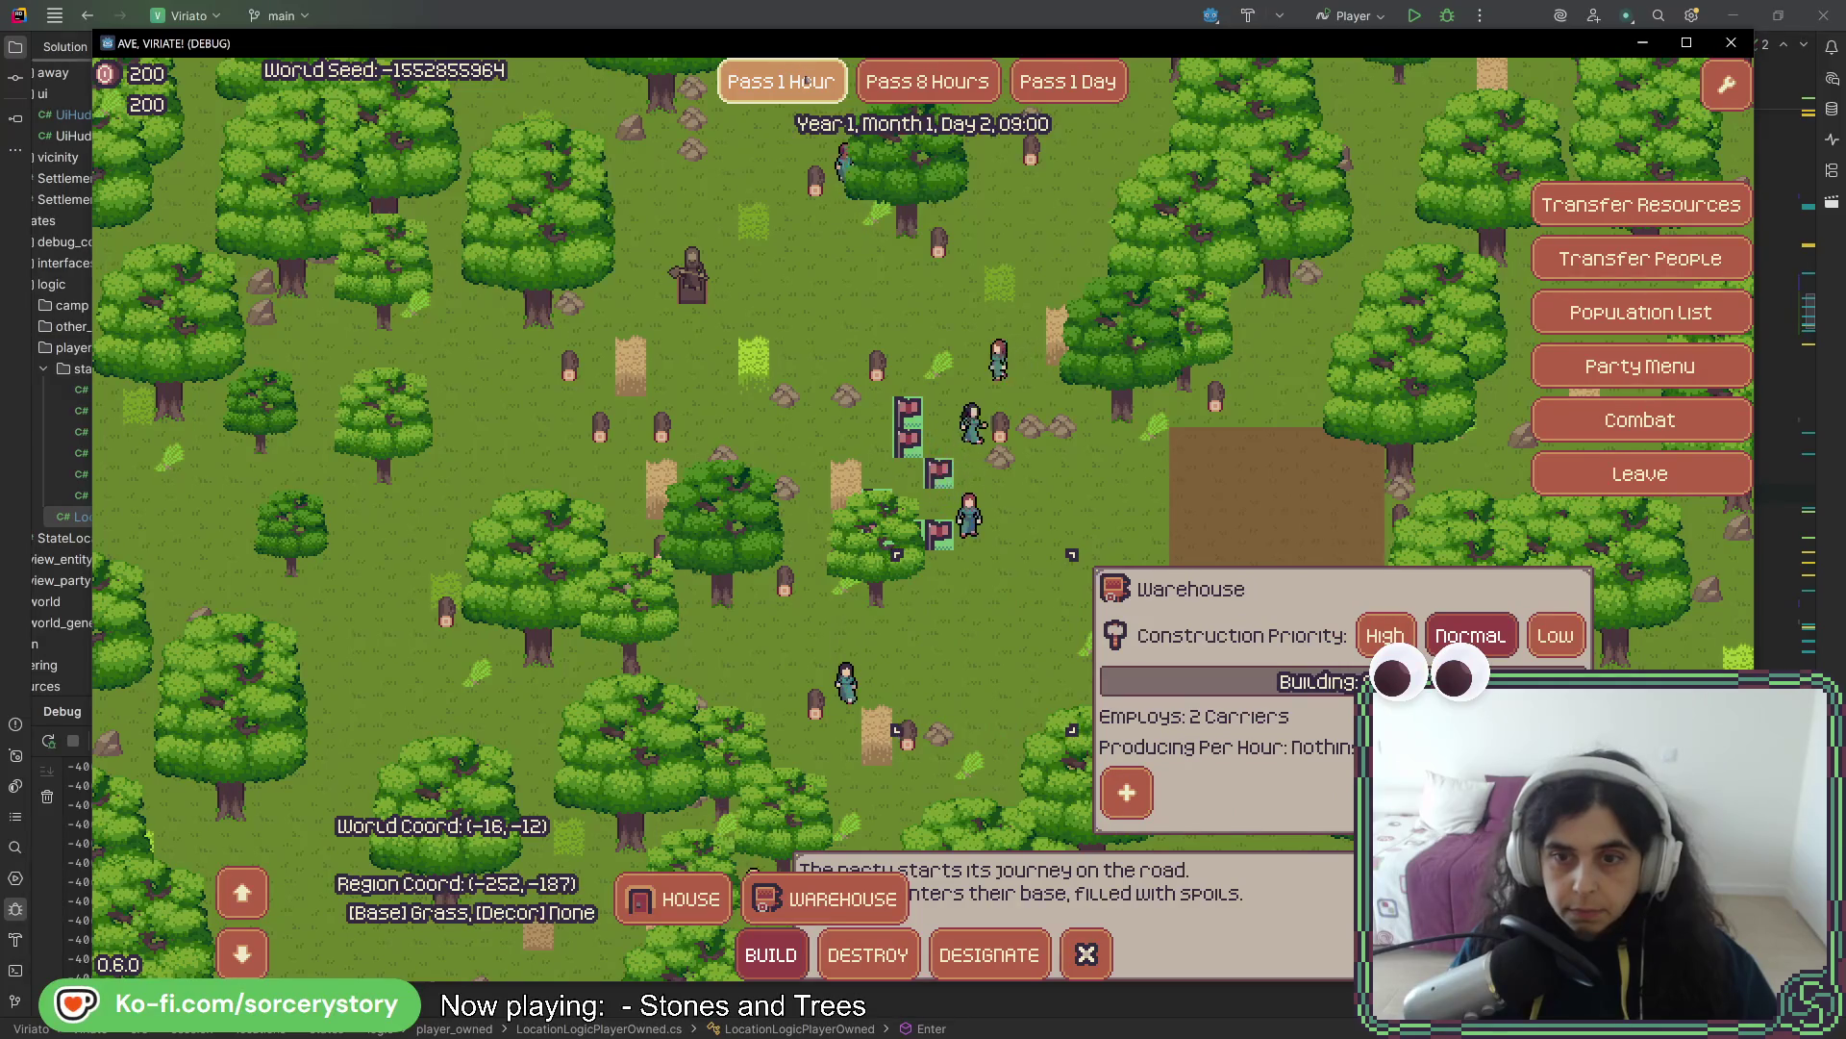
pyautogui.click(844, 96)
pyautogui.click(808, 96)
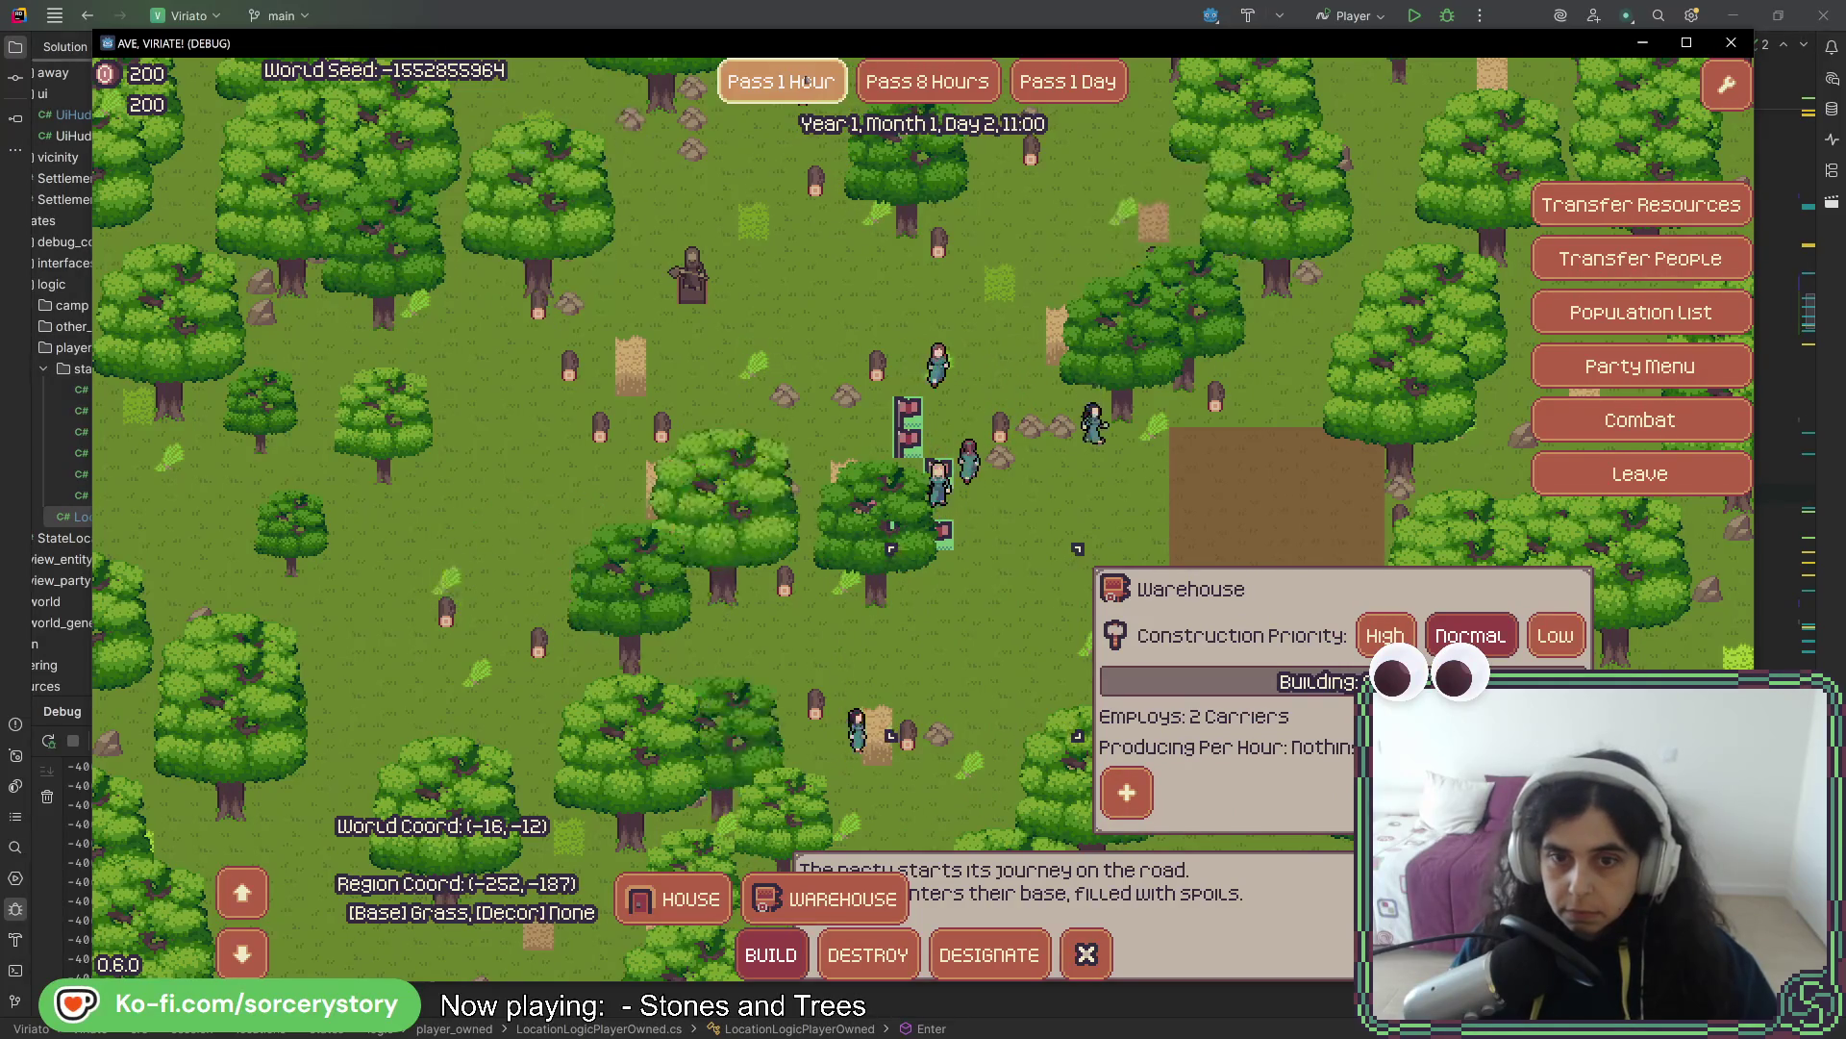
pyautogui.click(769, 96)
pyautogui.click(1214, 445)
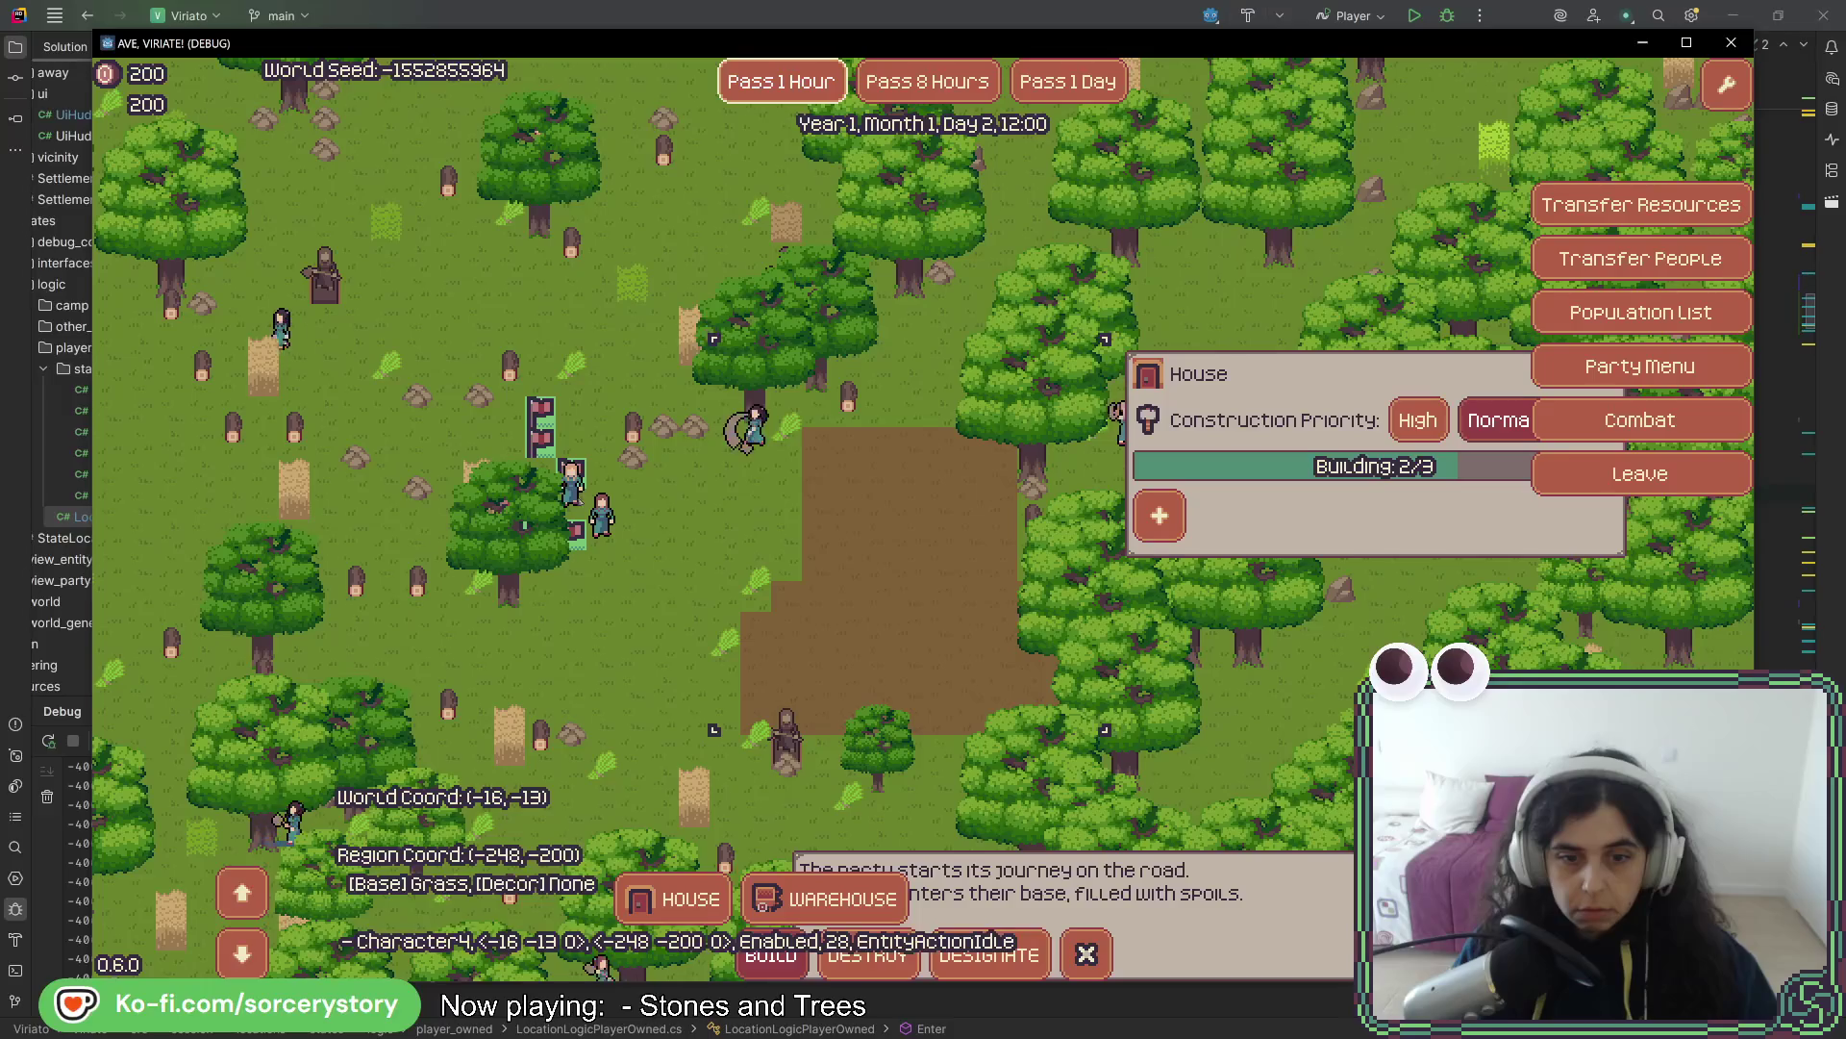
# - Pass three more hours until the house finishes, then inspect the warehouse blueprint
pyautogui.click(790, 95)
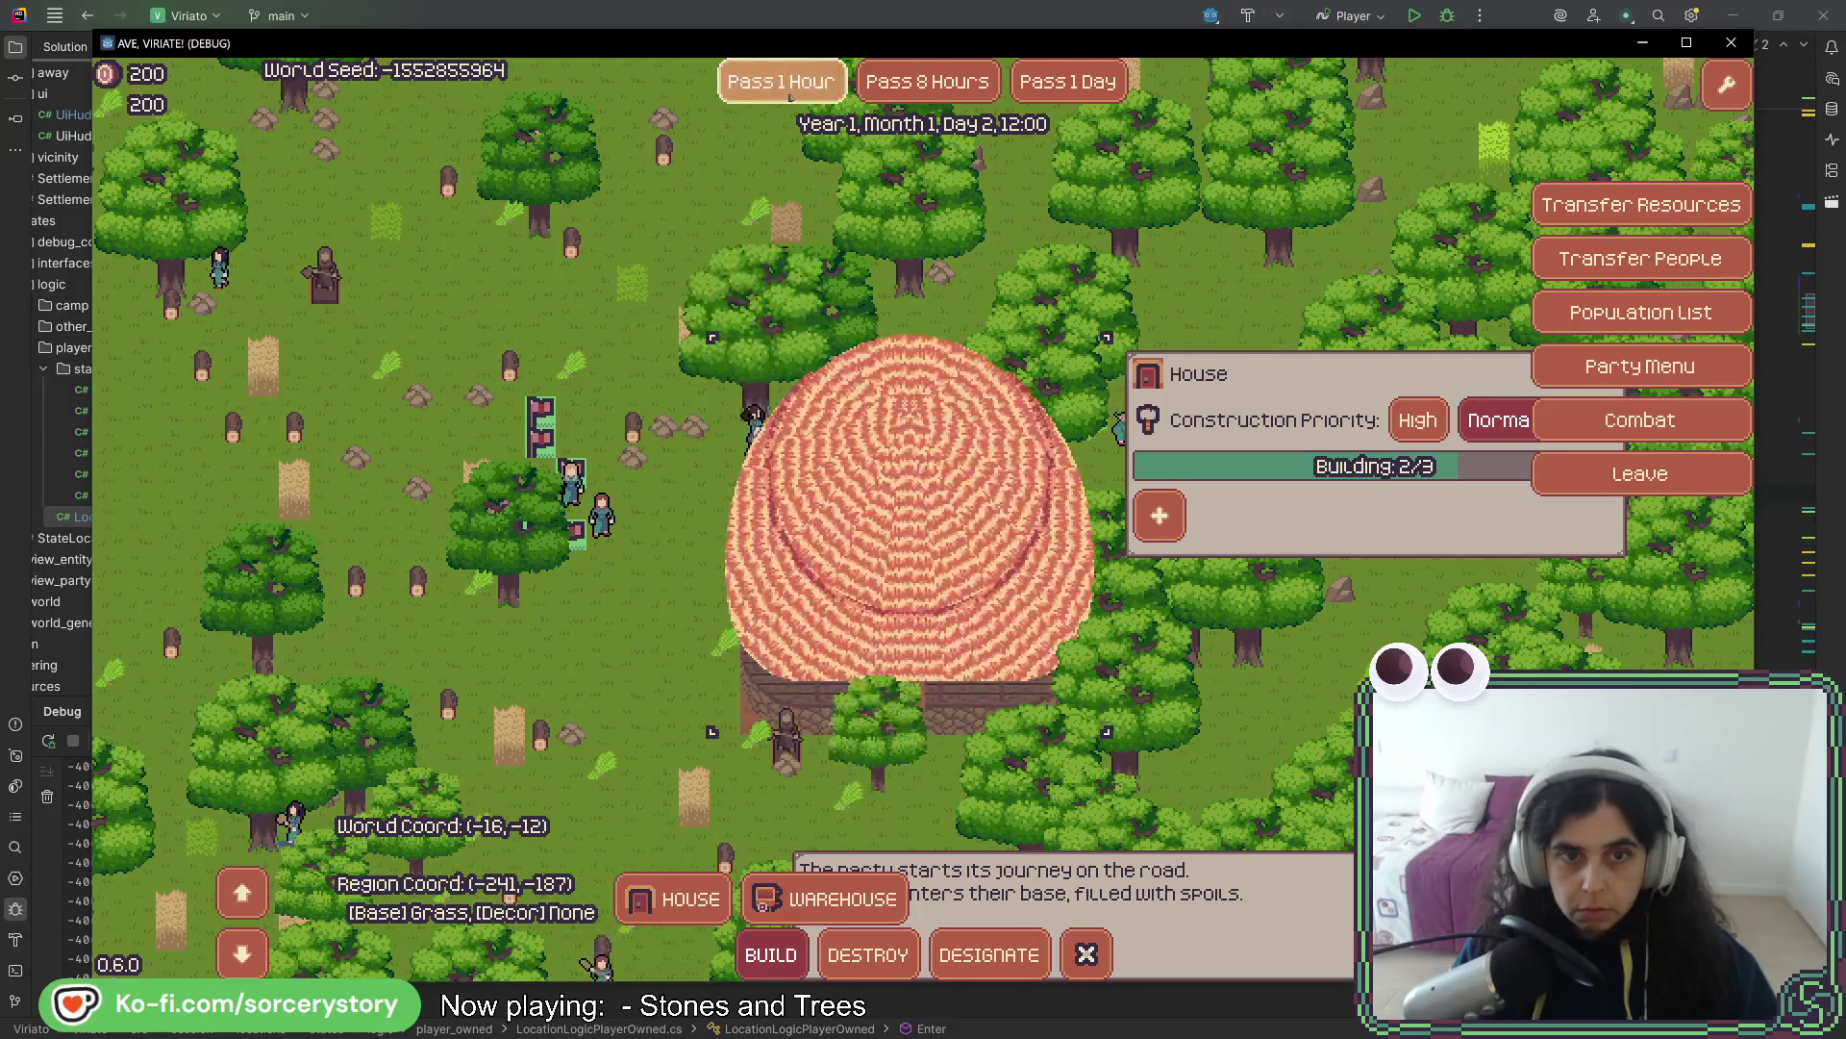
pyautogui.click(790, 96)
pyautogui.click(789, 95)
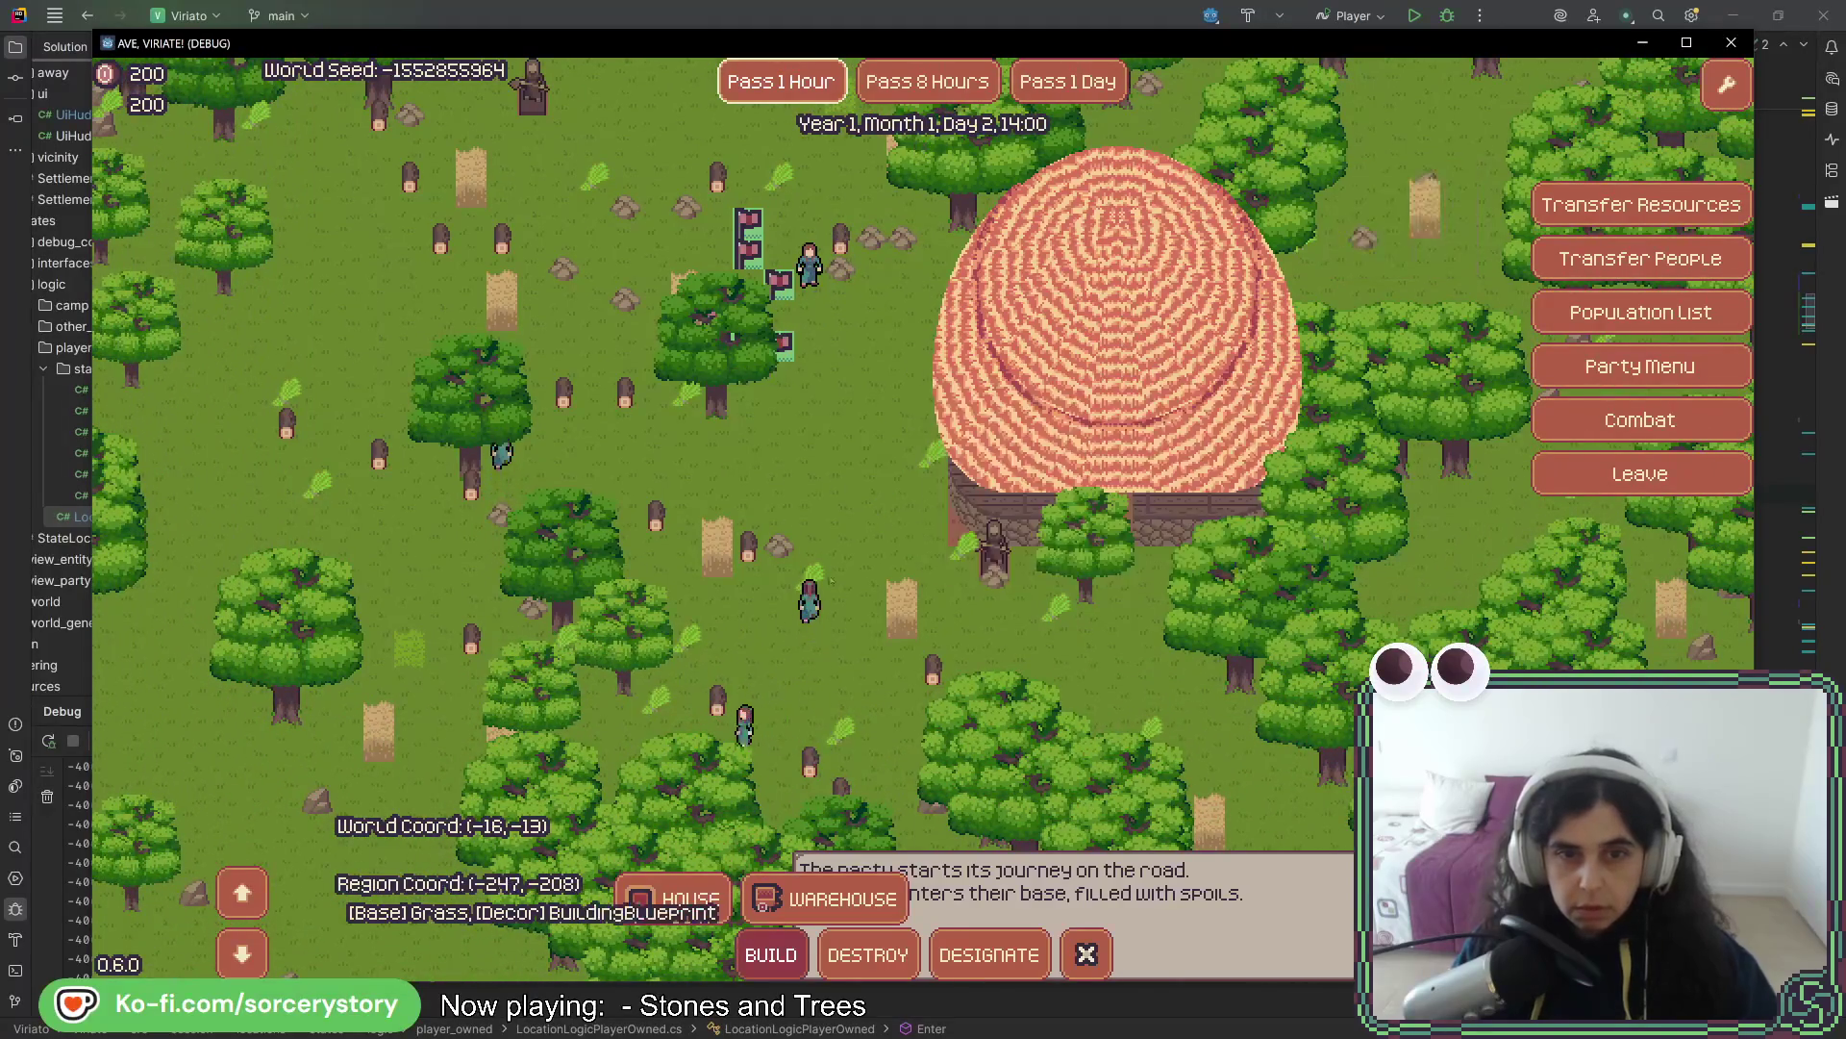
pyautogui.click(804, 458)
# - Keep passing hours on the warehouse, then skip eight hours to Day 3 08:00
pyautogui.click(781, 85)
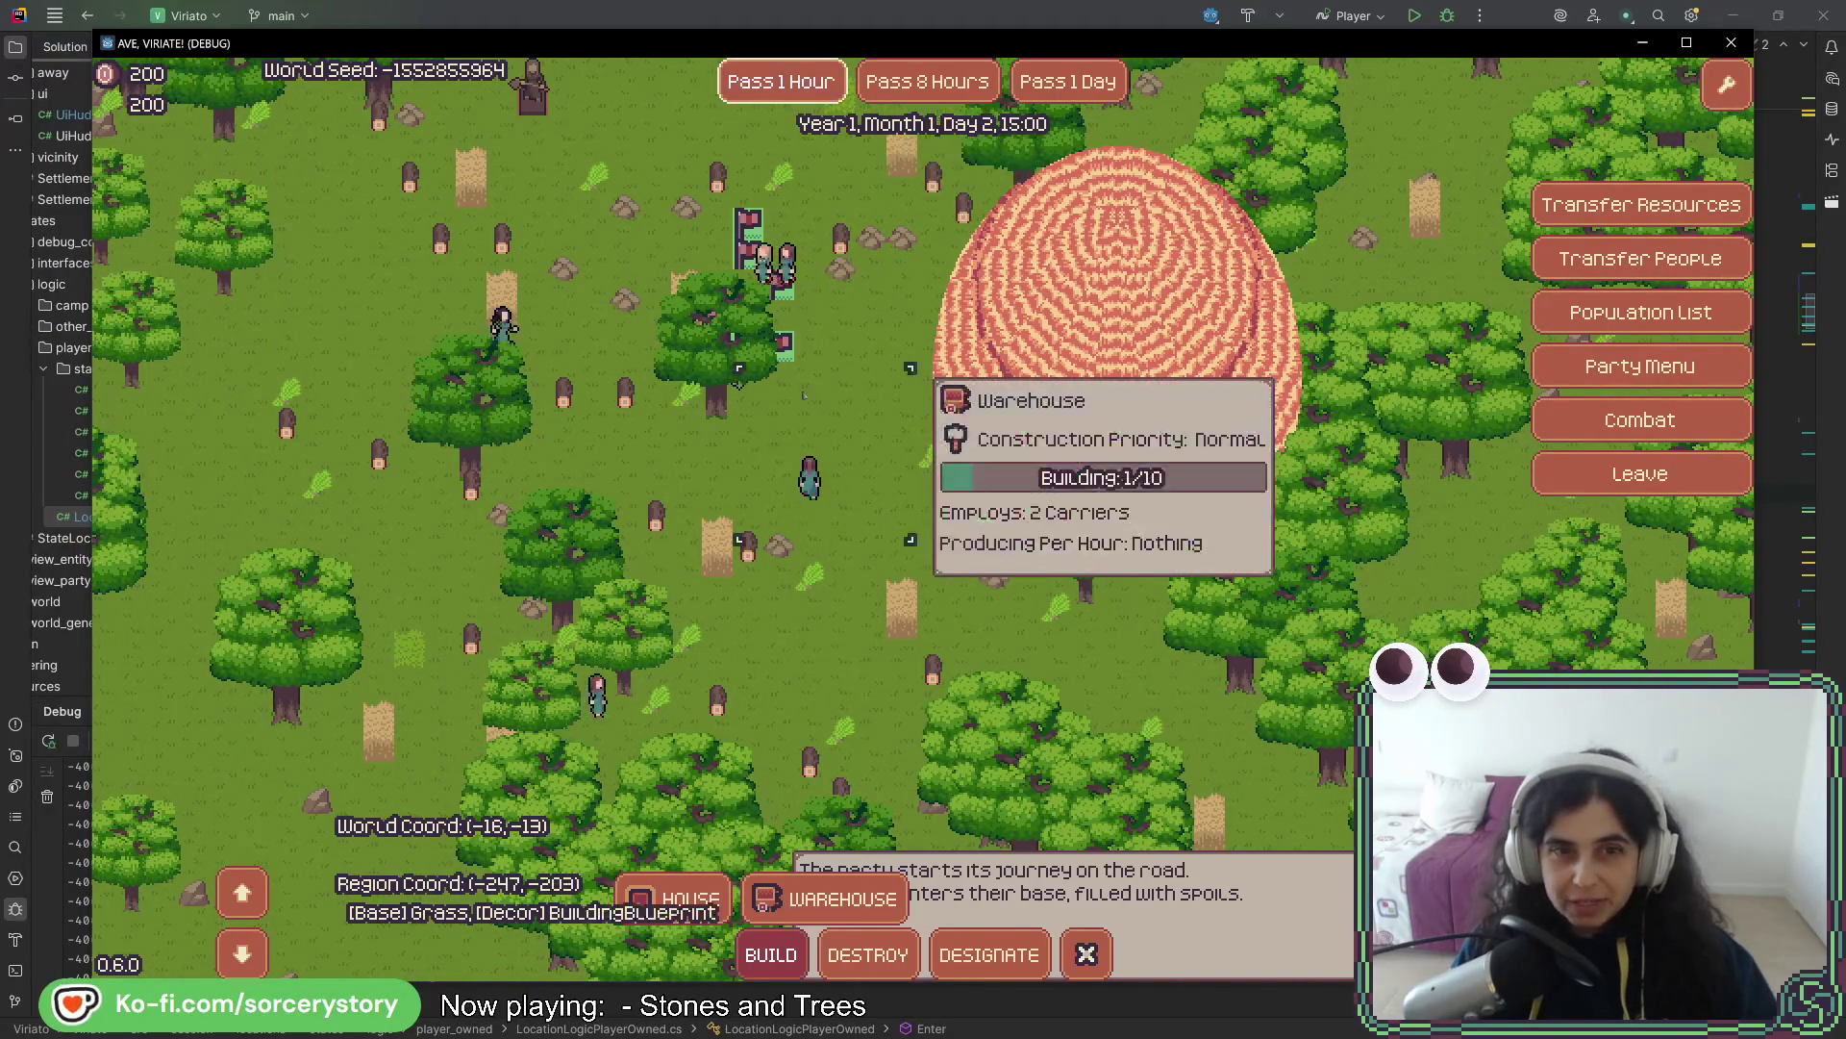
pyautogui.click(781, 82)
pyautogui.click(781, 82)
pyautogui.click(781, 82)
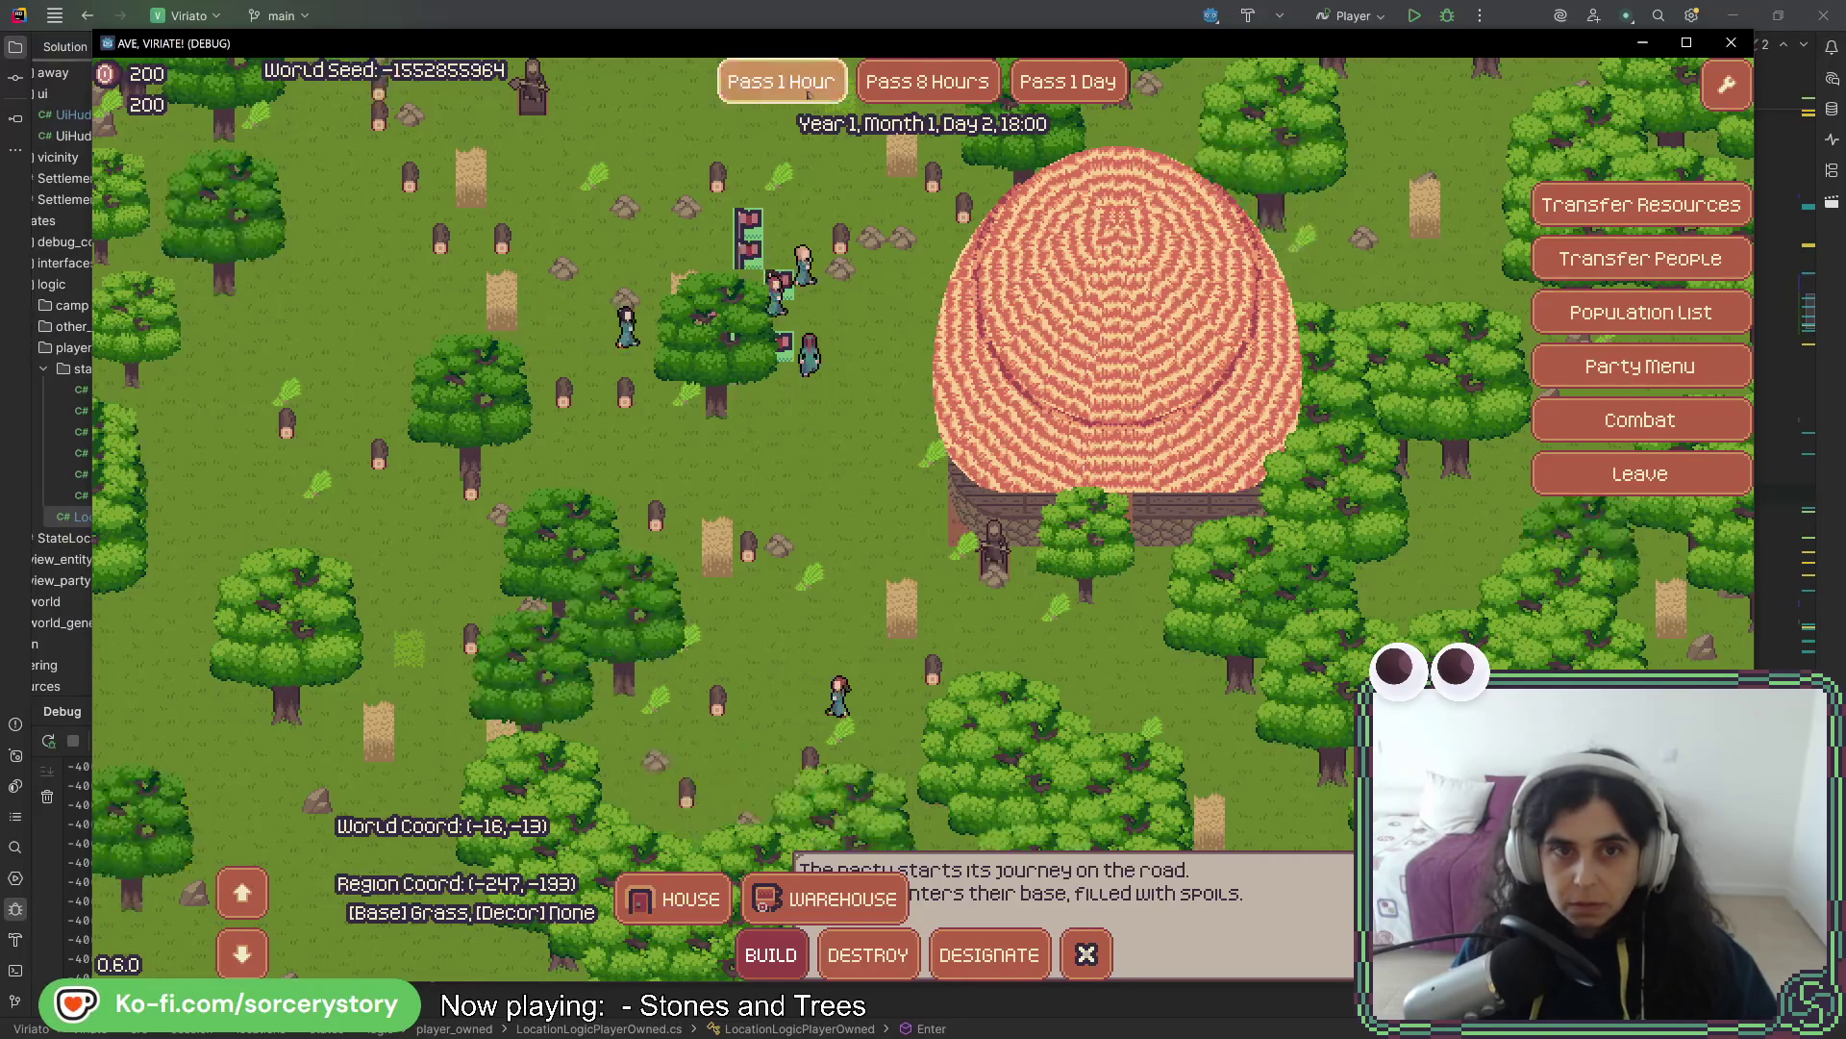
pyautogui.click(780, 82)
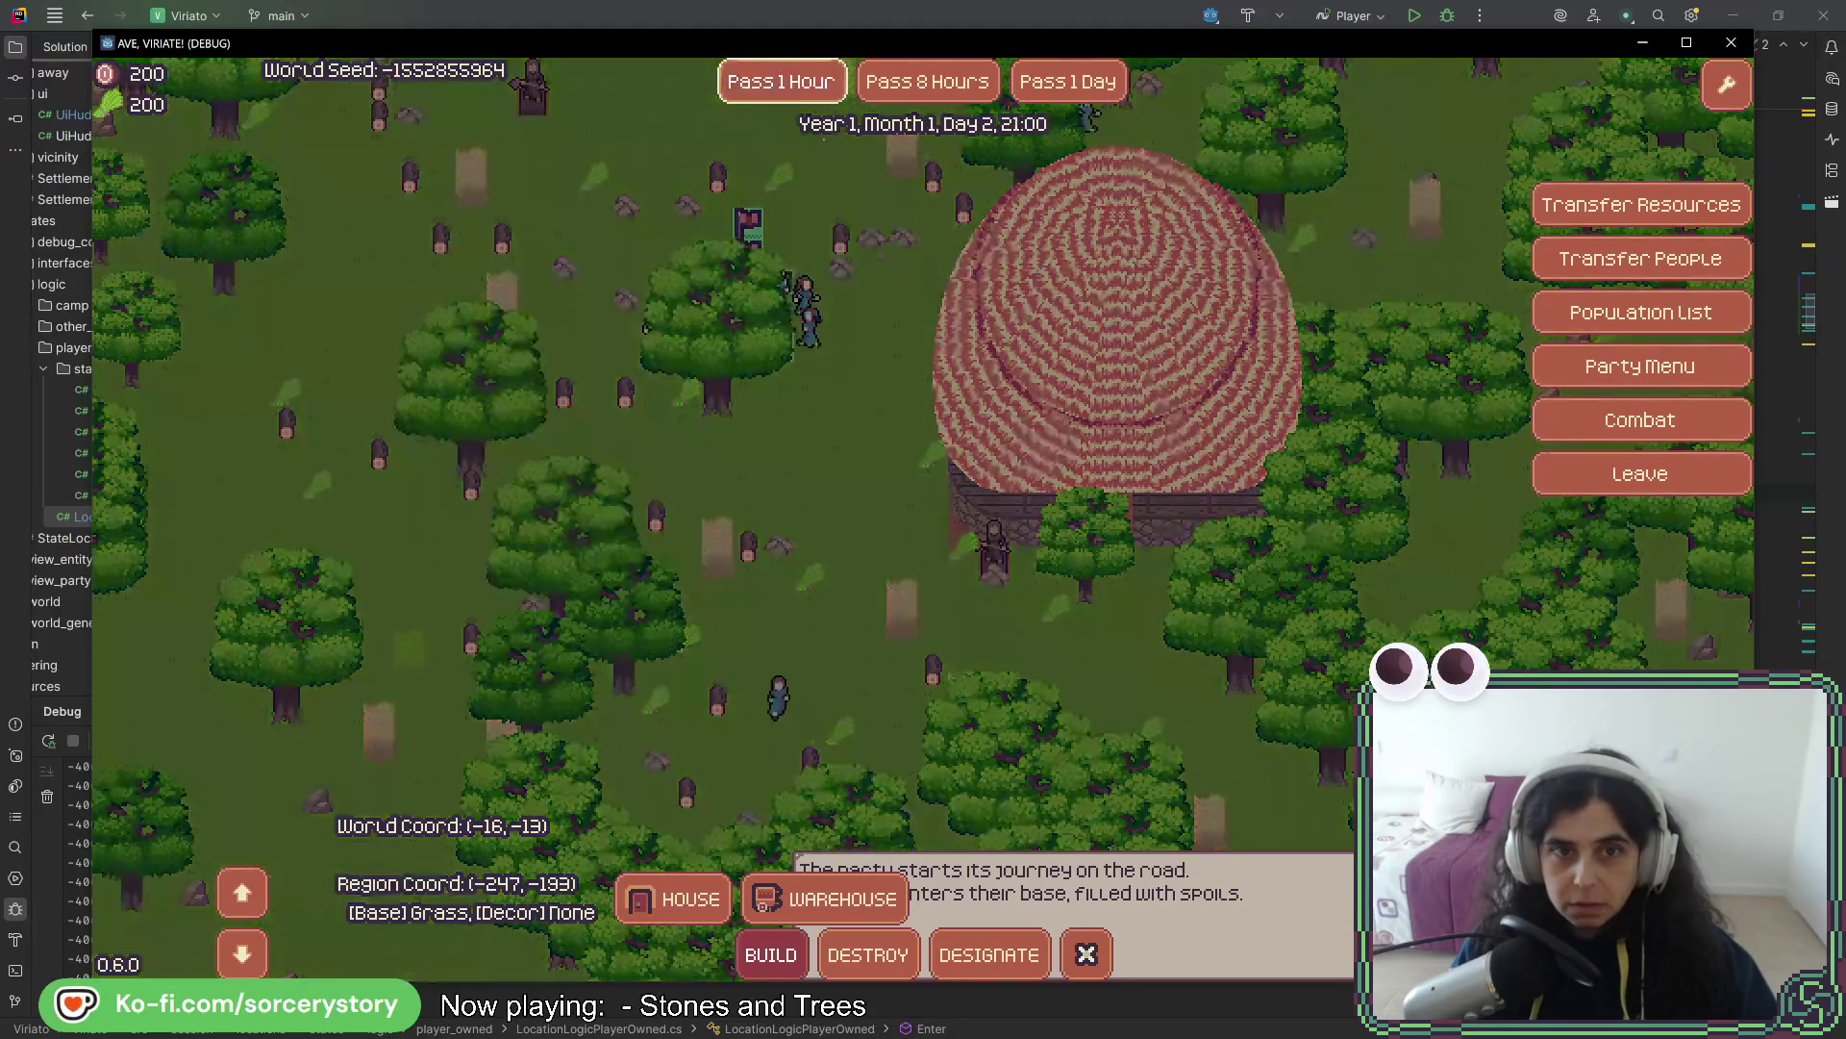
pyautogui.click(781, 82)
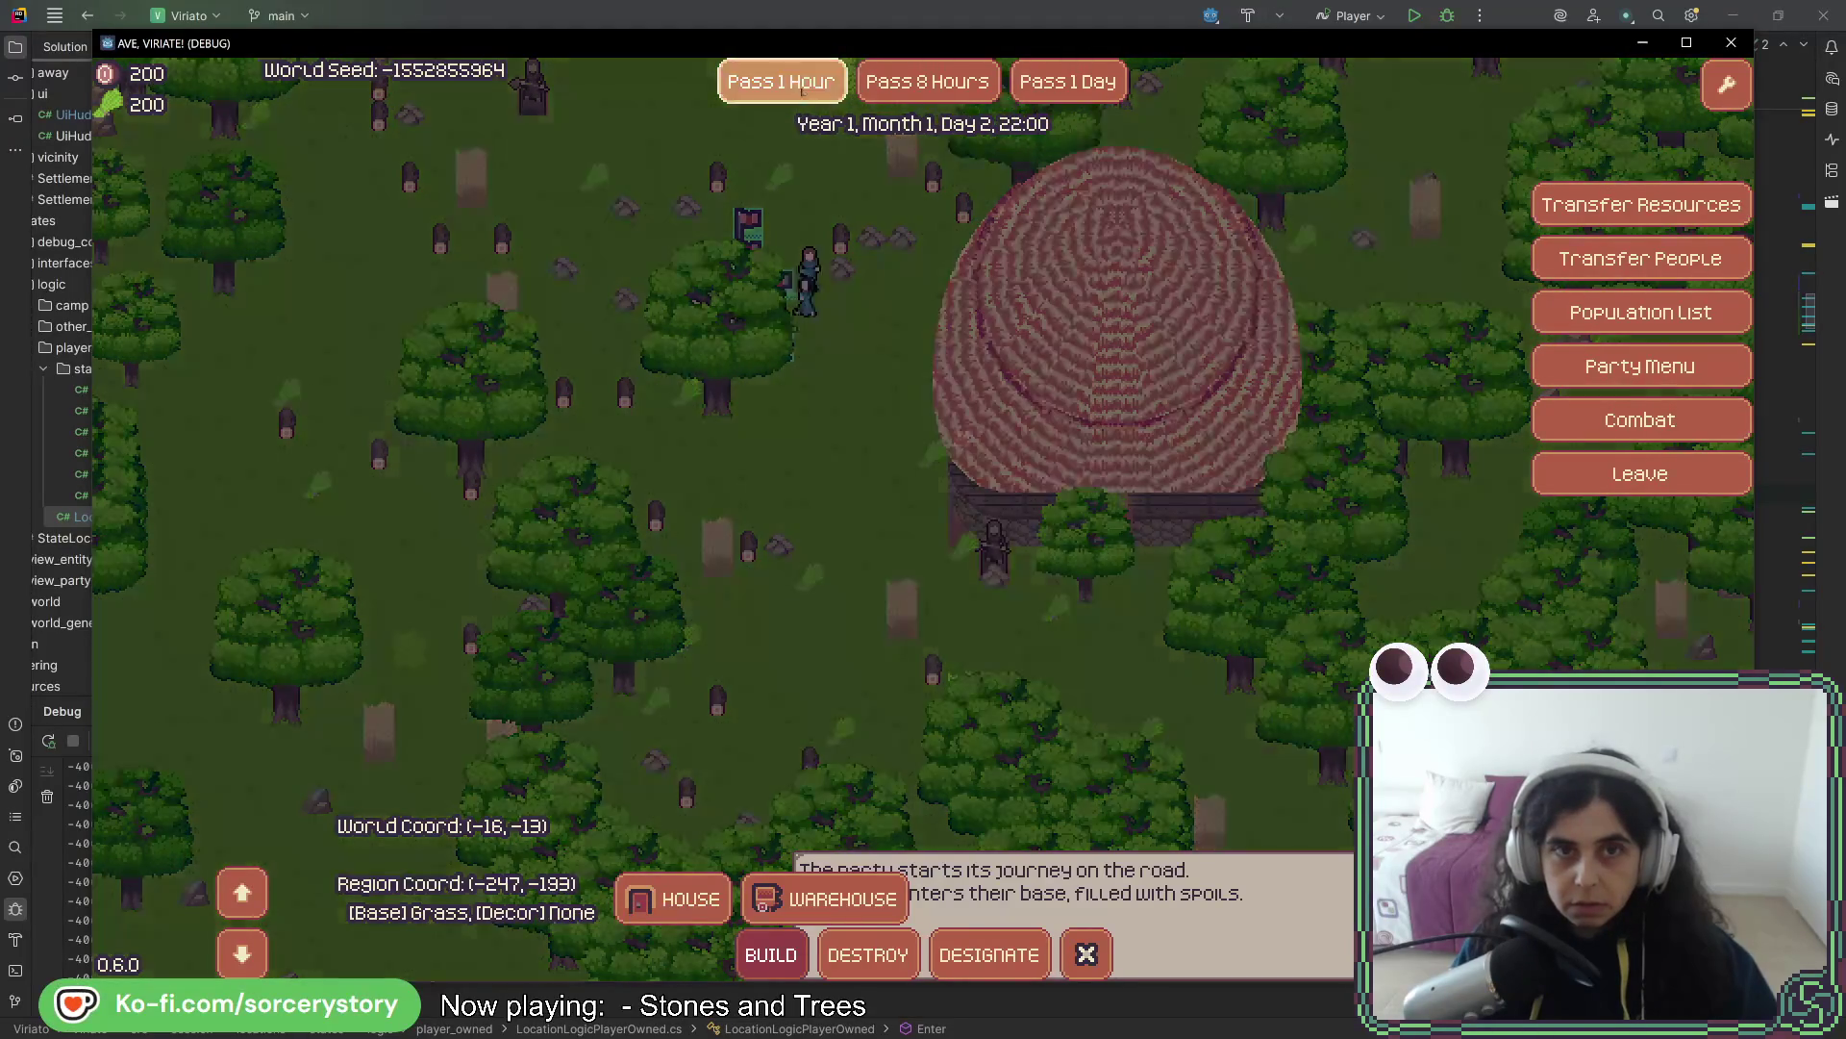
pyautogui.moveTo(835, 421)
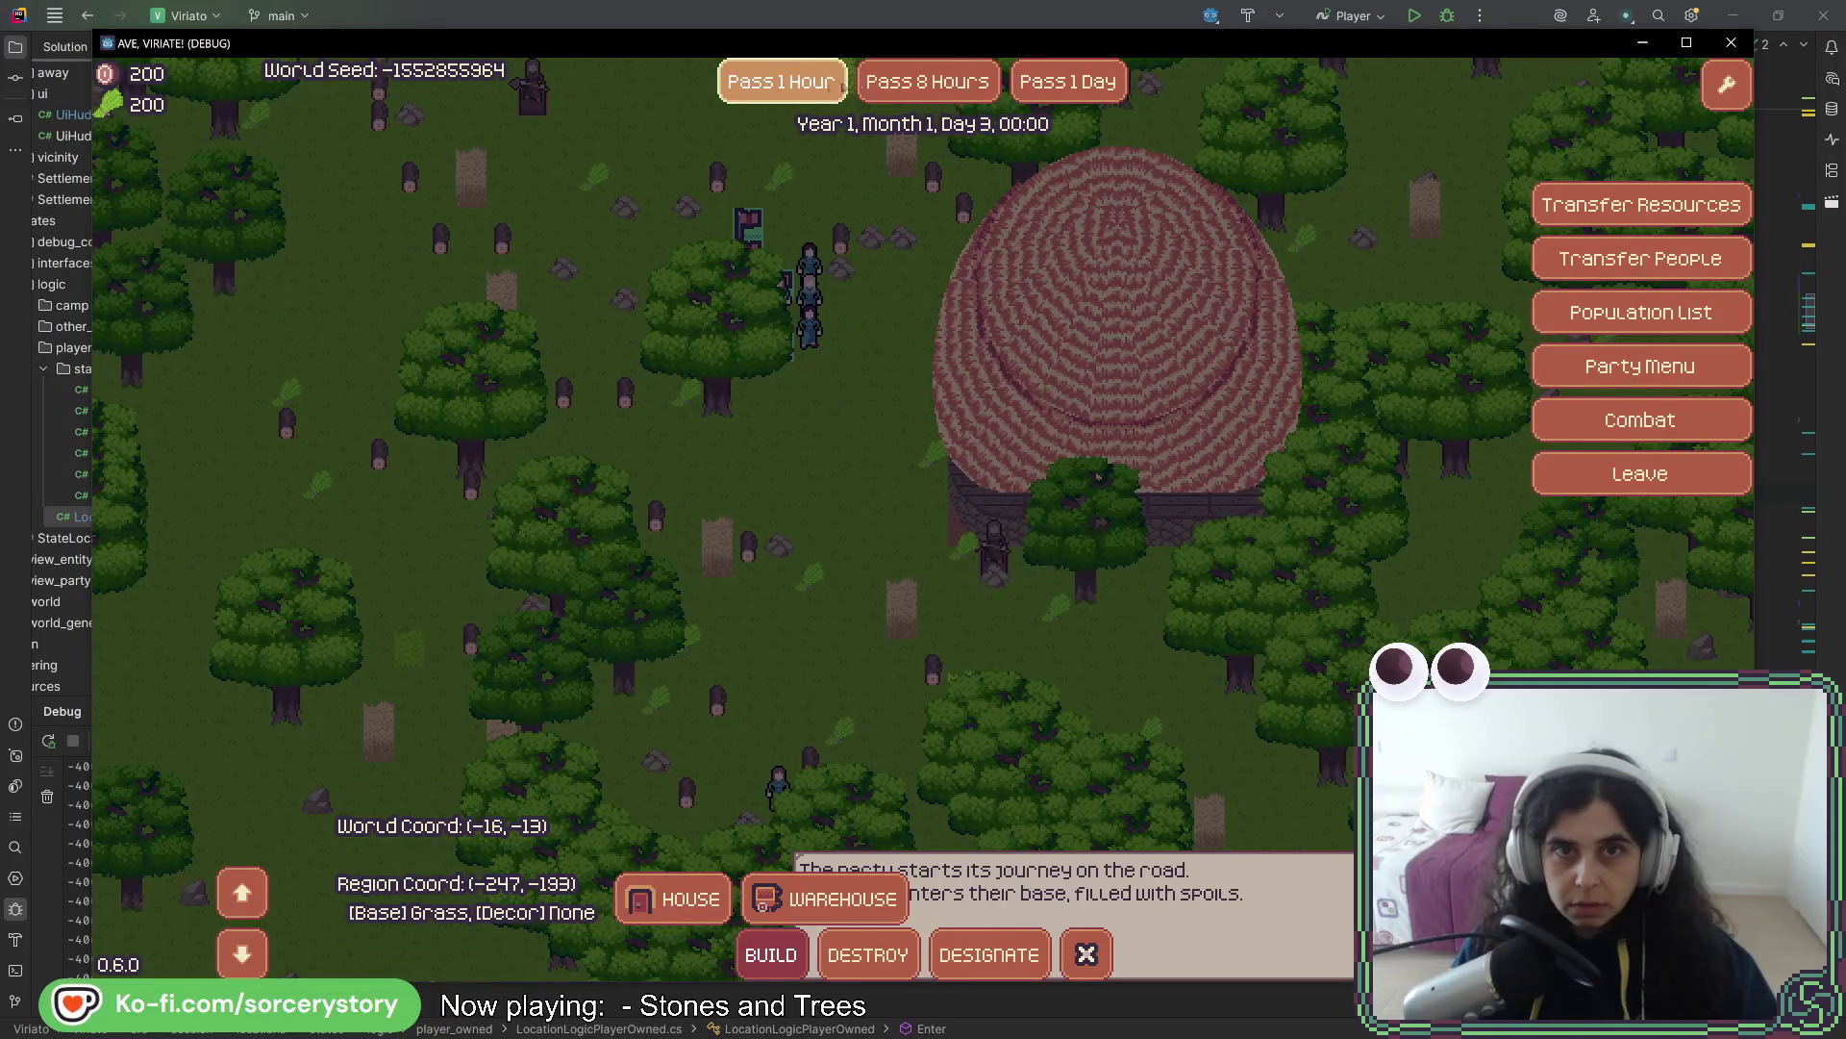
pyautogui.click(928, 82)
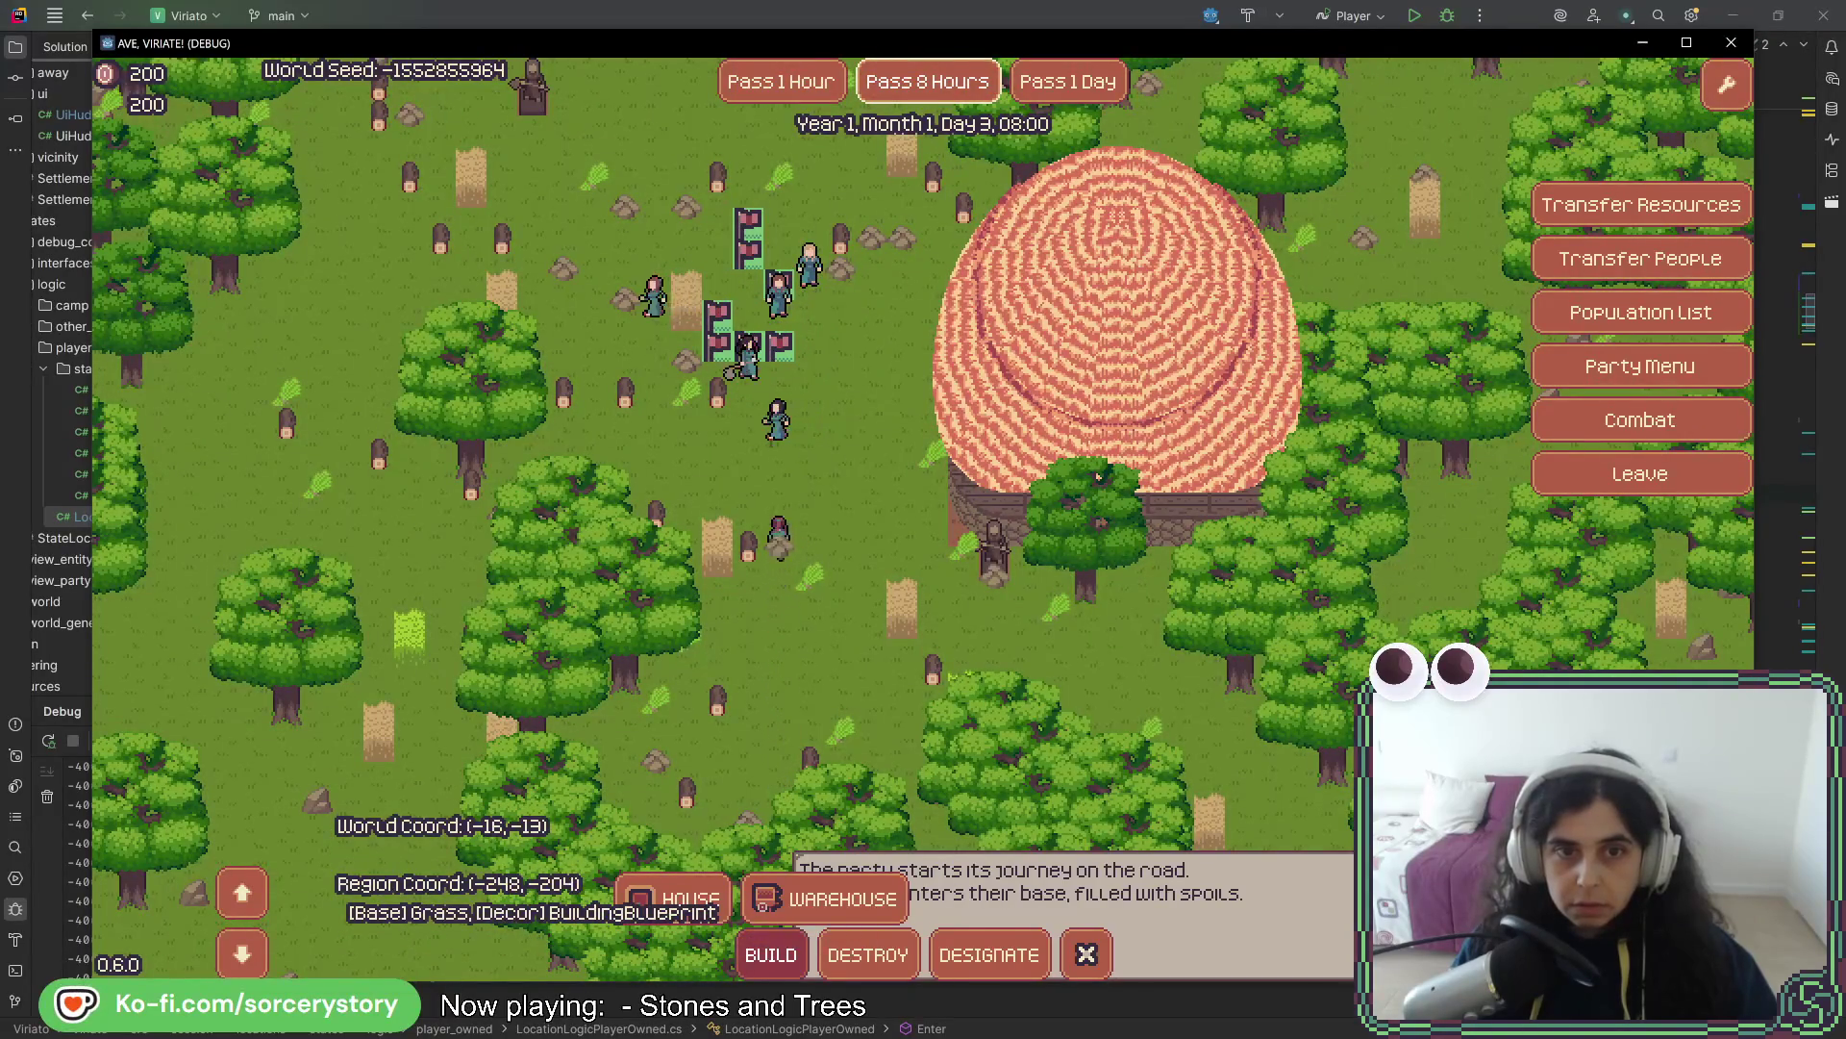
pyautogui.press('w')
pyautogui.press('w')
pyautogui.press('w')
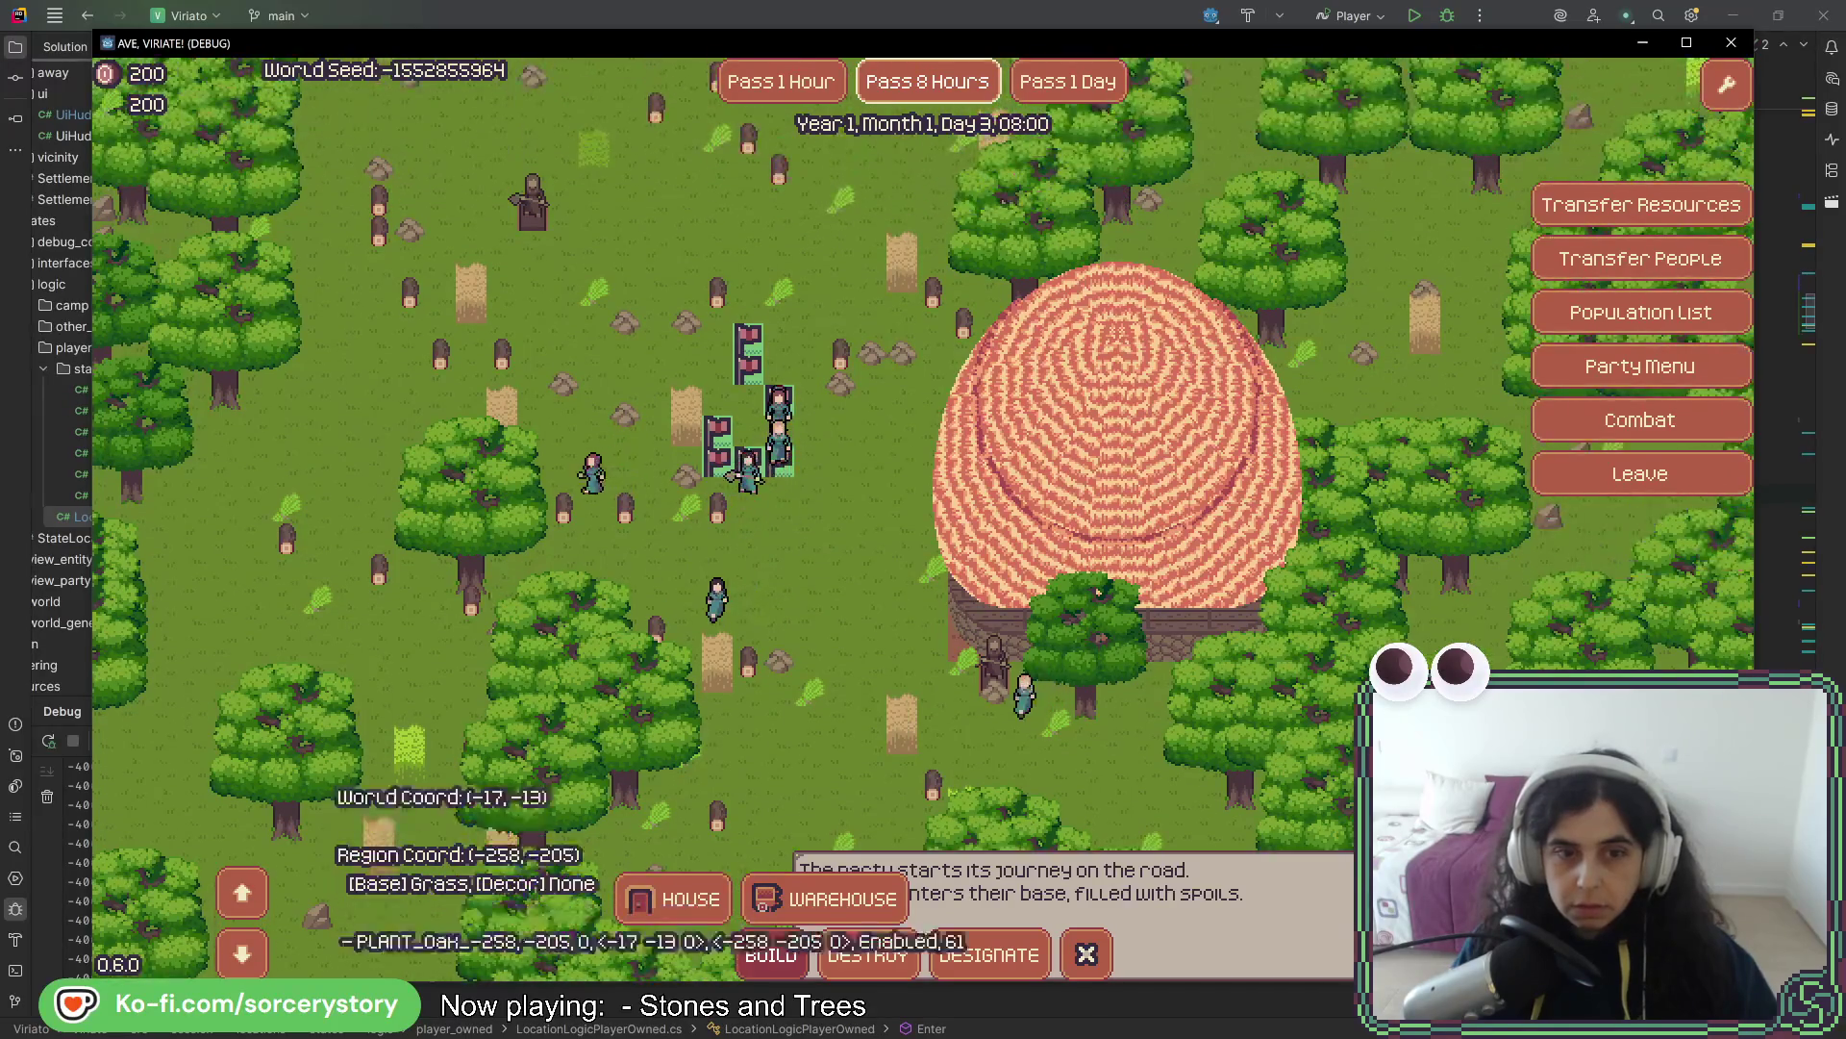
pyautogui.press('a')
pyautogui.press('a')
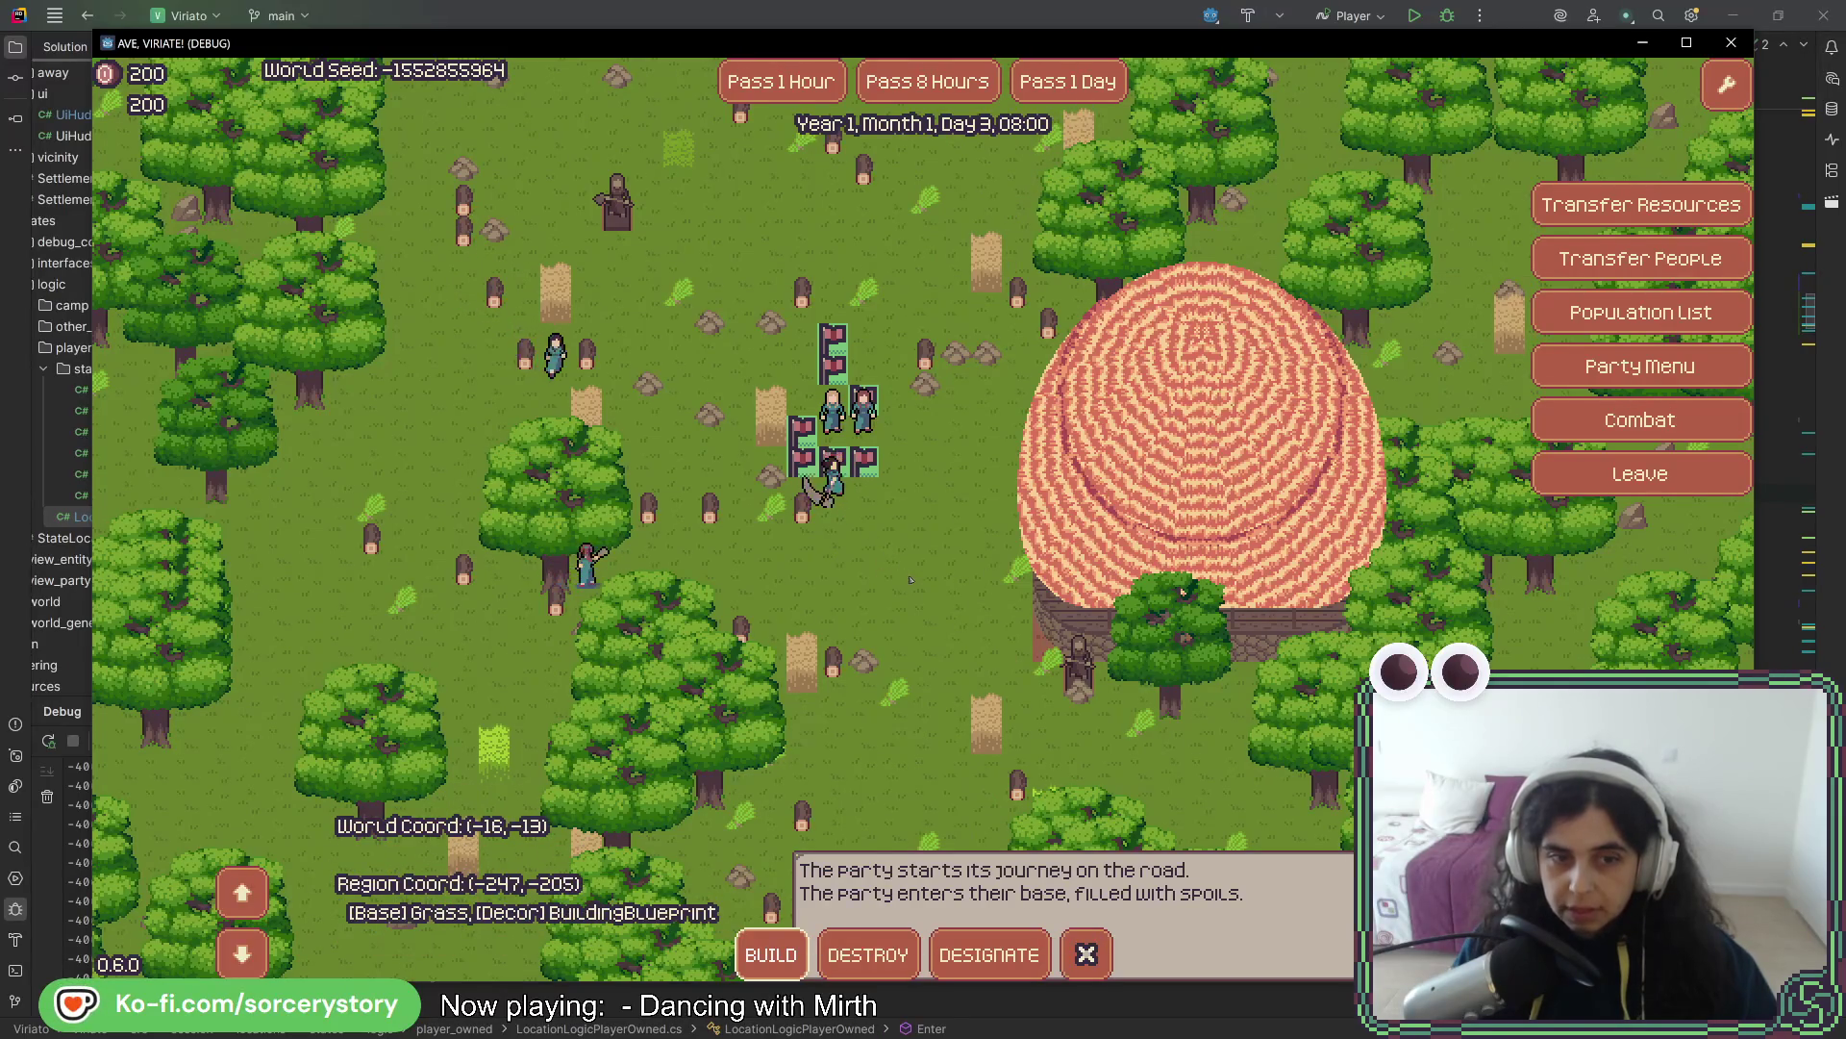
# - Advance four hours to Day 3 12:00, inspect the warehouse plot, and switch to Godot
pyautogui.click(775, 85)
pyautogui.click(774, 85)
pyautogui.click(775, 84)
pyautogui.click(774, 87)
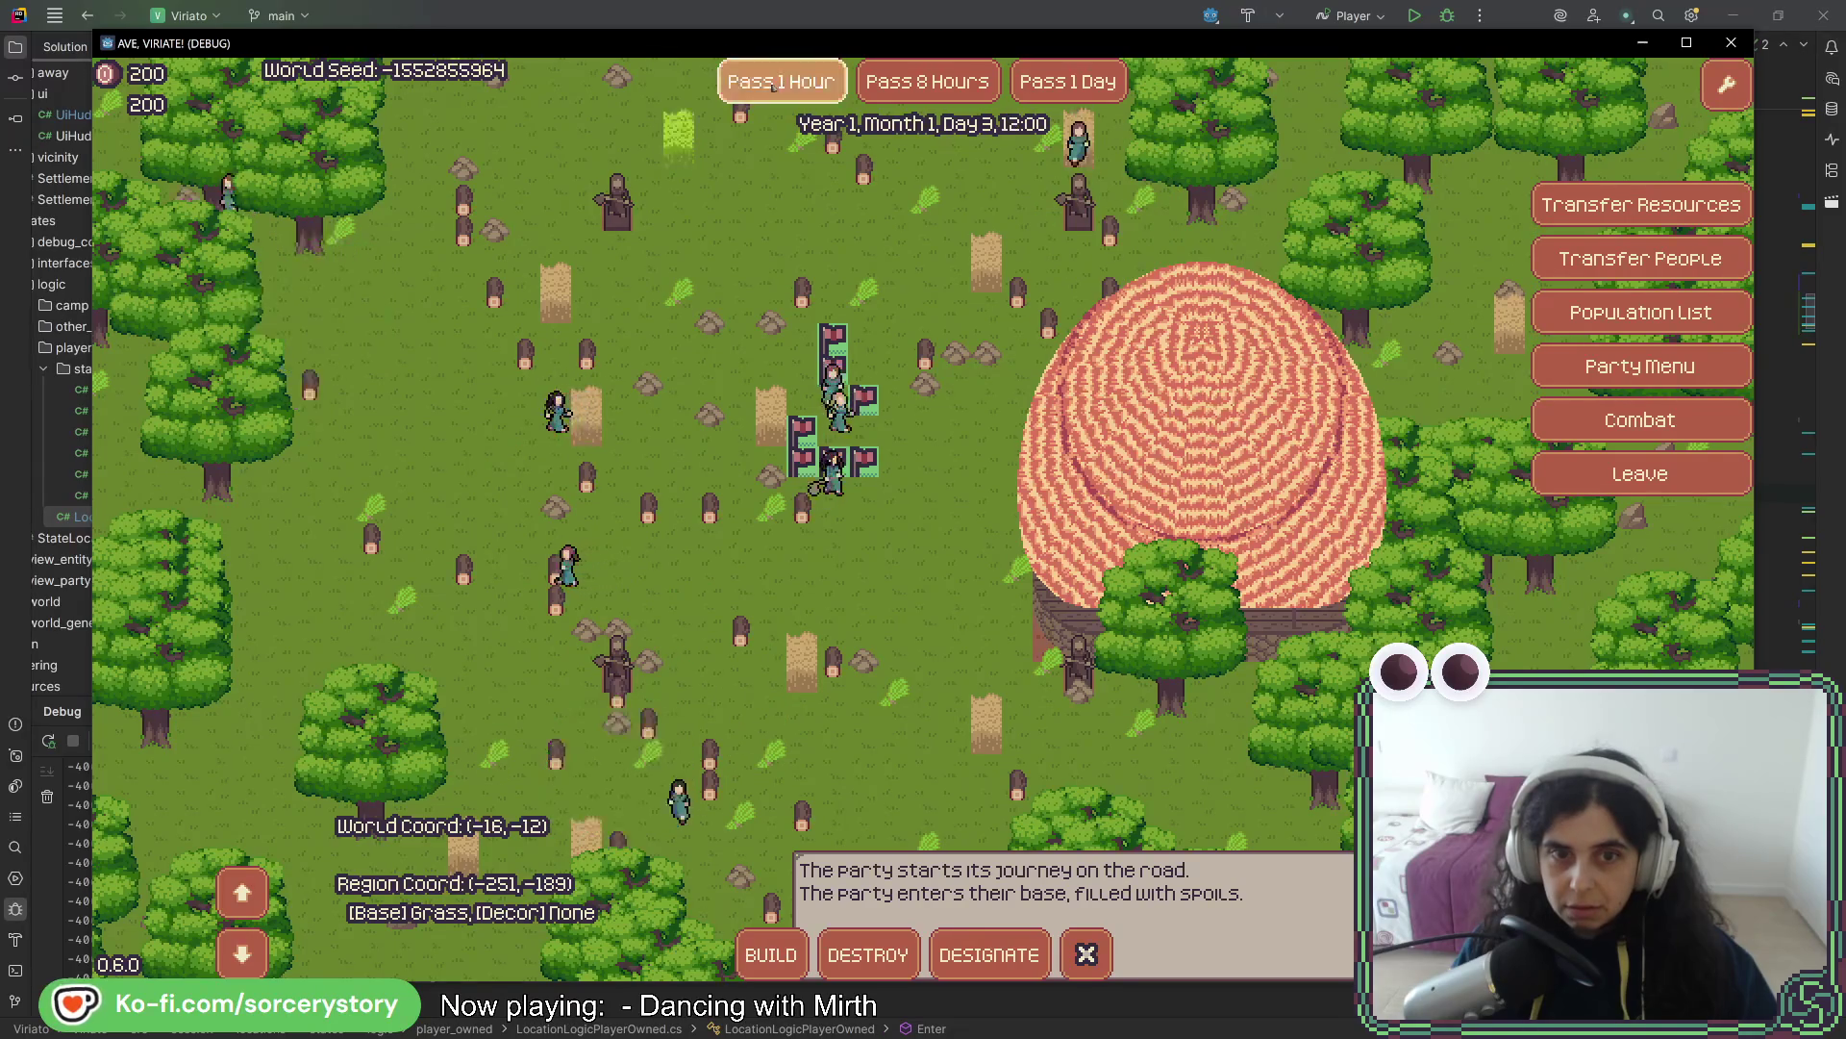
pyautogui.moveTo(922, 574)
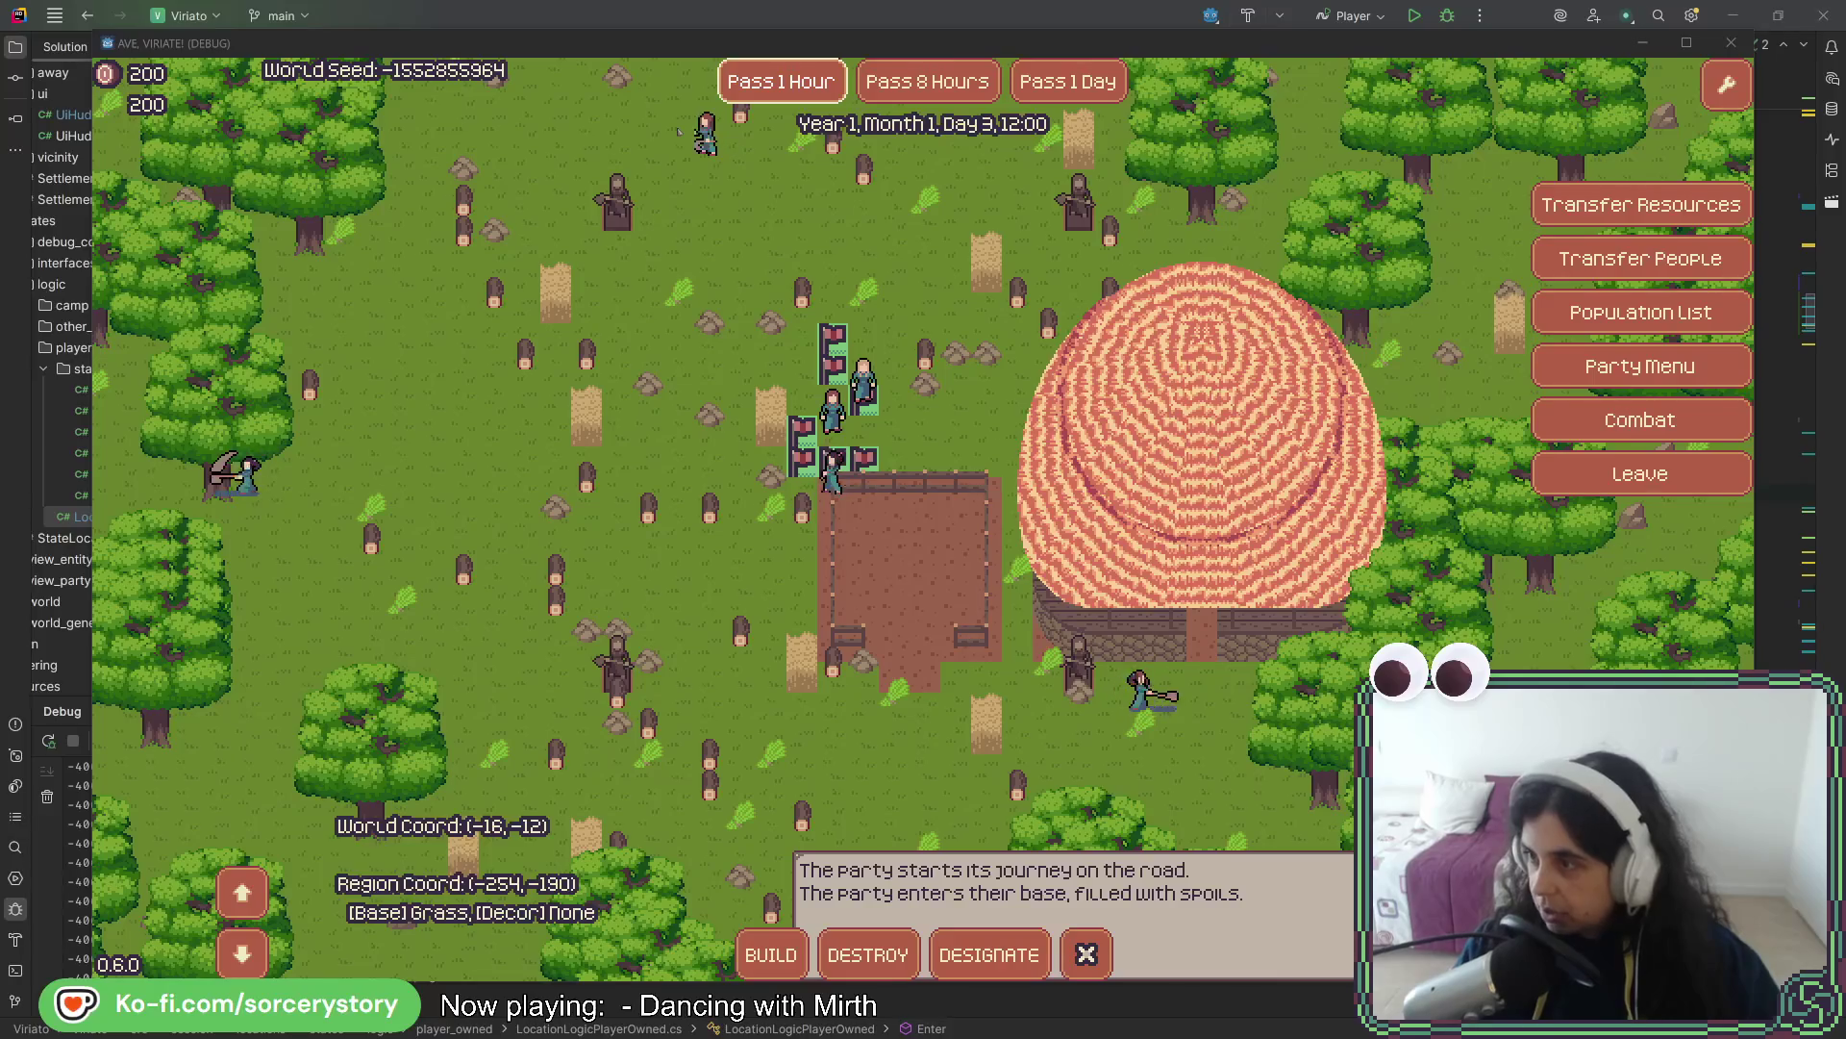
pyautogui.hotkey('alt', 'Tab')
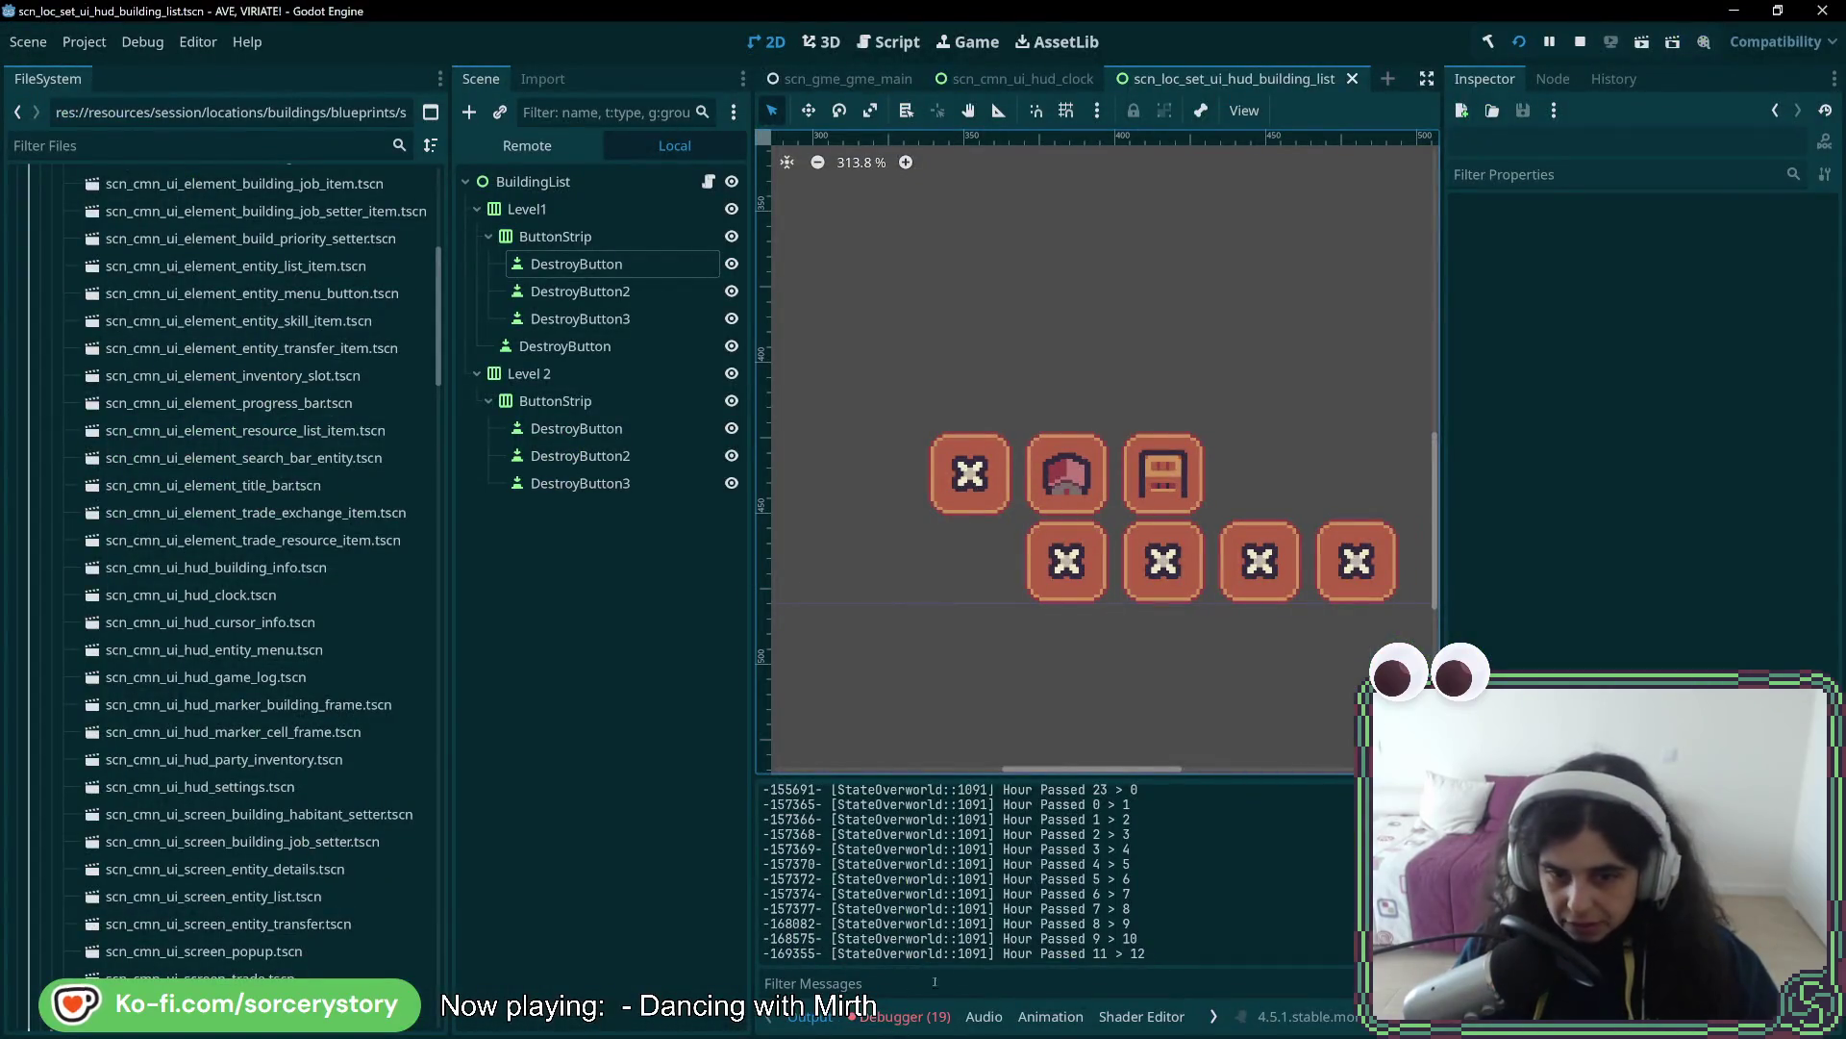
# - Check the debugger's Errors list, close the running game, and rebuild and relaunch it
pyautogui.click(904, 1017)
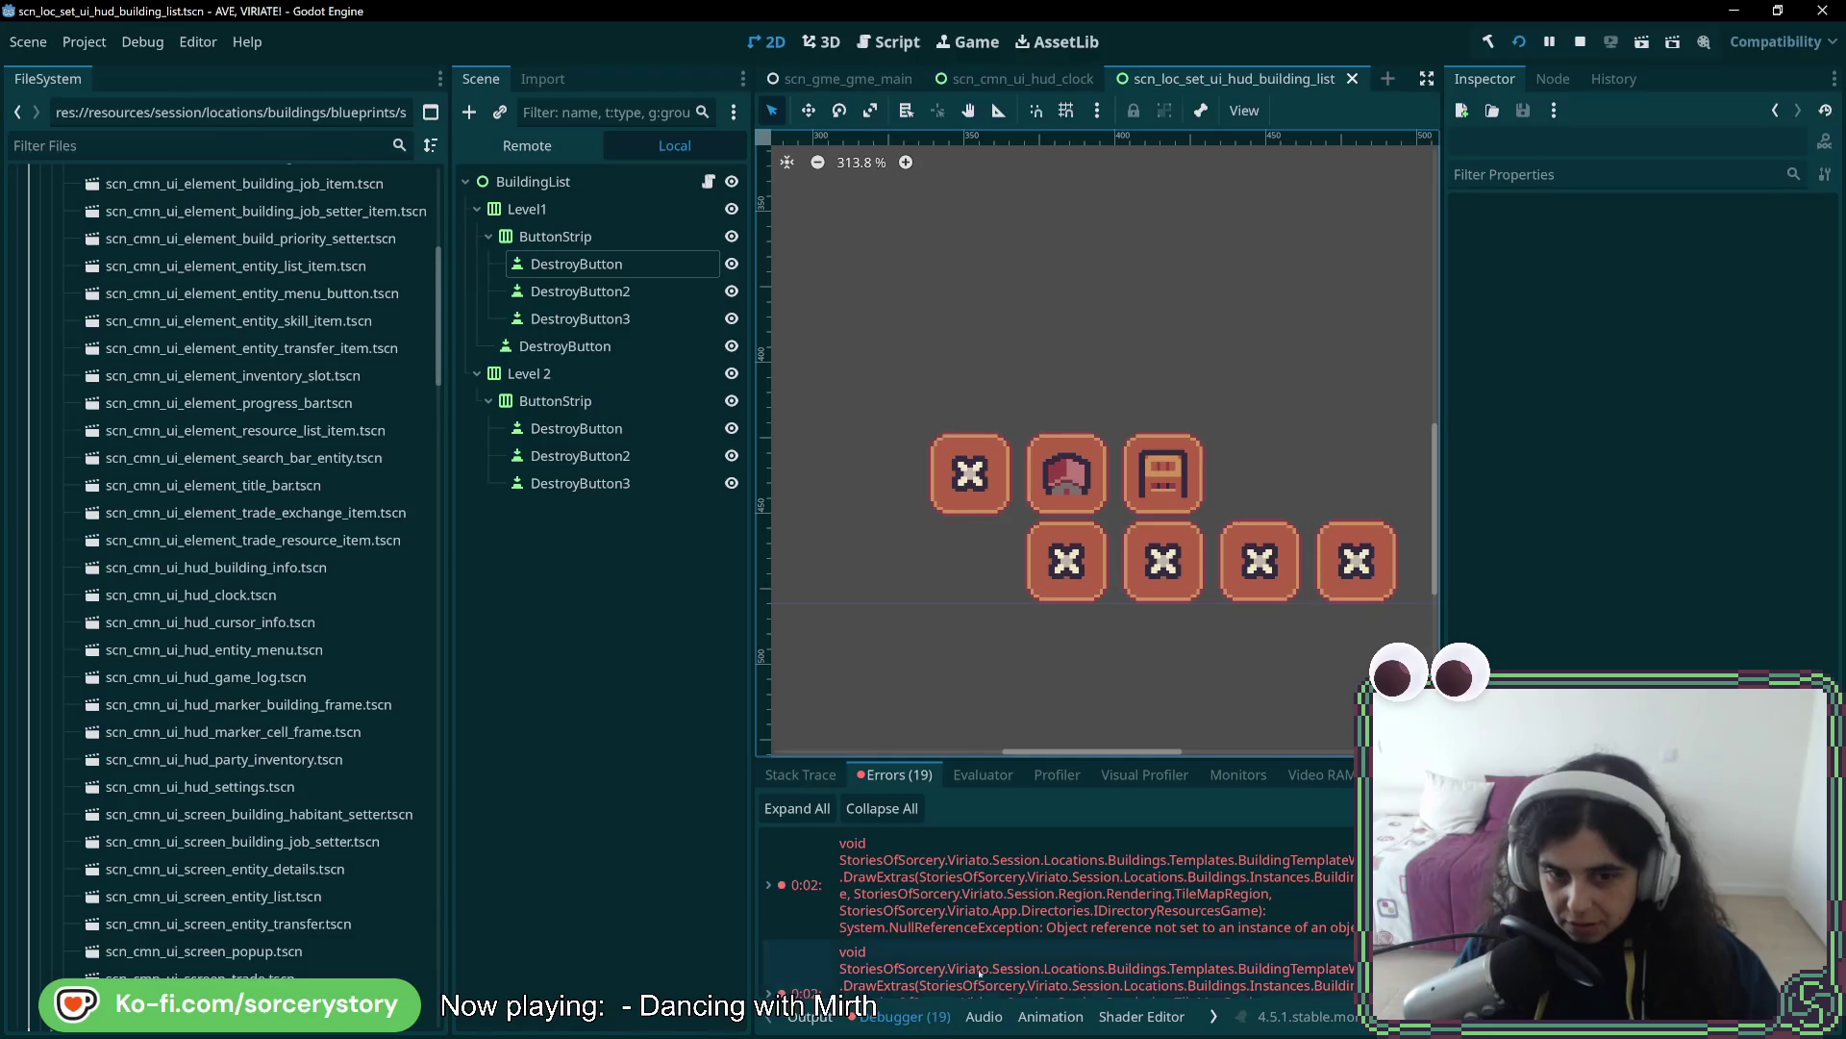
pyautogui.hotkey('alt', 'Tab')
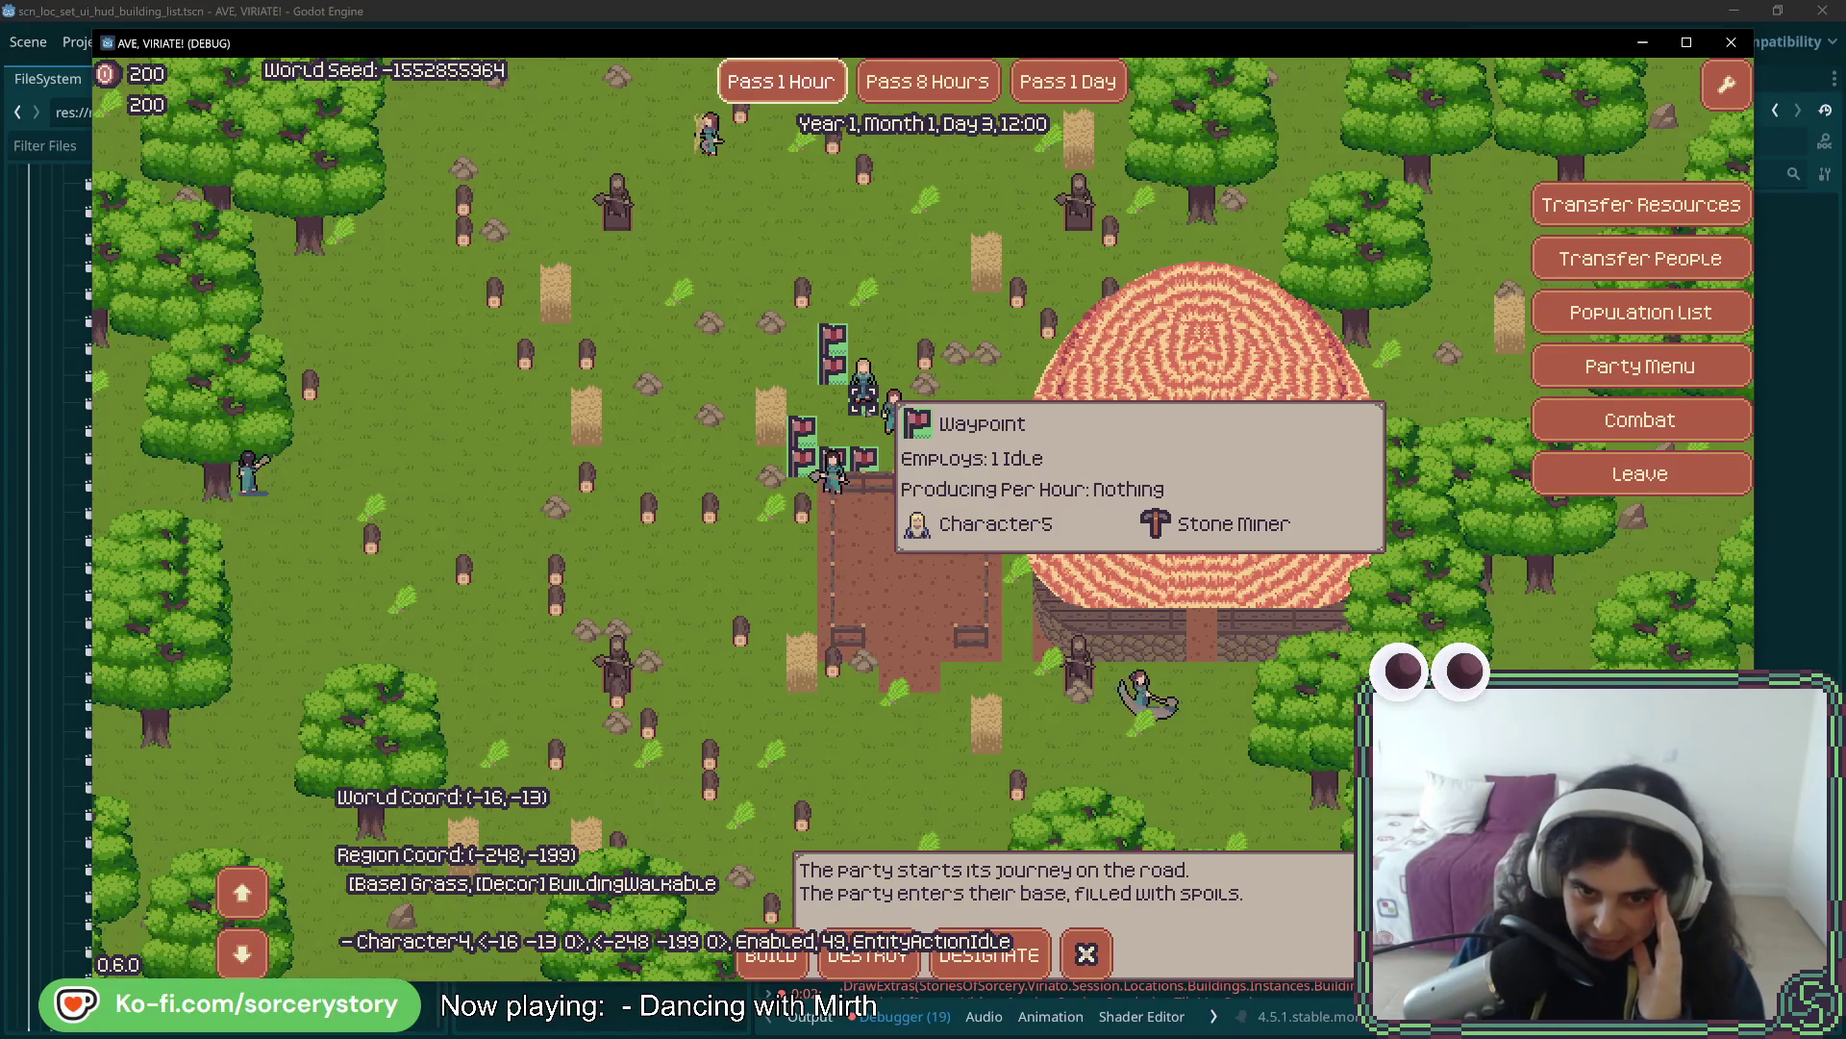
pyautogui.click(1732, 45)
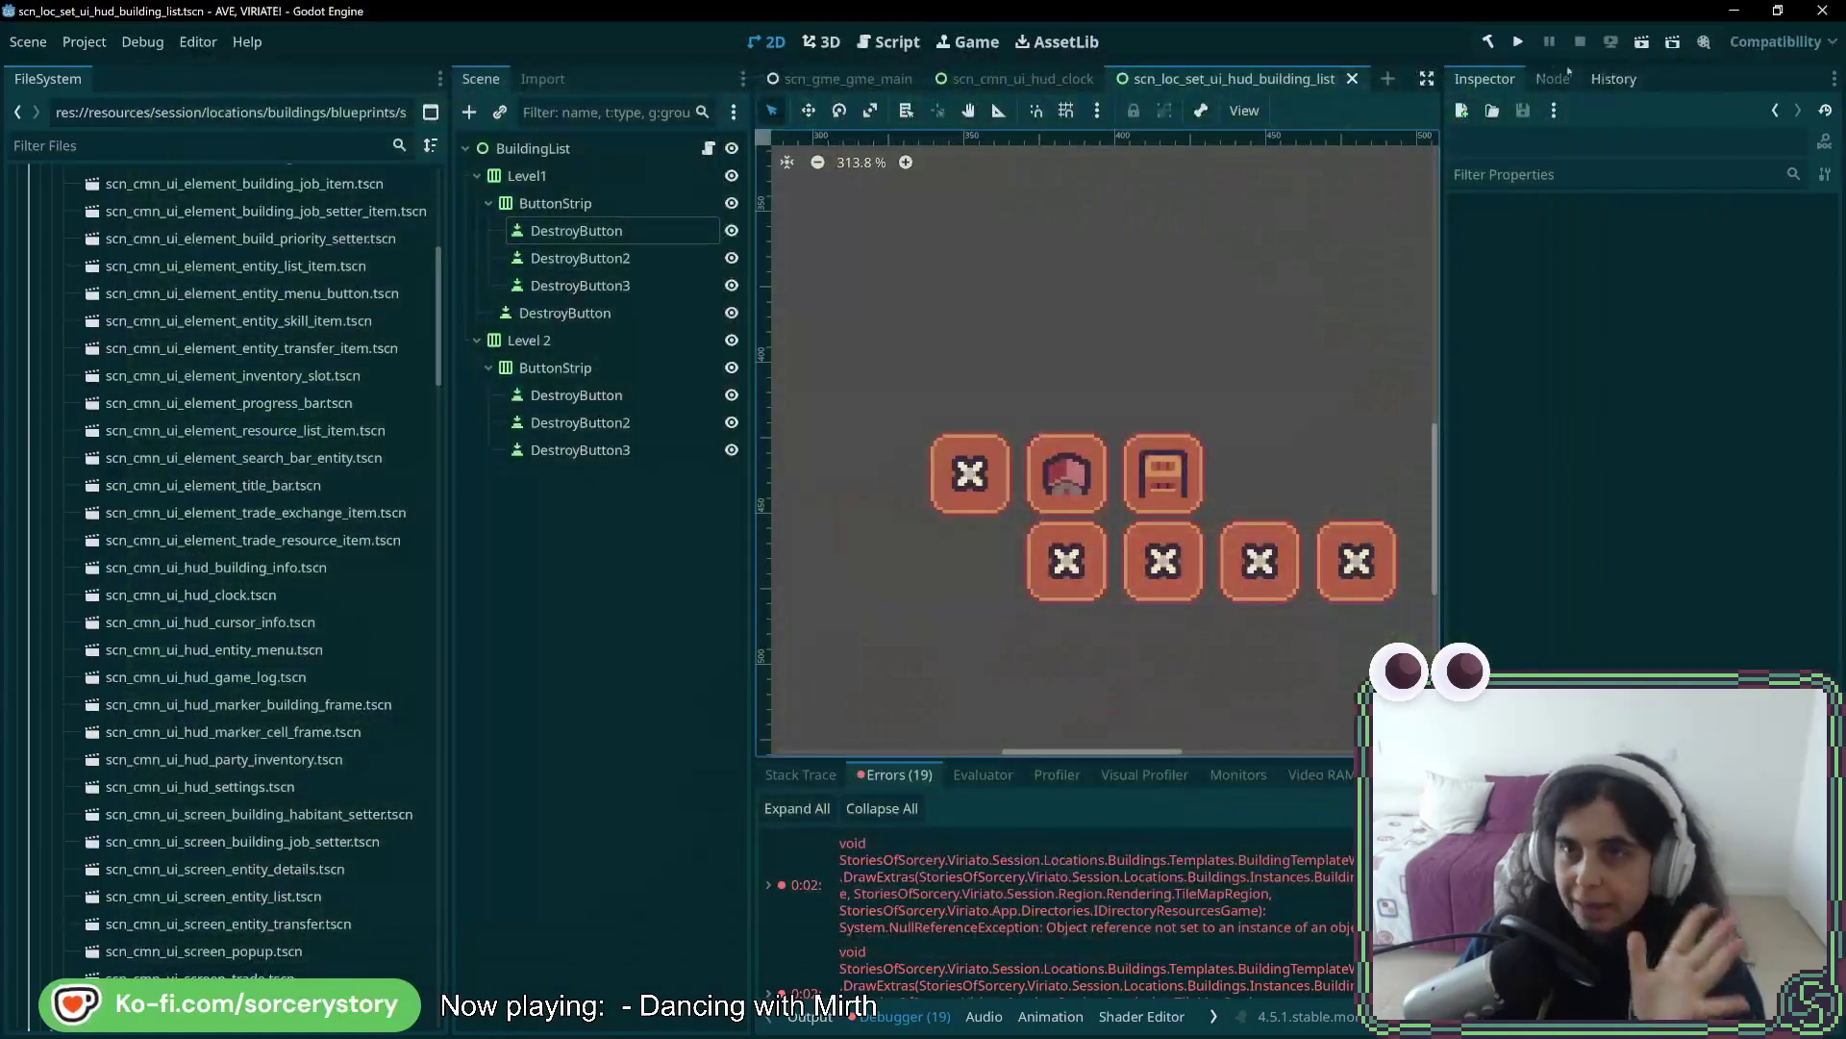
pyautogui.click(1518, 41)
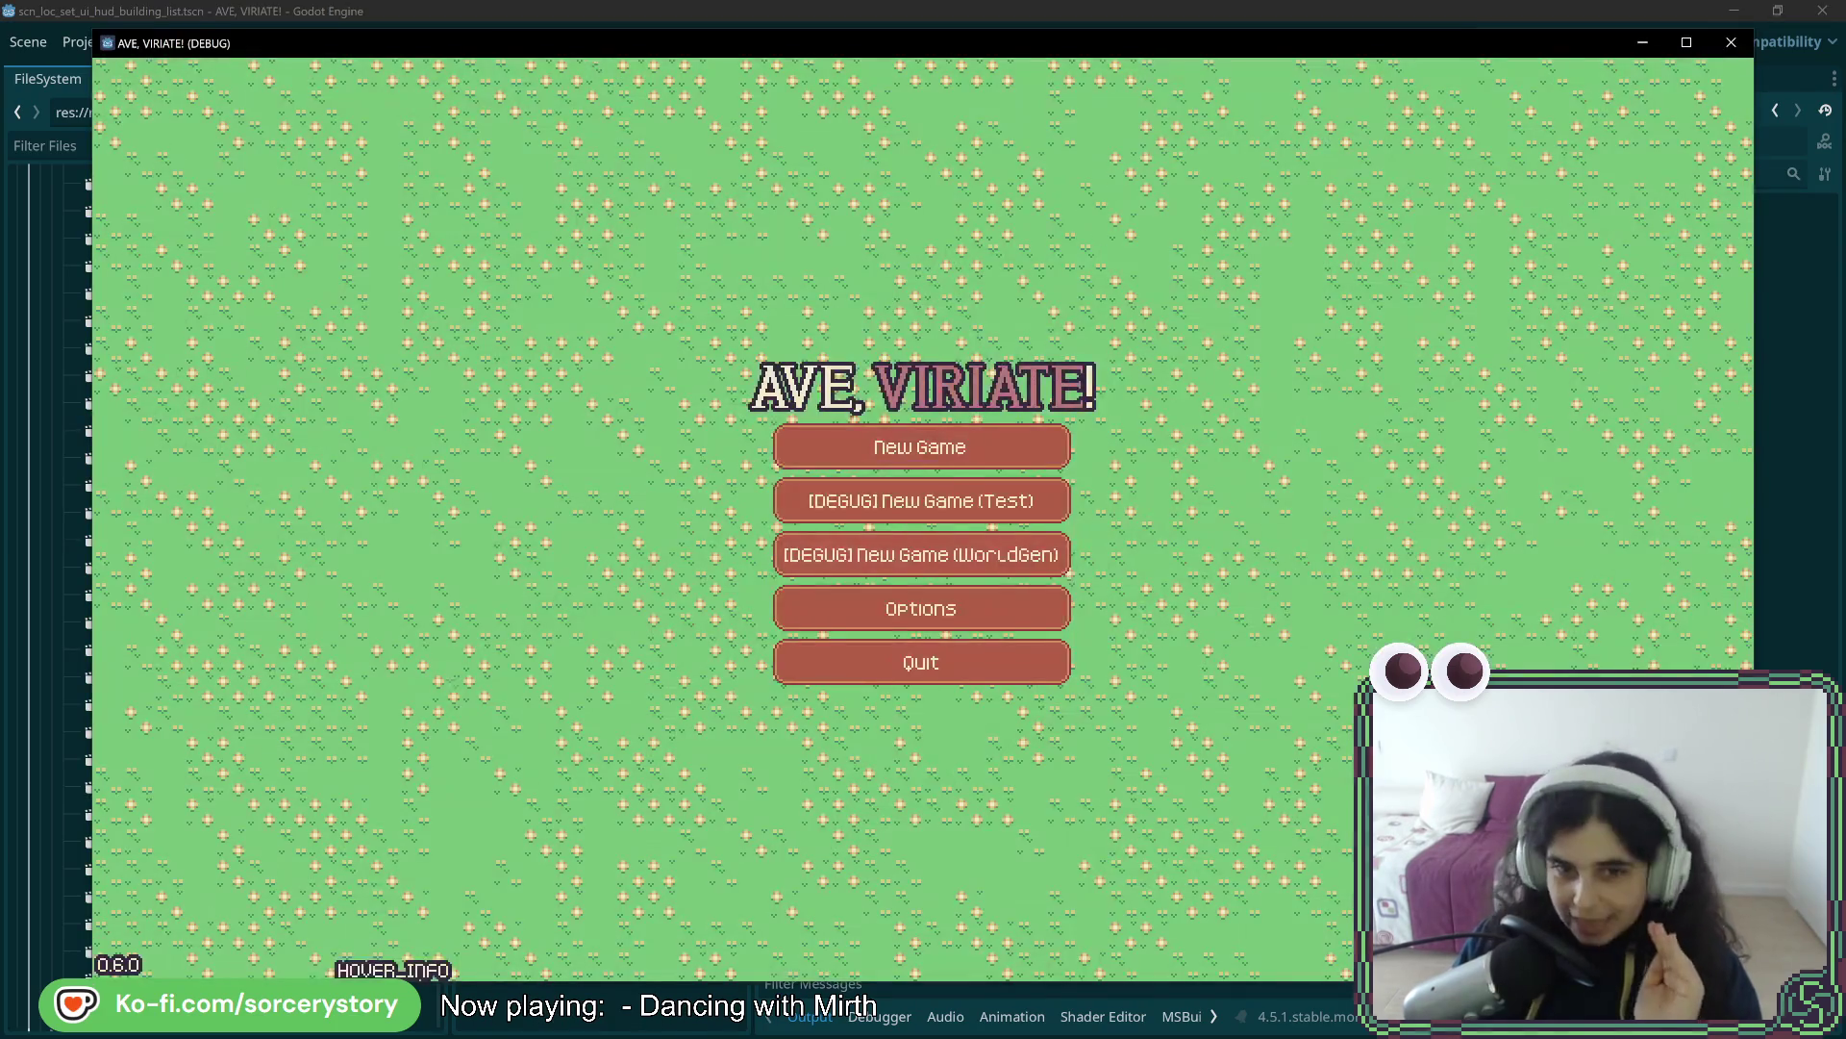
# - Start a New Game, visit the Player Settlement, reveal HOUSE and WAREHOUSE via BUILD, then switch to Aseprite
pyautogui.click(824, 458)
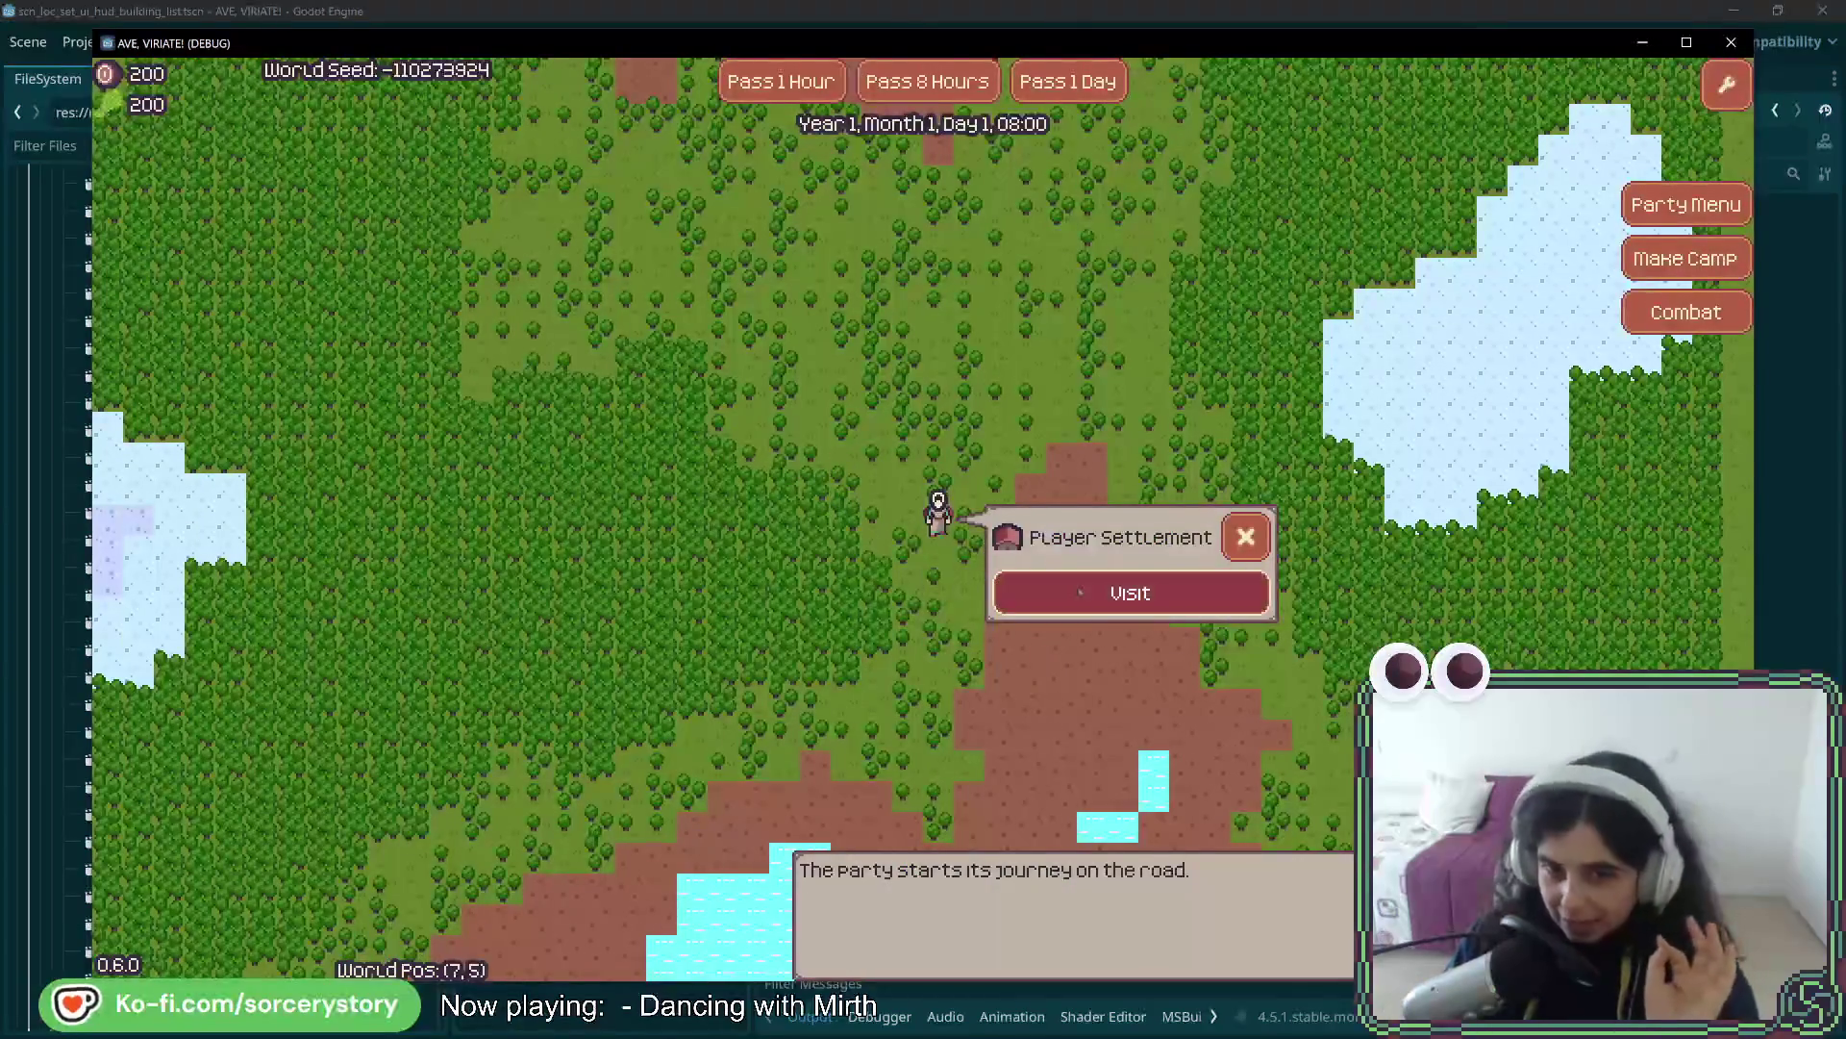
pyautogui.click(1130, 592)
pyautogui.click(772, 954)
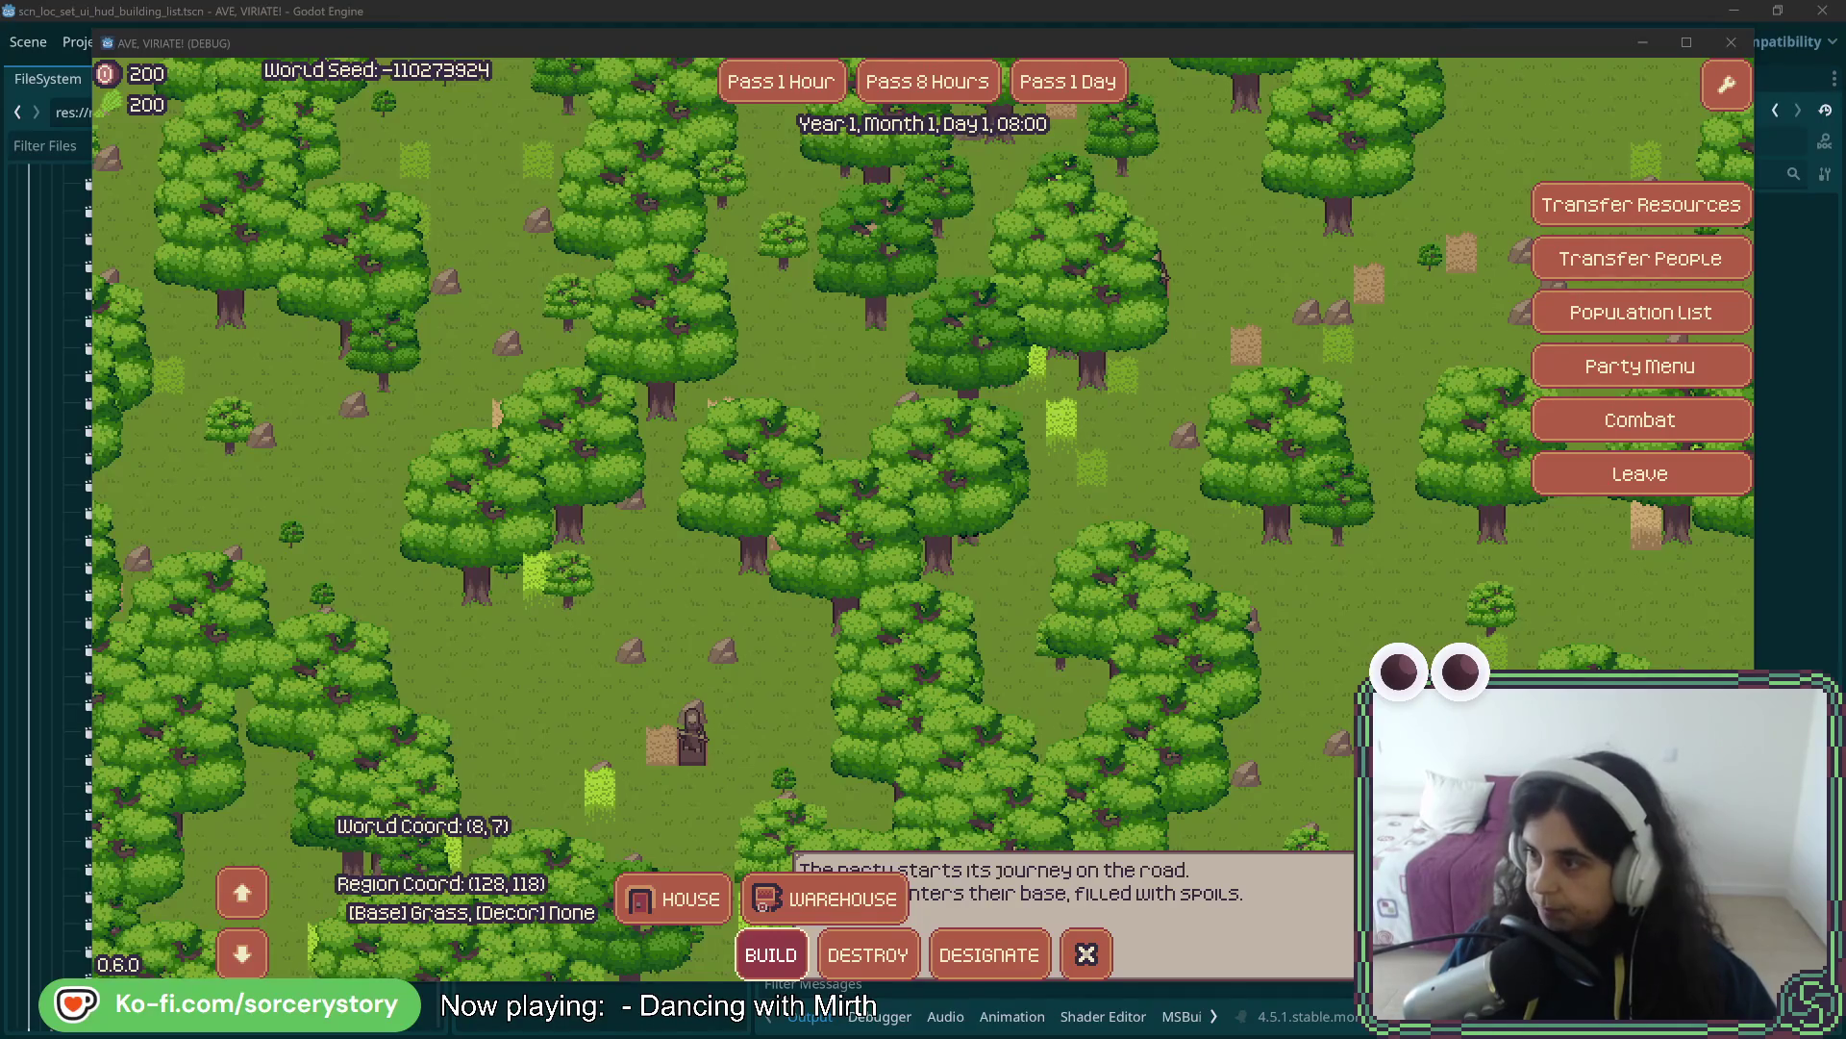
pyautogui.hotkey('alt', 'Tab')
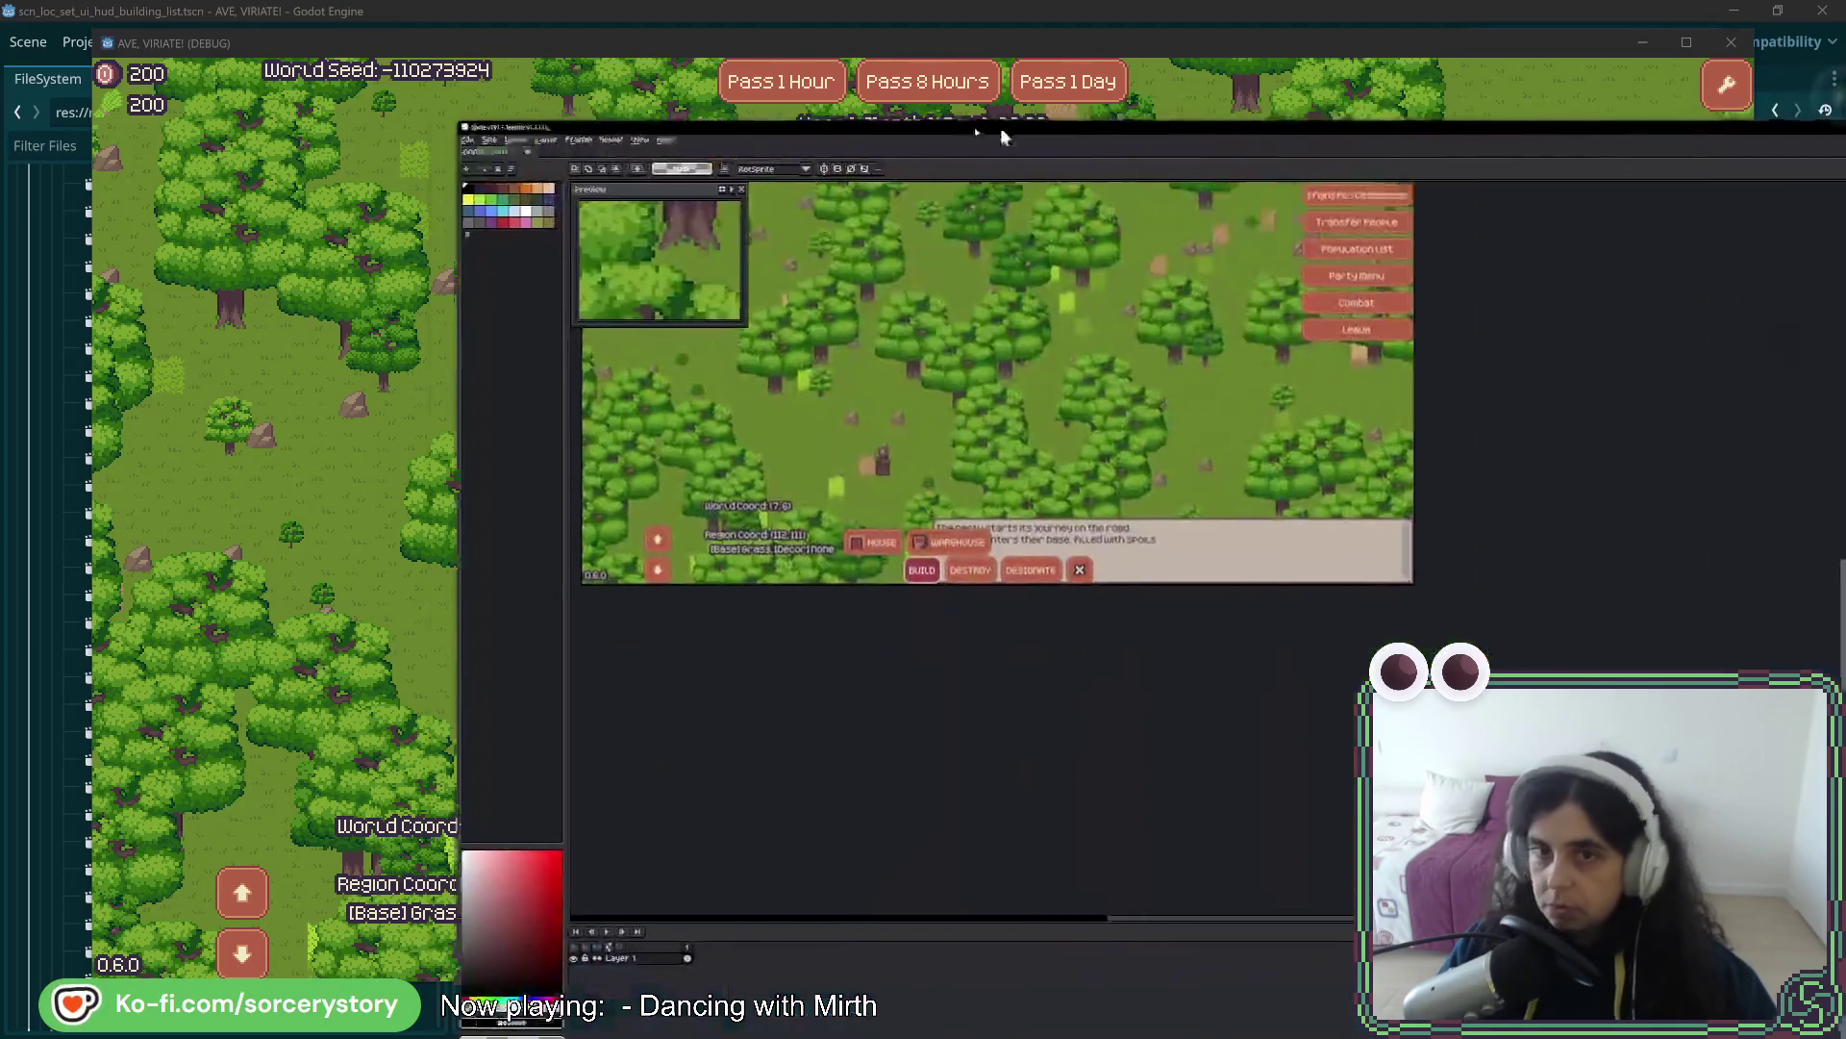
# - Zoom in and marquee the screenshot from HOUSE down to BUILD to measure it, then return to Godot
pyautogui.scroll(8, 961, 424)
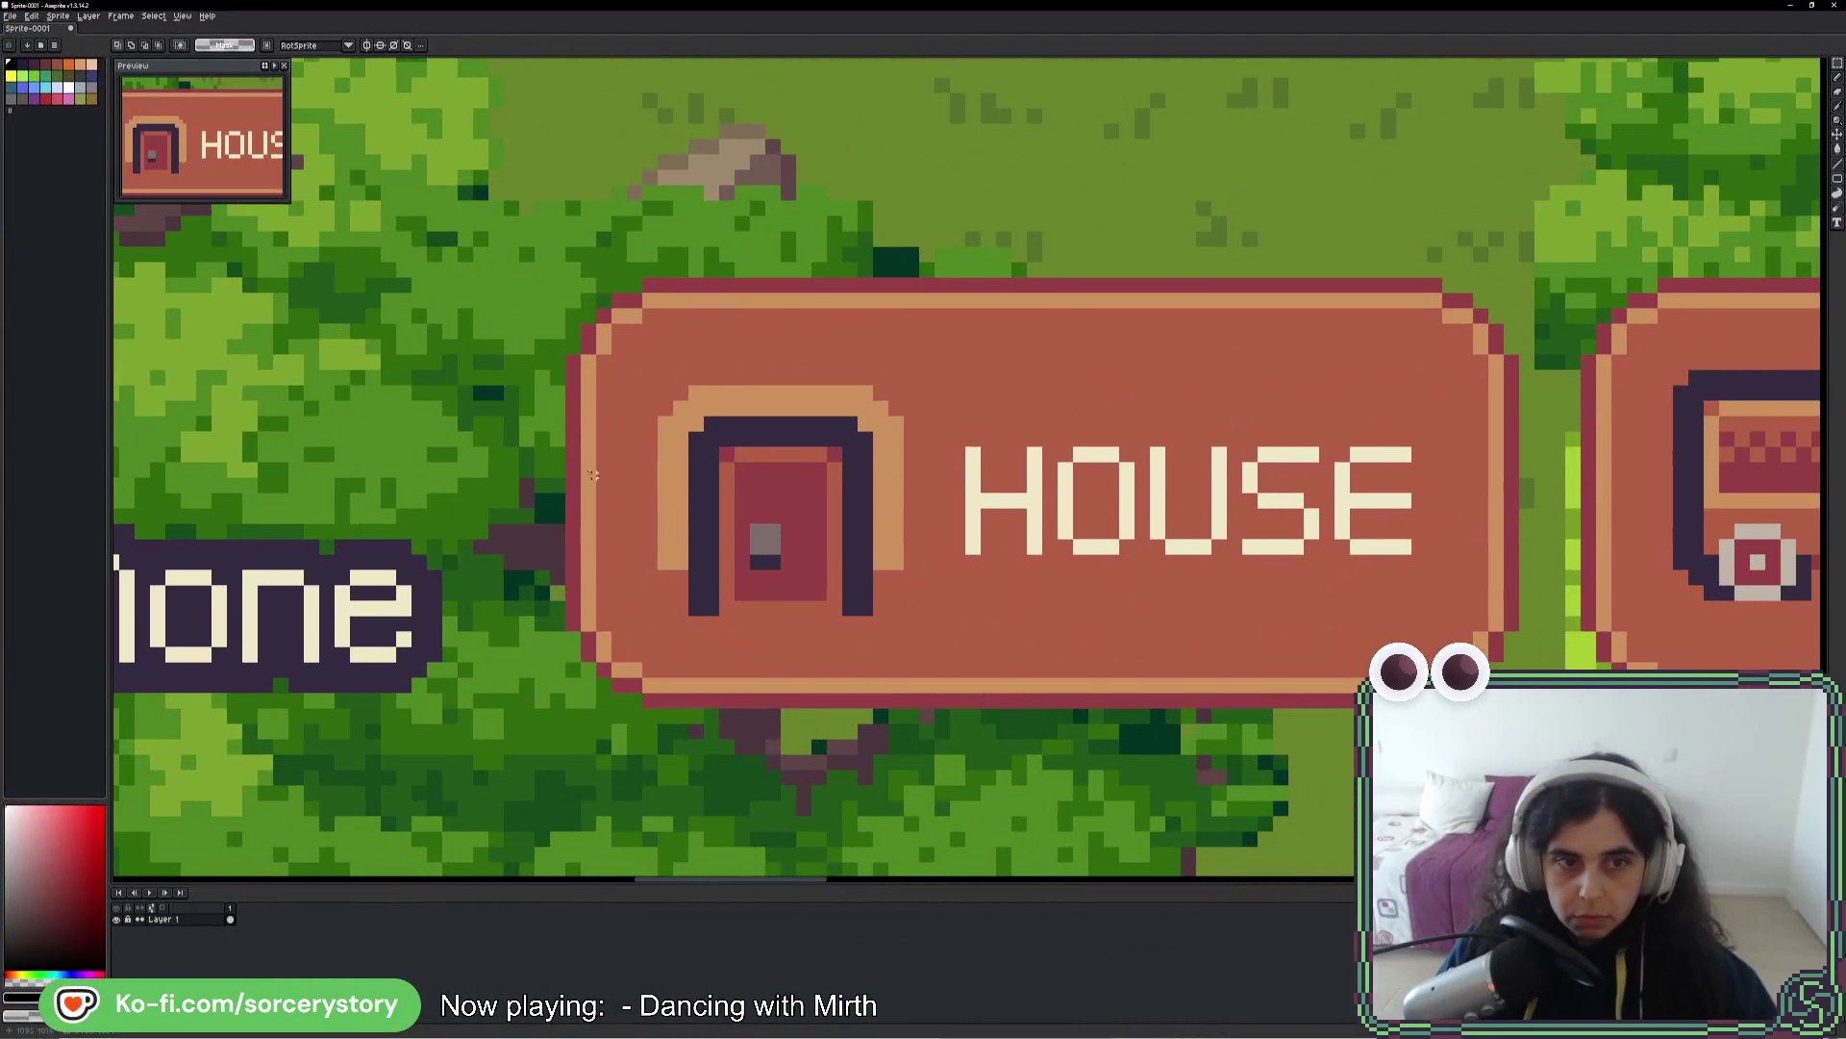
pyautogui.moveTo(567, 463)
pyautogui.mouseDown()
pyautogui.moveTo(1635, 755)
pyautogui.moveTo(1538, 721)
pyautogui.moveTo(1563, 683)
pyautogui.moveTo(1563, 474)
pyautogui.moveTo(1566, 516)
pyautogui.mouseUp()
pyautogui.hscroll(-5, 1058, 625)
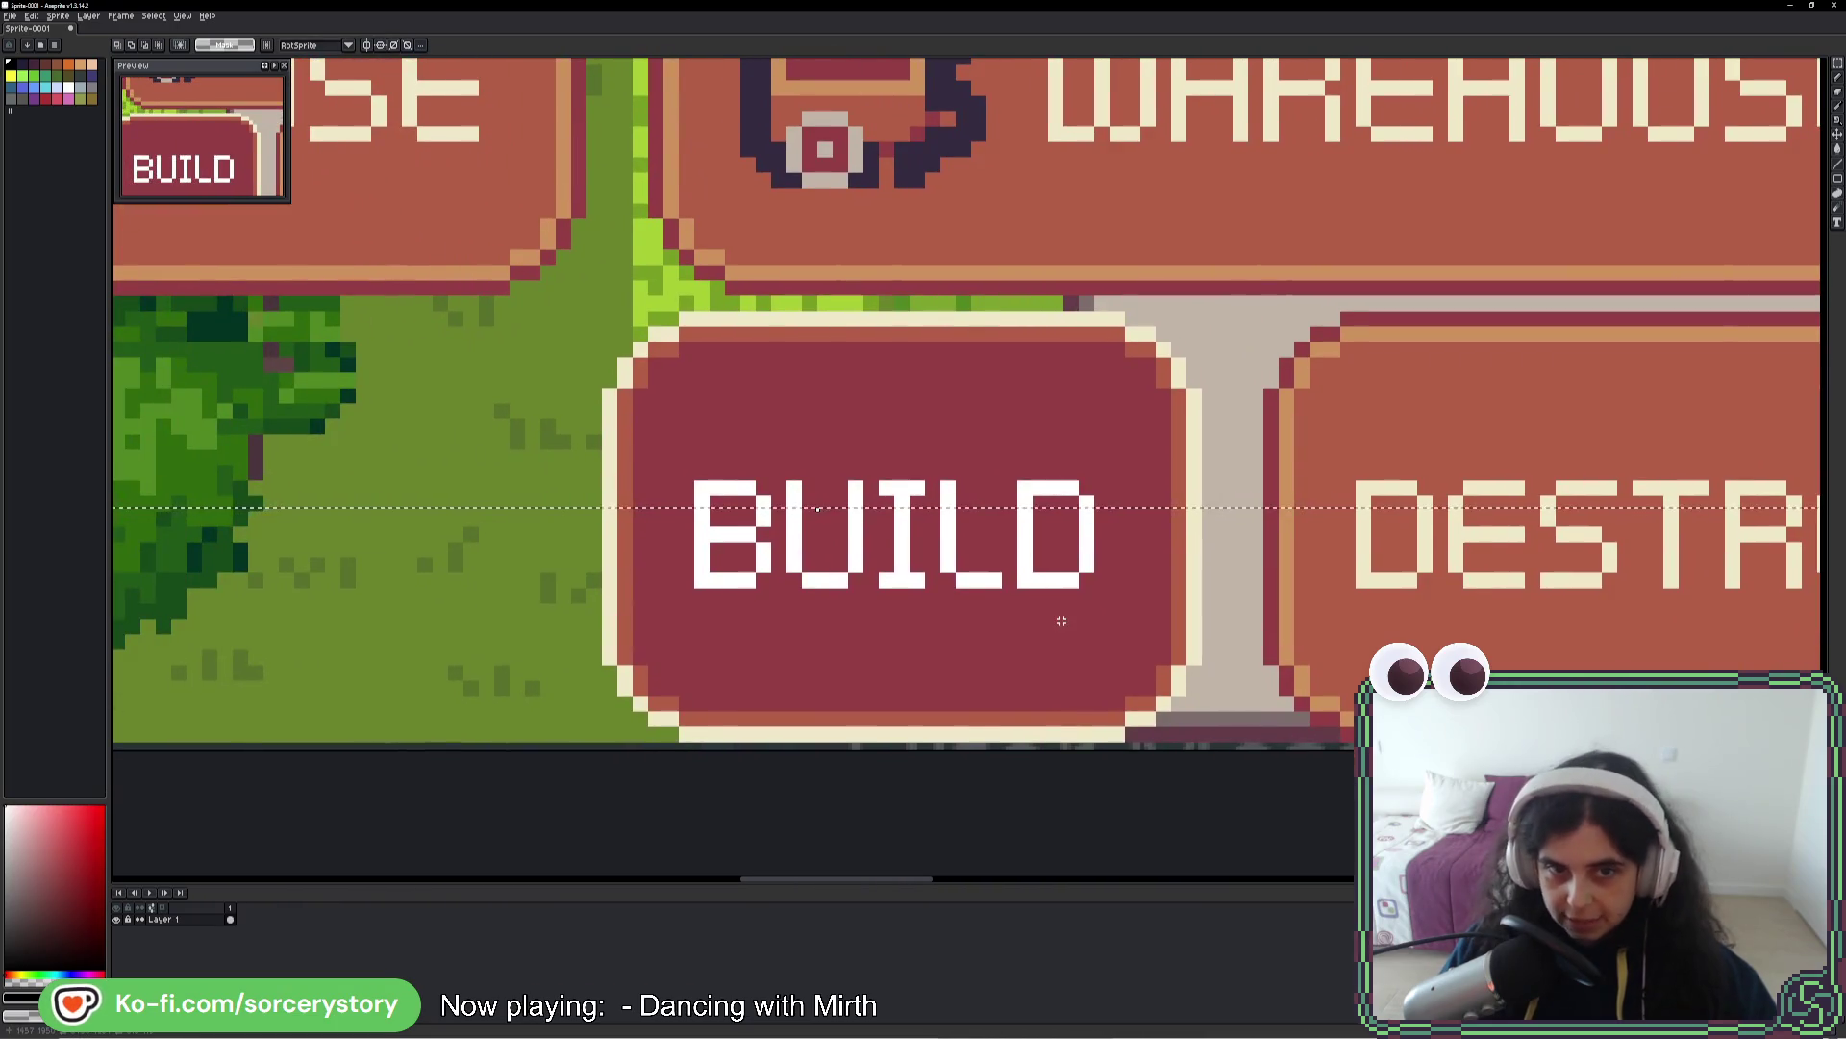
pyautogui.scroll(-3, 1058, 445)
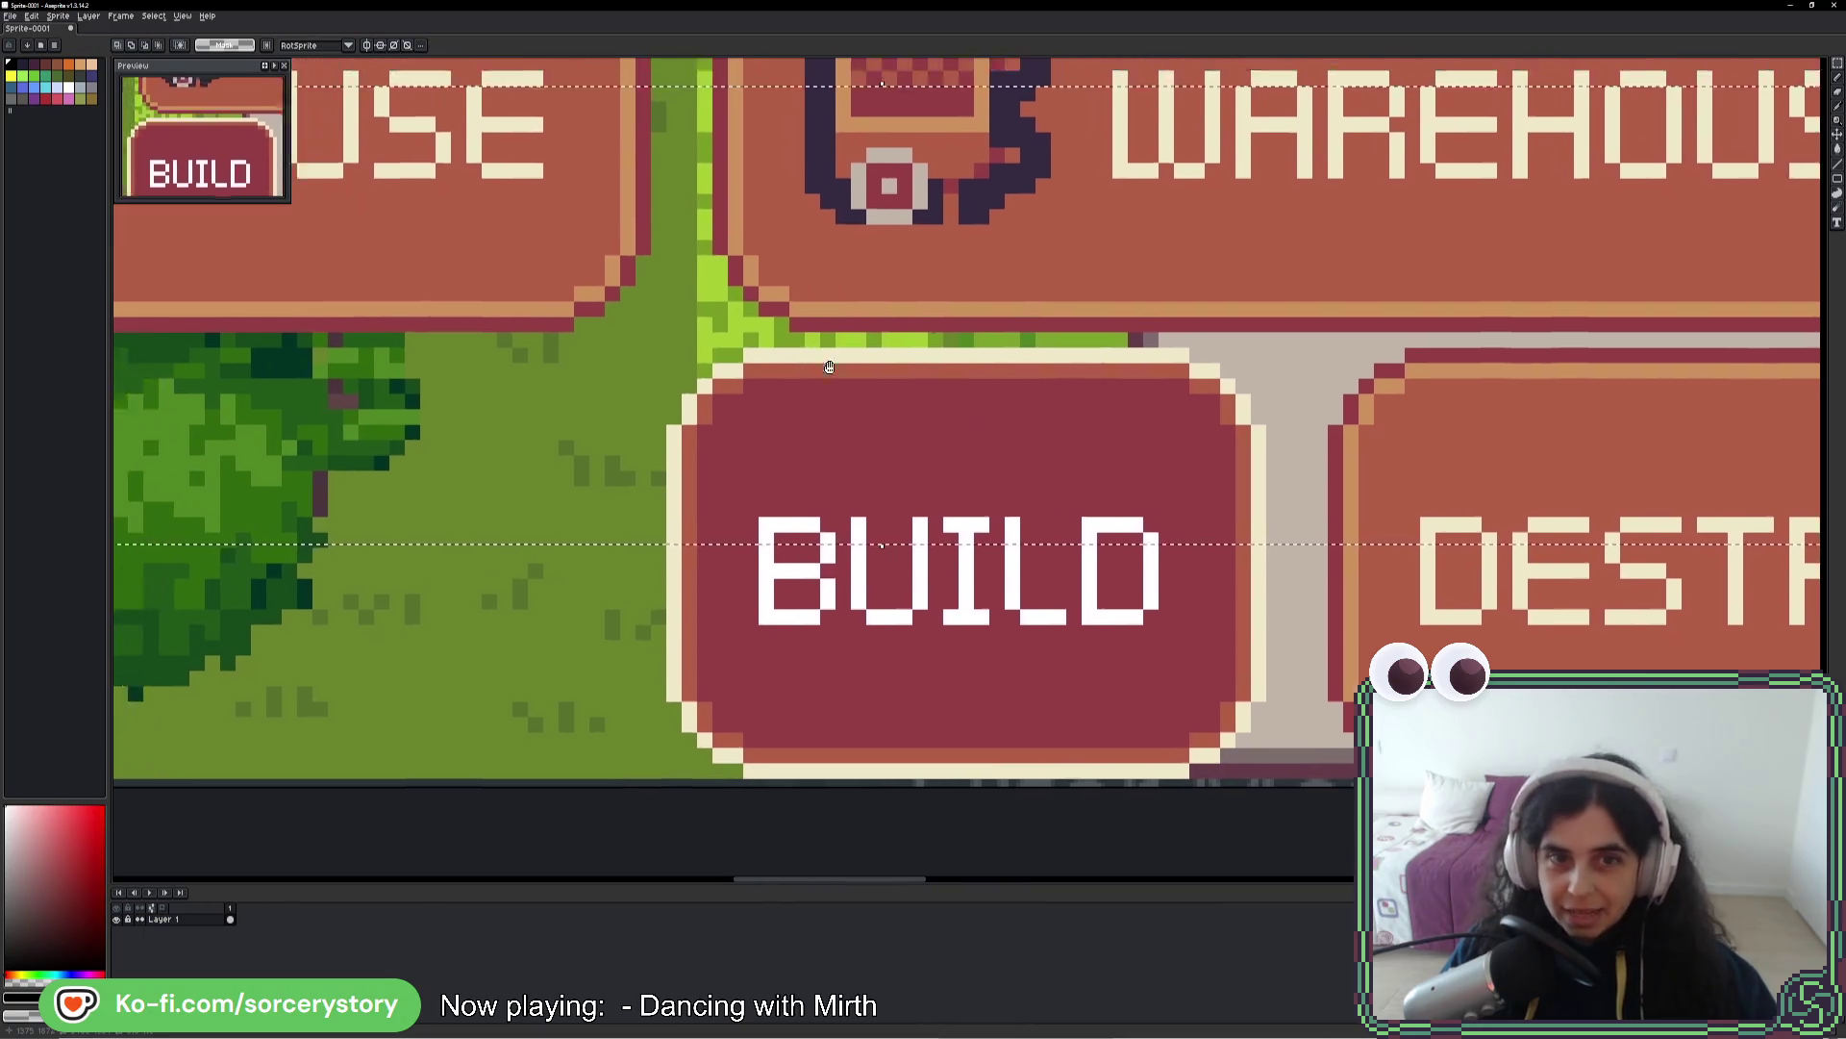
pyautogui.scroll(-2, 1058, 446)
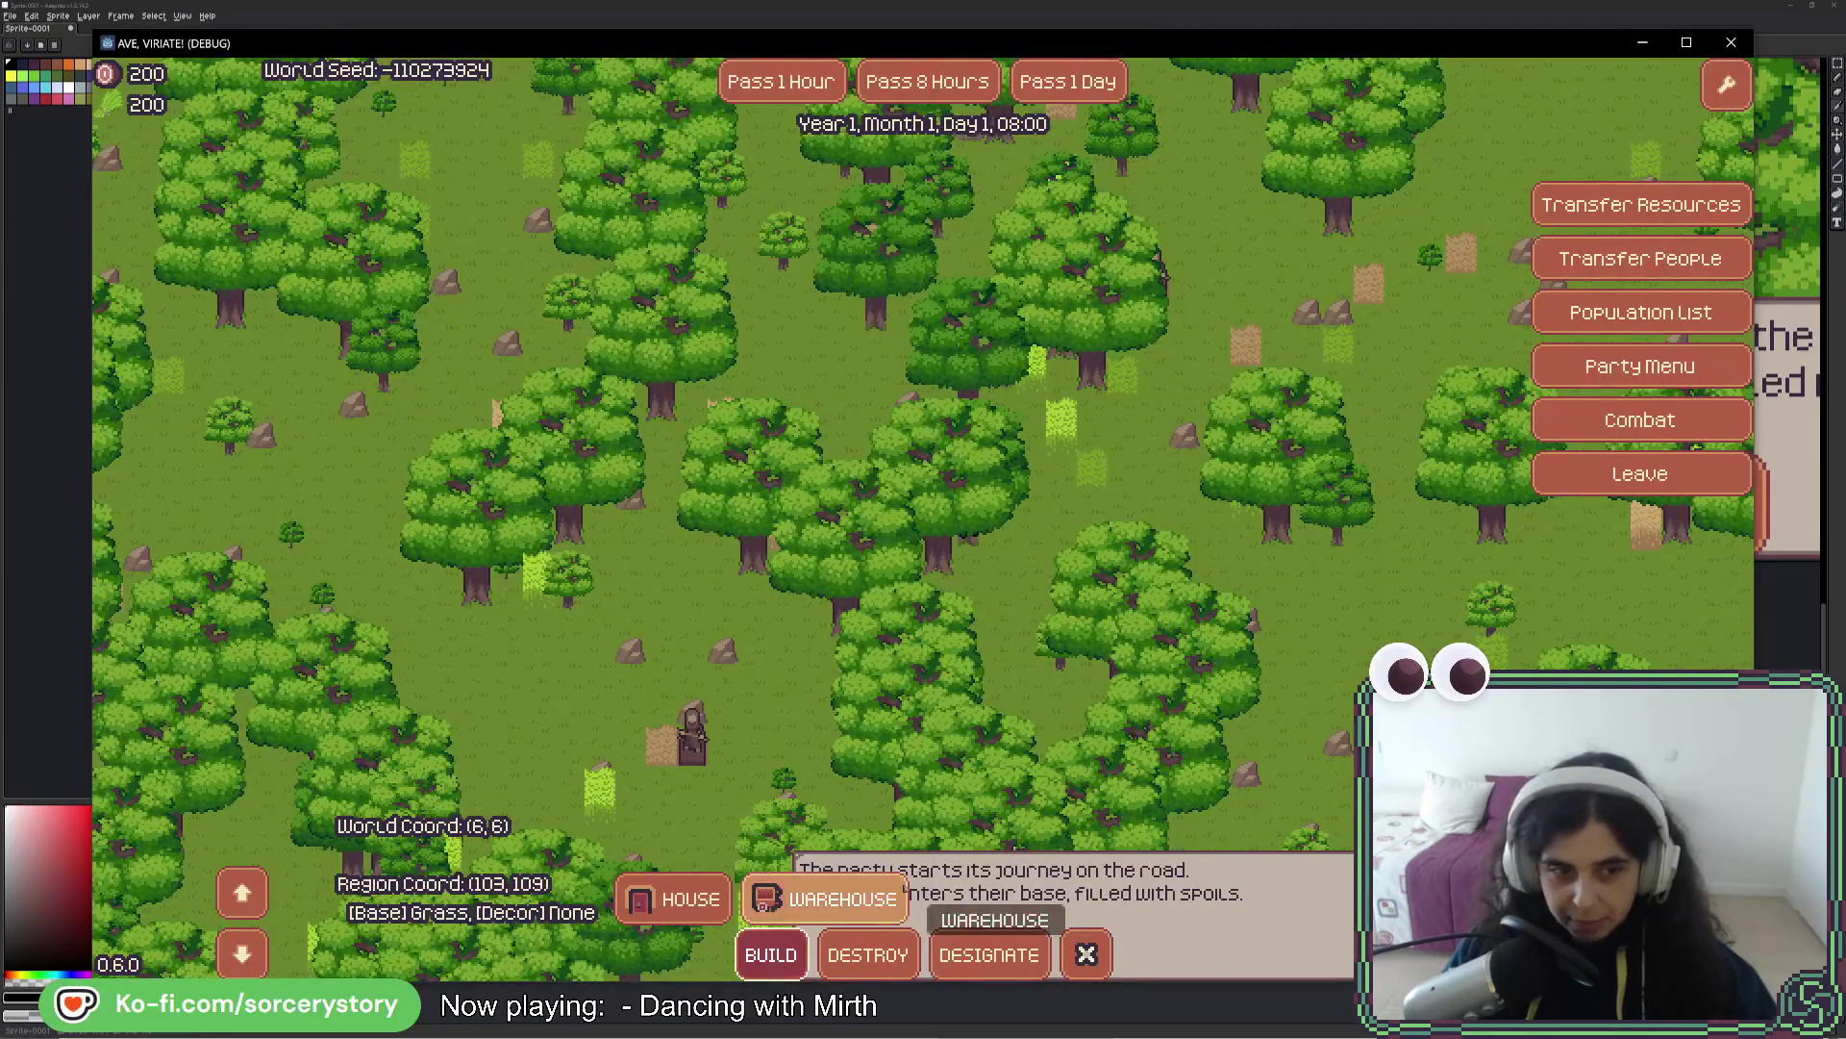
pyautogui.hotkey('alt', 'Tab')
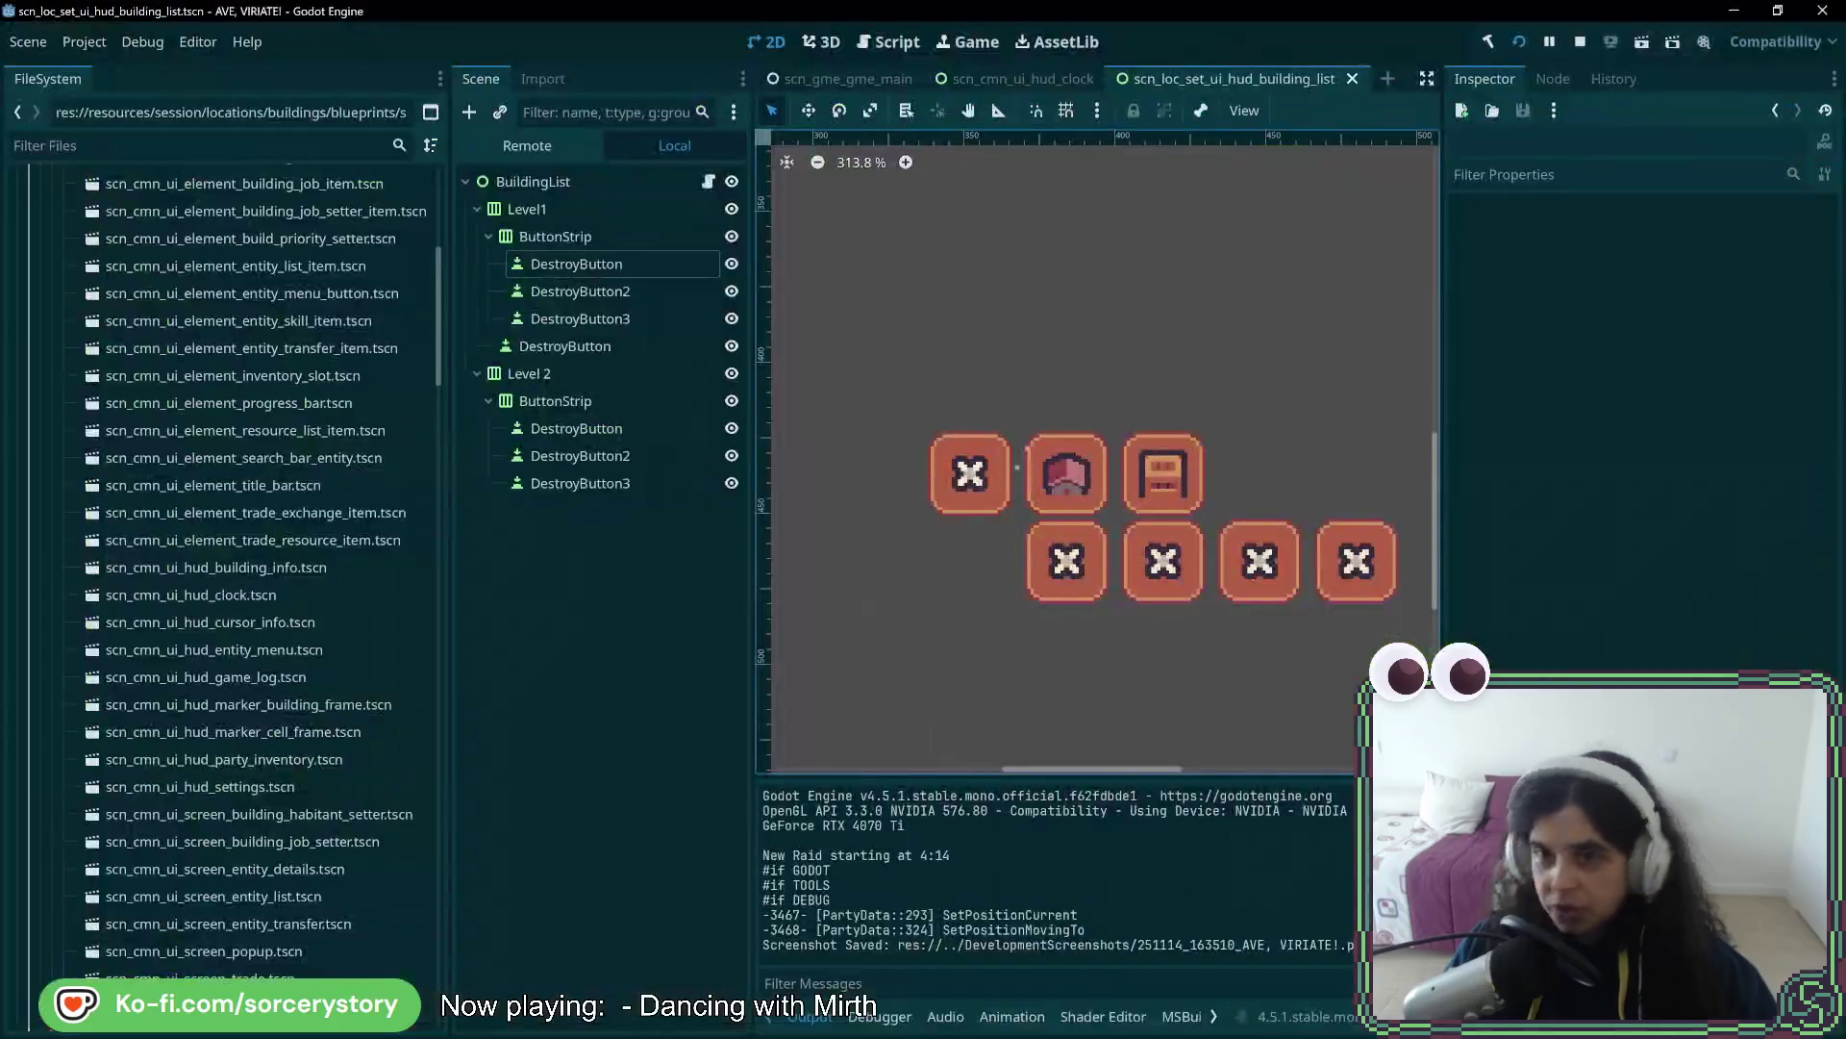
pyautogui.click(527, 146)
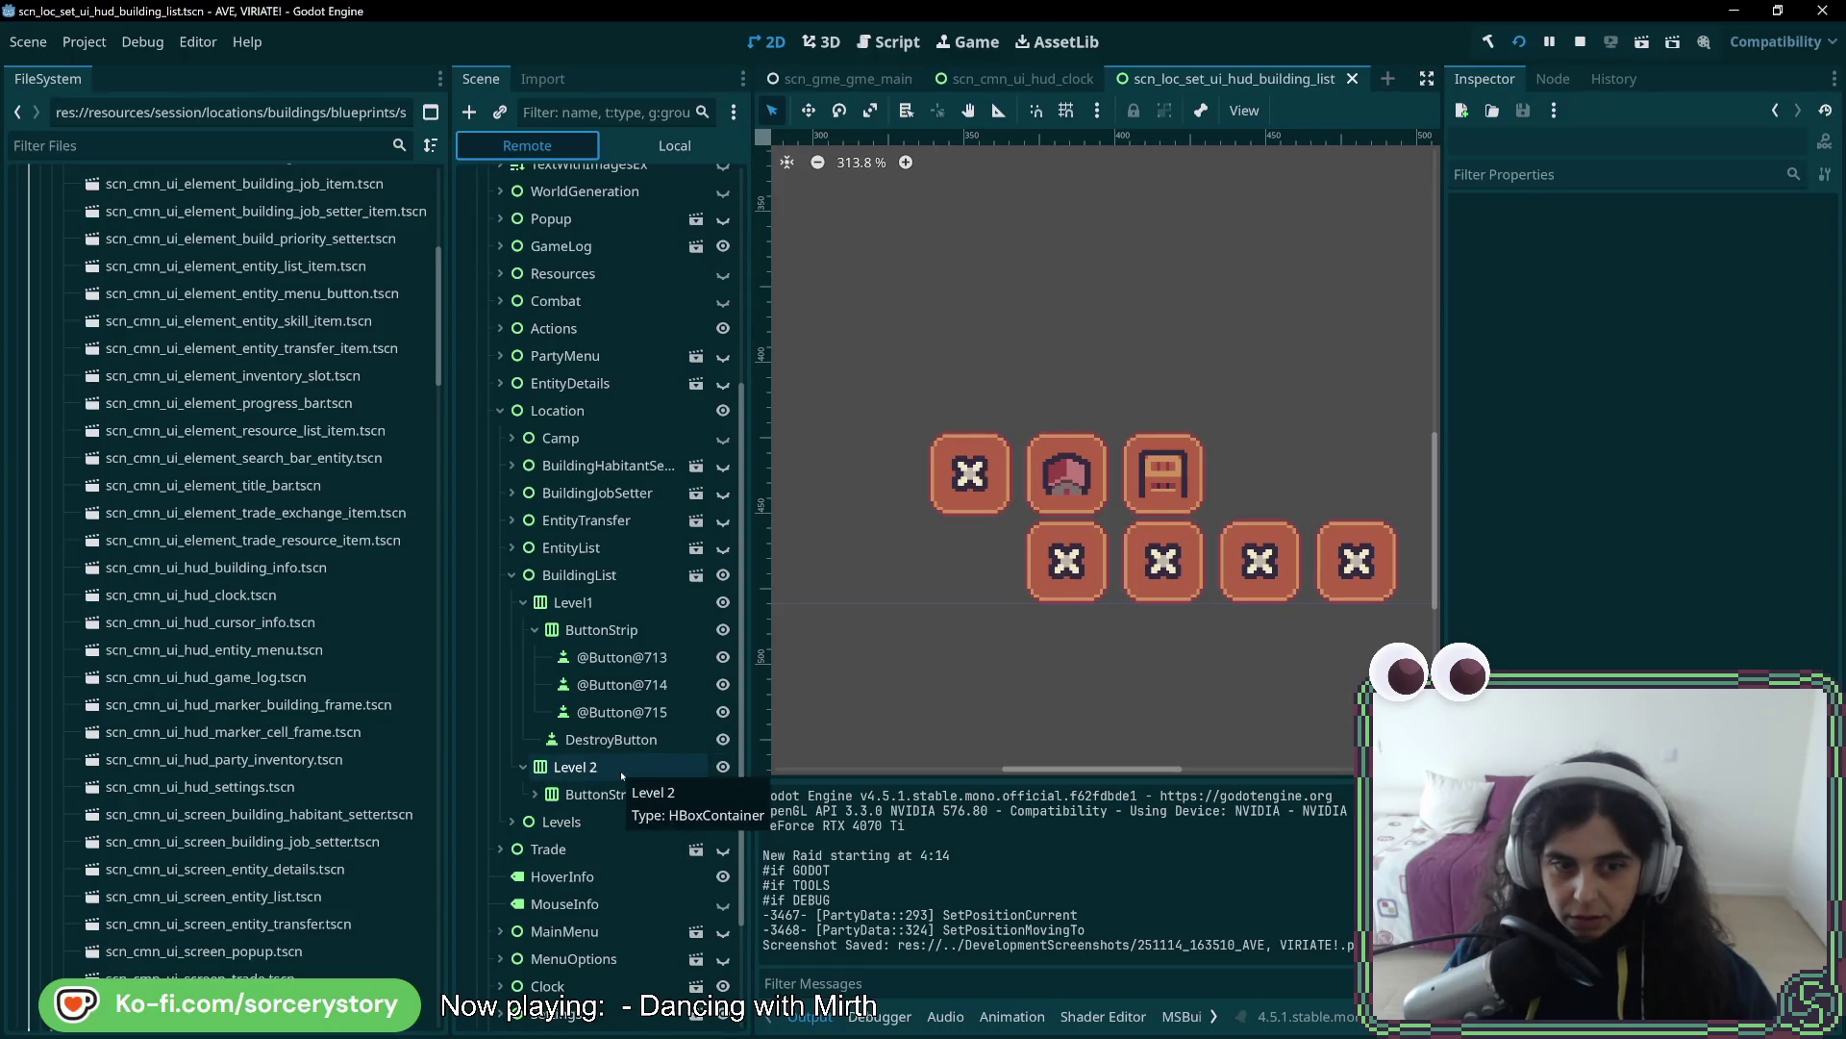
pyautogui.click(534, 795)
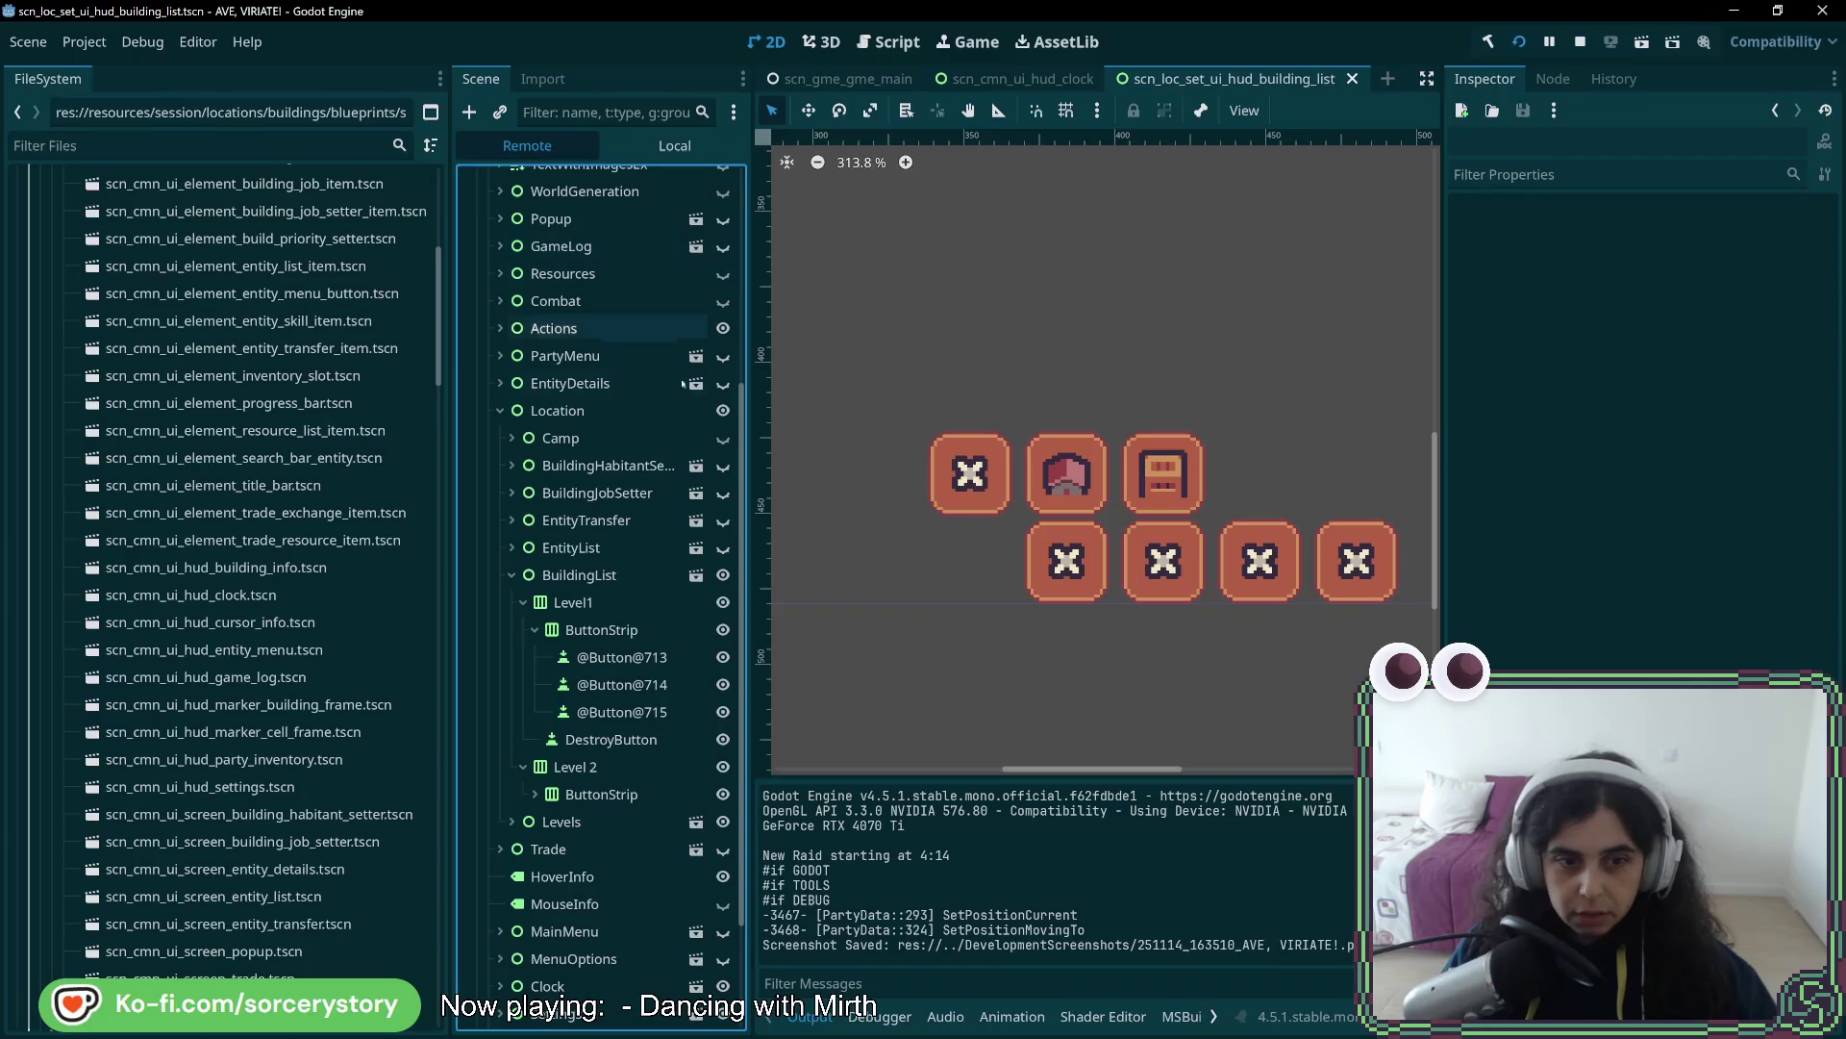
pyautogui.click(583, 813)
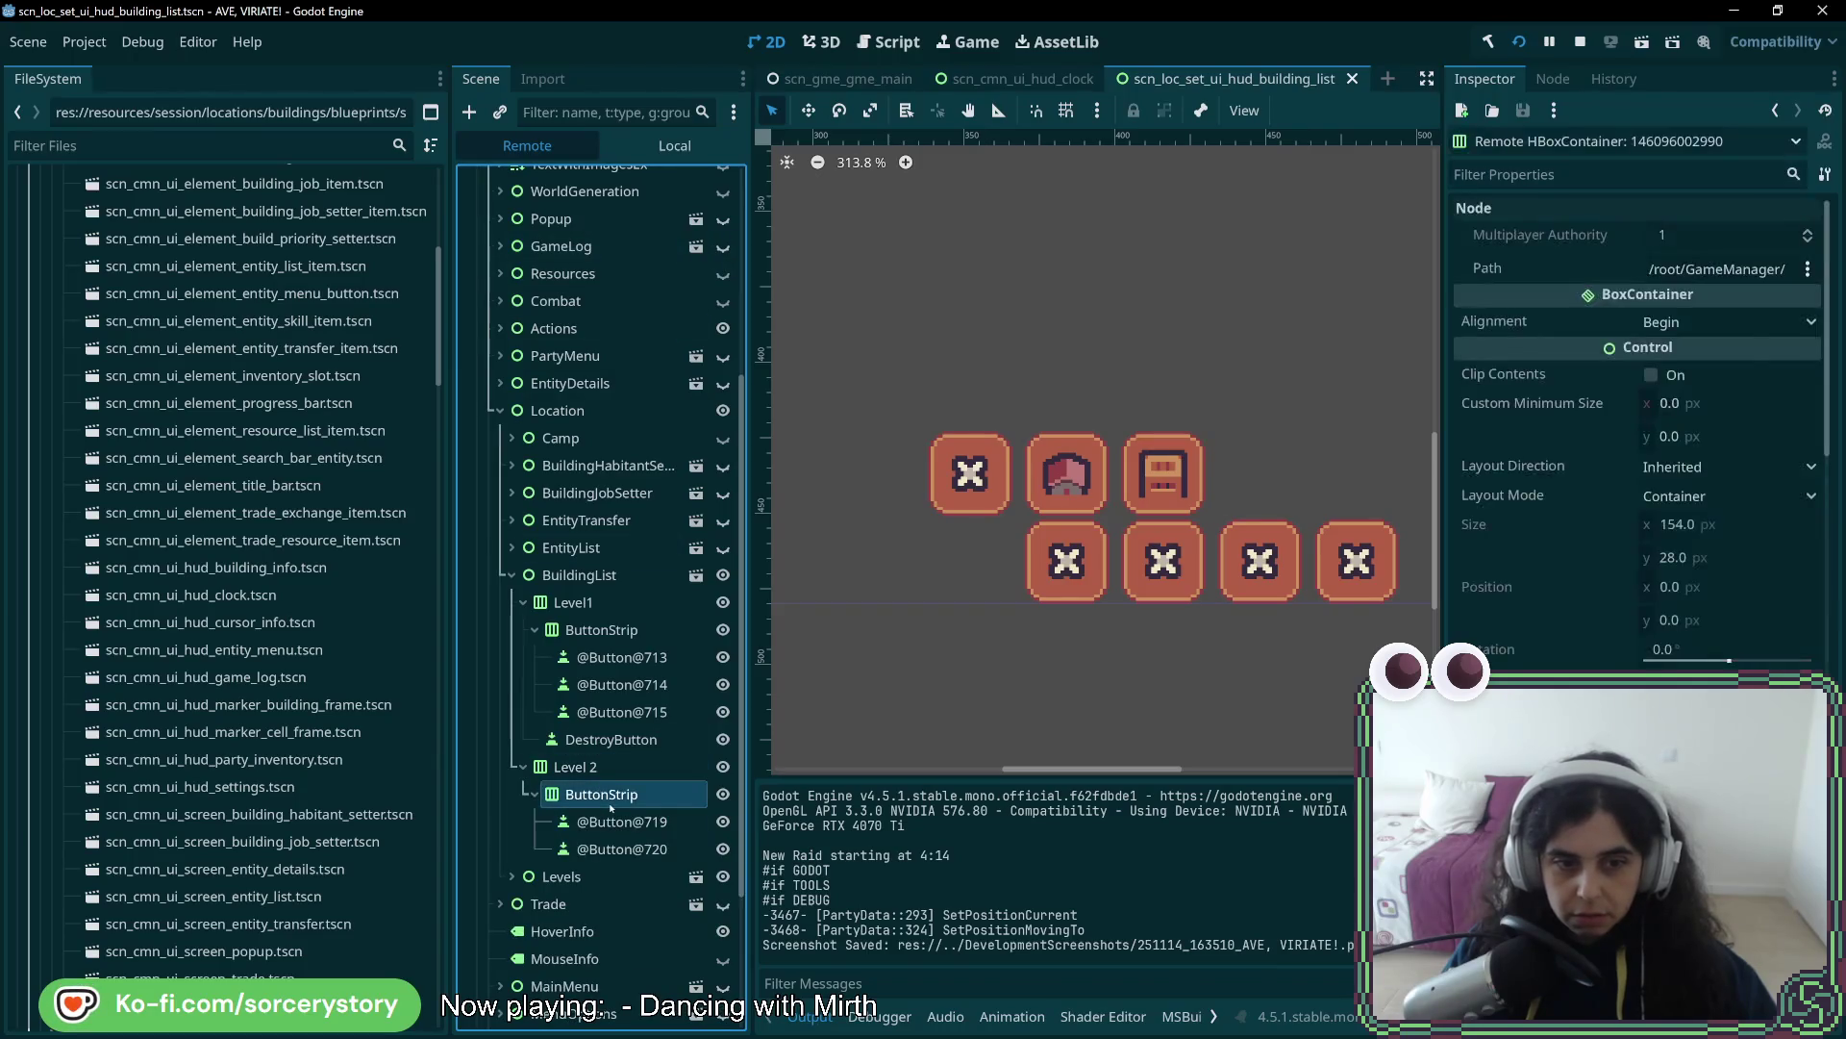
pyautogui.hotkey('alt', 'Tab')
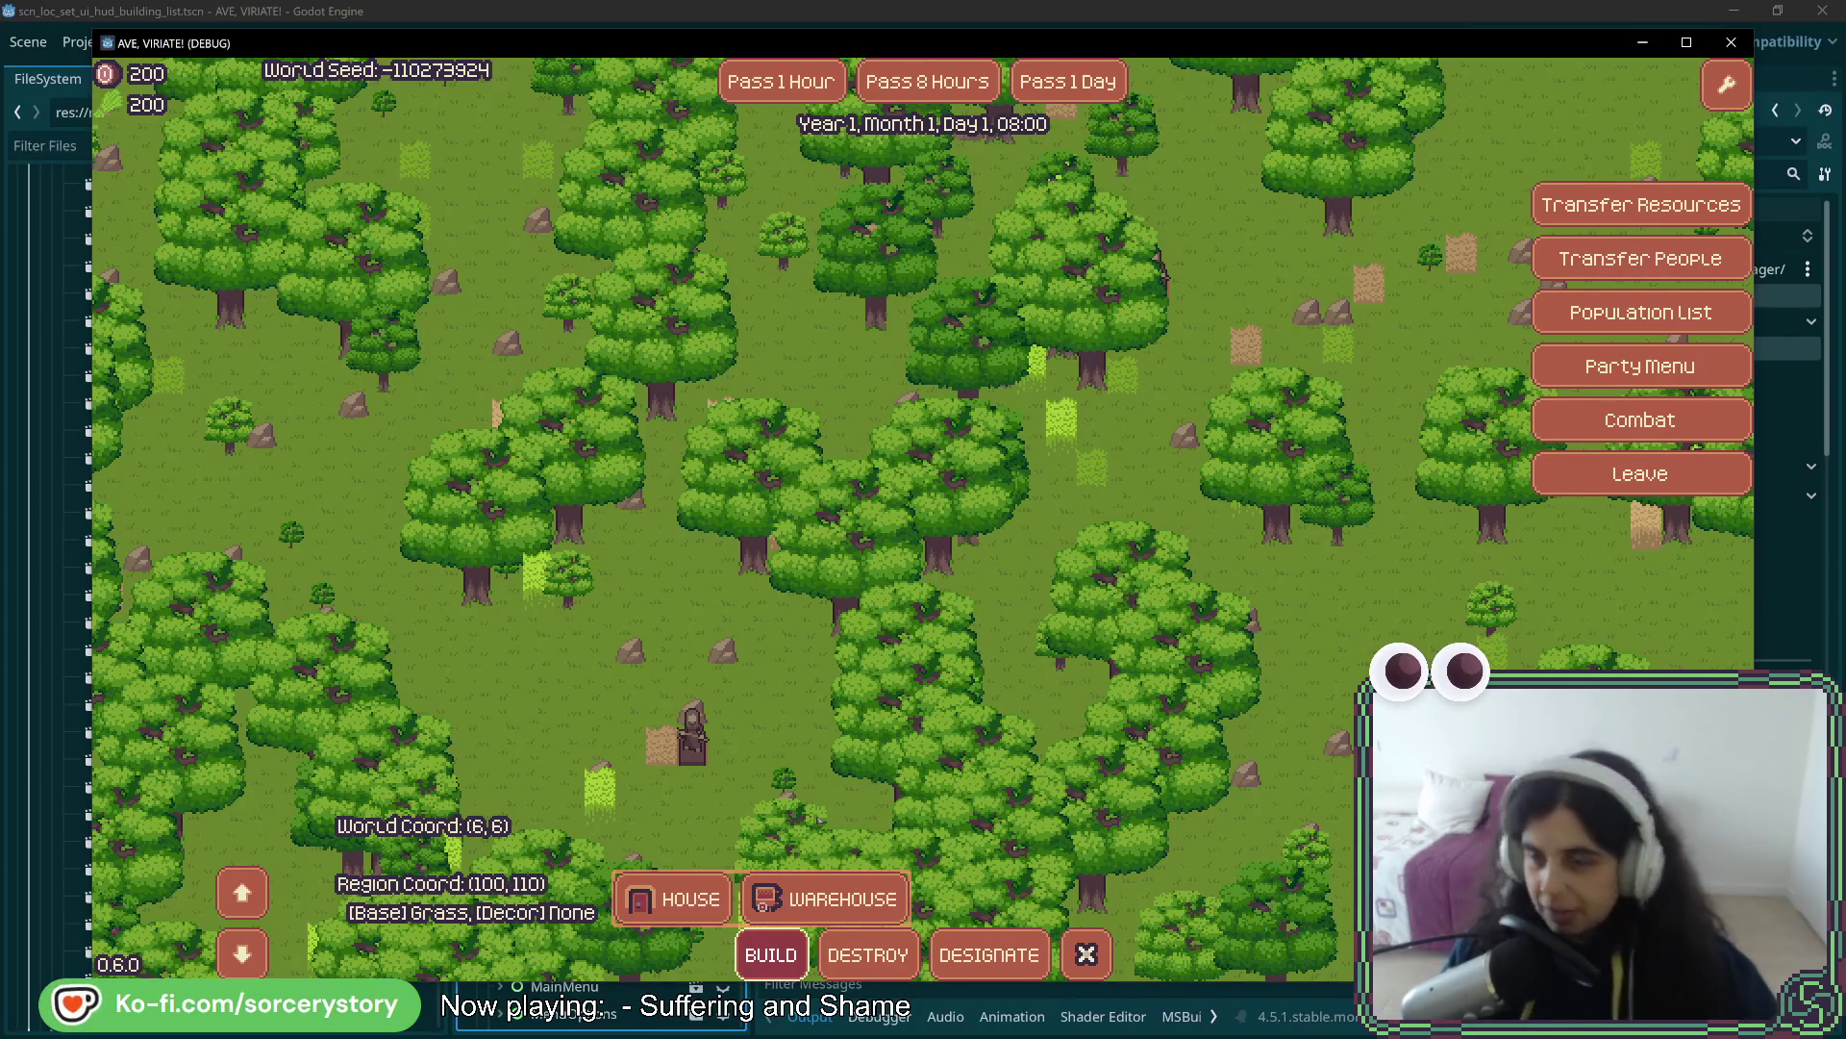
# - Magnify the HUD screenshot in Aseprite and pan to the HOUSE and WAREHOUSE buttons above BUILD
pyautogui.hotkey('alt', 'Tab')
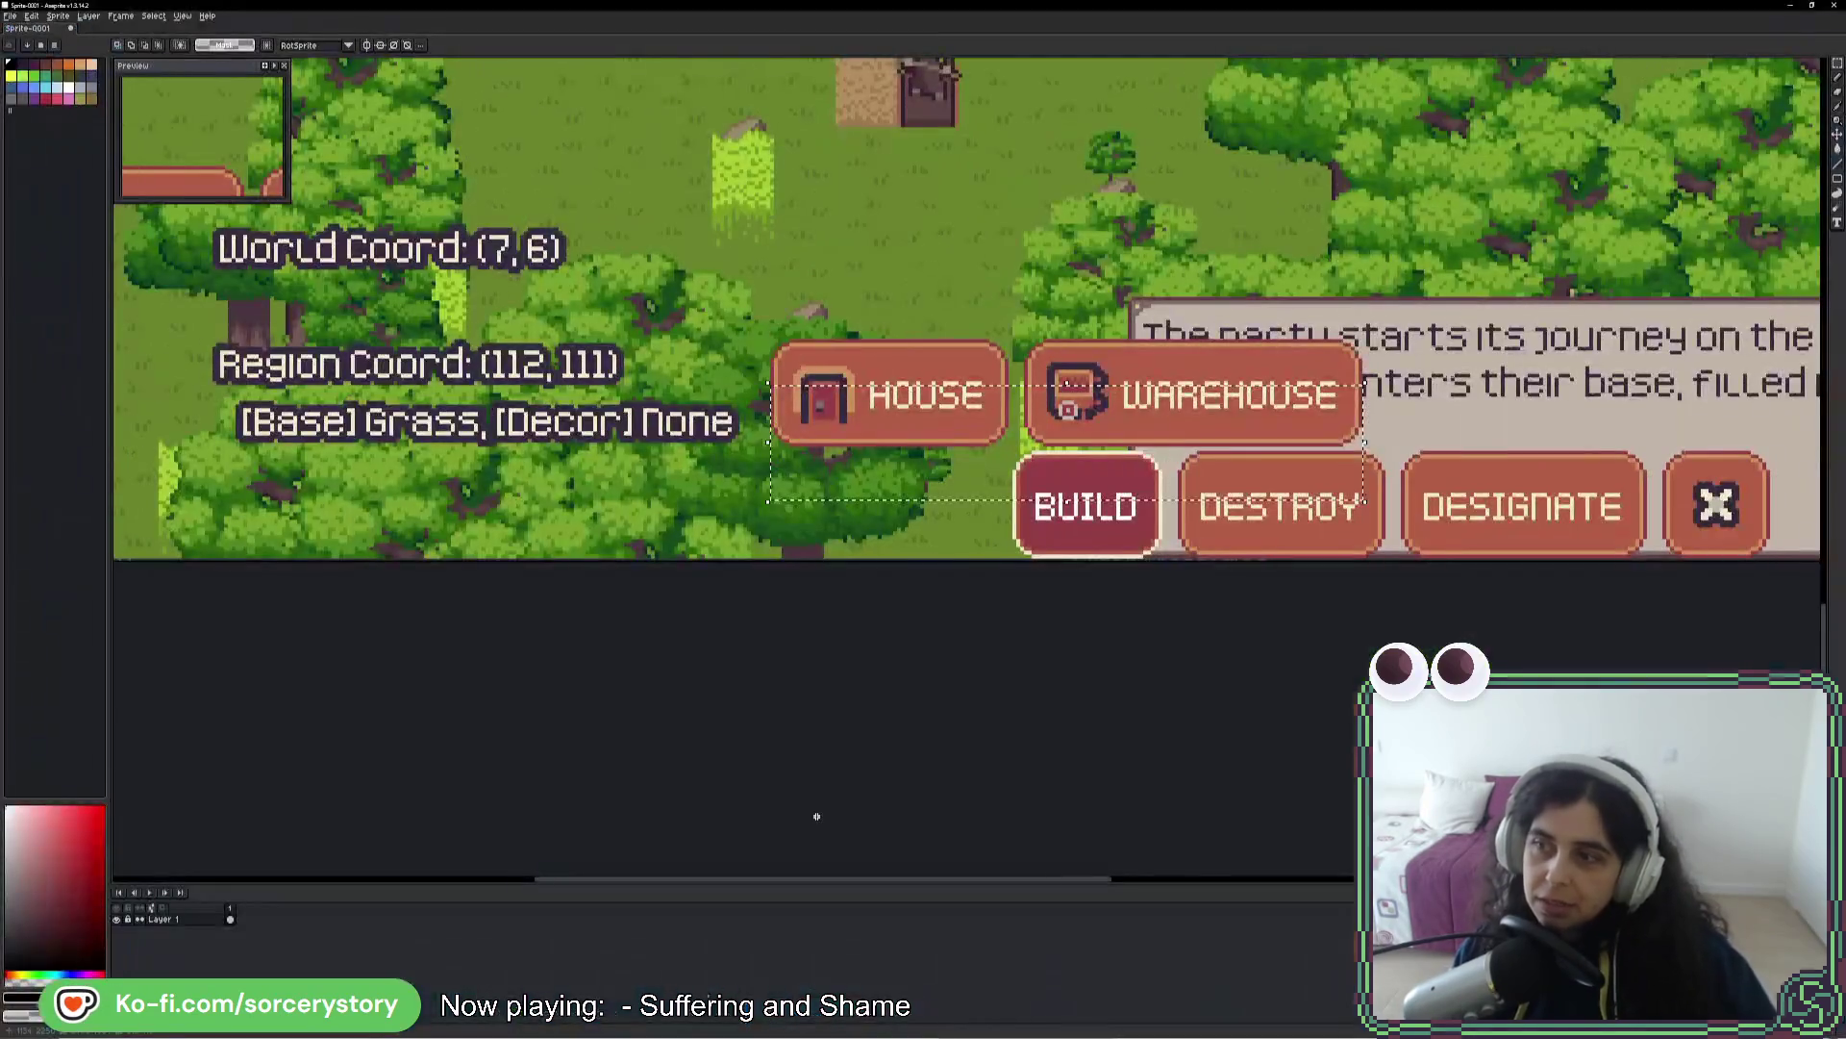
pyautogui.scroll(3, 1114, 471)
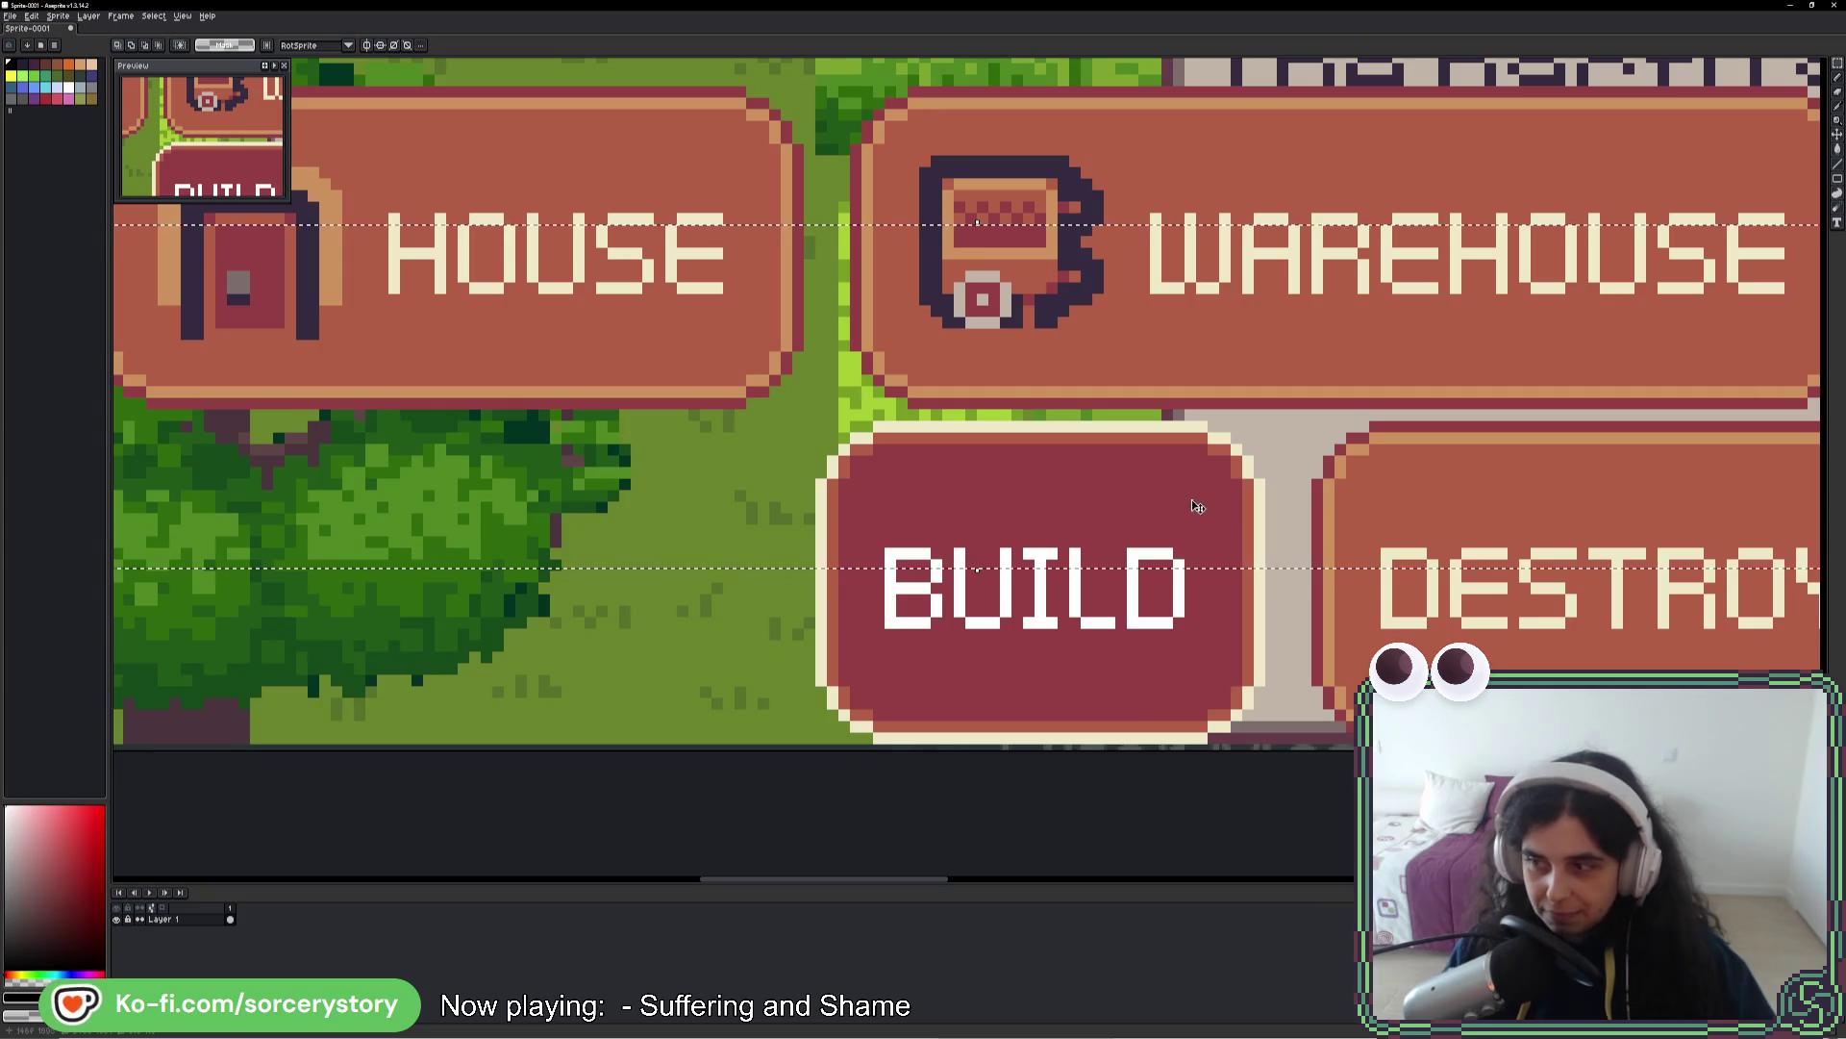
pyautogui.moveTo(1203, 493)
pyautogui.mouseDown()
pyautogui.moveTo(904, 570)
pyautogui.moveTo(697, 570)
pyautogui.moveTo(1544, 502)
pyautogui.moveTo(948, 506)
pyautogui.mouseUp()
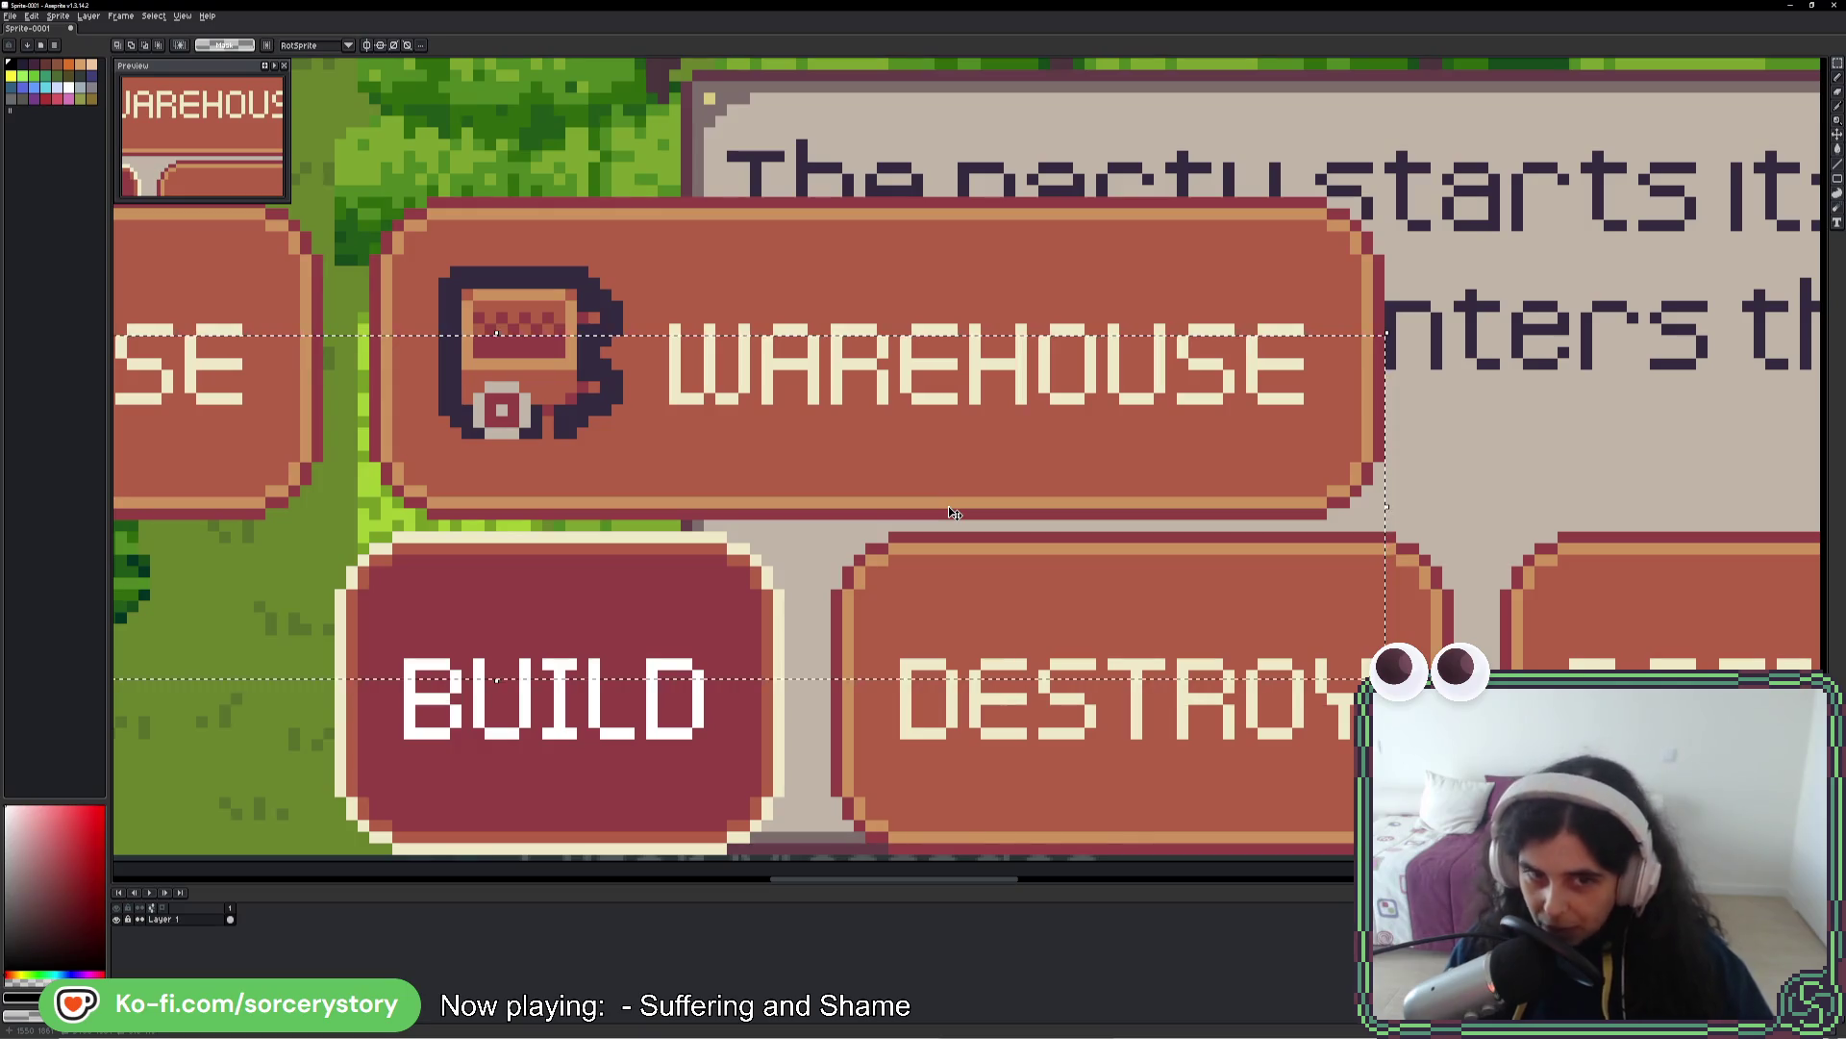
pyautogui.moveTo(825, 445); pyautogui.dragTo(1377, 518)
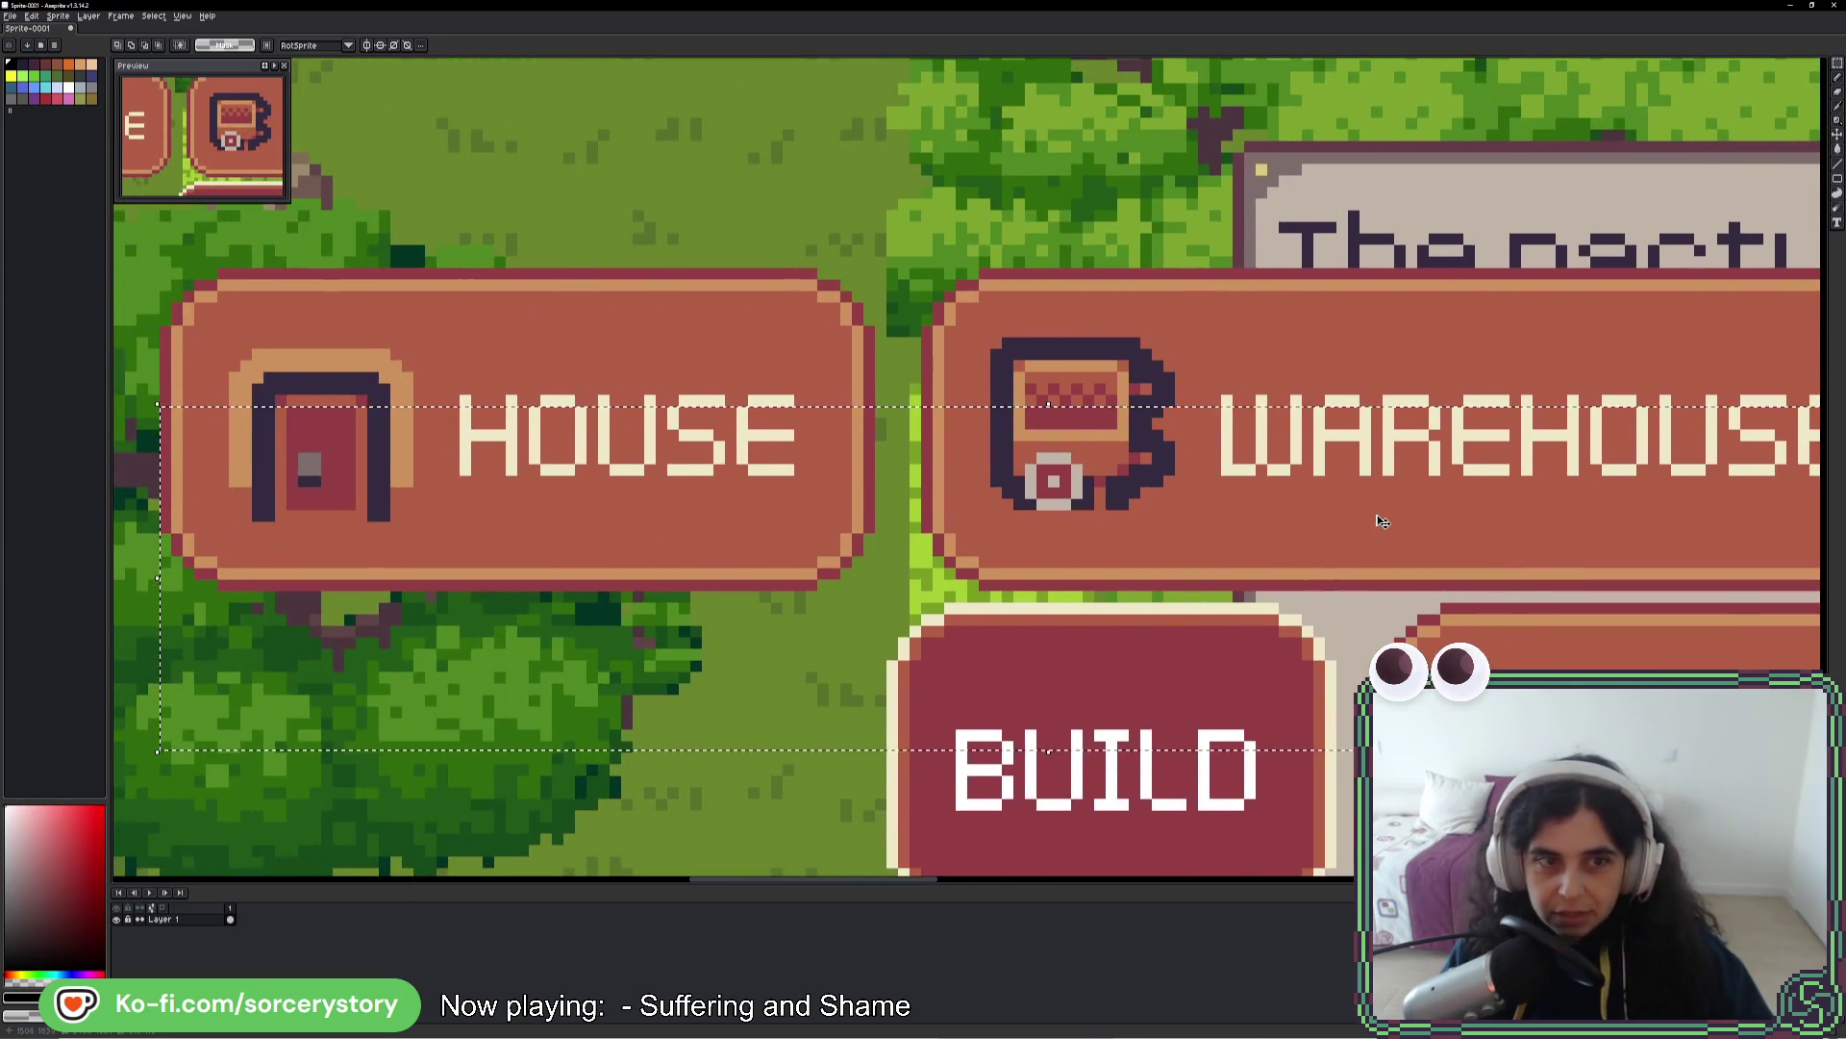
pyautogui.scroll(-3, 1352, 515)
pyautogui.scroll(2, 1343, 528)
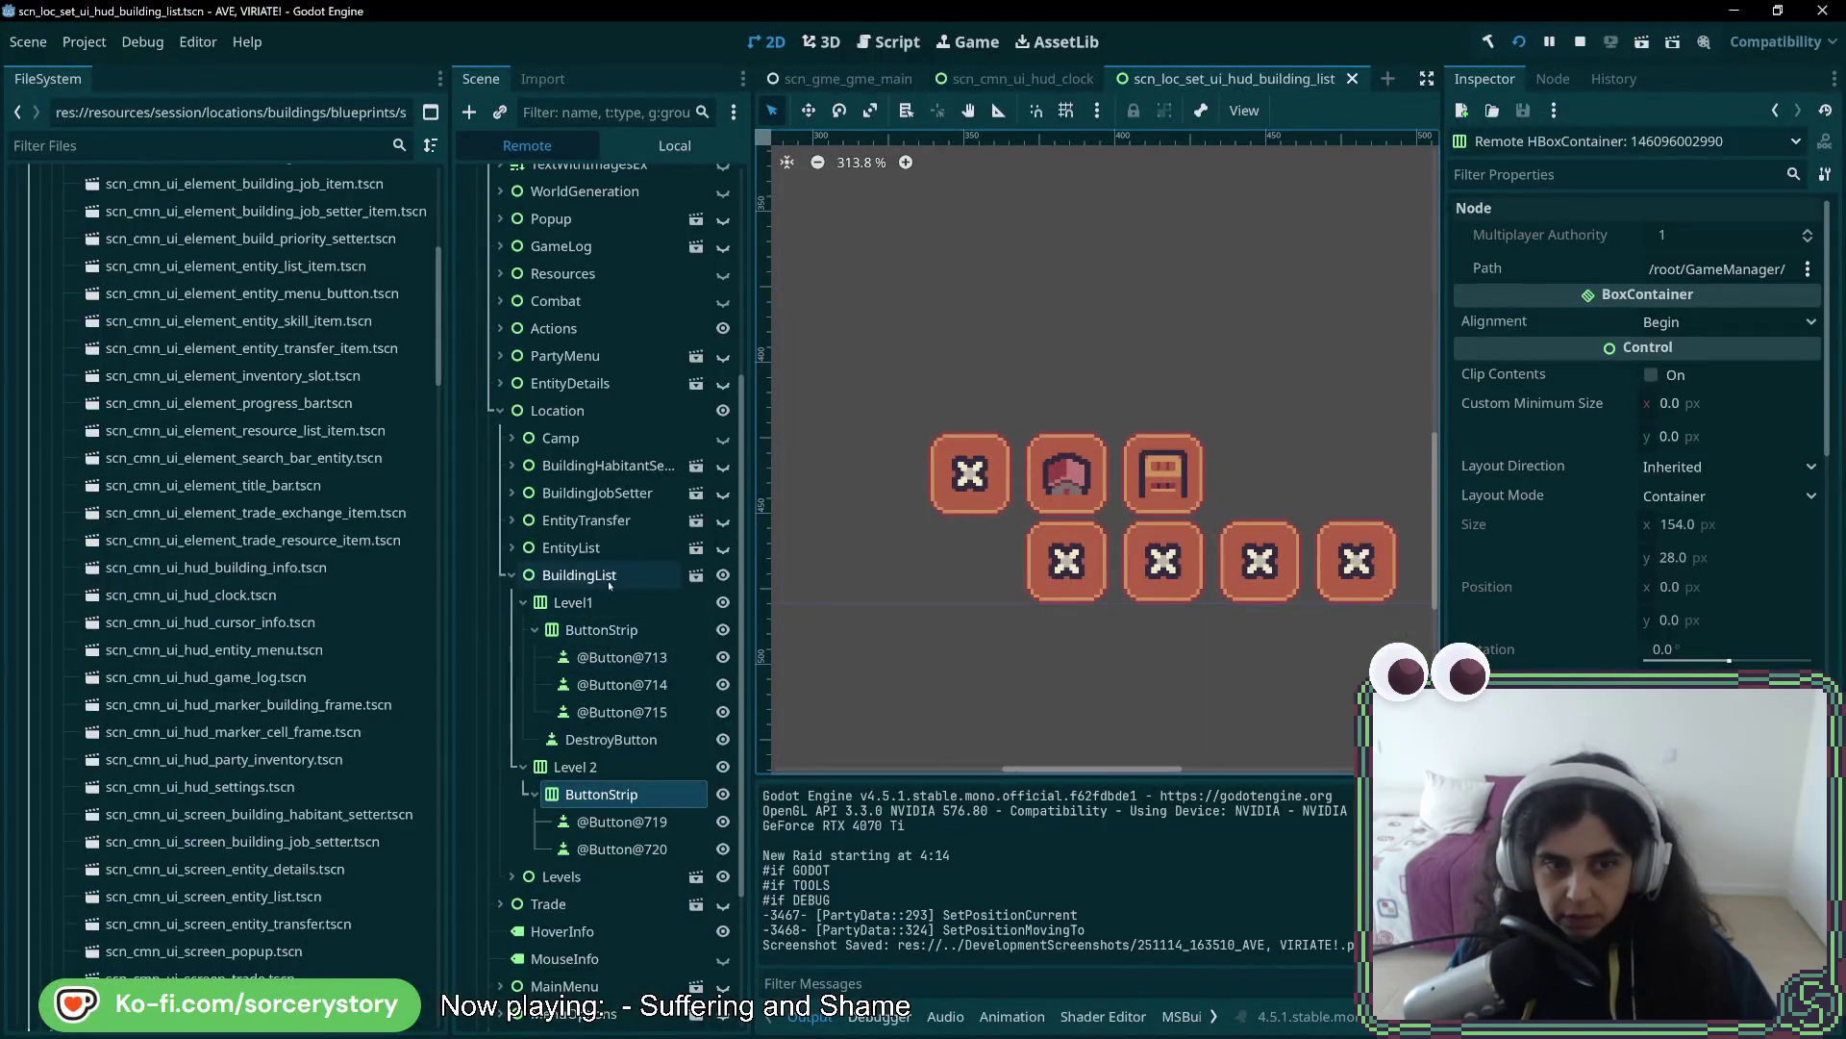
# - Select BuildingList and a following node in the Remote tree to check their Inspector properties
pyautogui.click(610, 577)
pyautogui.hotkey('alt', 'Tab')
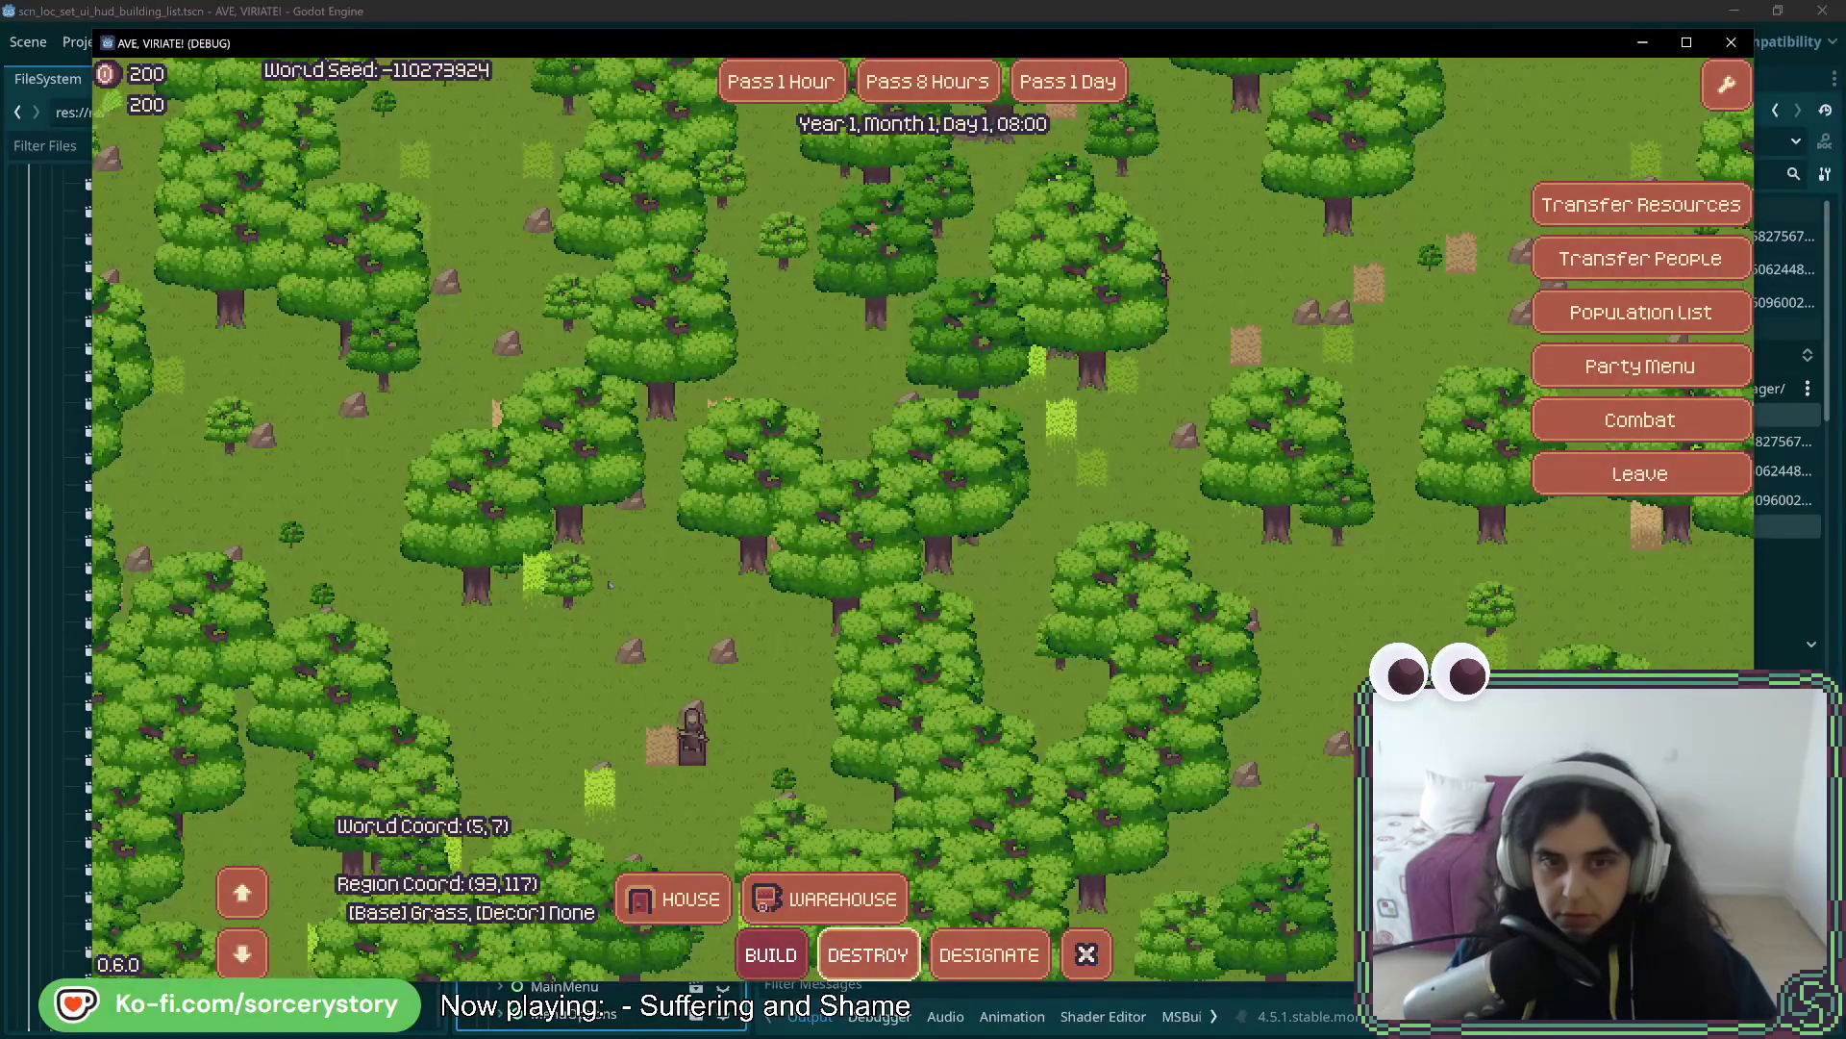
pyautogui.hotkey('alt', 'Tab')
pyautogui.click(624, 601)
pyautogui.hotkey('alt', 'Tab')
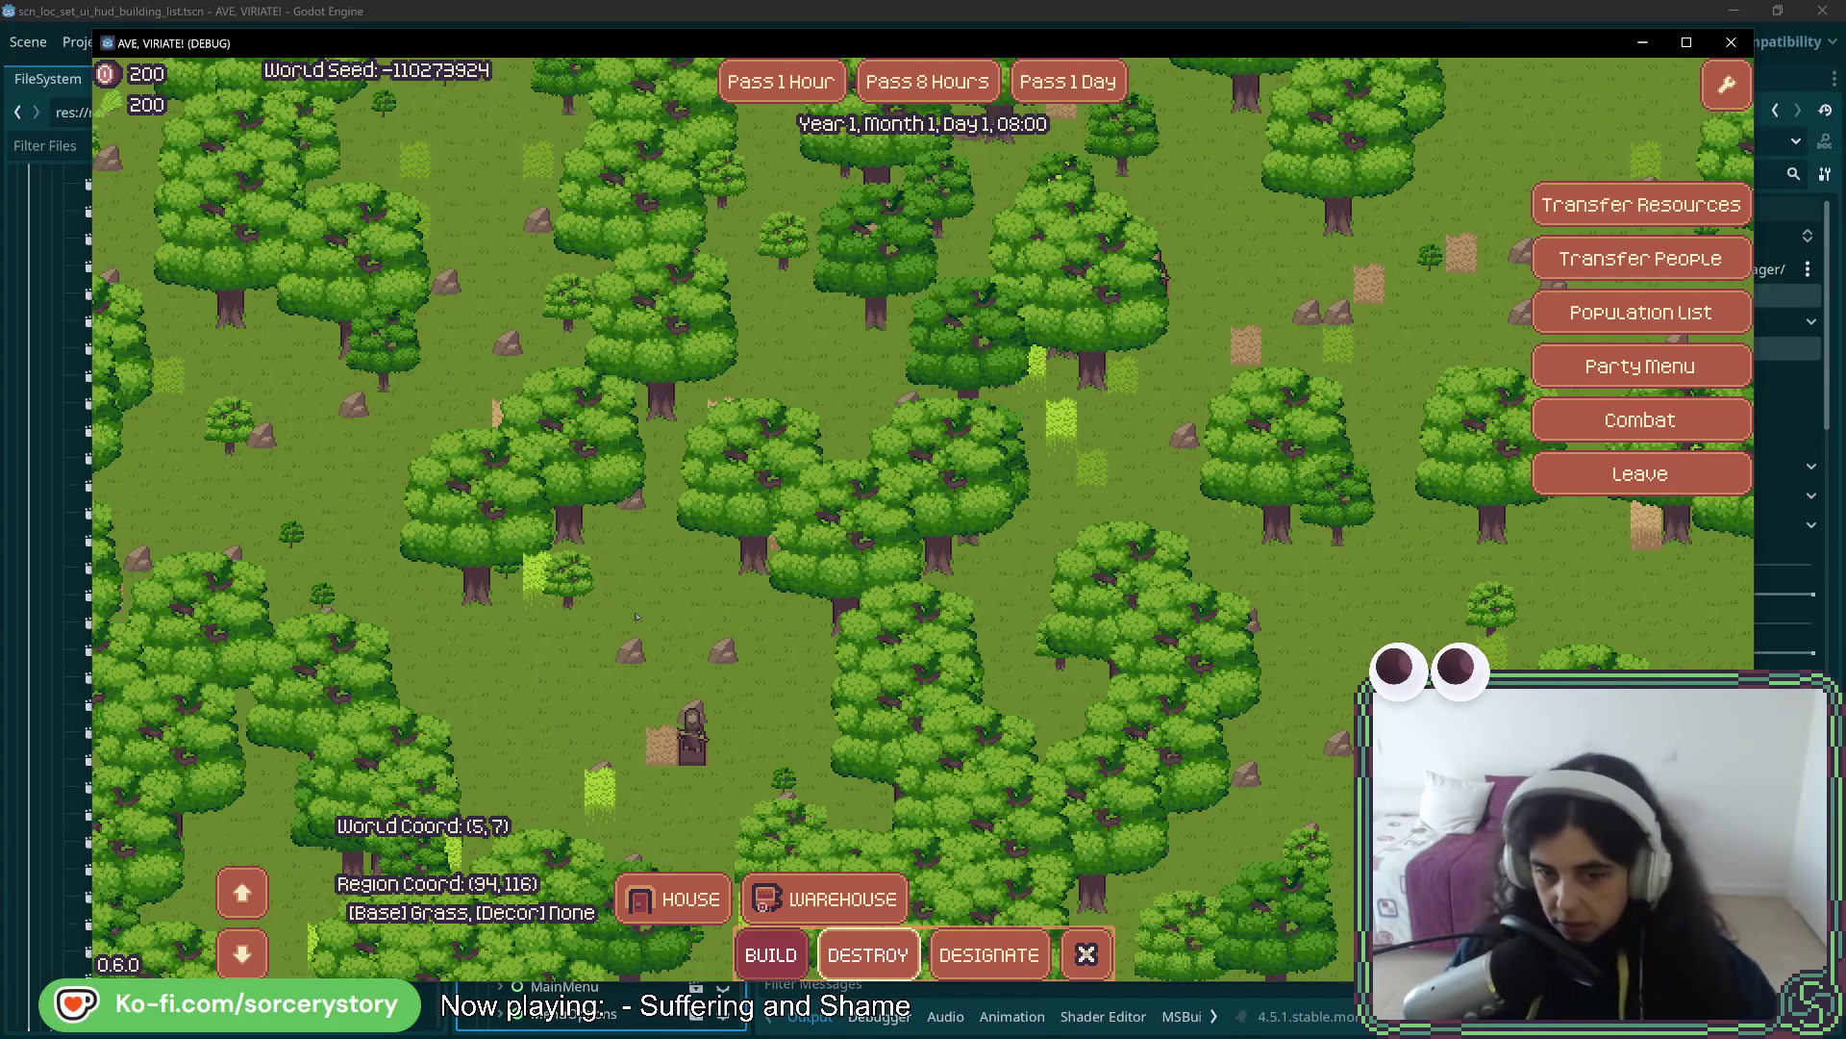
pyautogui.hotkey('alt', 'Tab')
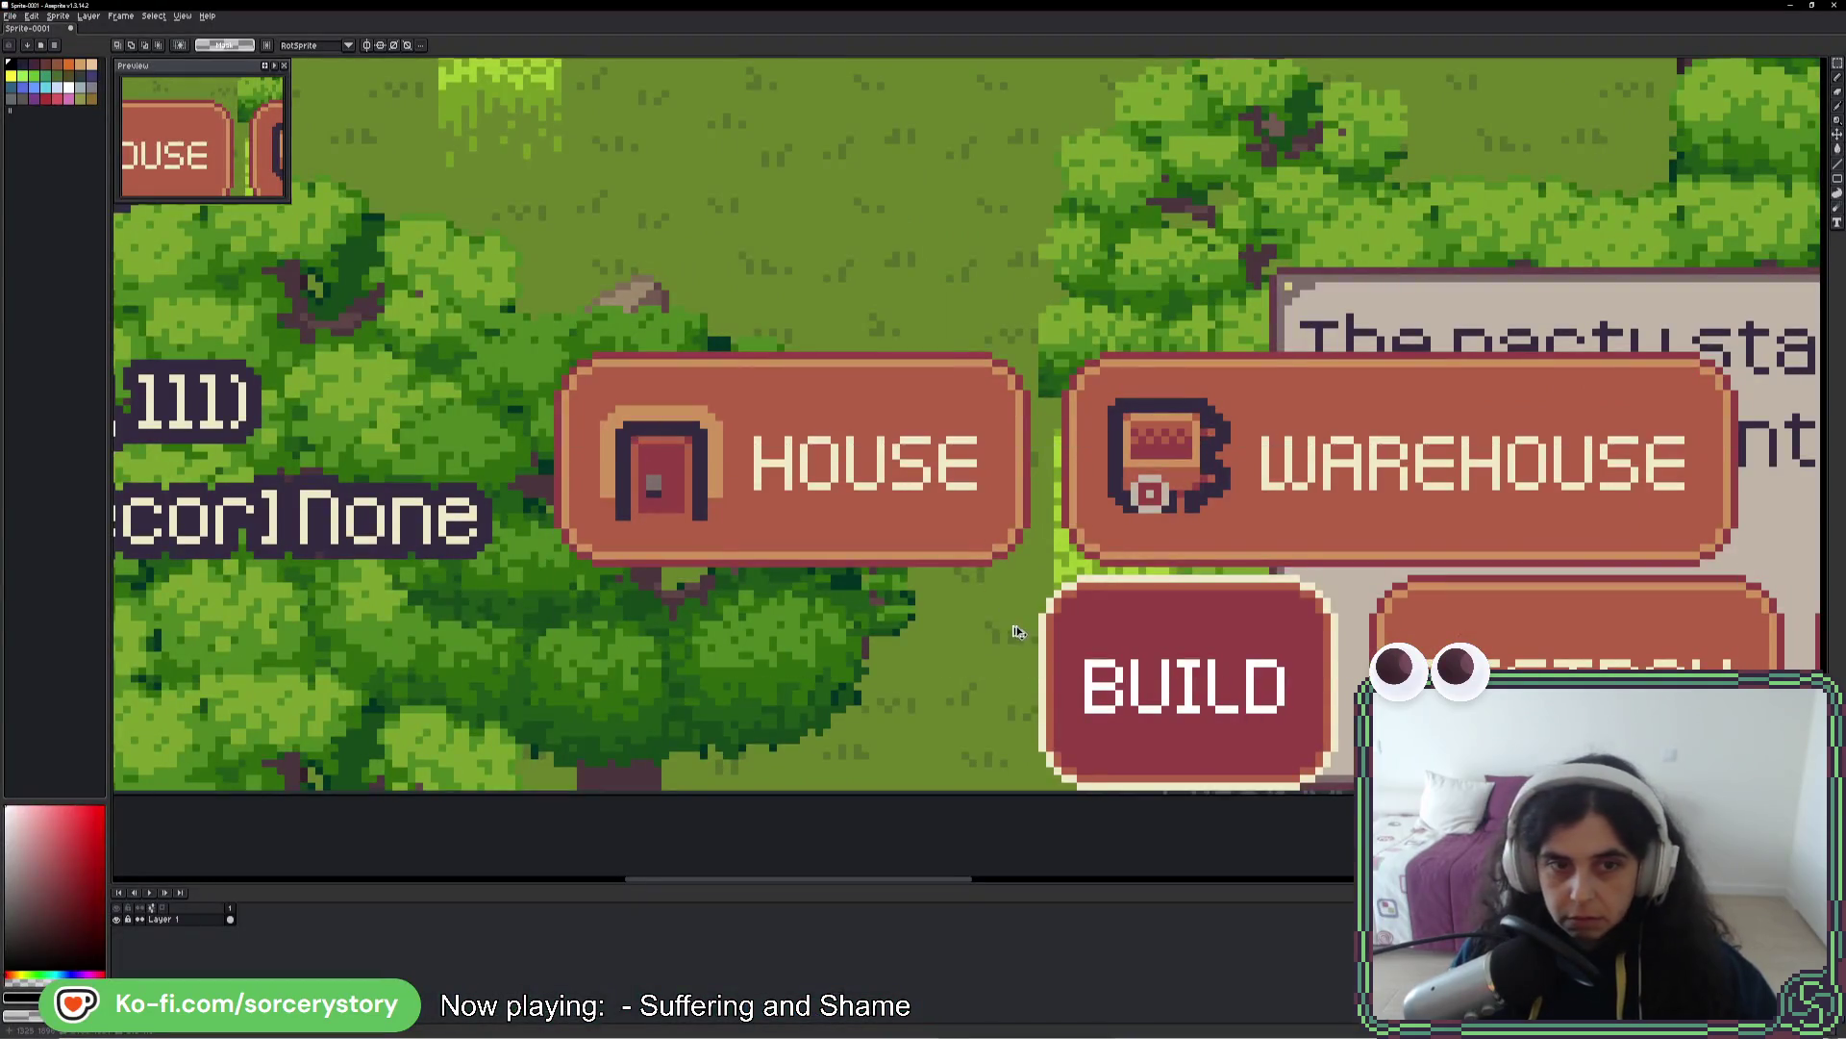
# - Zoom and pan along the BUILD, DESTROY, DESIGNATE row to the close button
pyautogui.scroll(-3, 861, 612)
pyautogui.scroll(3, 860, 612)
pyautogui.scroll(1, 861, 612)
pyautogui.scroll(-3, 723, 623)
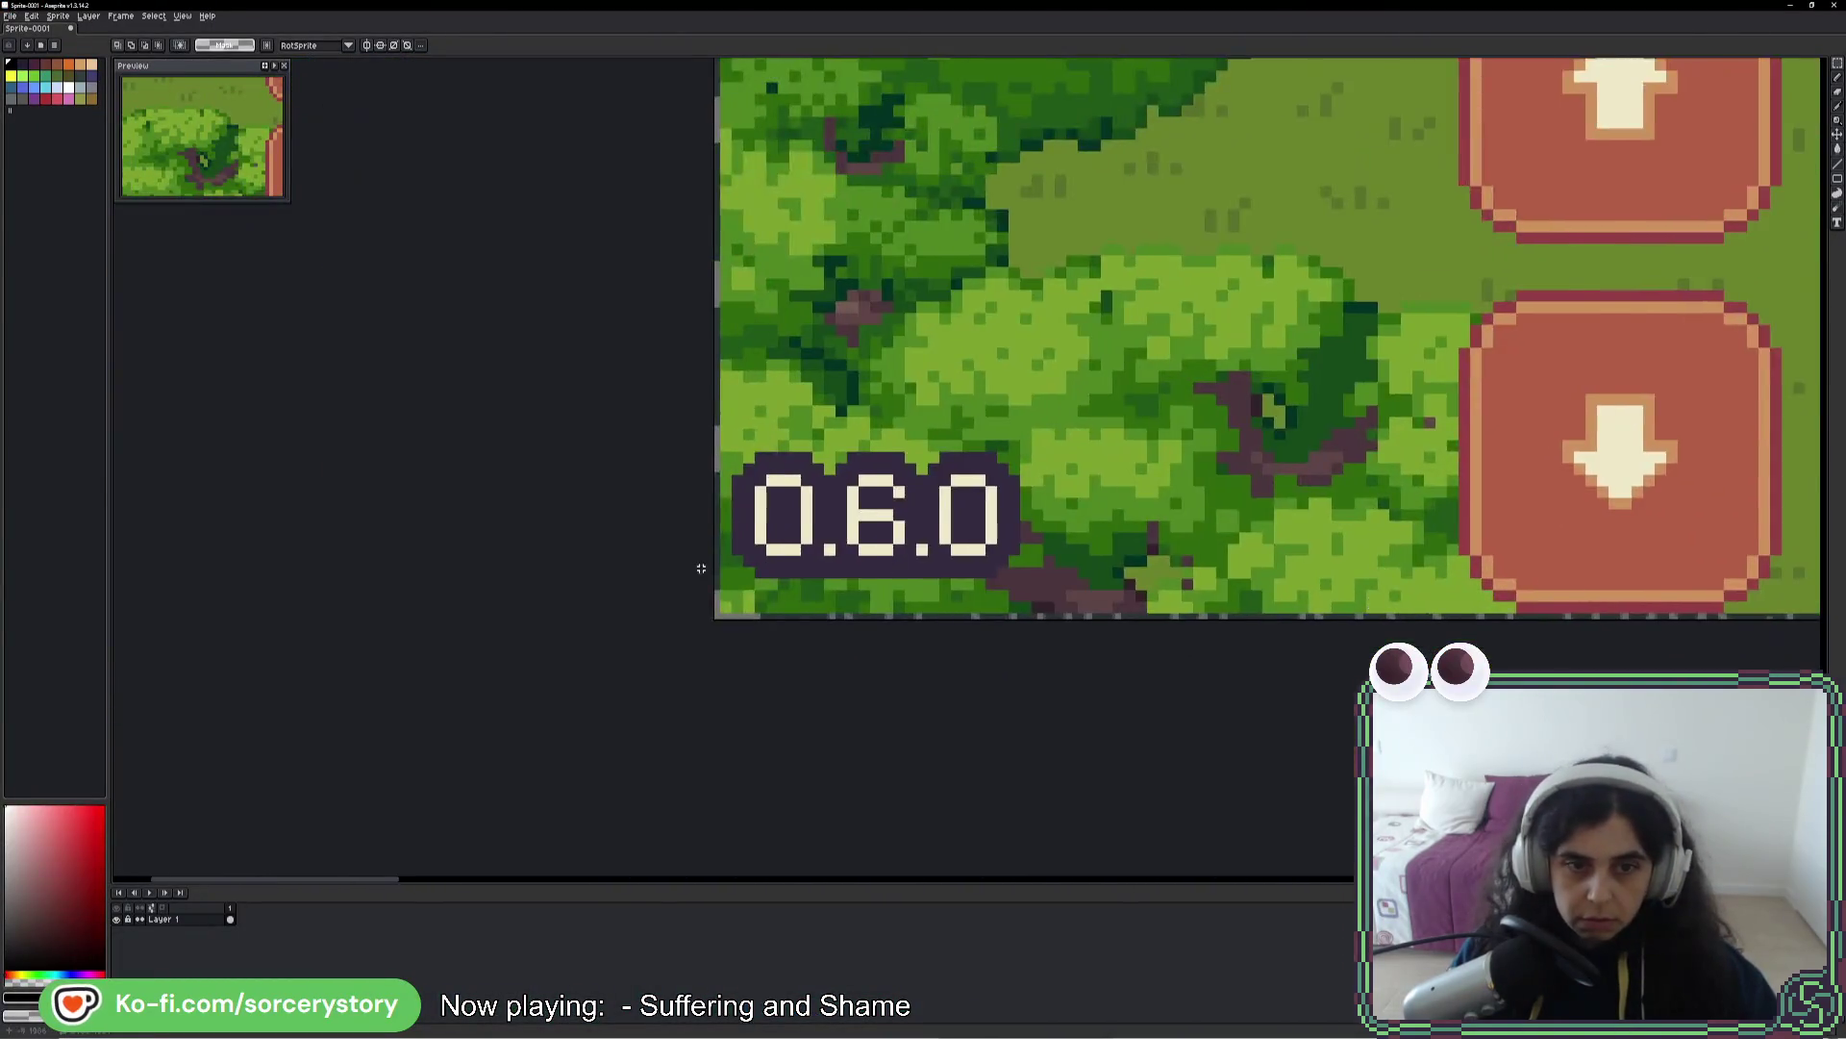
pyautogui.scroll(4, 724, 622)
pyautogui.hscroll(10, 723, 622)
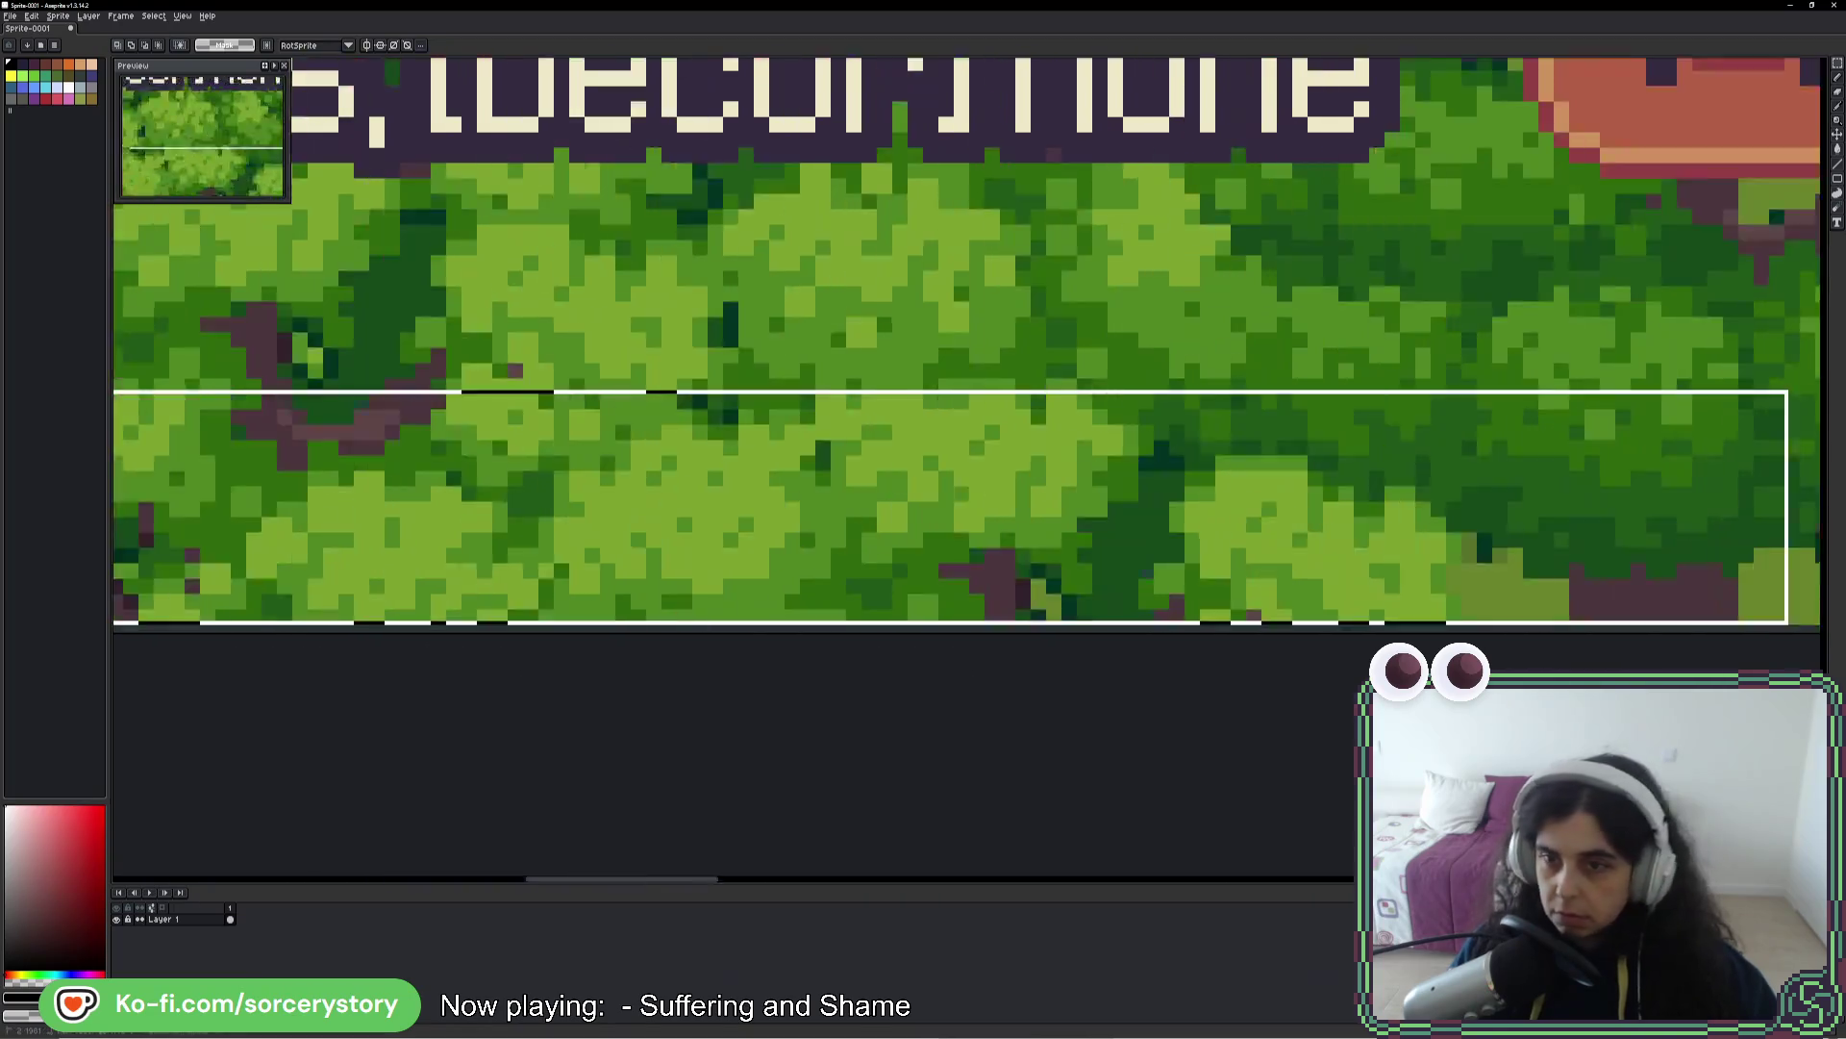
pyautogui.hscroll(6, 1665, 472)
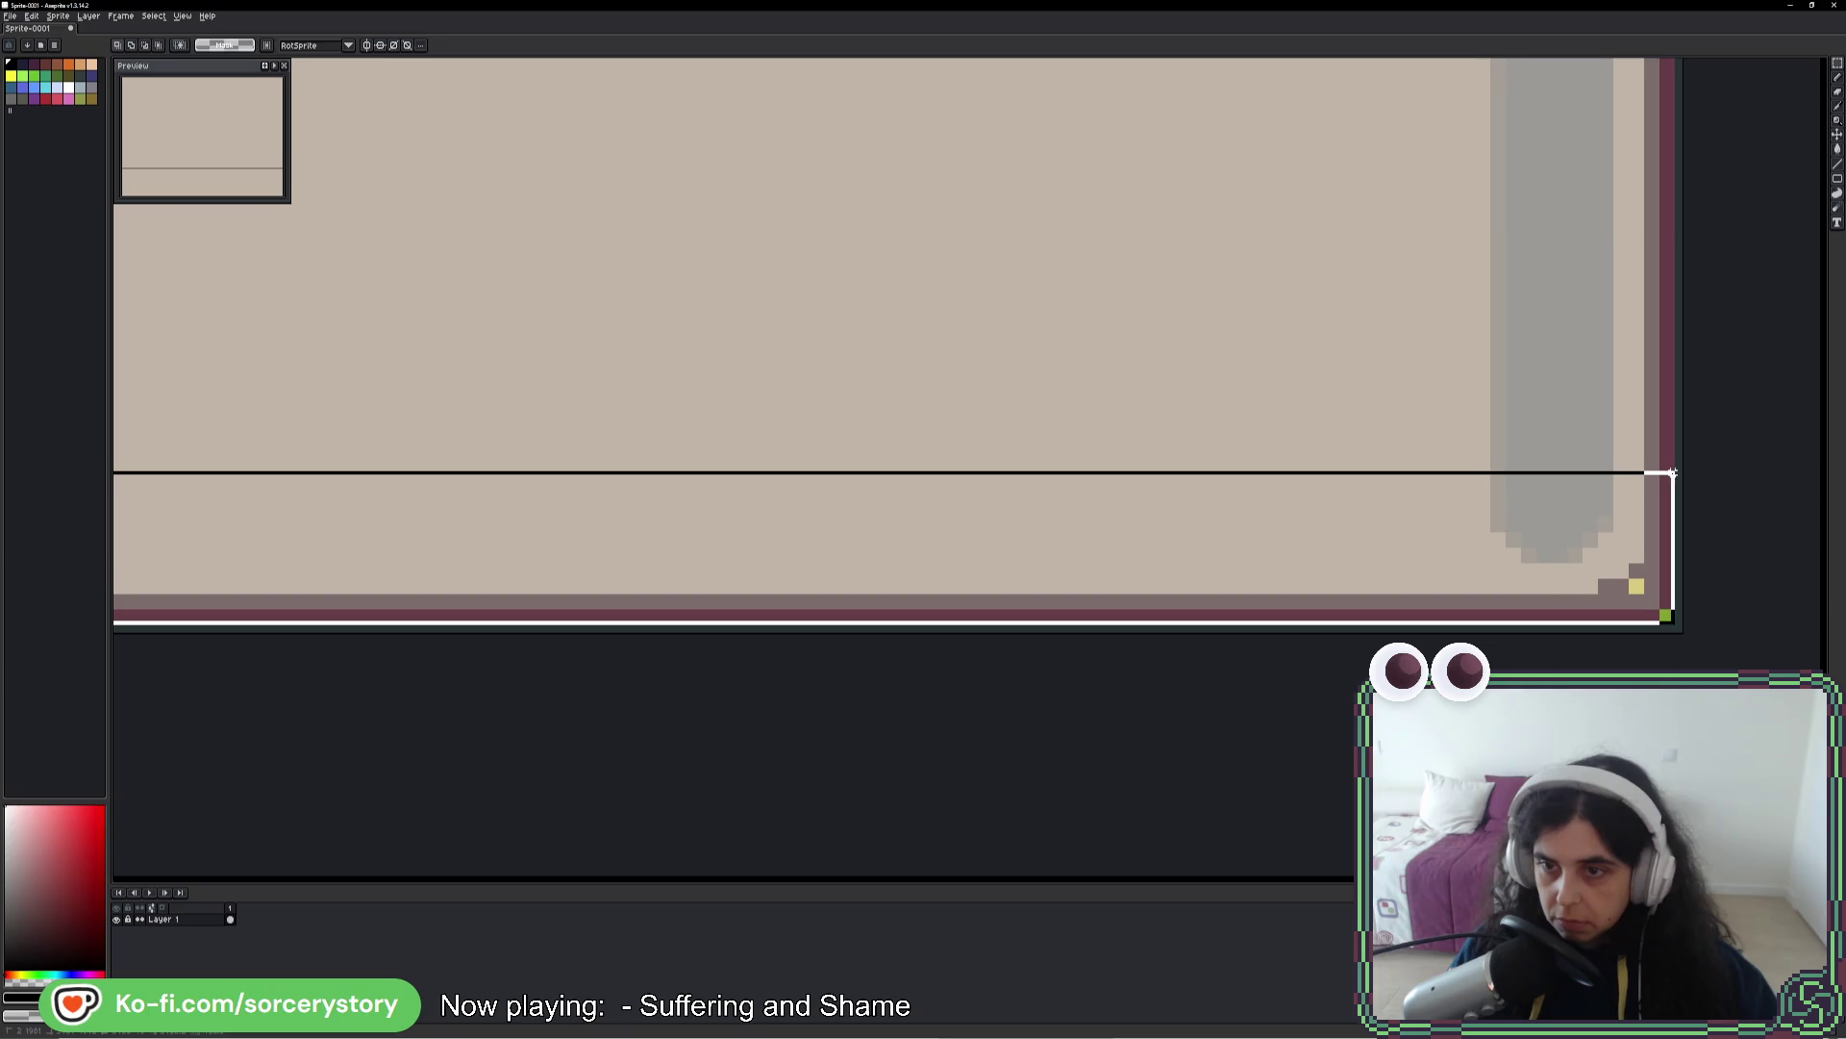
pyautogui.scroll(-5, 1417, 487)
pyautogui.scroll(-2, 598, 473)
pyautogui.scroll(6, 1057, 468)
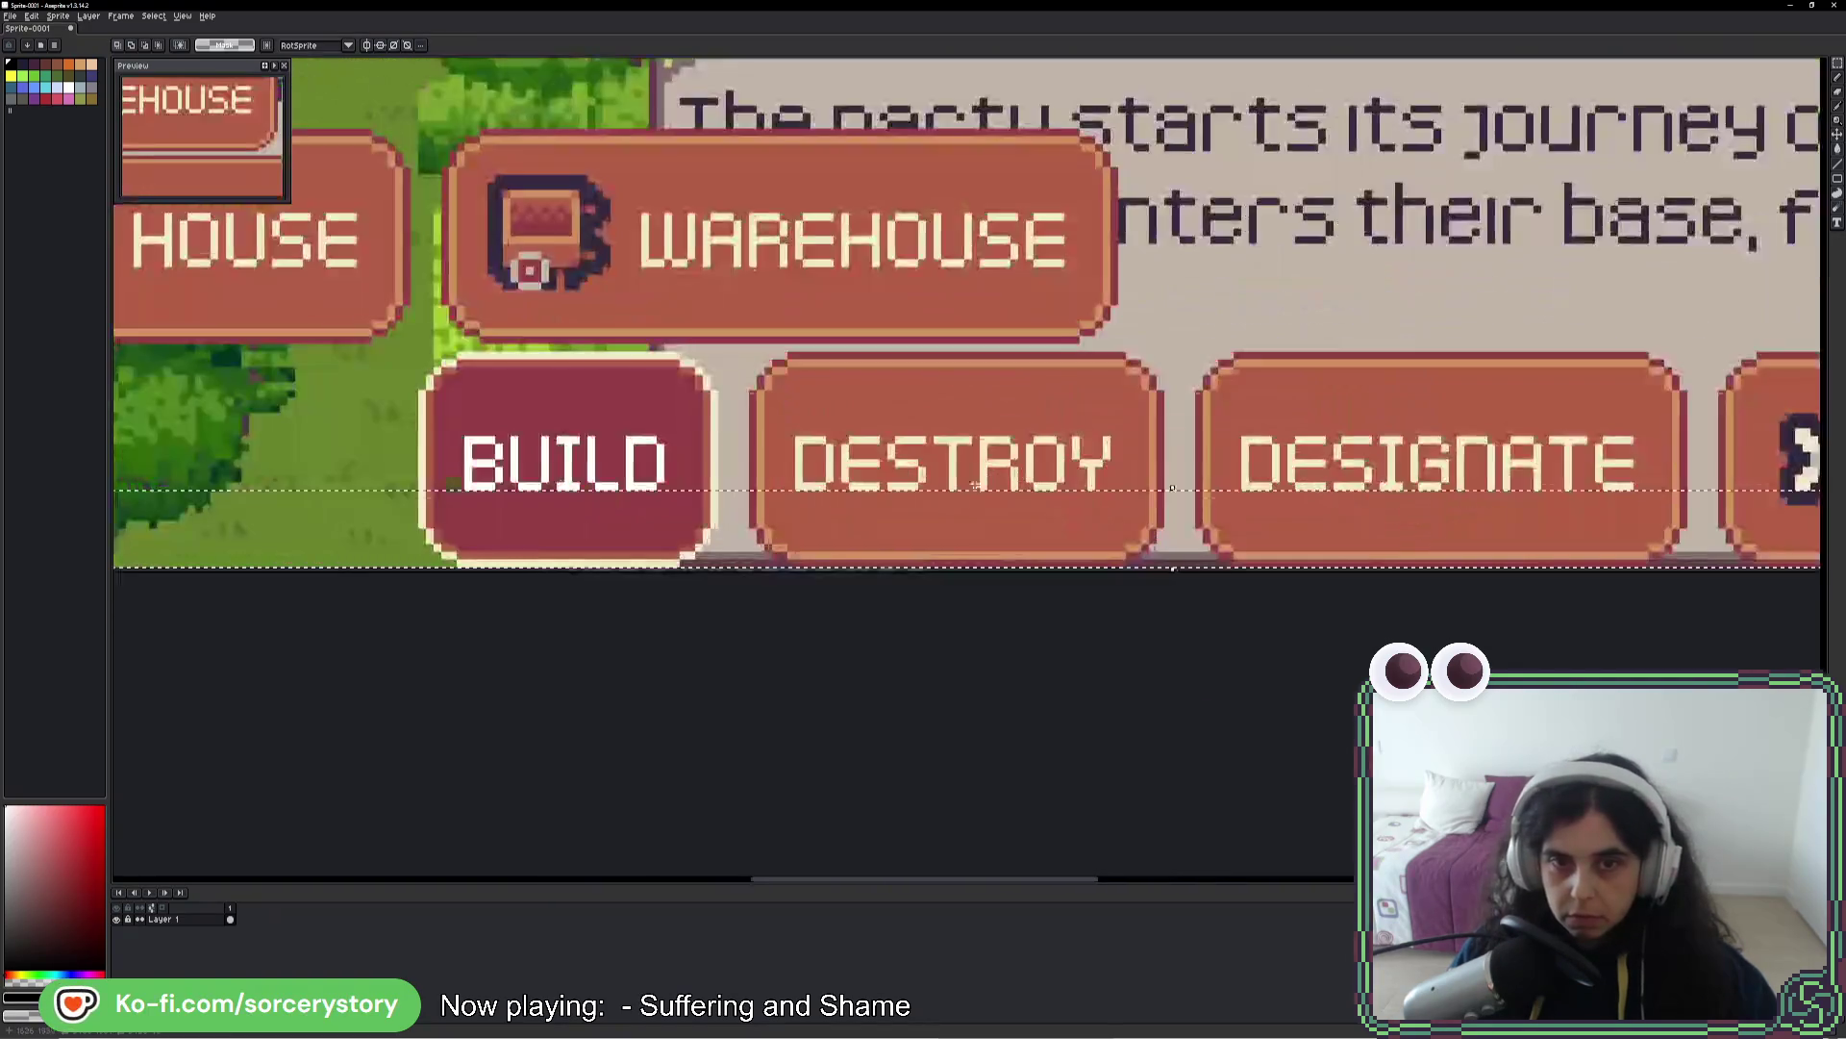
pyautogui.moveTo(1229, 427); pyautogui.dragTo(1118, 456)
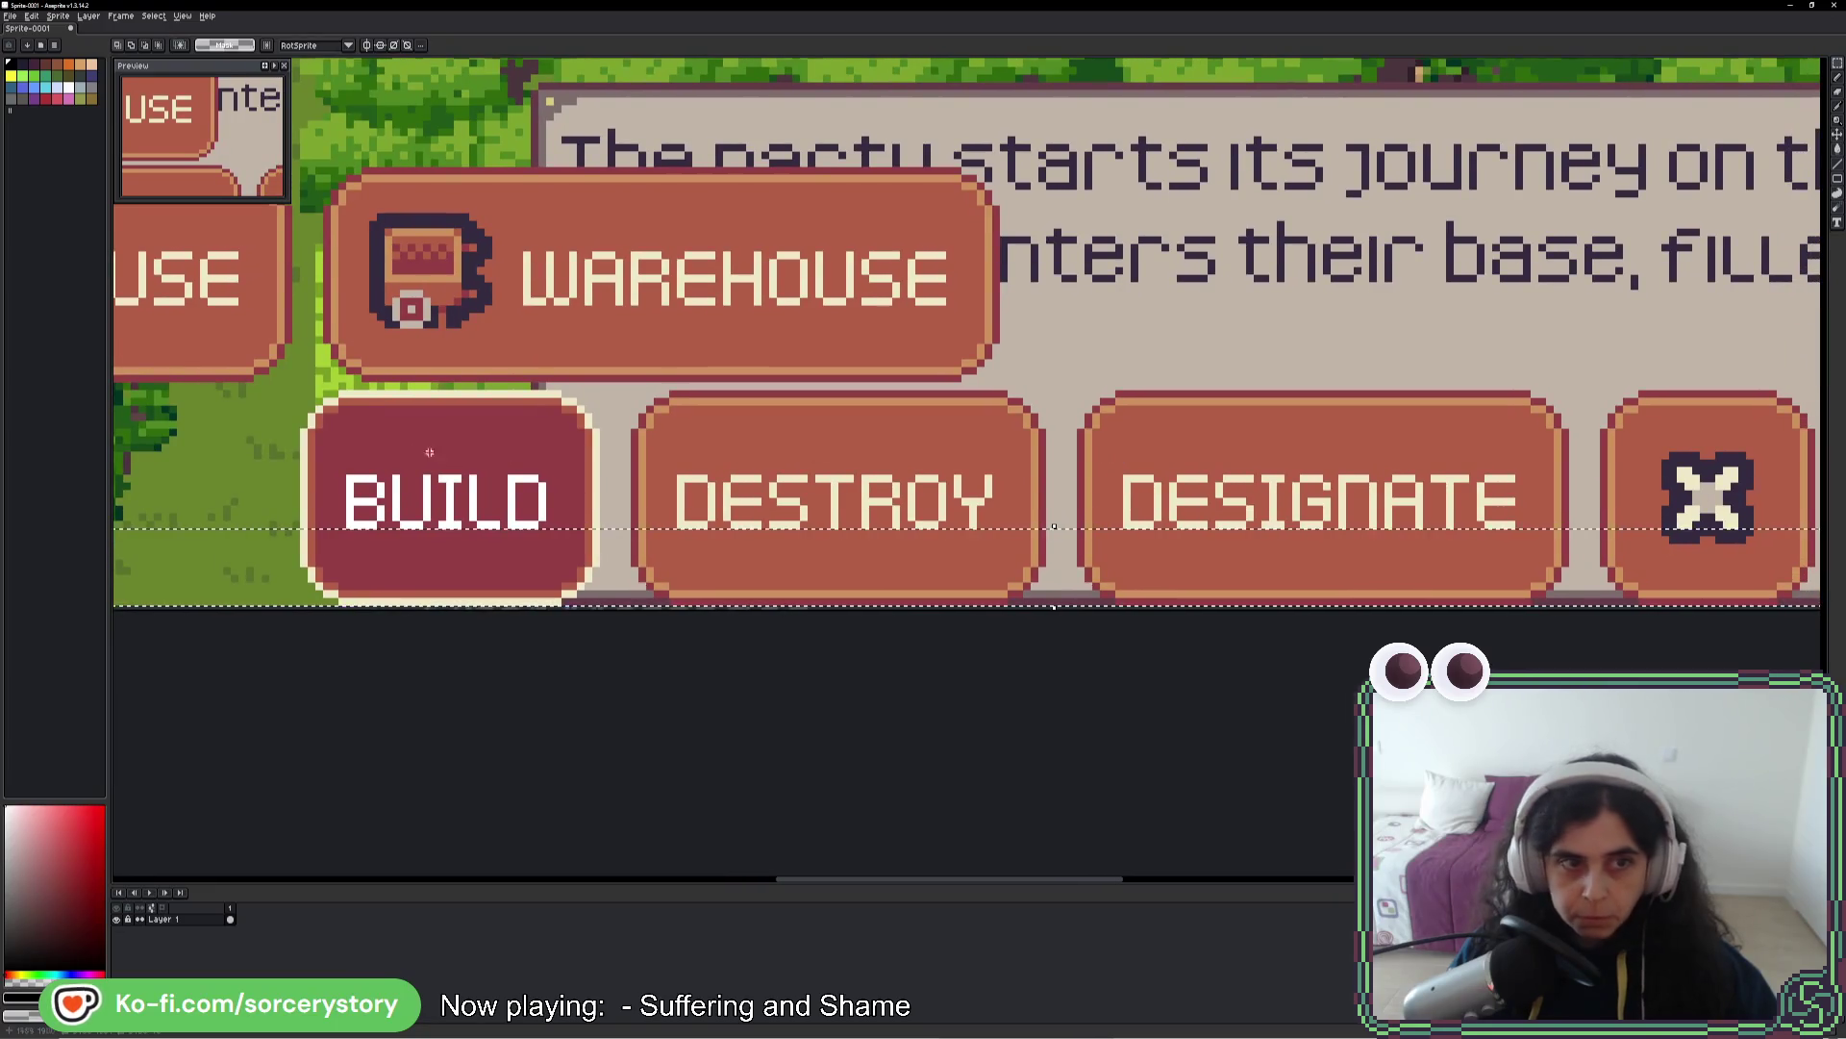
# - Drag rectangular marquee selections between the buttons to measure their gaps
pyautogui.scroll(1, 298, 396)
pyautogui.scroll(3, 312, 394)
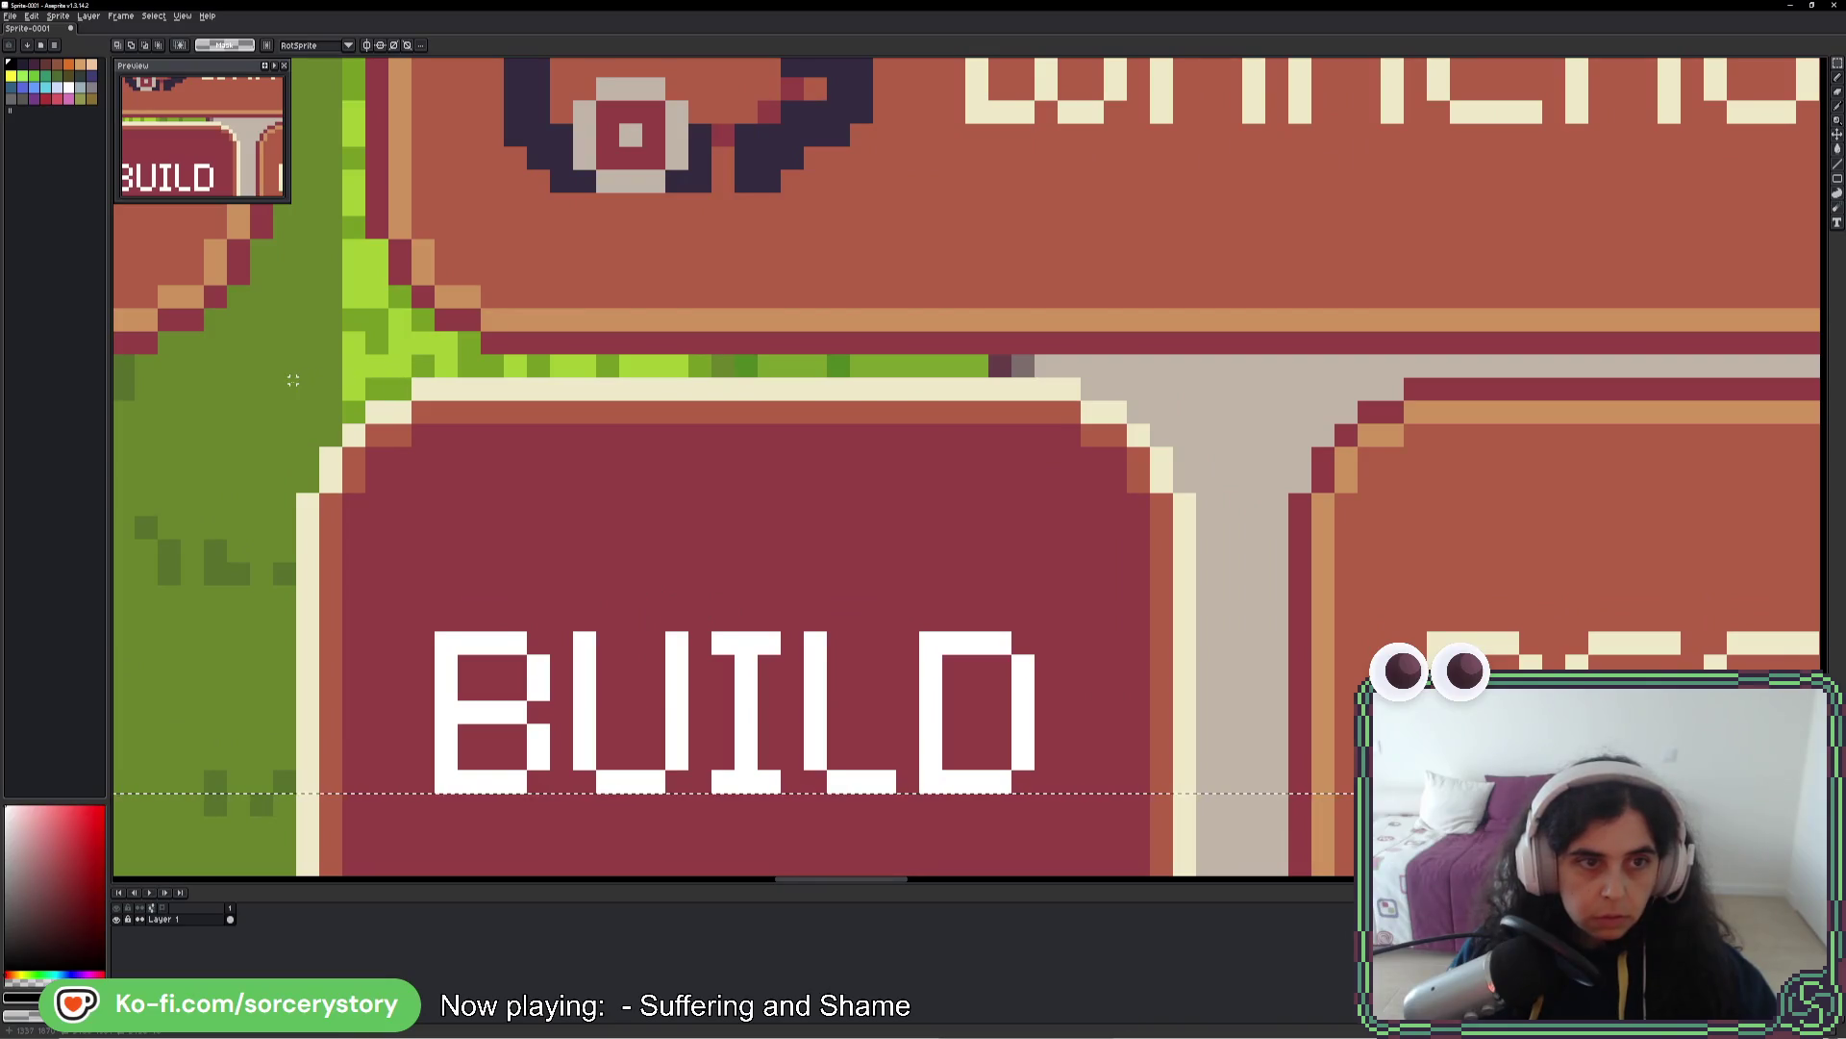
pyautogui.hscroll(15, 299, 387)
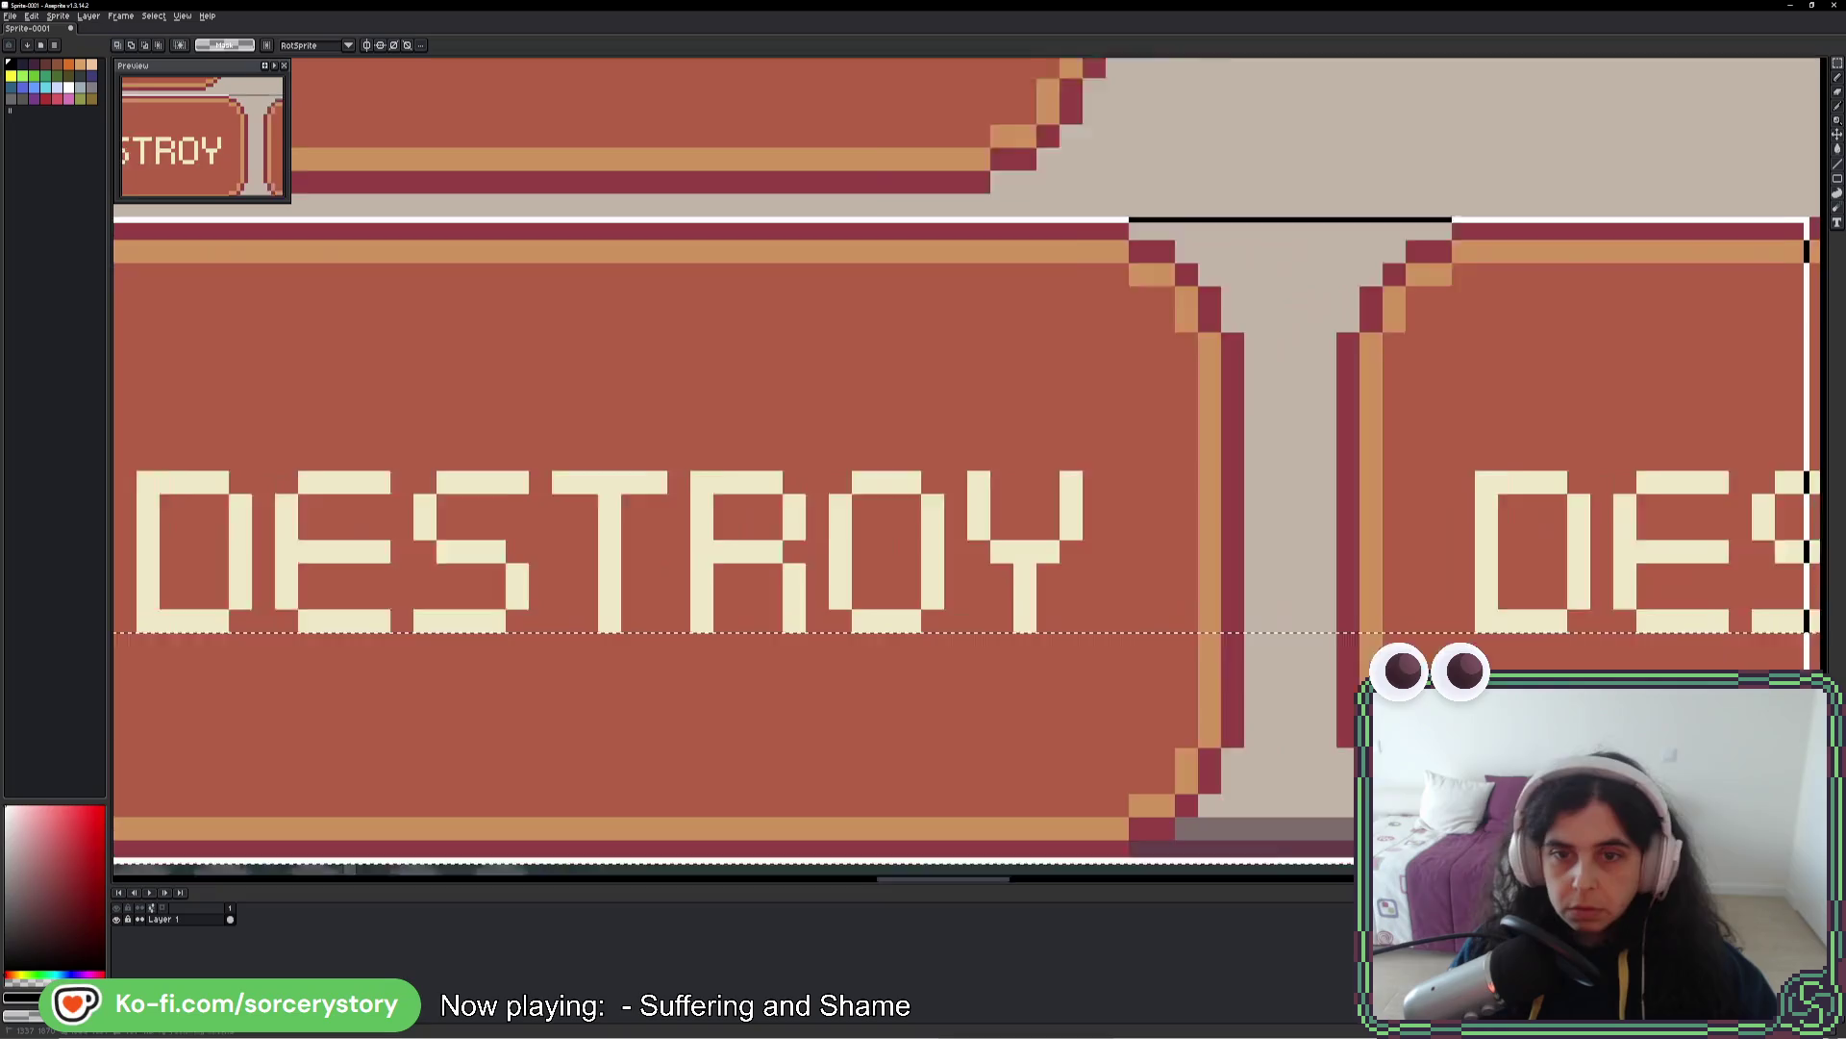
pyautogui.hscroll(5, 1556, 538)
pyautogui.scroll(-2, 1556, 539)
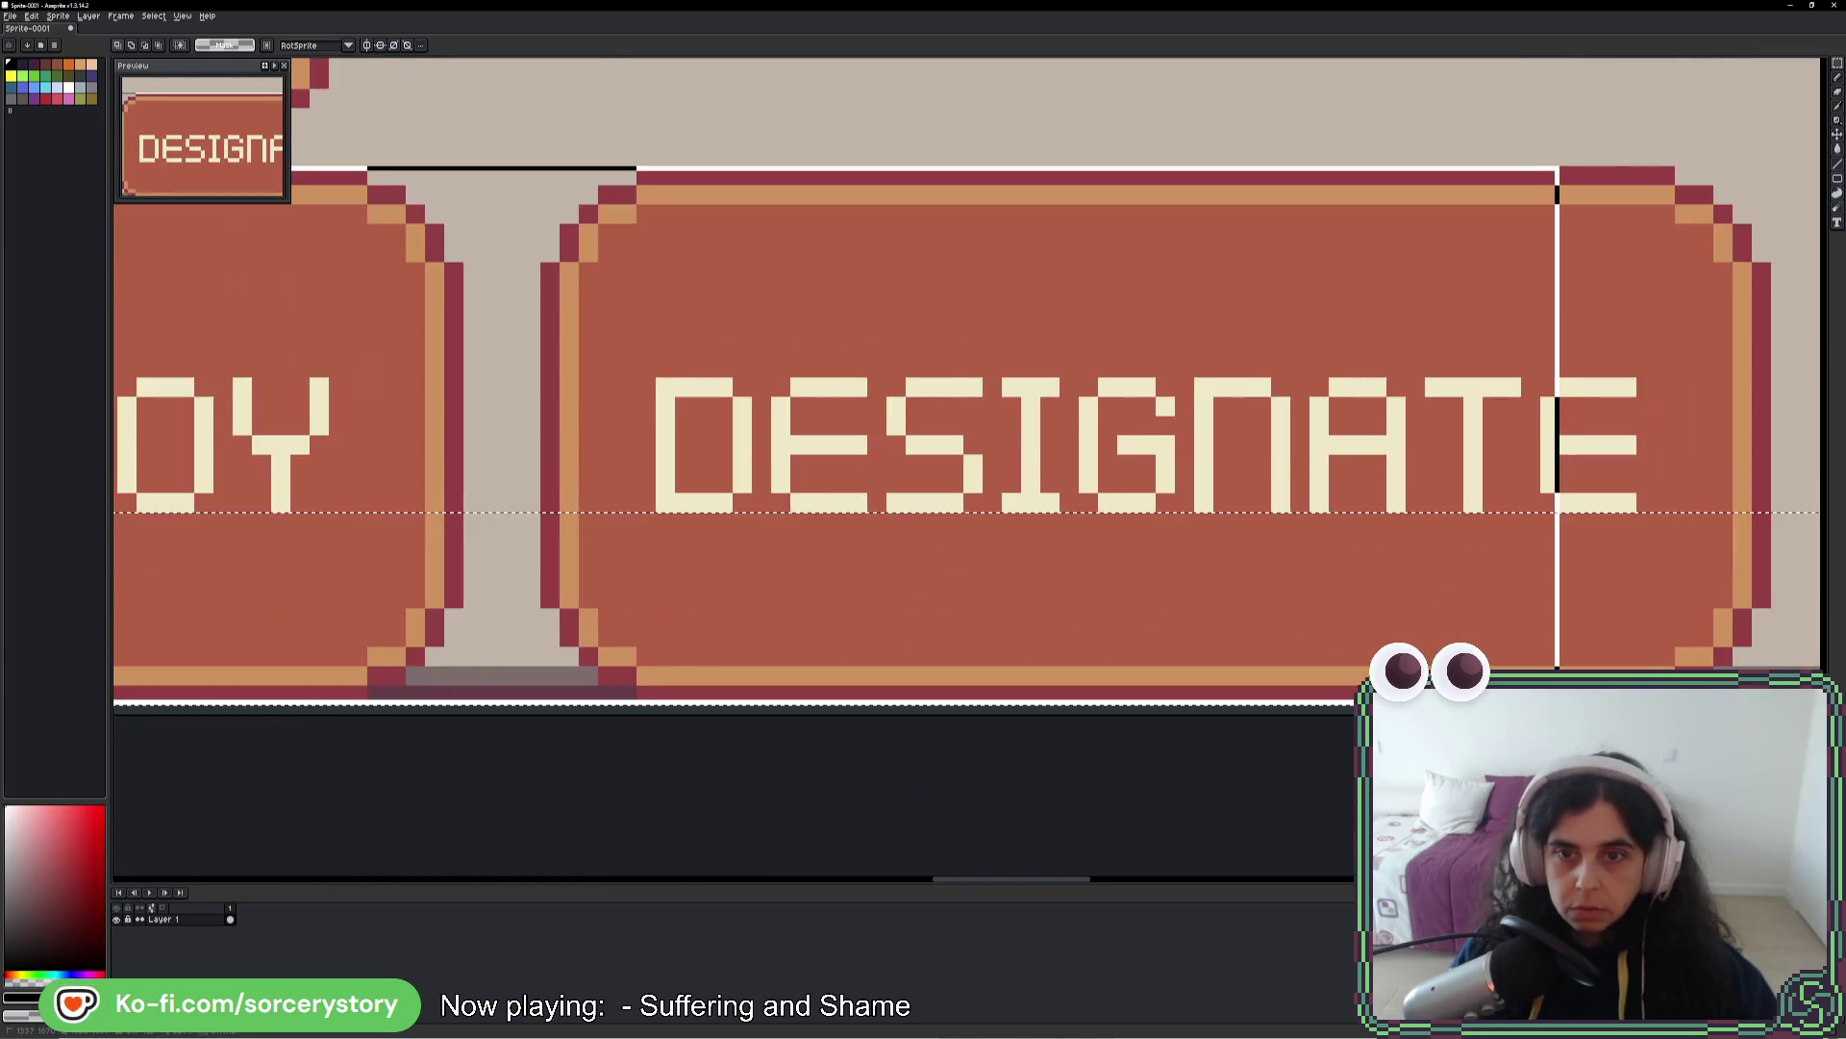
pyautogui.moveTo(1556, 679)
pyautogui.mouseDown()
pyautogui.moveTo(193, 679)
pyautogui.moveTo(1582, 679)
pyautogui.mouseUp()
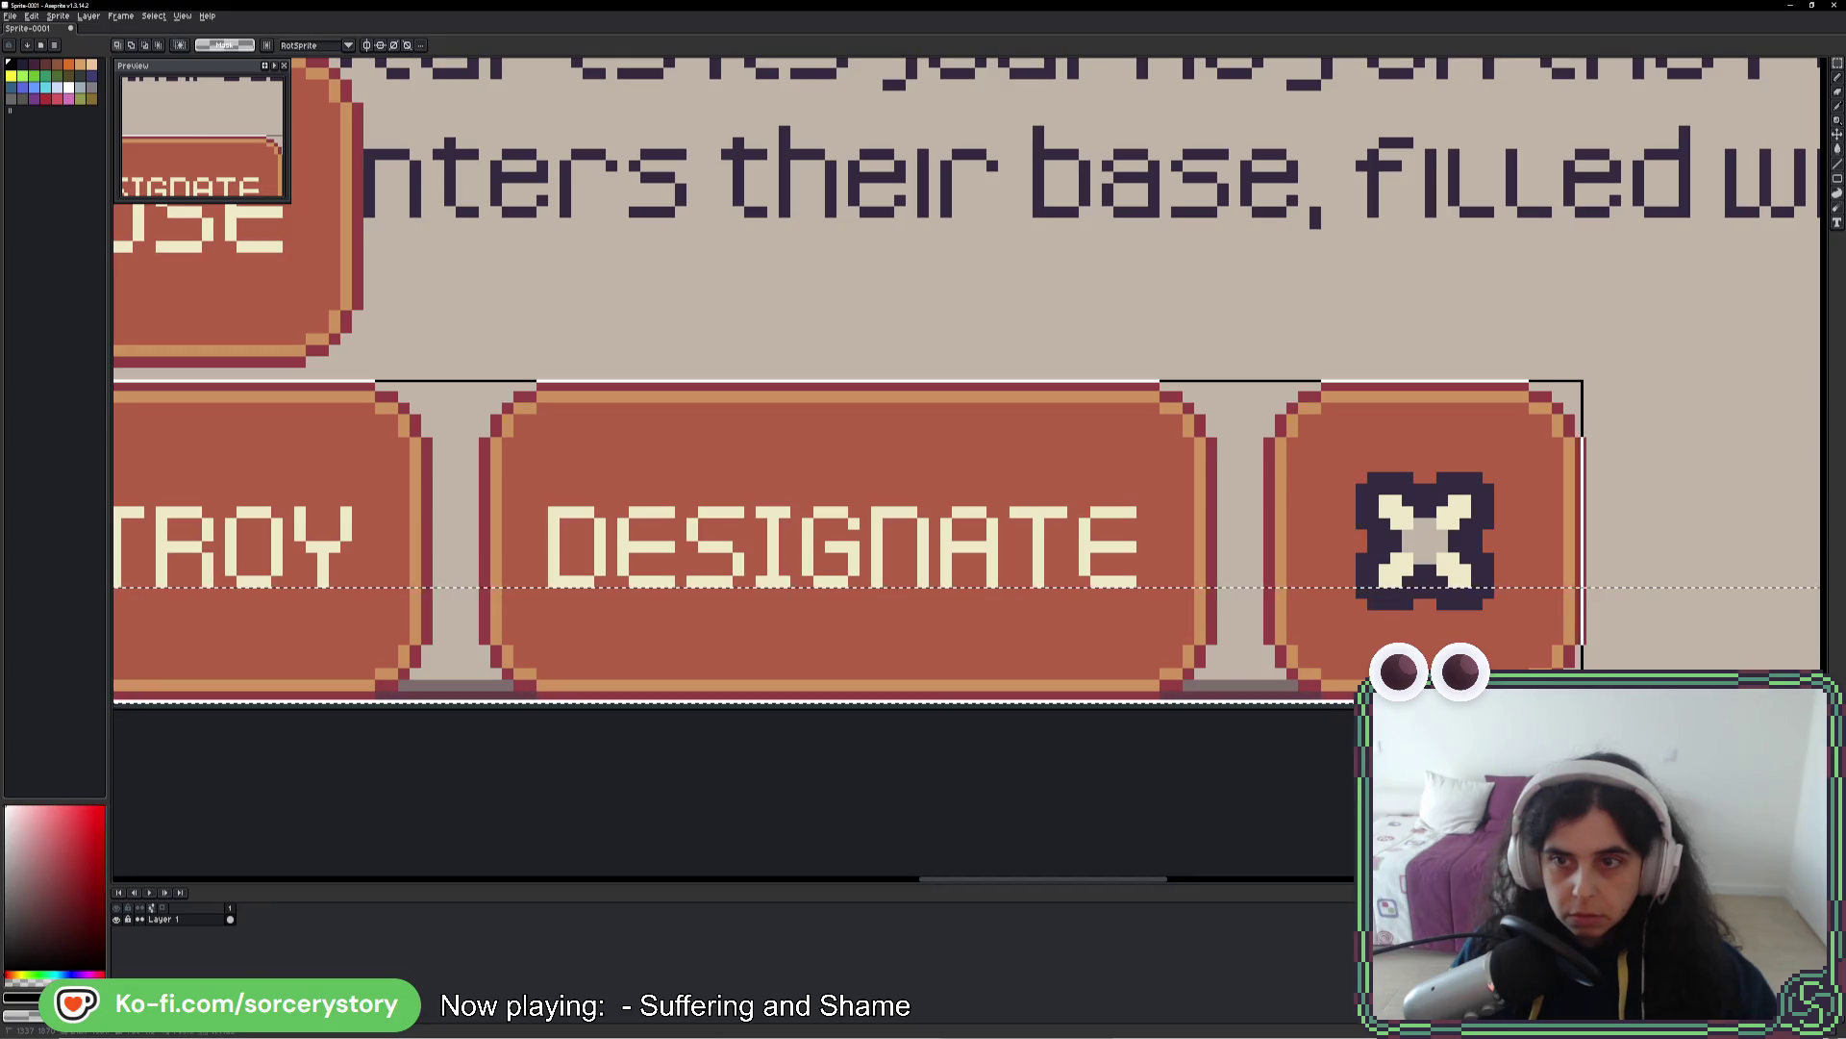
pyautogui.scroll(-3, 1045, 680)
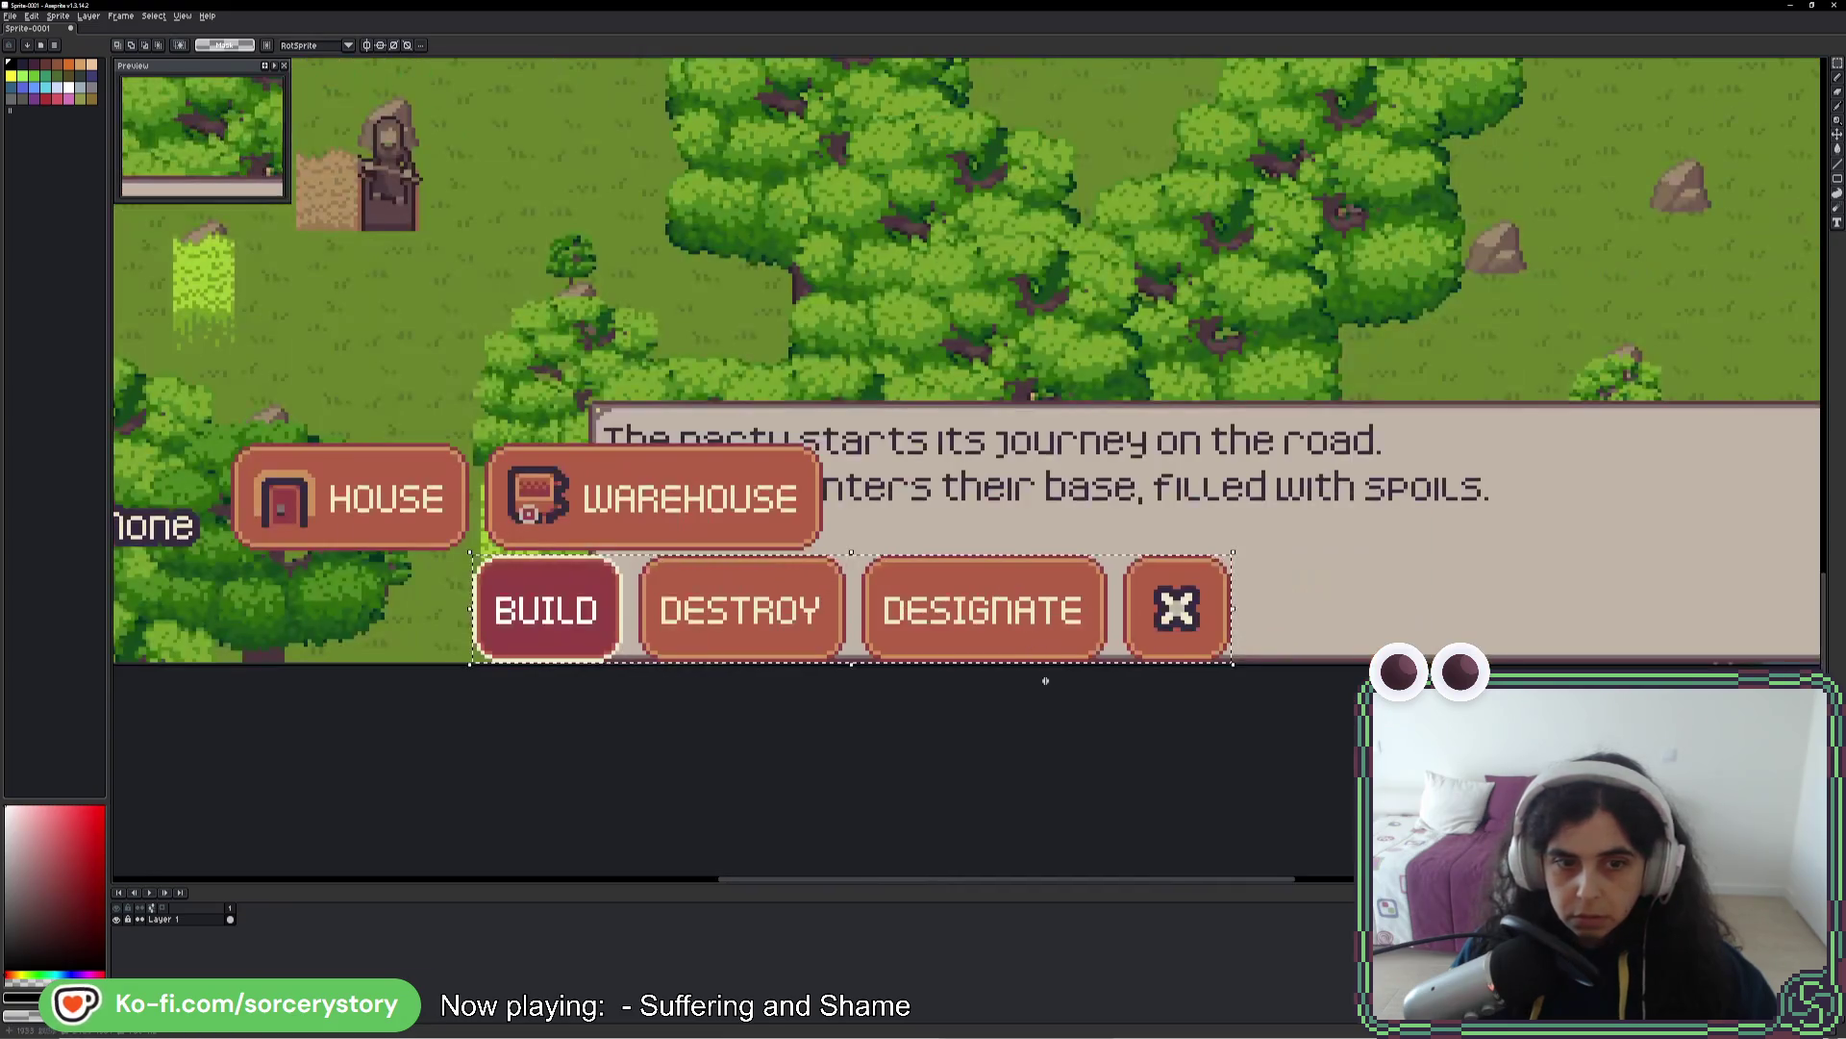
pyautogui.scroll(5, 840, 677)
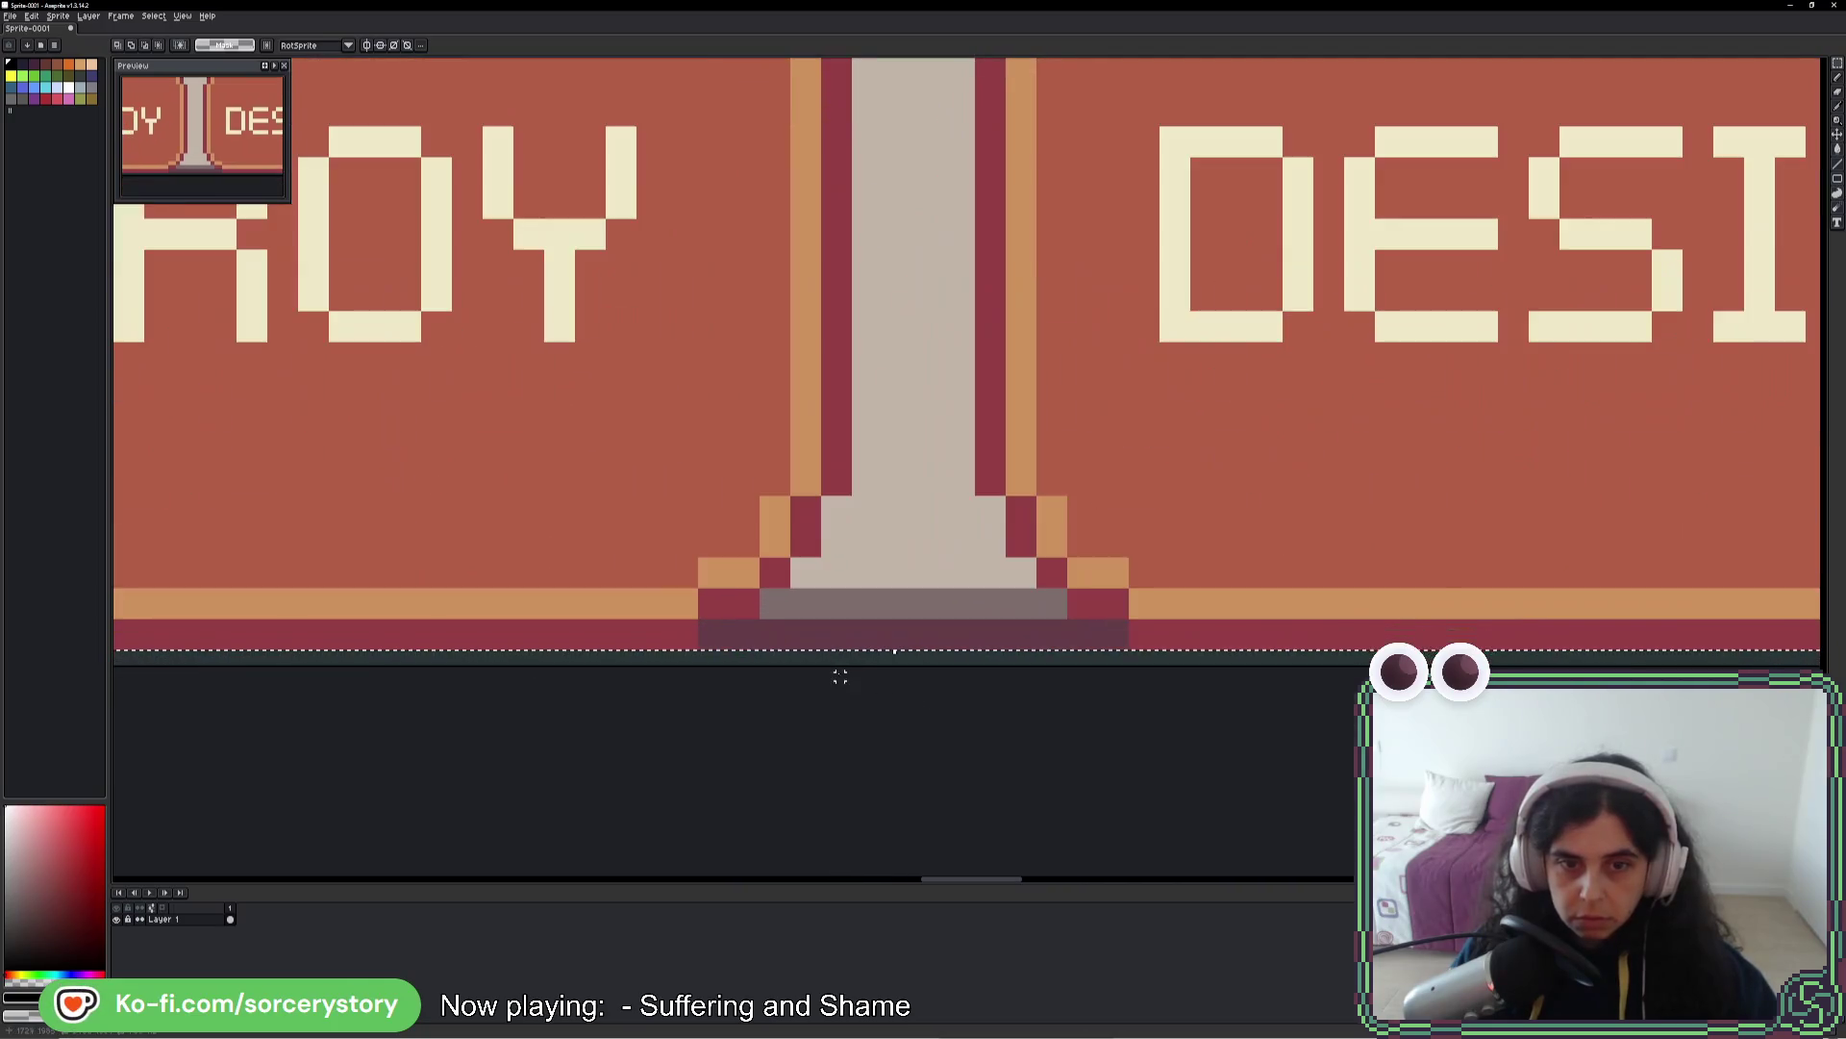
pyautogui.moveTo(839, 677)
pyautogui.mouseDown()
pyautogui.moveTo(882, 332)
pyautogui.moveTo(894, 699)
pyautogui.mouseUp()
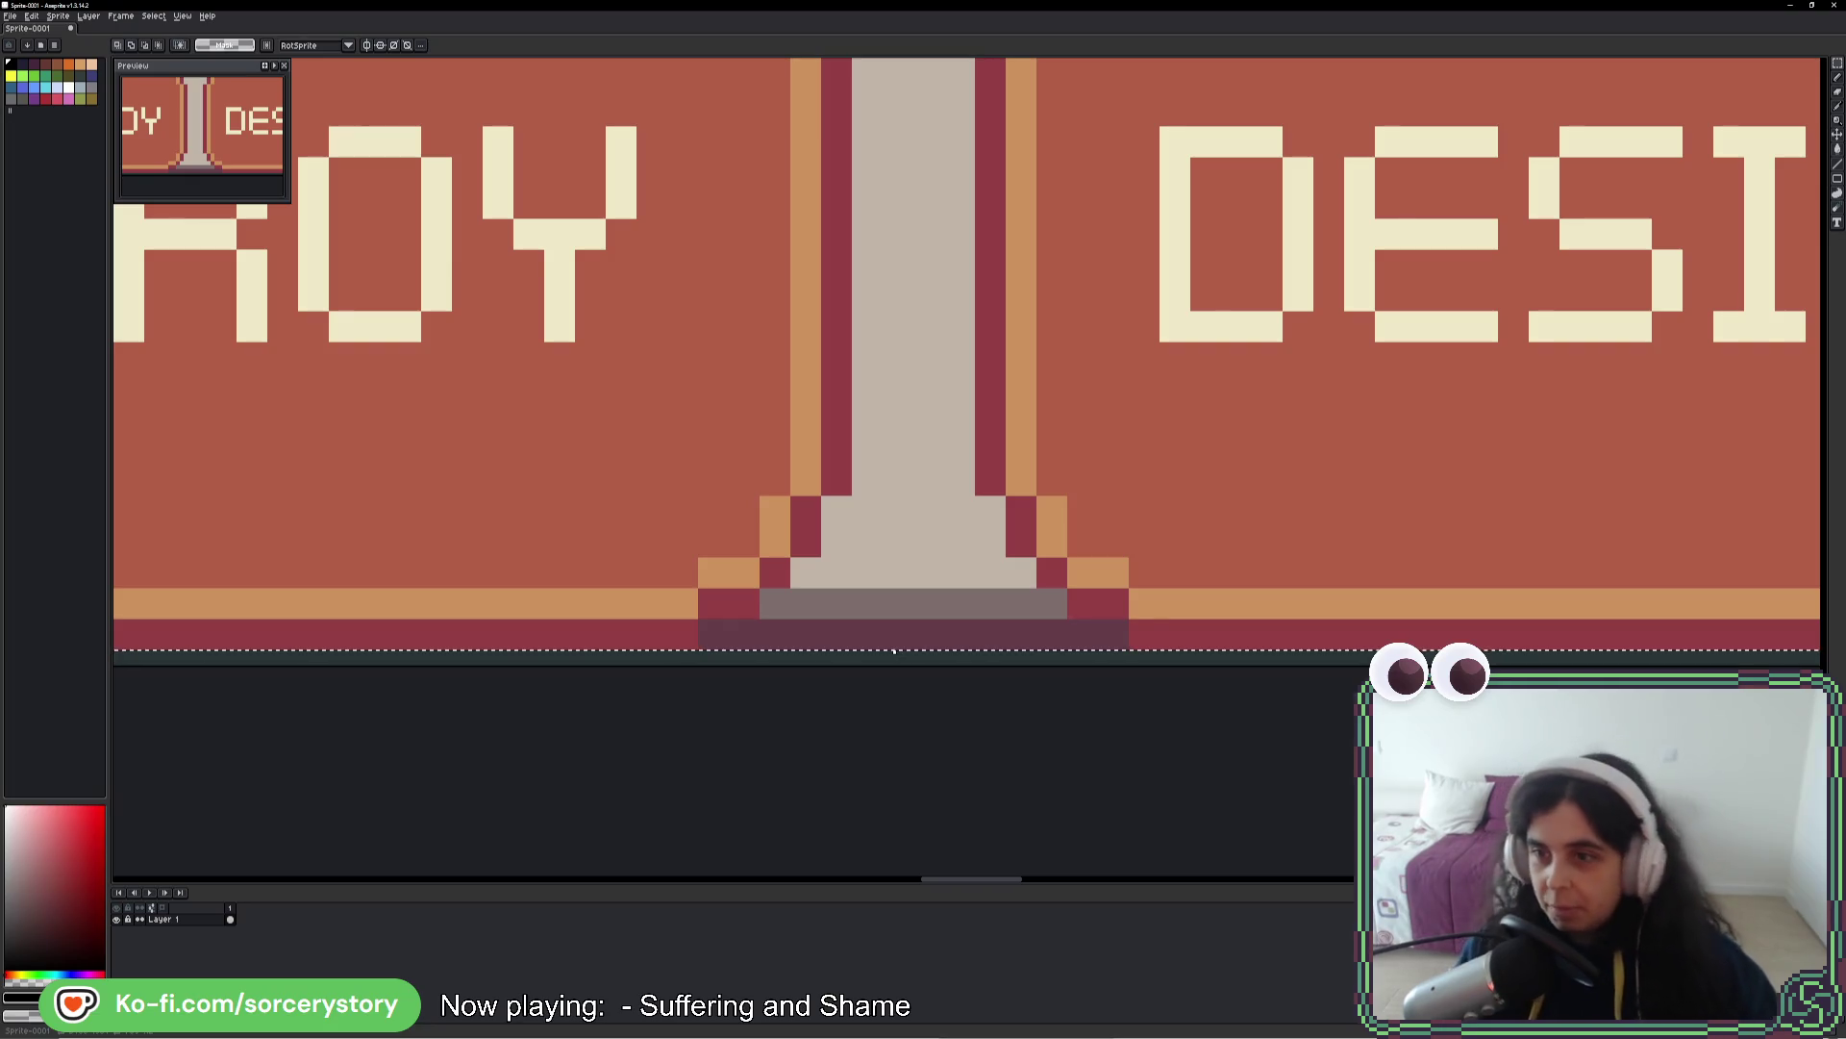
# - Switch to the eyedropper (I) for picking colours from the screenshot
pyautogui.scroll(-5, 1232, 367)
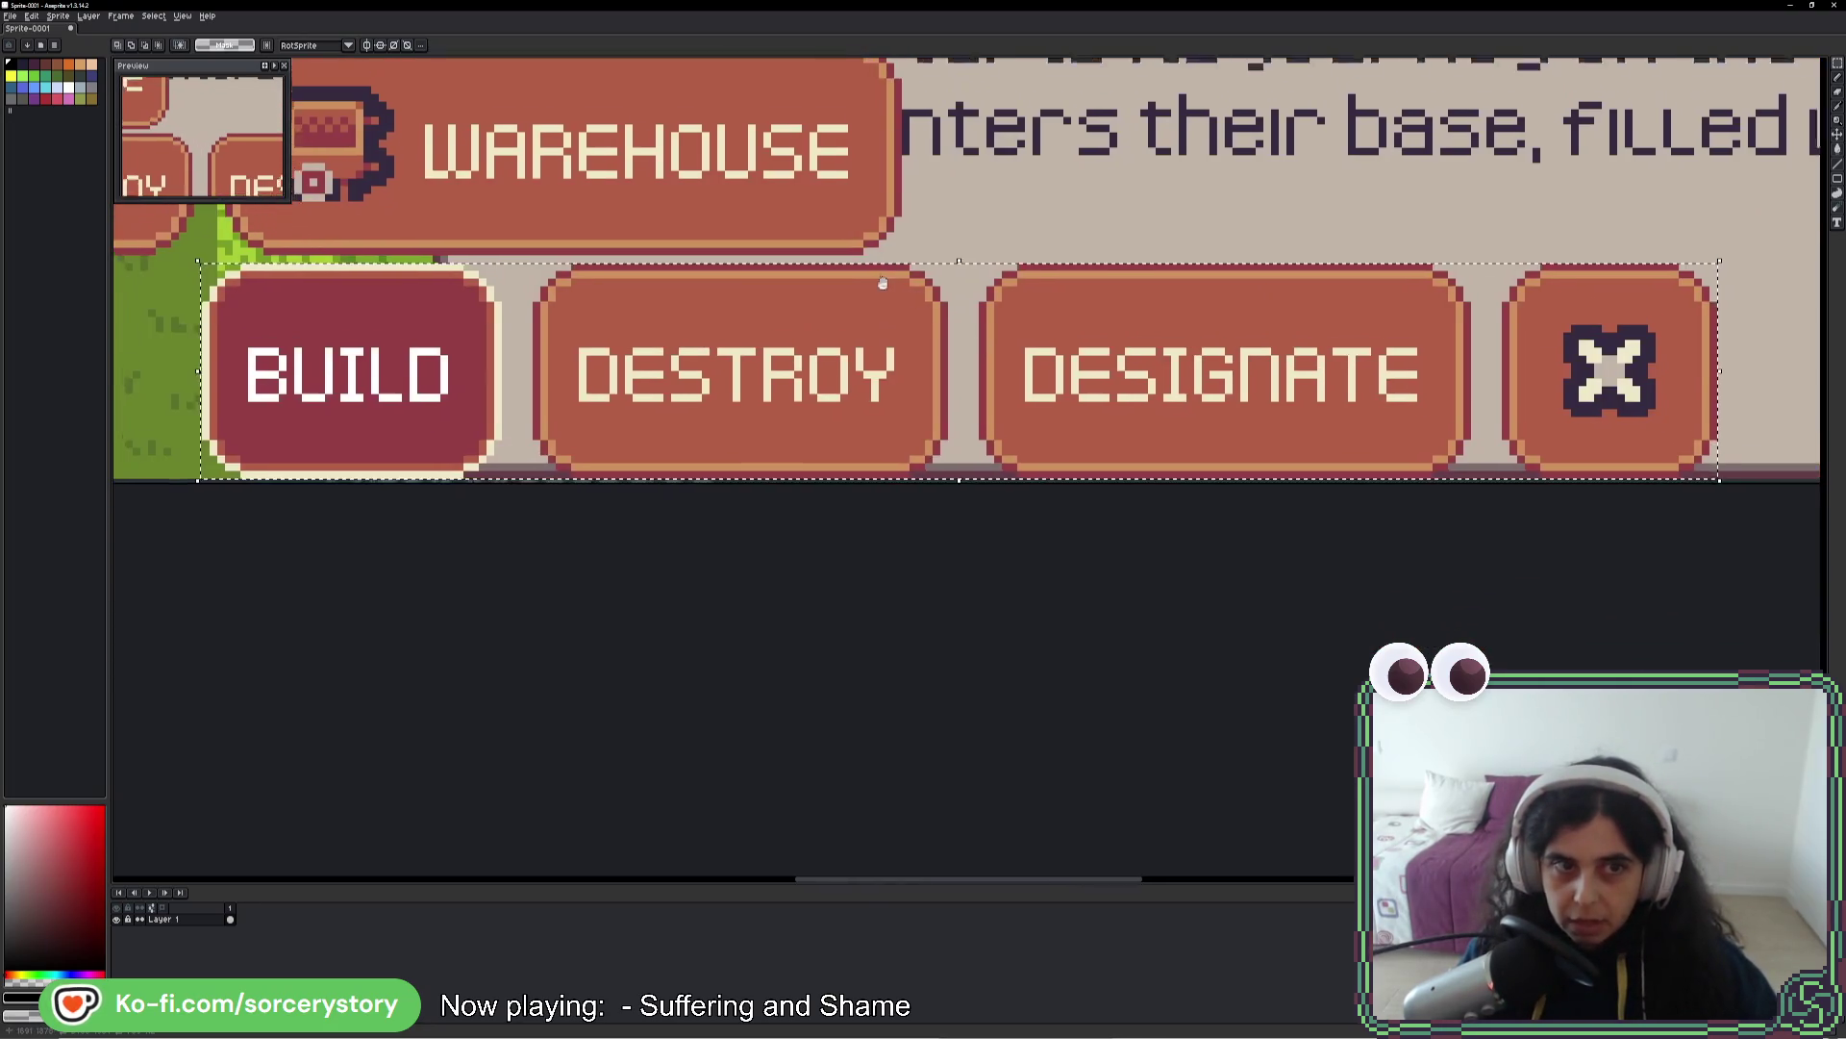
pyautogui.scroll(2, 1147, 520)
pyautogui.scroll(-2, 1063, 442)
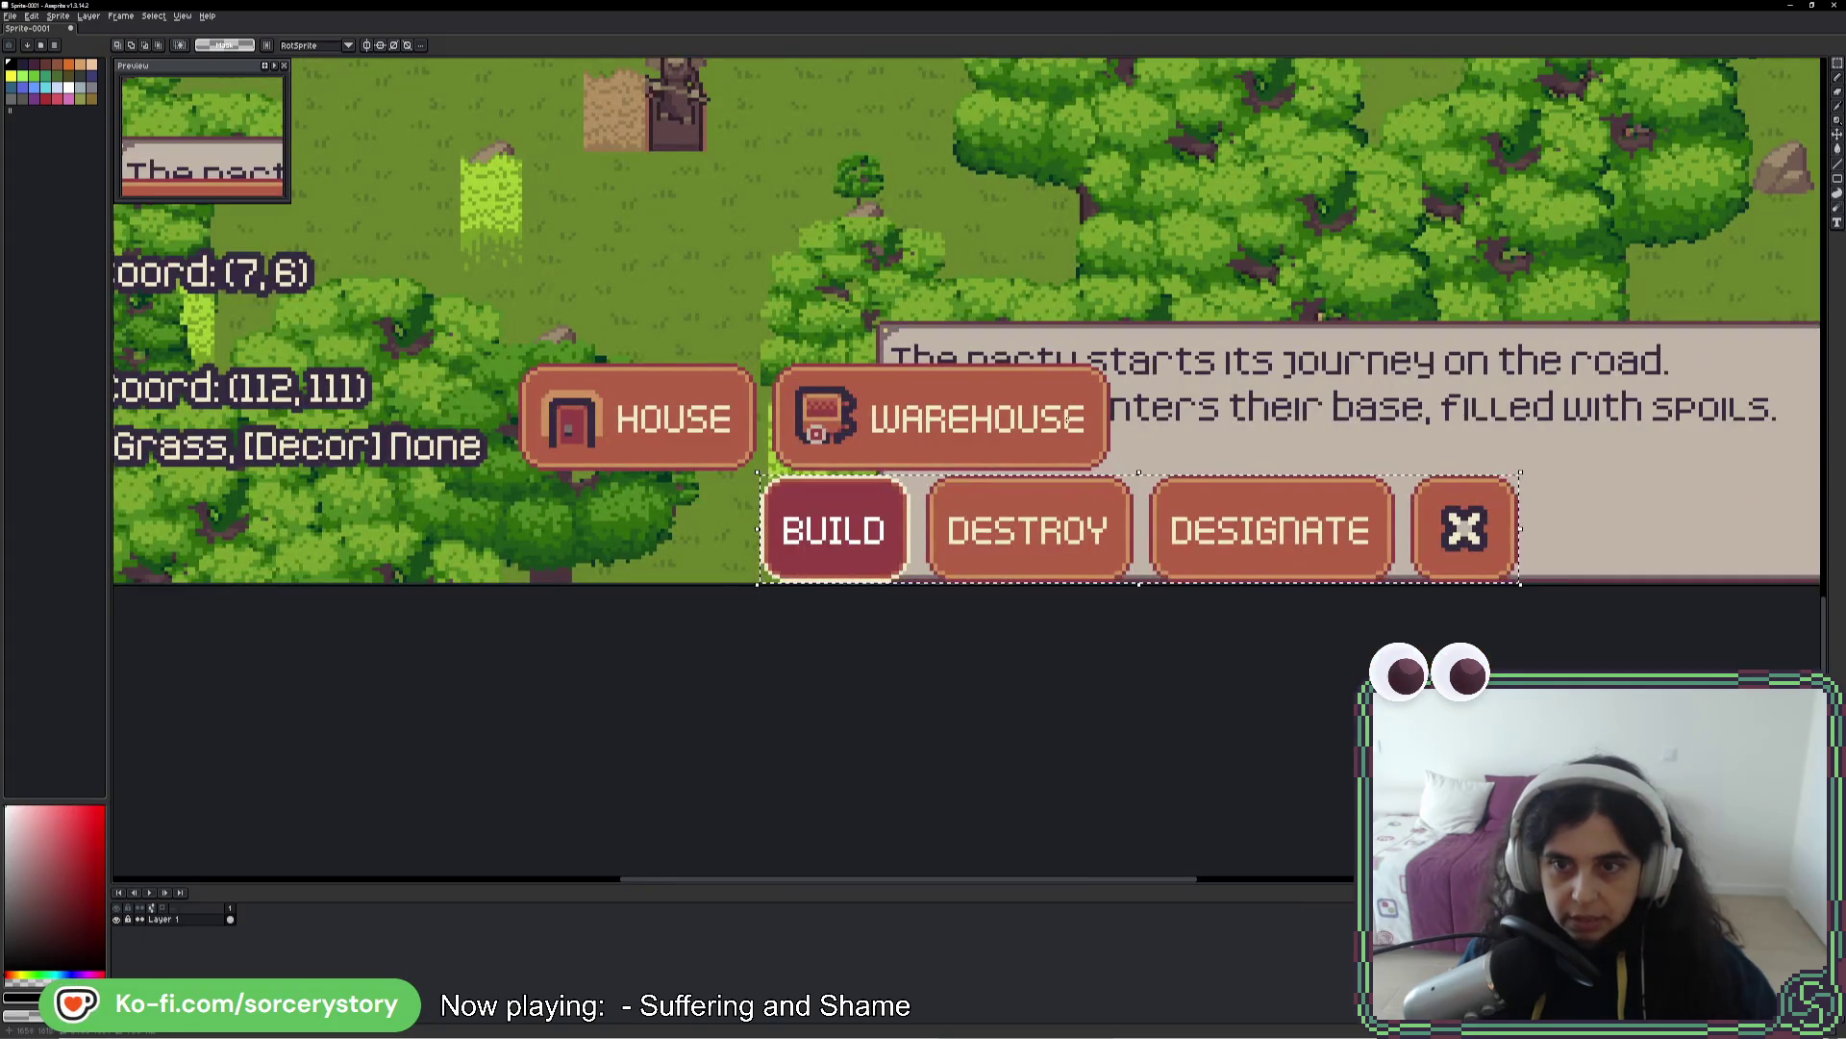
pyautogui.press('i')
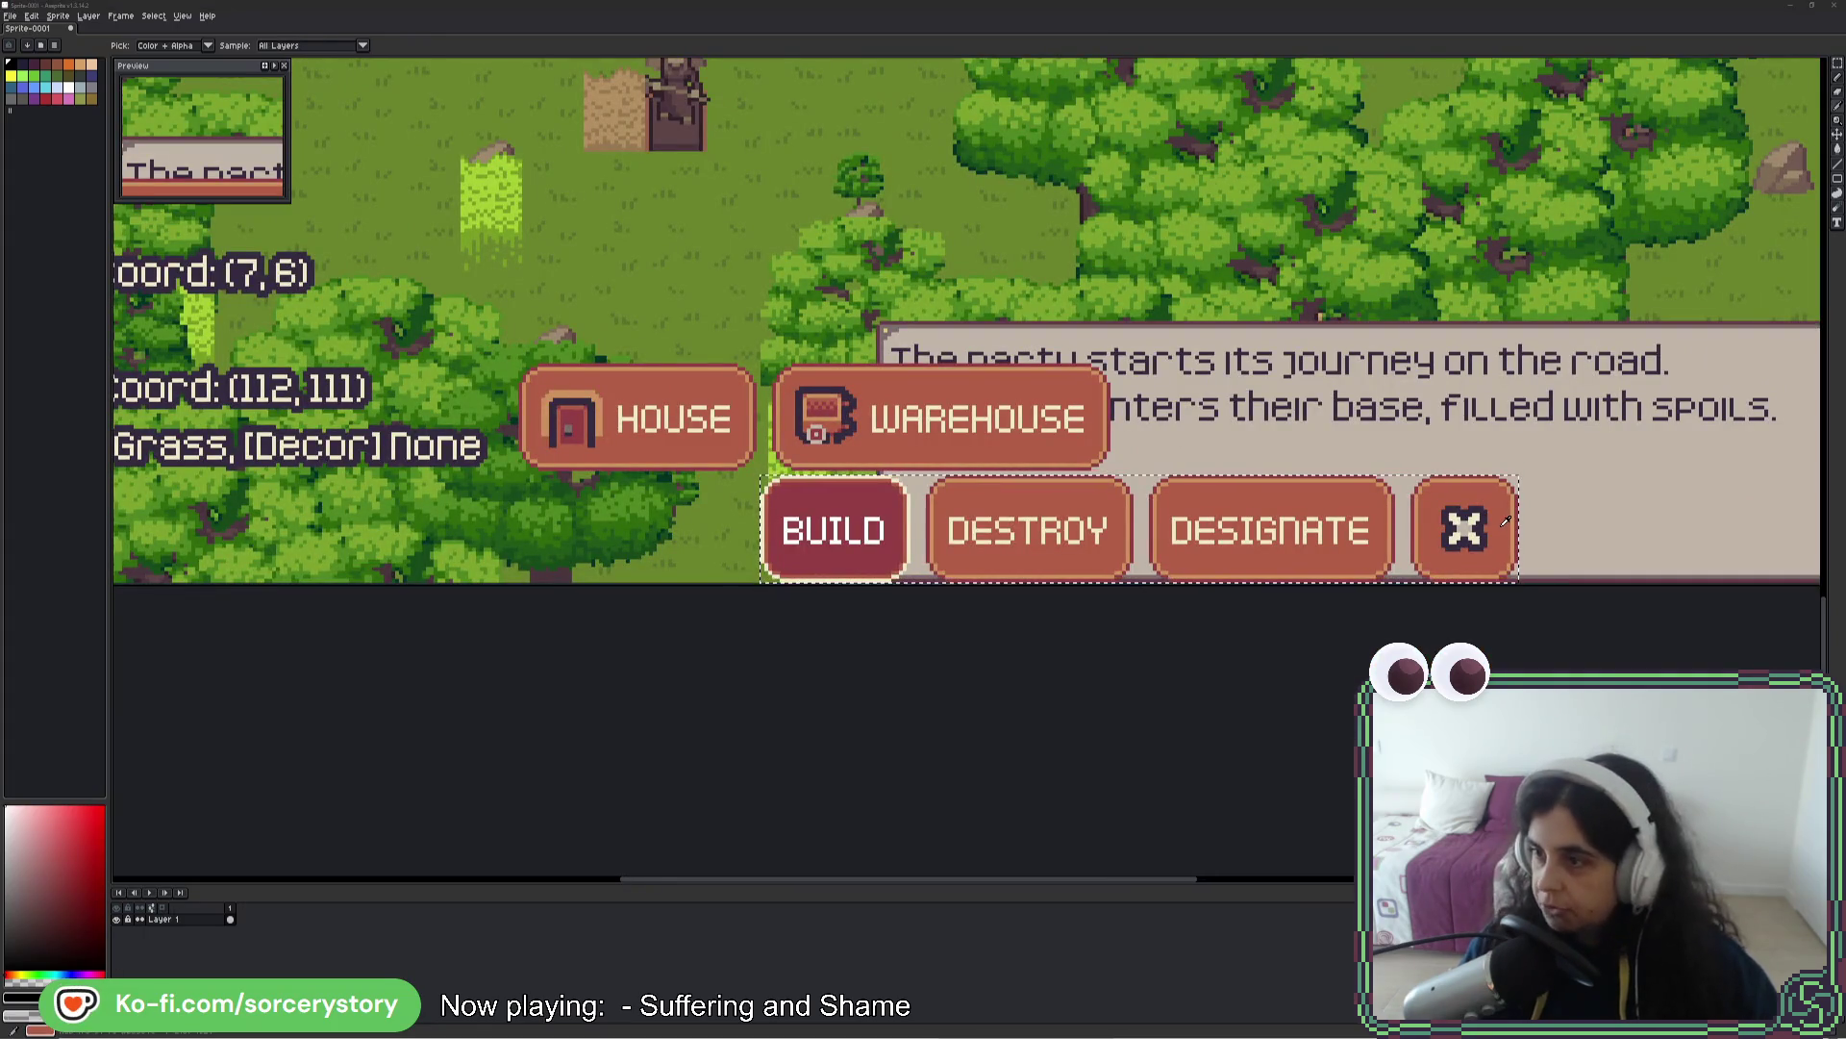
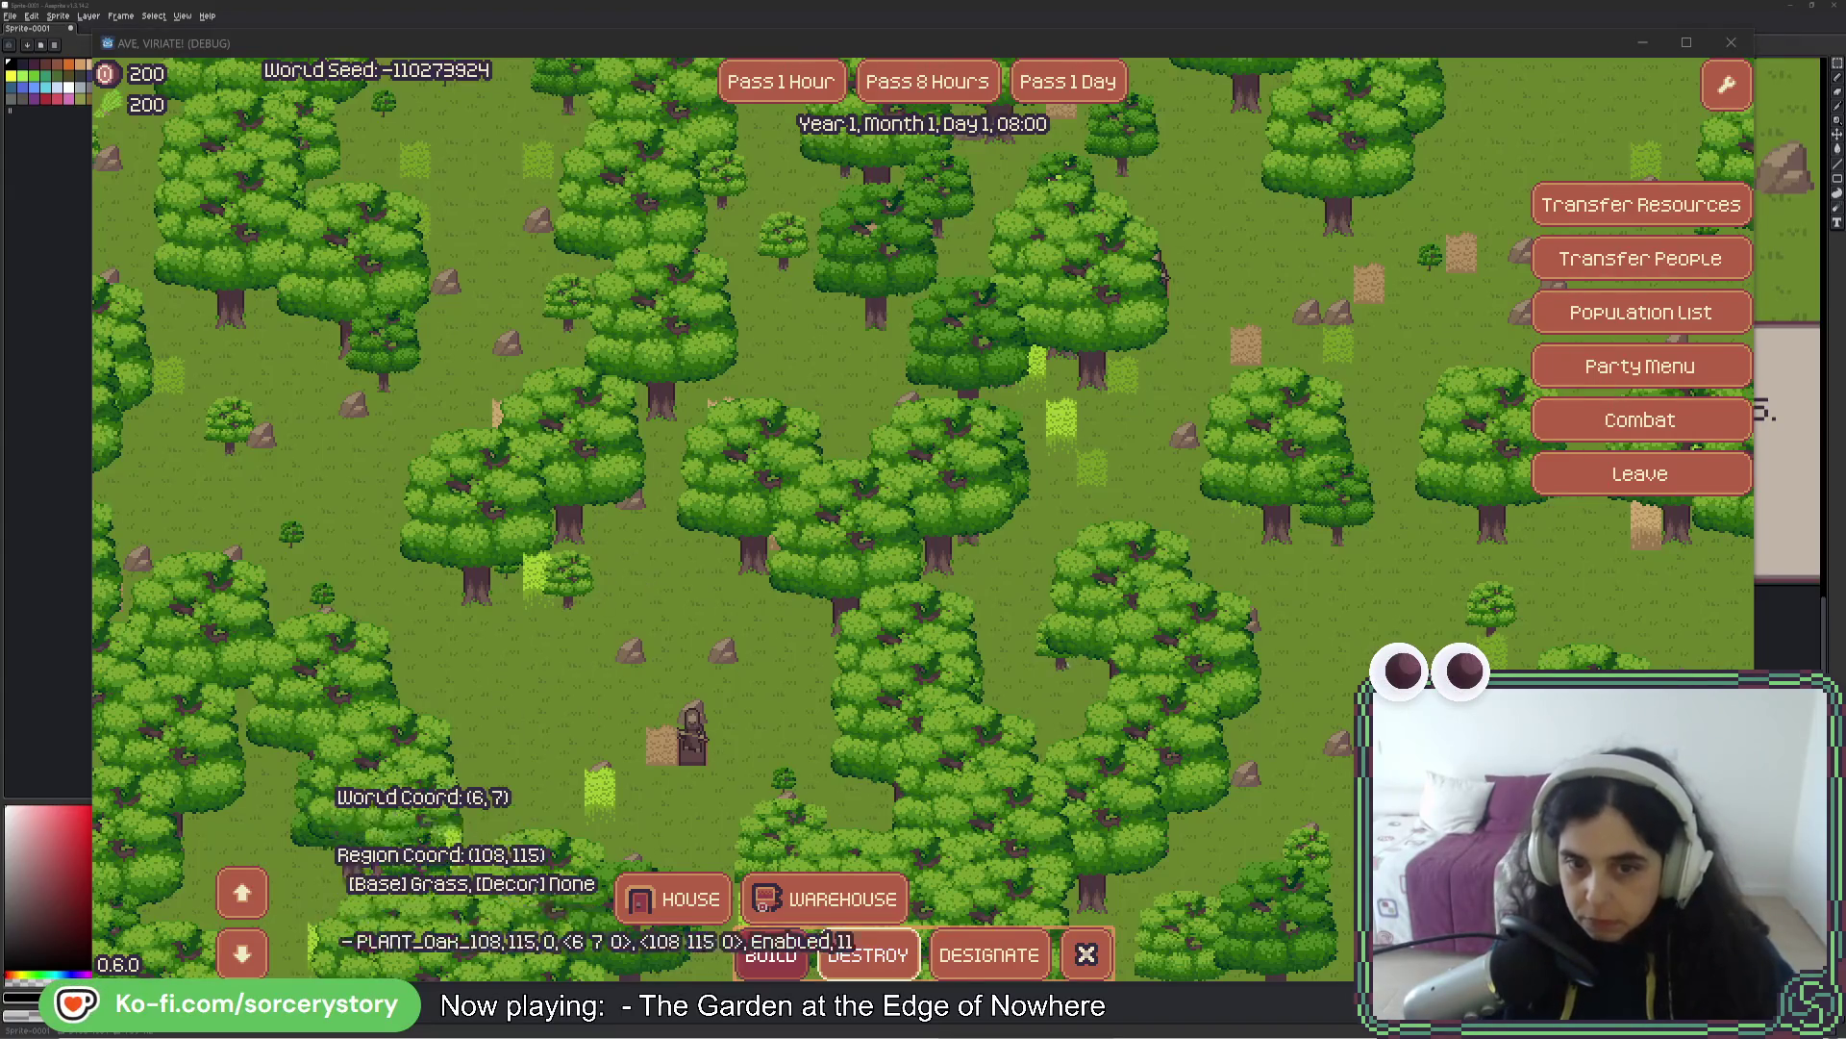
# - Pan the game map to a new area and paste a build-bar screenshot into Aseprite
pyautogui.click(1053, 683)
pyautogui.press('s')
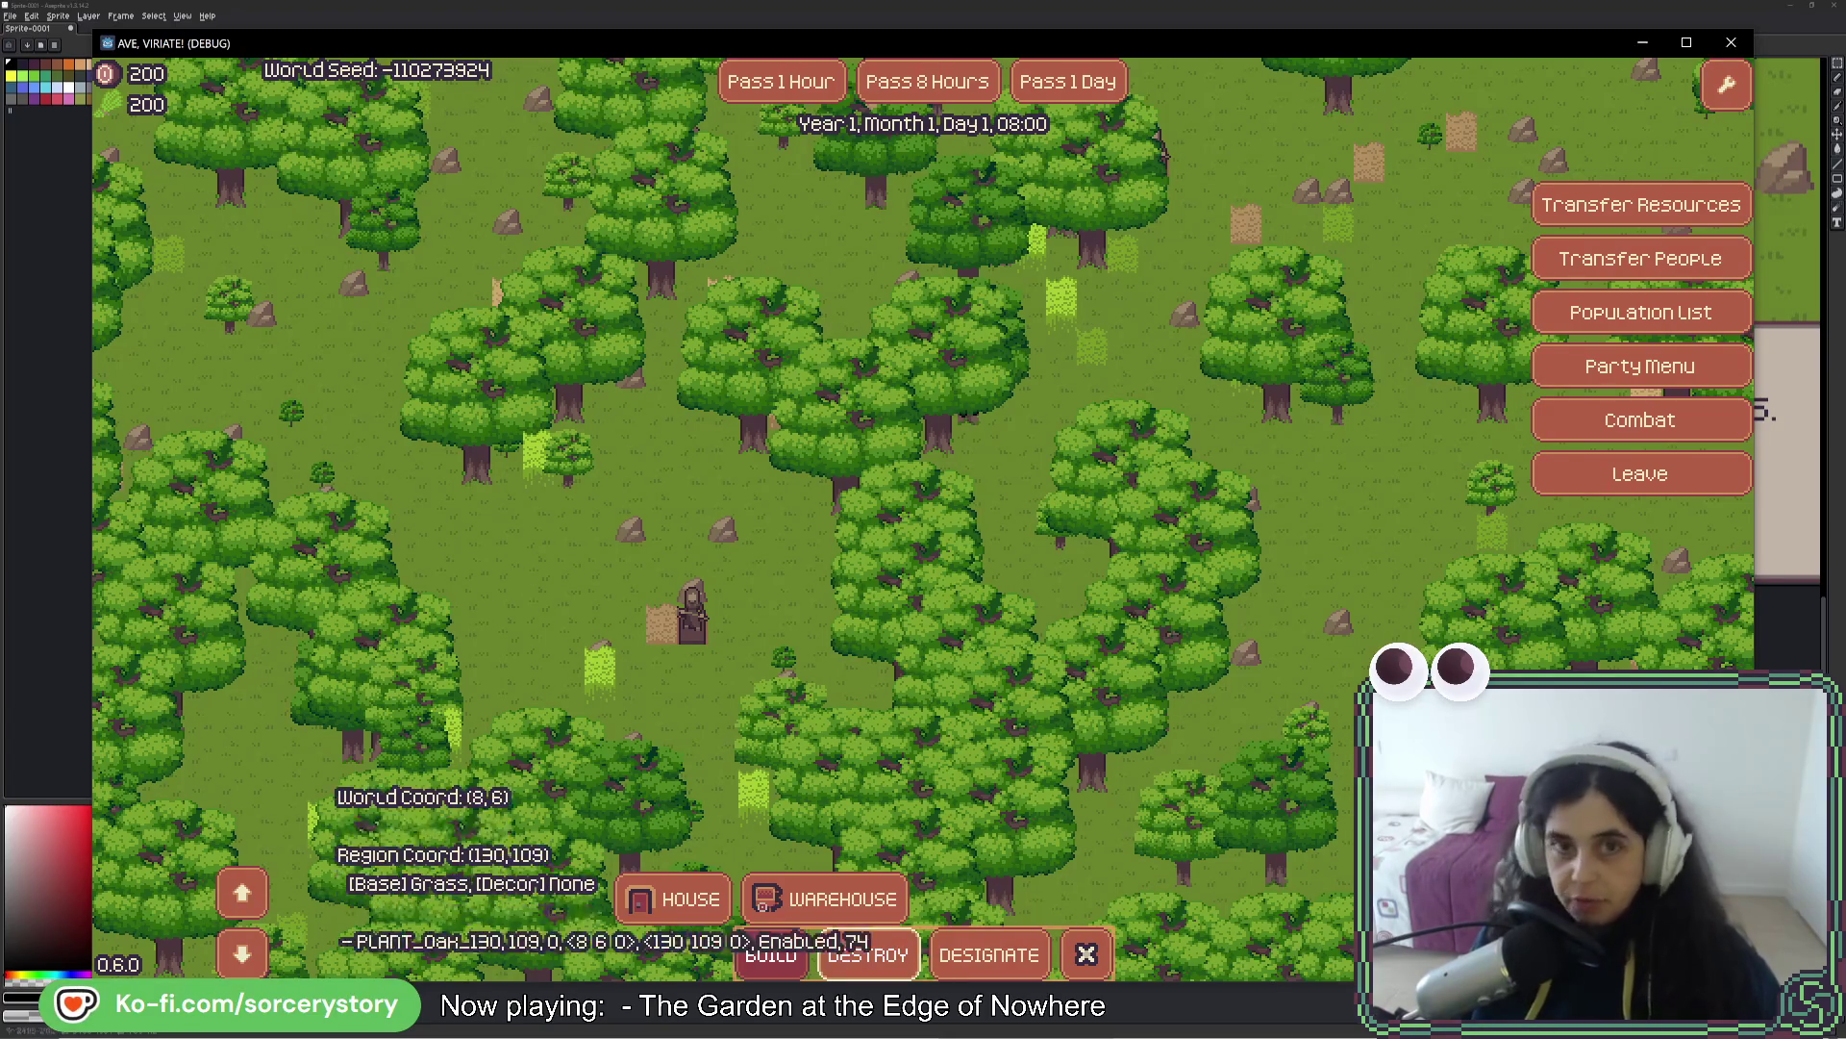
pyautogui.hotkey('alt', 'Tab')
pyautogui.hotkey('ctrl', 'v')
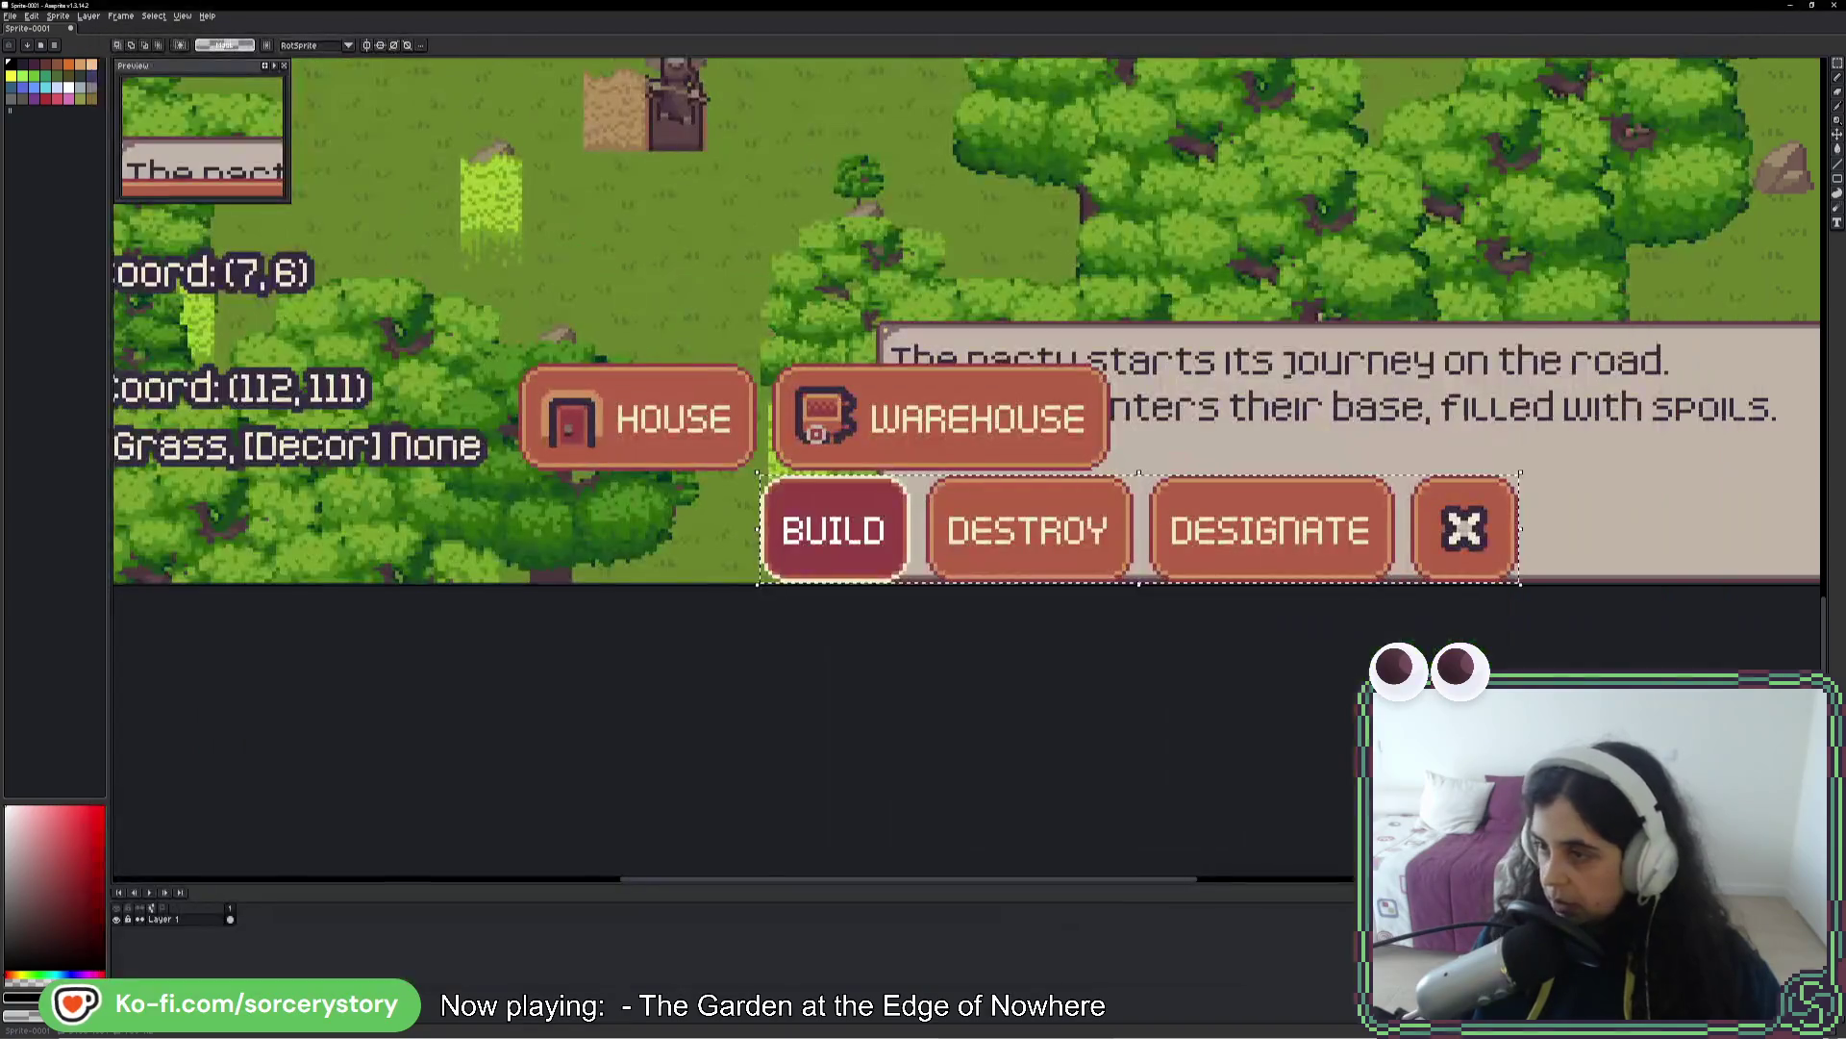
# - Zoom into the mockup and marquee-select the hammer and up-arrow tiles to measure their grid size
pyautogui.hotkey('ctrl', 'd')
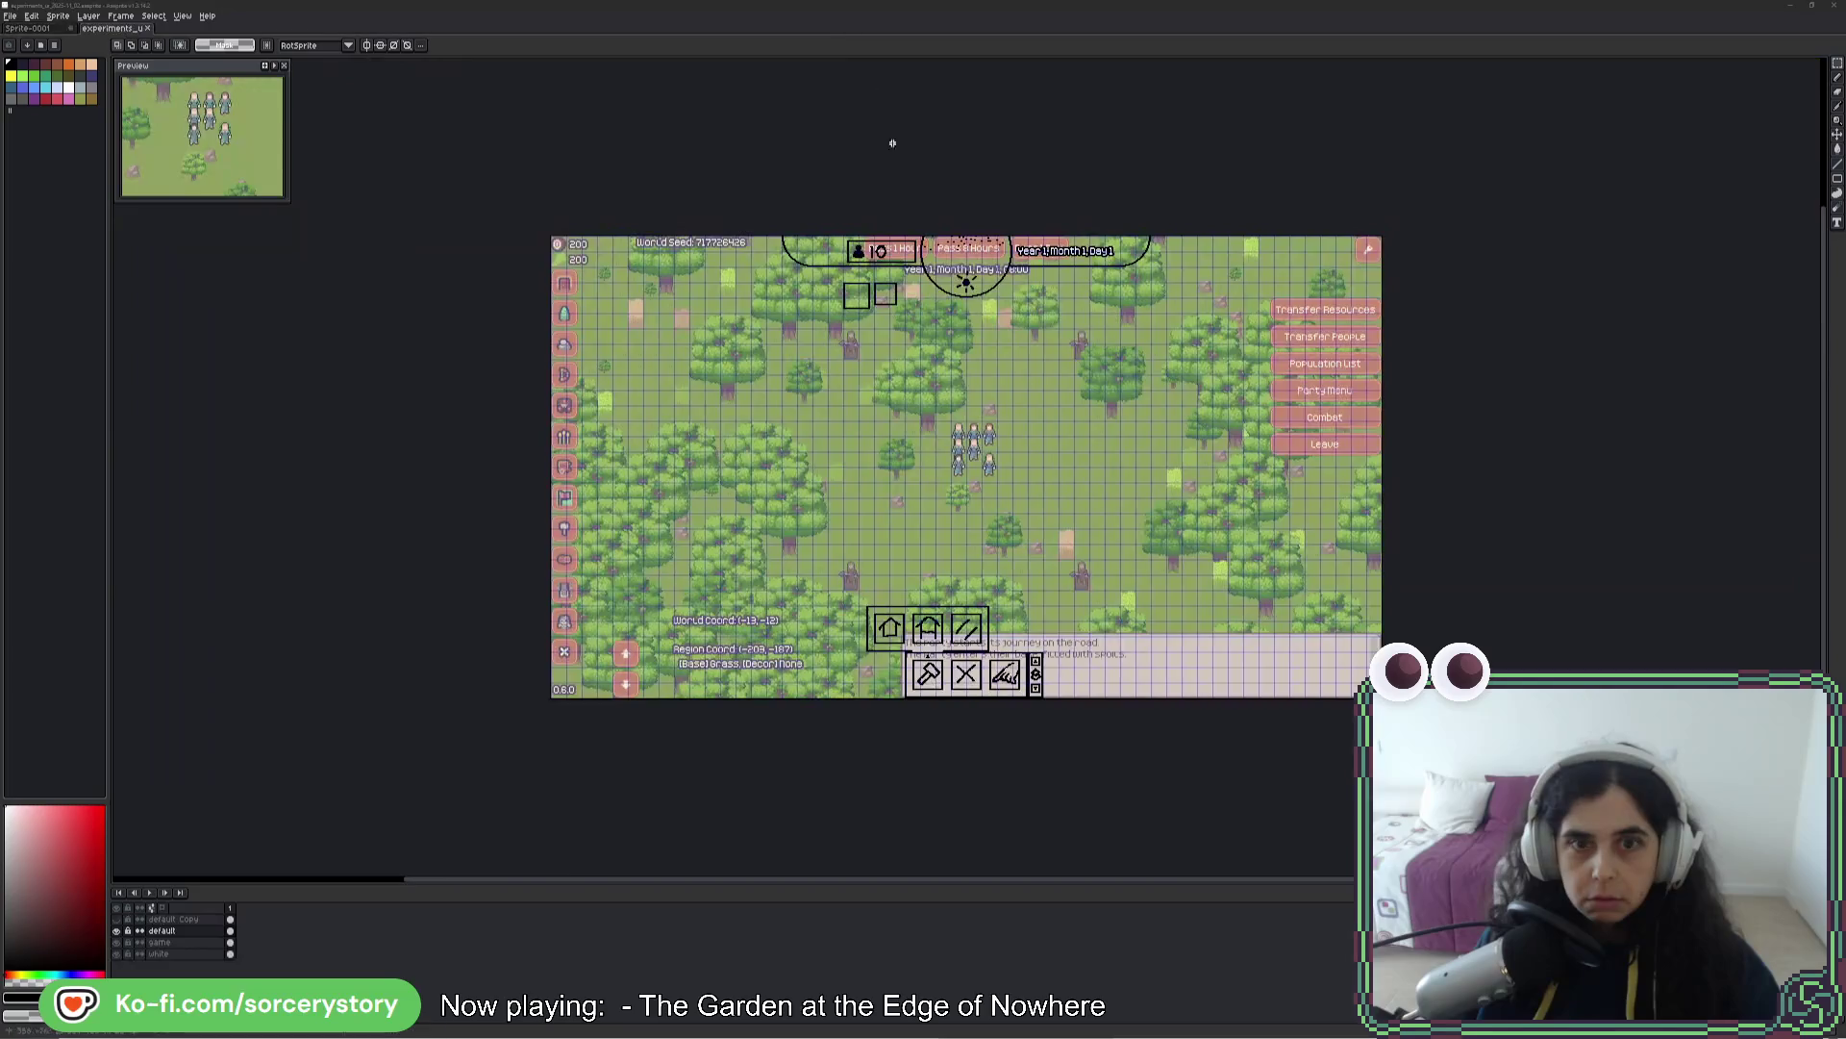
pyautogui.scroll(4, 1010, 664)
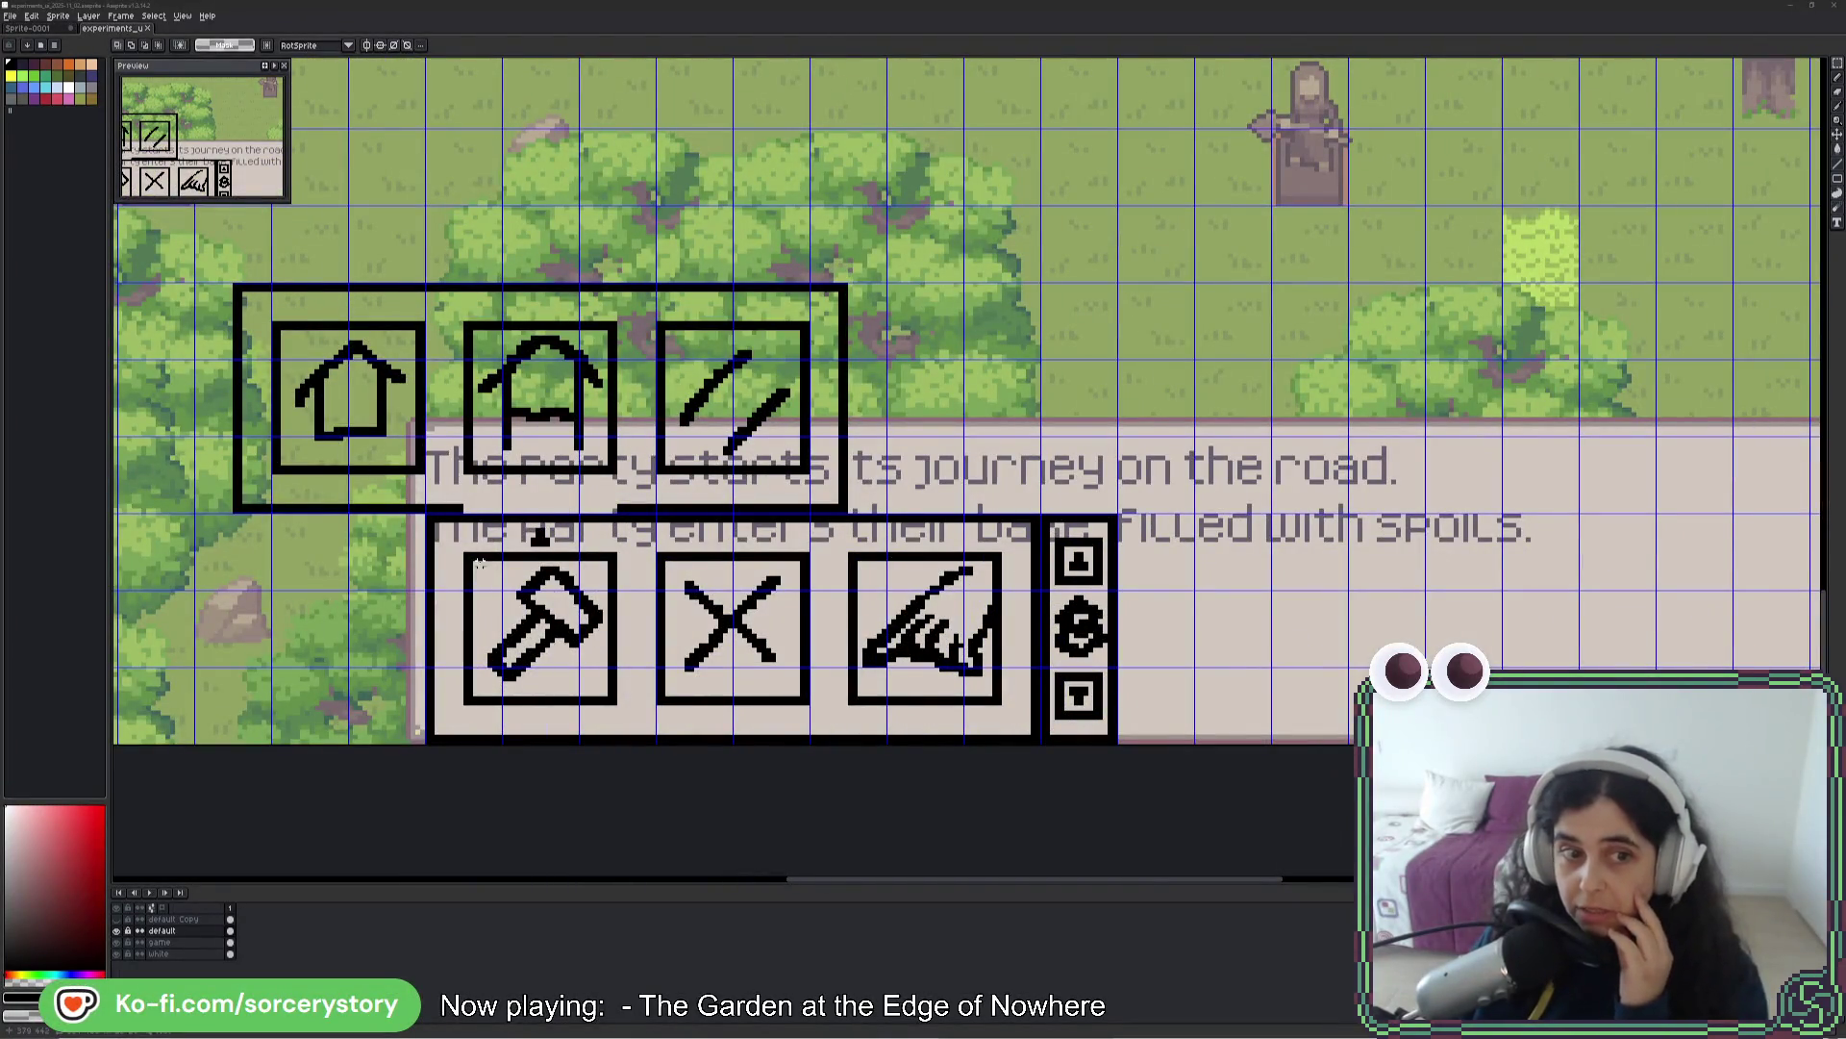
pyautogui.moveTo(468, 556)
pyautogui.mouseDown()
pyautogui.moveTo(613, 693)
pyautogui.moveTo(1106, 707)
pyautogui.mouseUp()
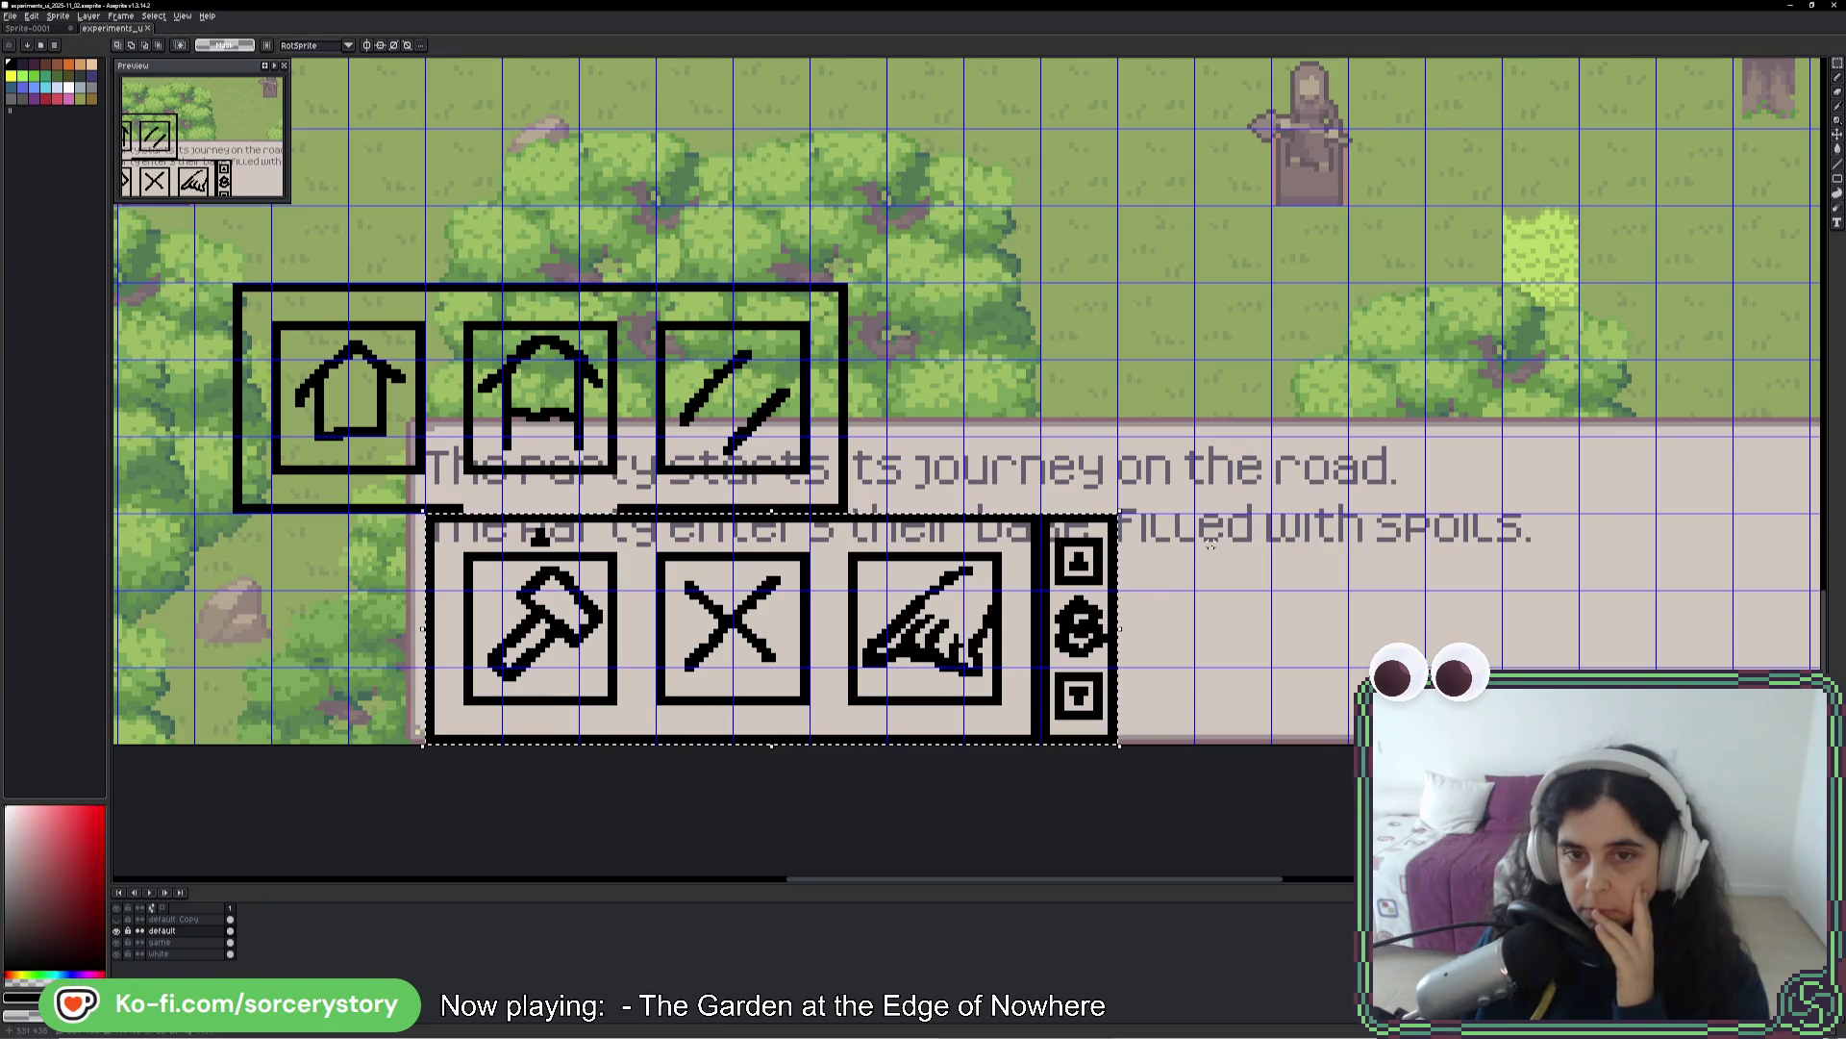
pyautogui.click(1084, 690)
pyautogui.moveTo(1101, 582); pyautogui.dragTo(977, 716)
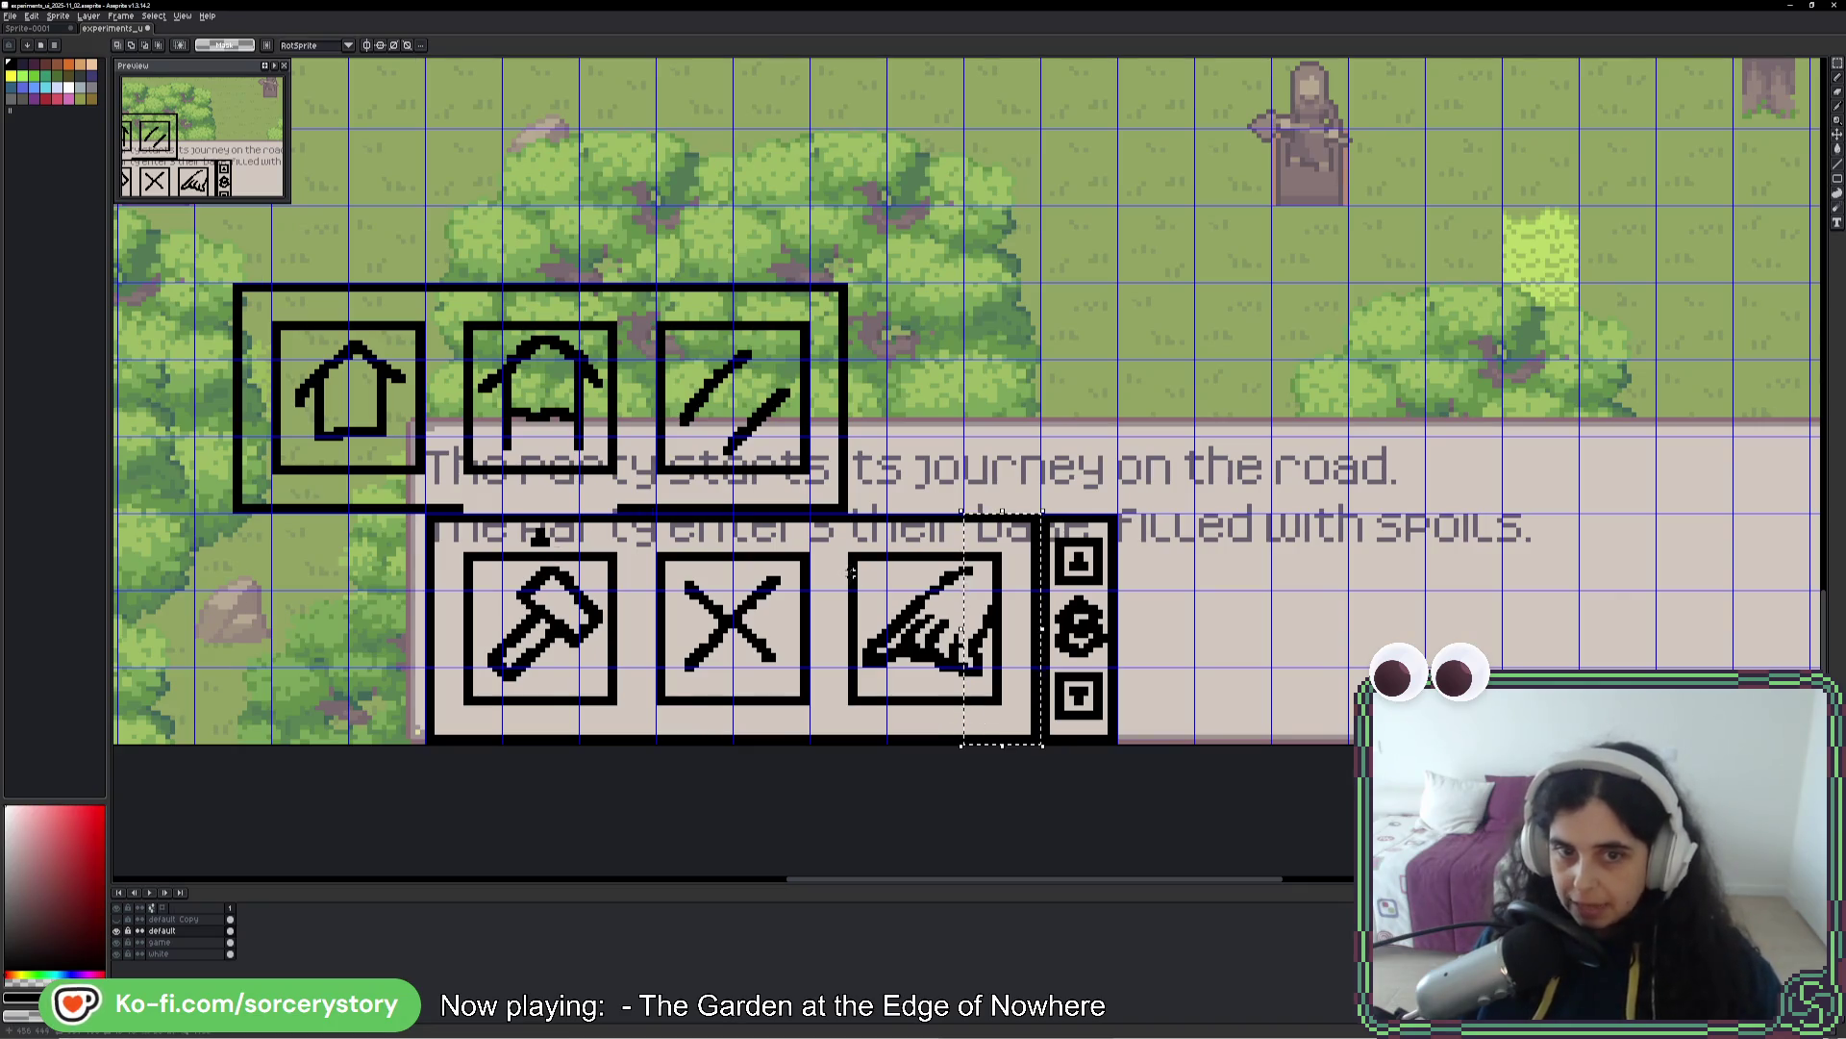
pyautogui.press('i')
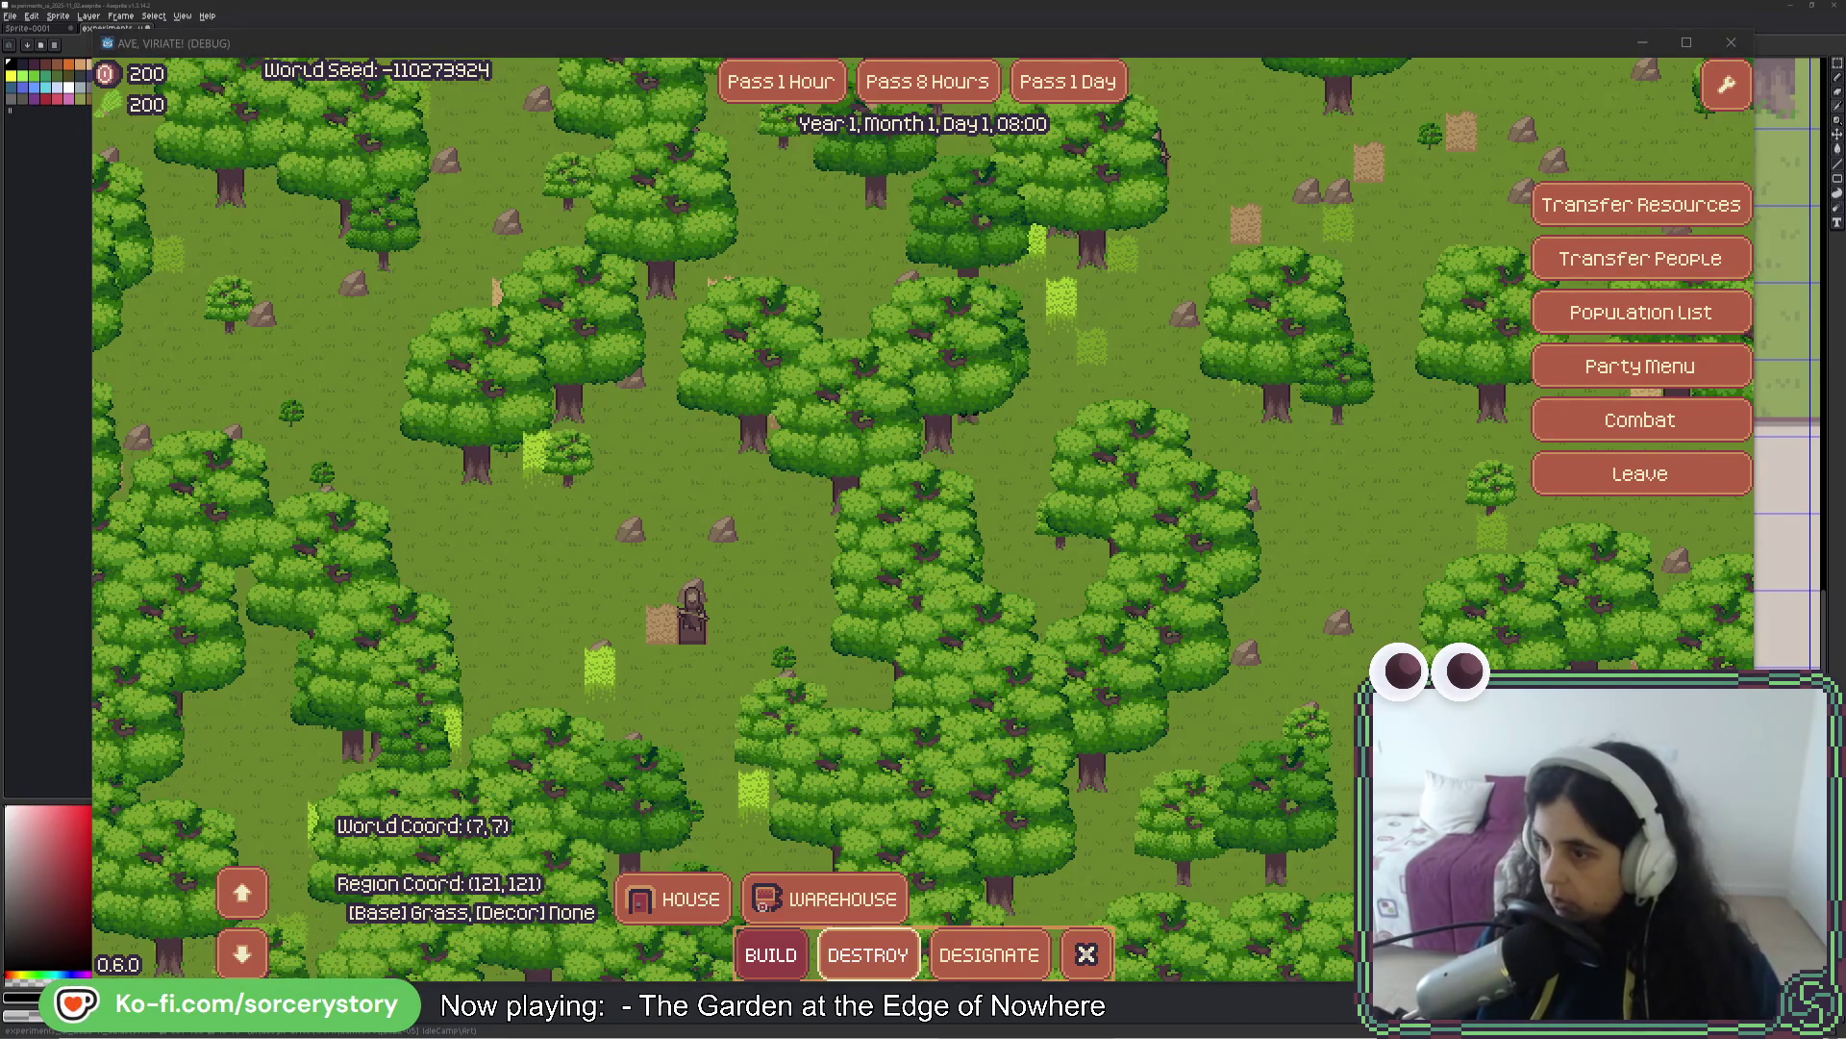
pyautogui.press('F8')
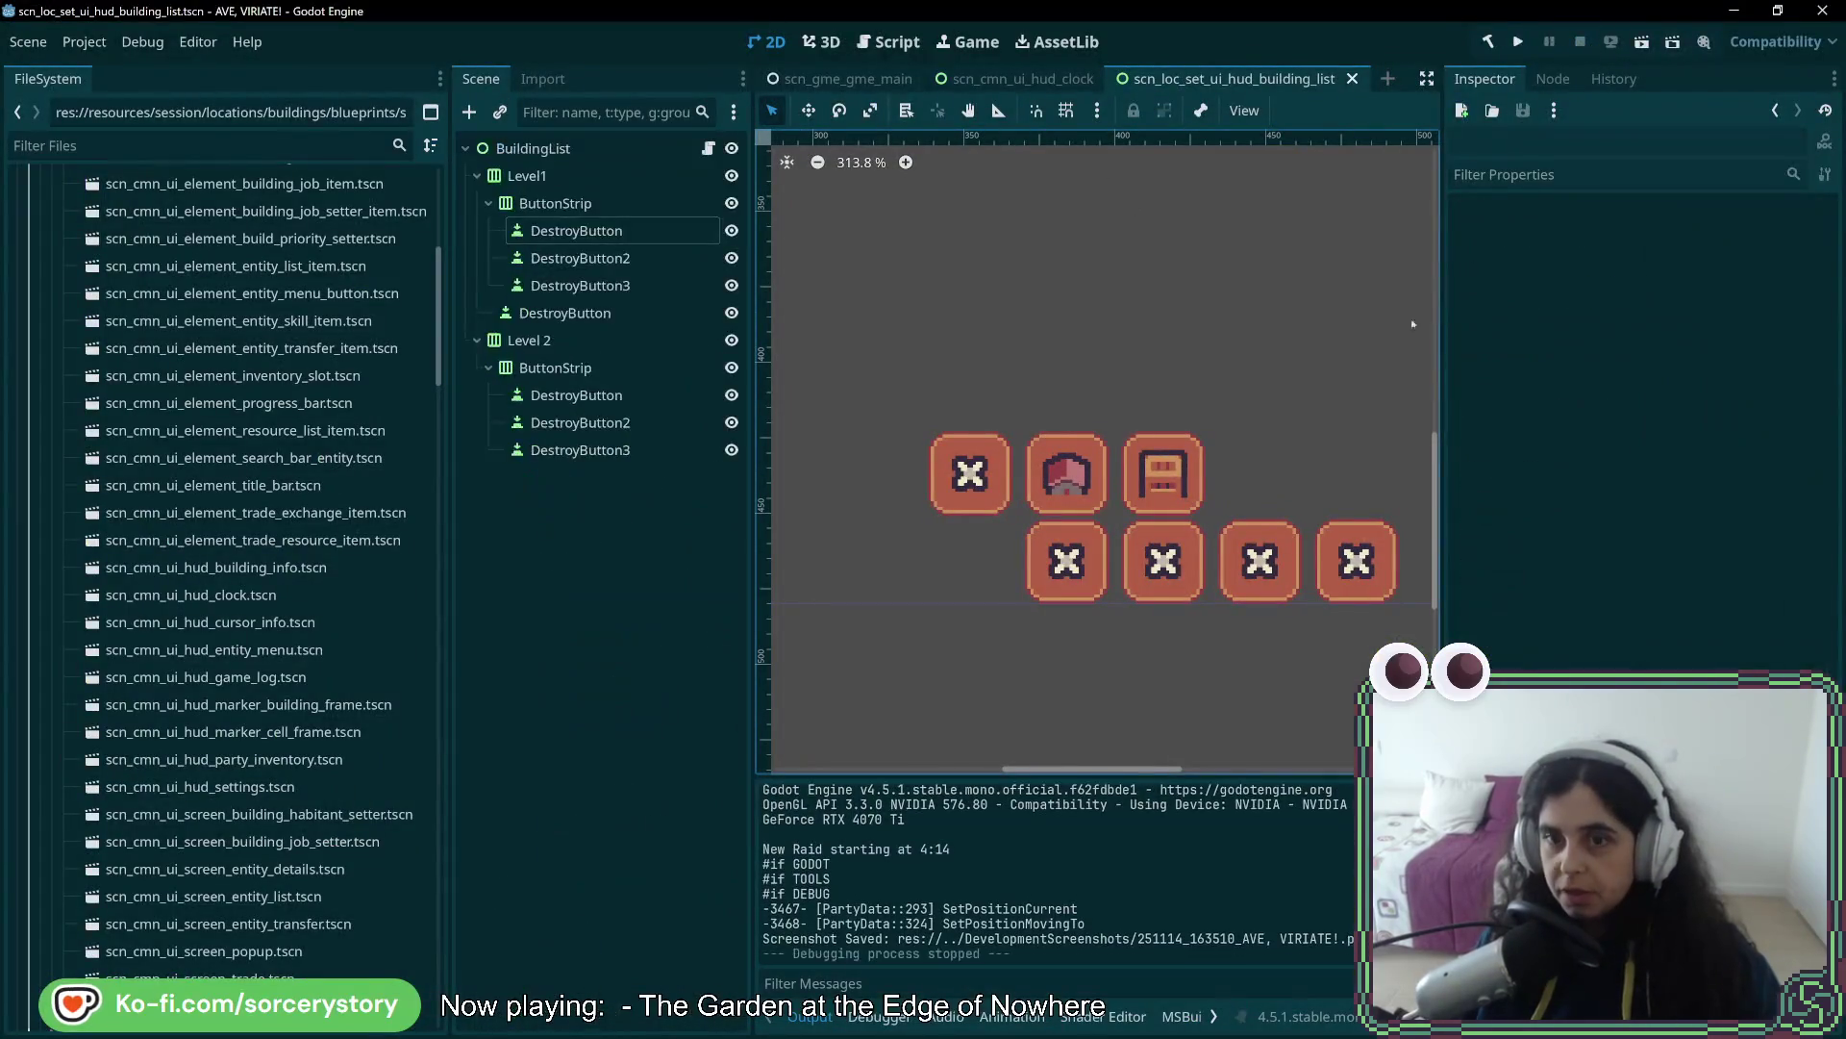
# - Stop the game and check Level1's first DestroyButton in the Inspector: 28×28 px with the X icon
pyautogui.click(573, 182)
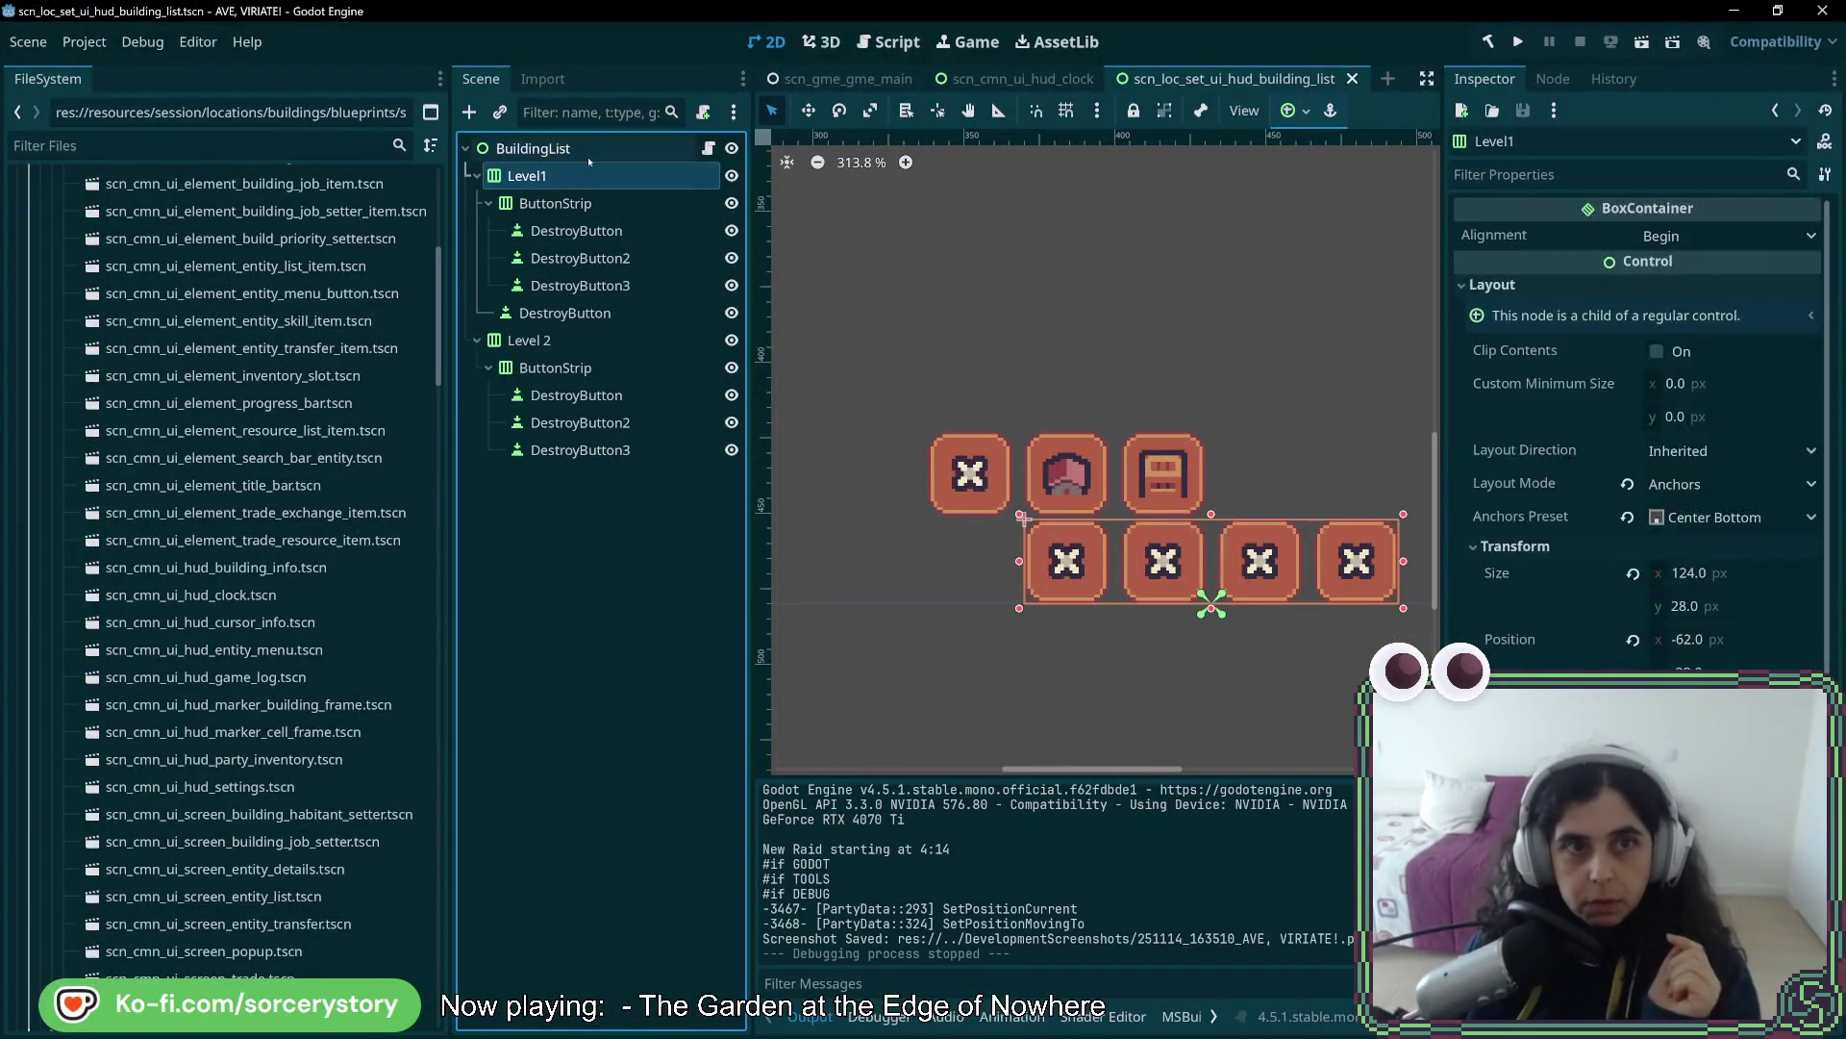
pyautogui.press('Up')
pyautogui.press('Down')
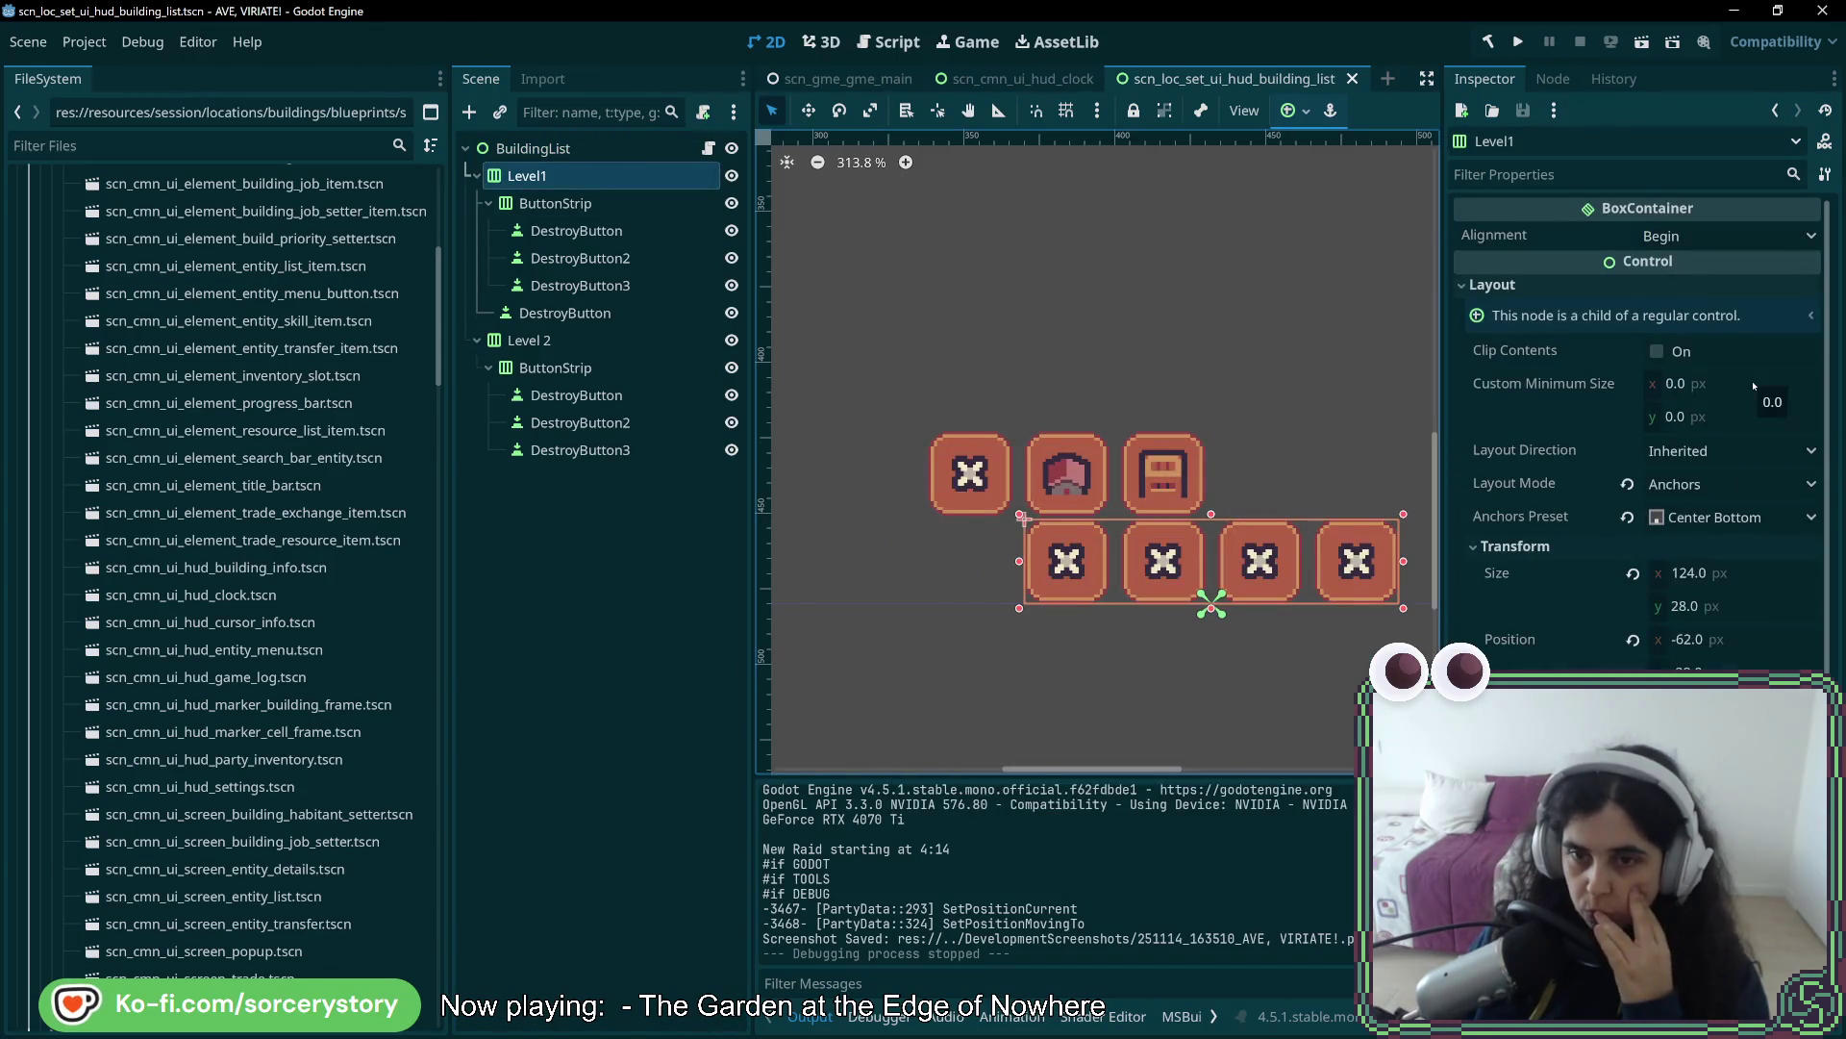
pyautogui.click(650, 238)
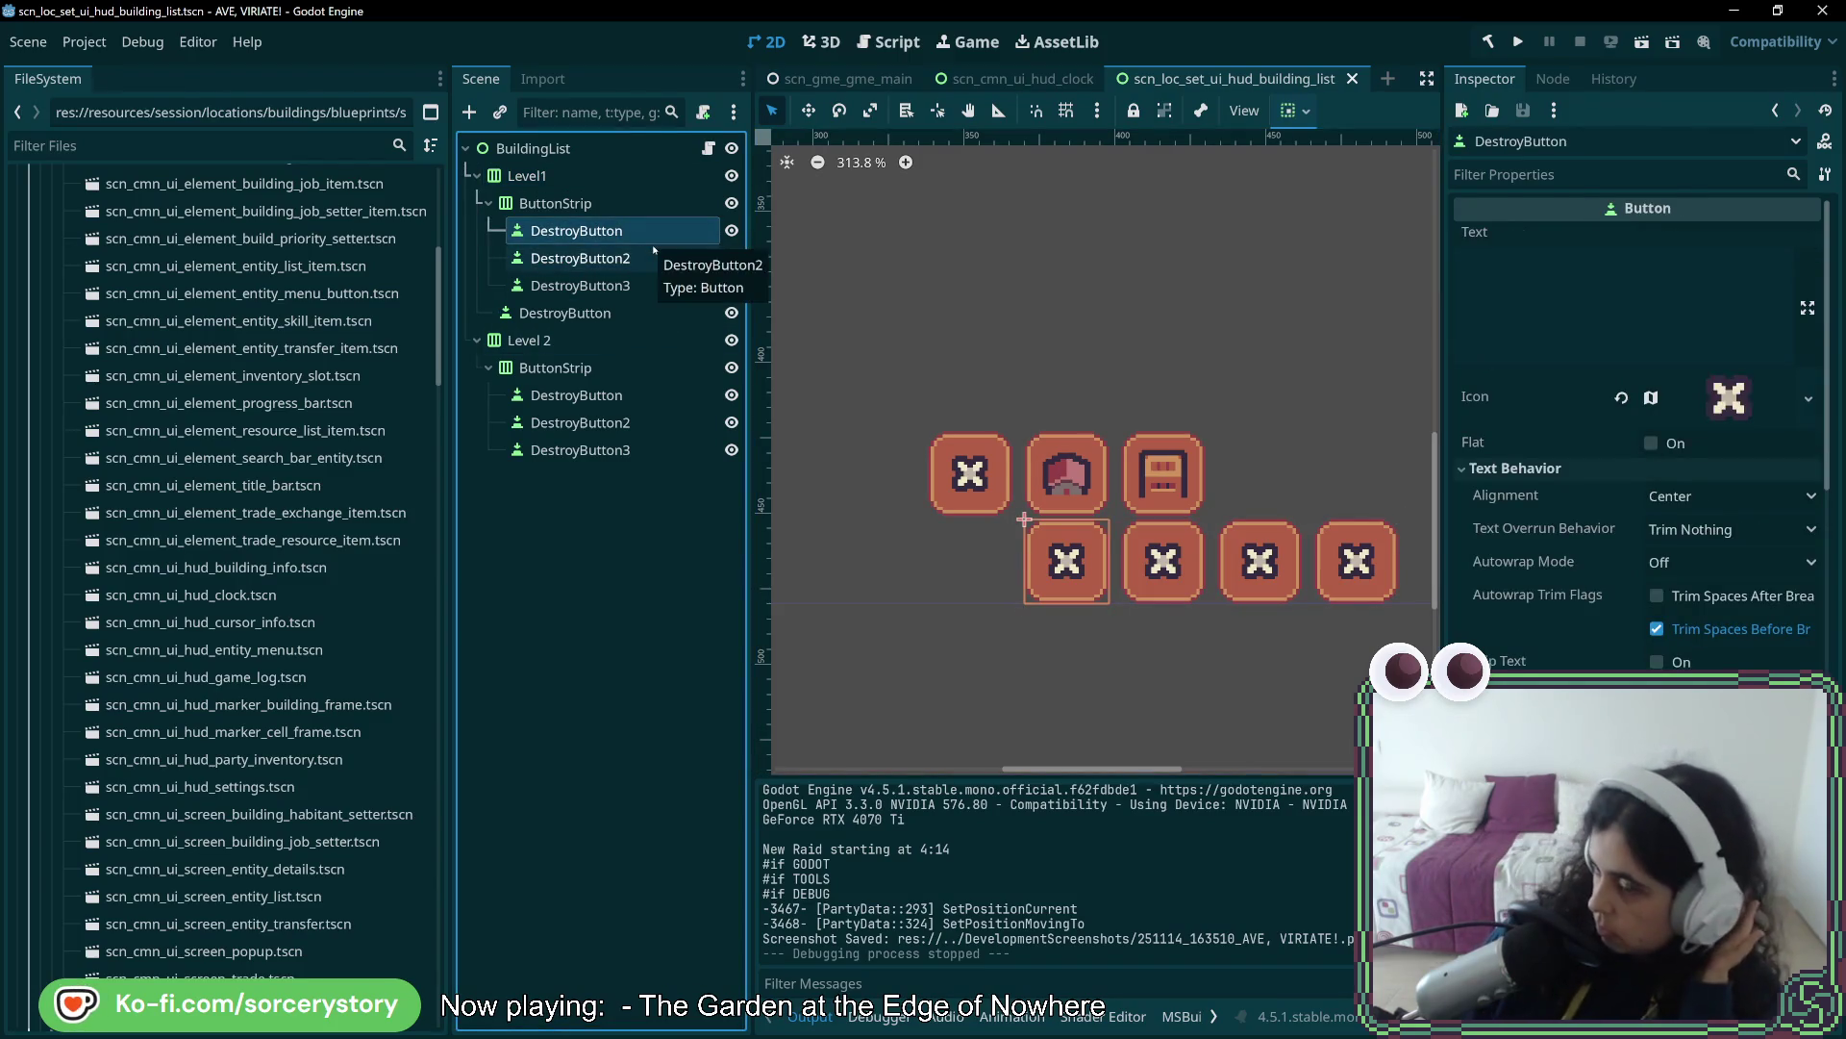
pyautogui.scroll(-5, 1669, 589)
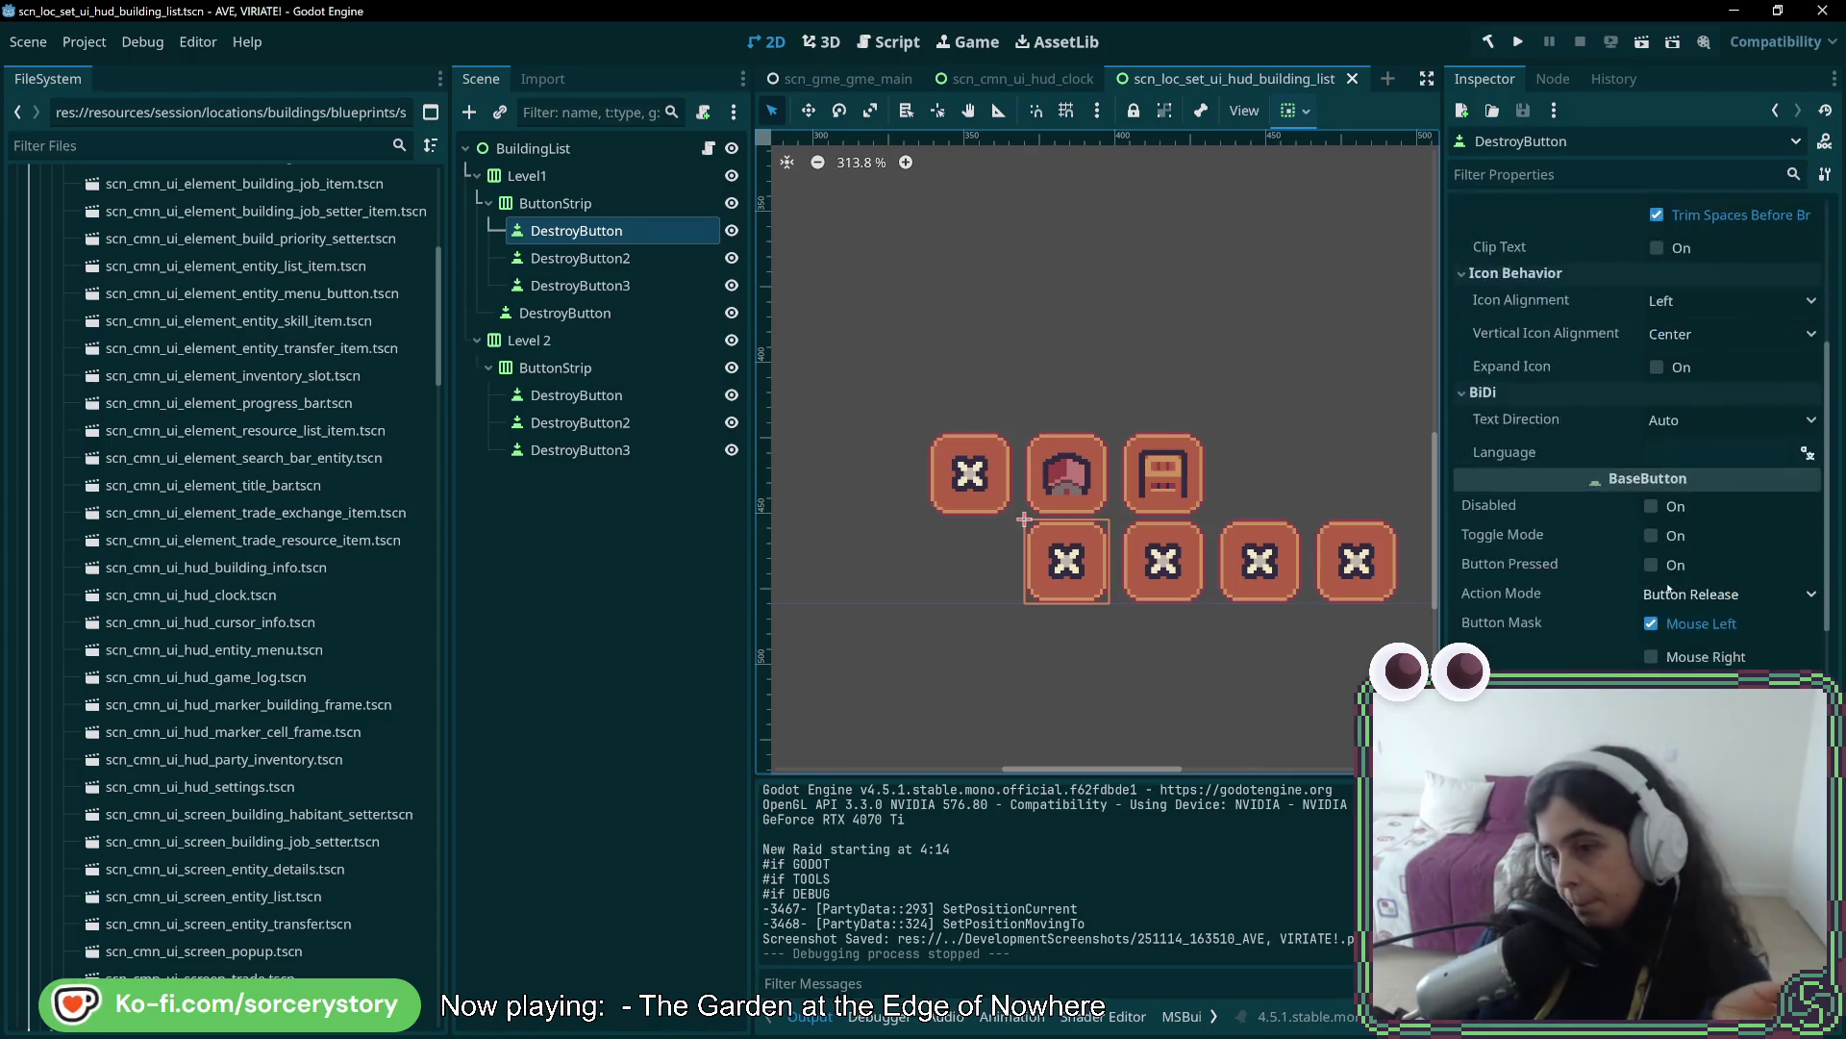
pyautogui.scroll(-6, 1669, 589)
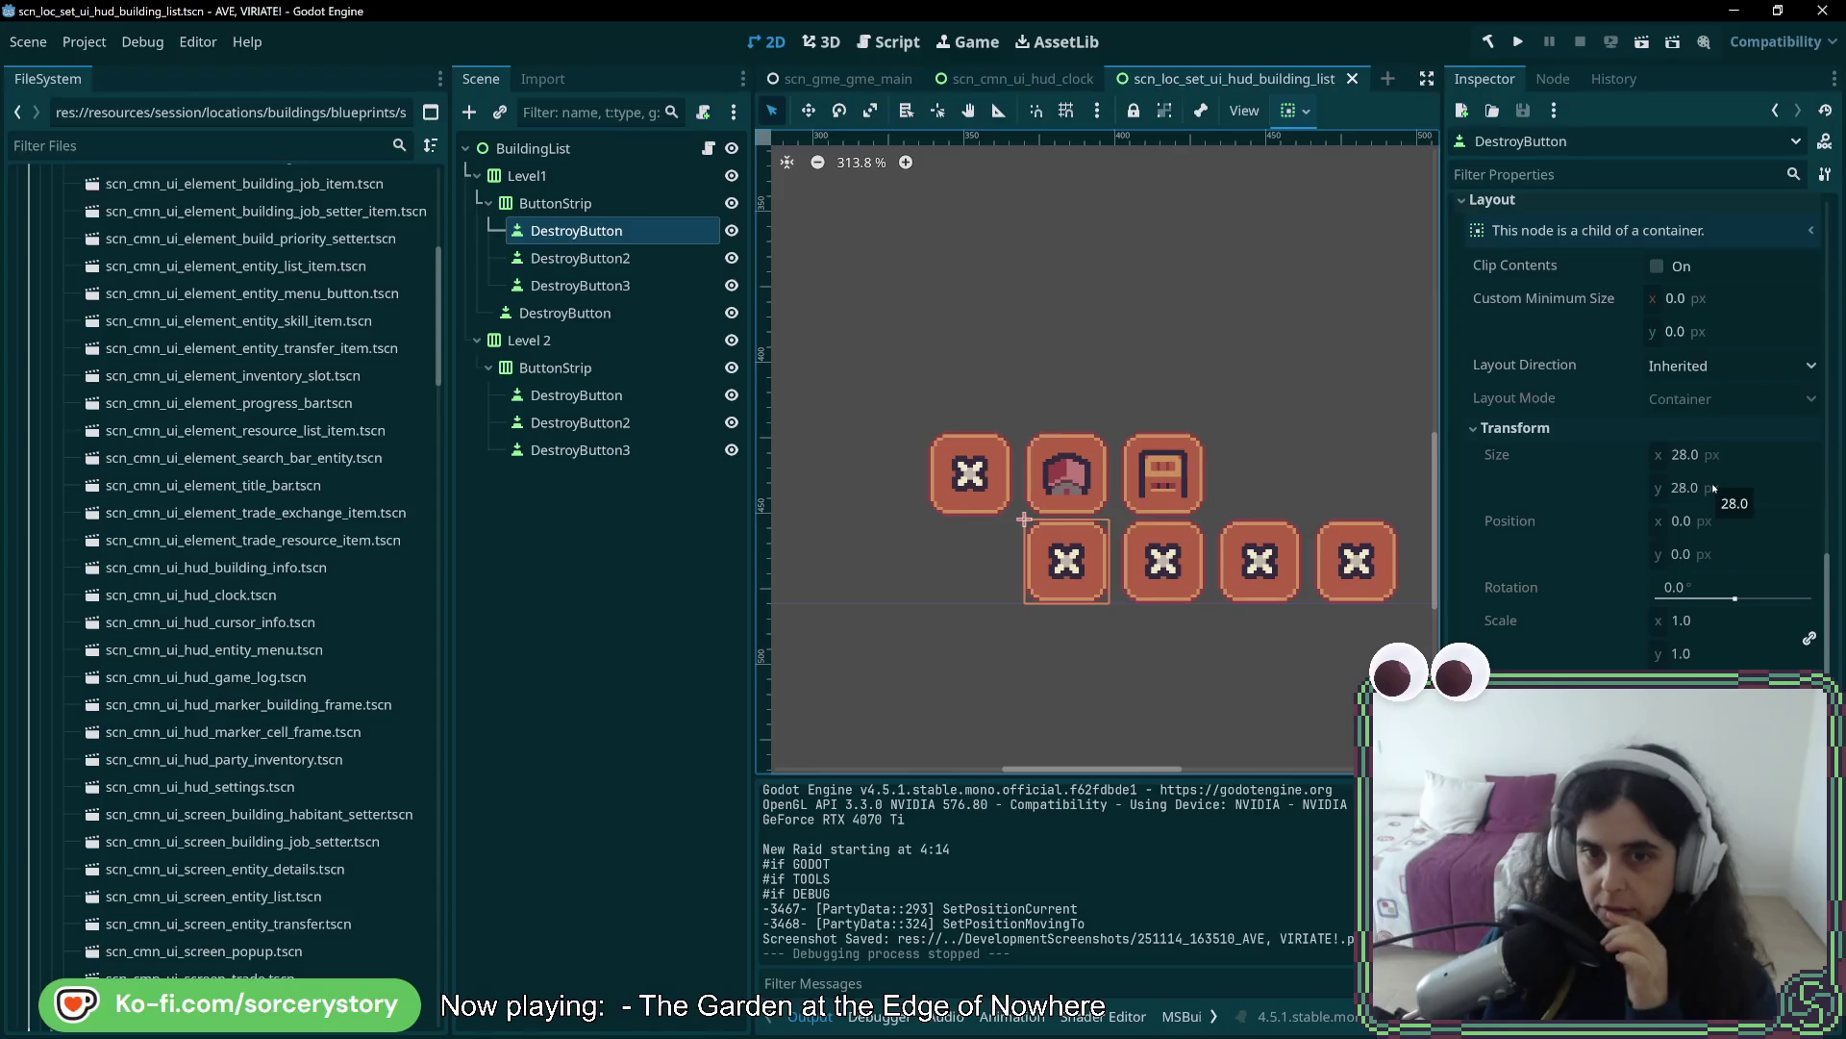
pyautogui.scroll(-10, 1713, 489)
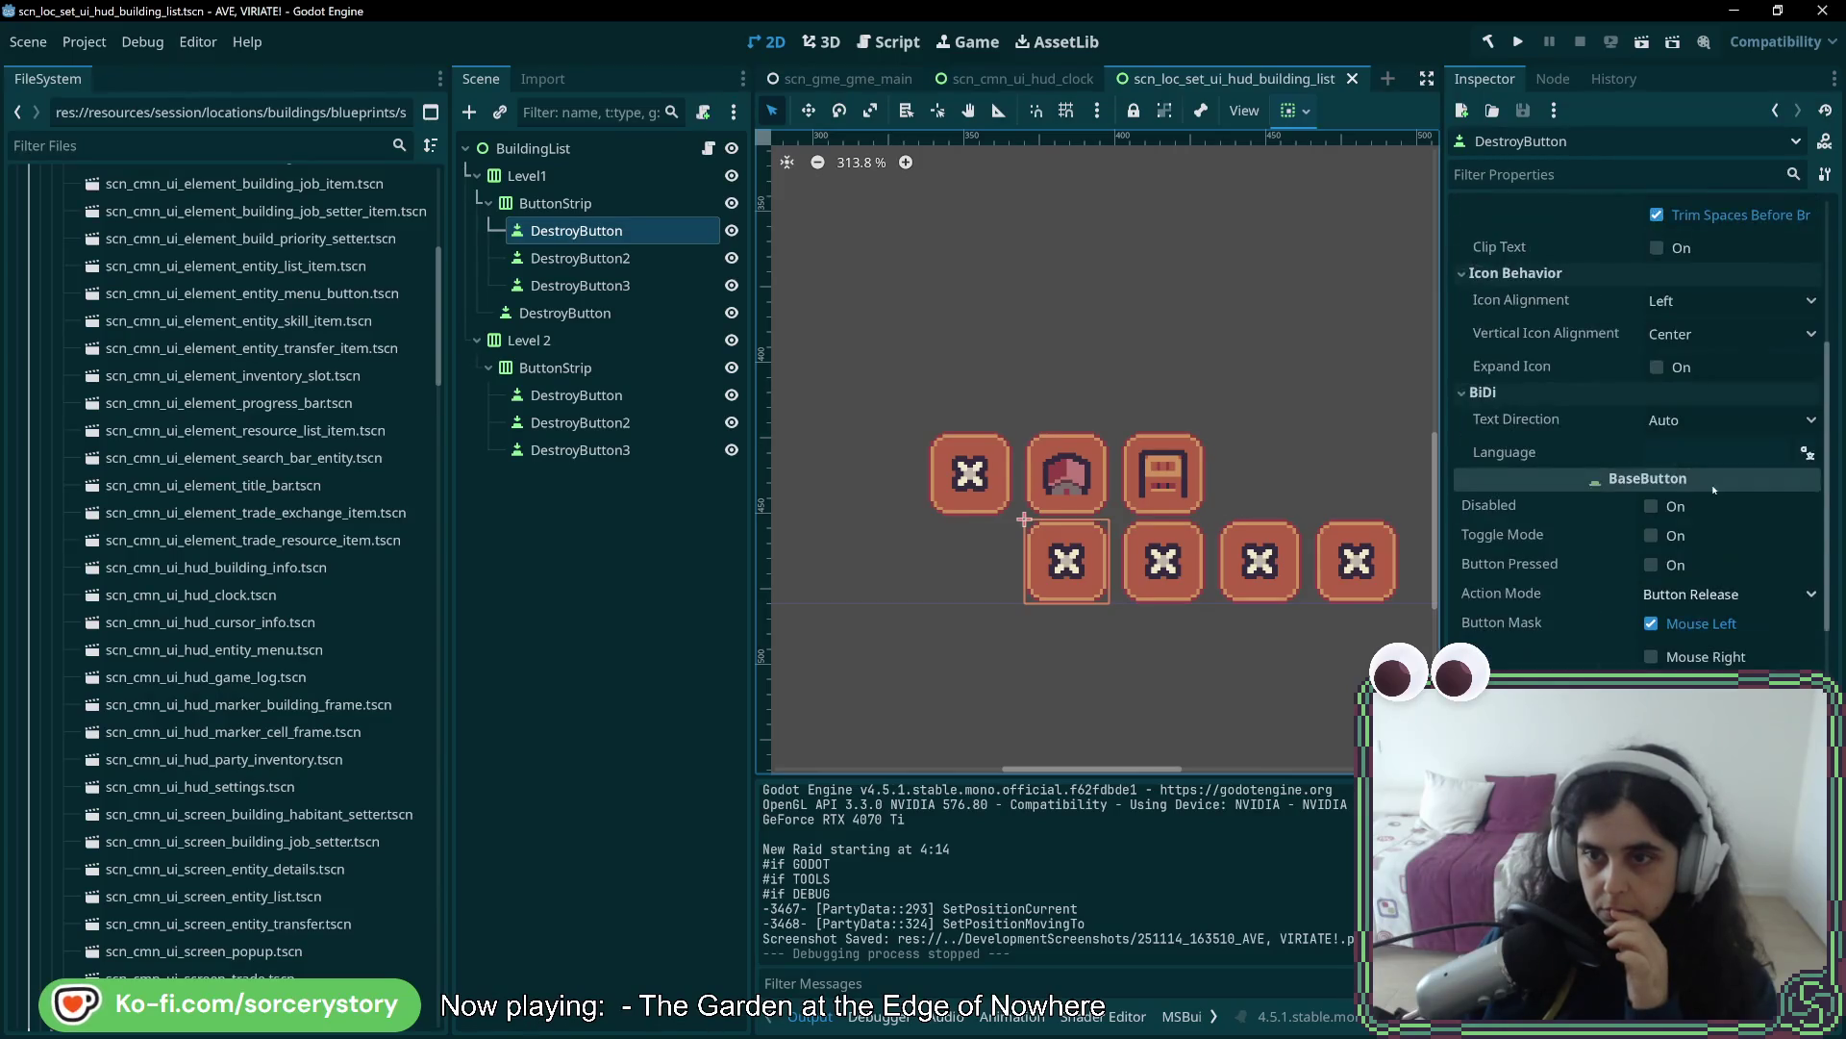
pyautogui.scroll(5, 1714, 488)
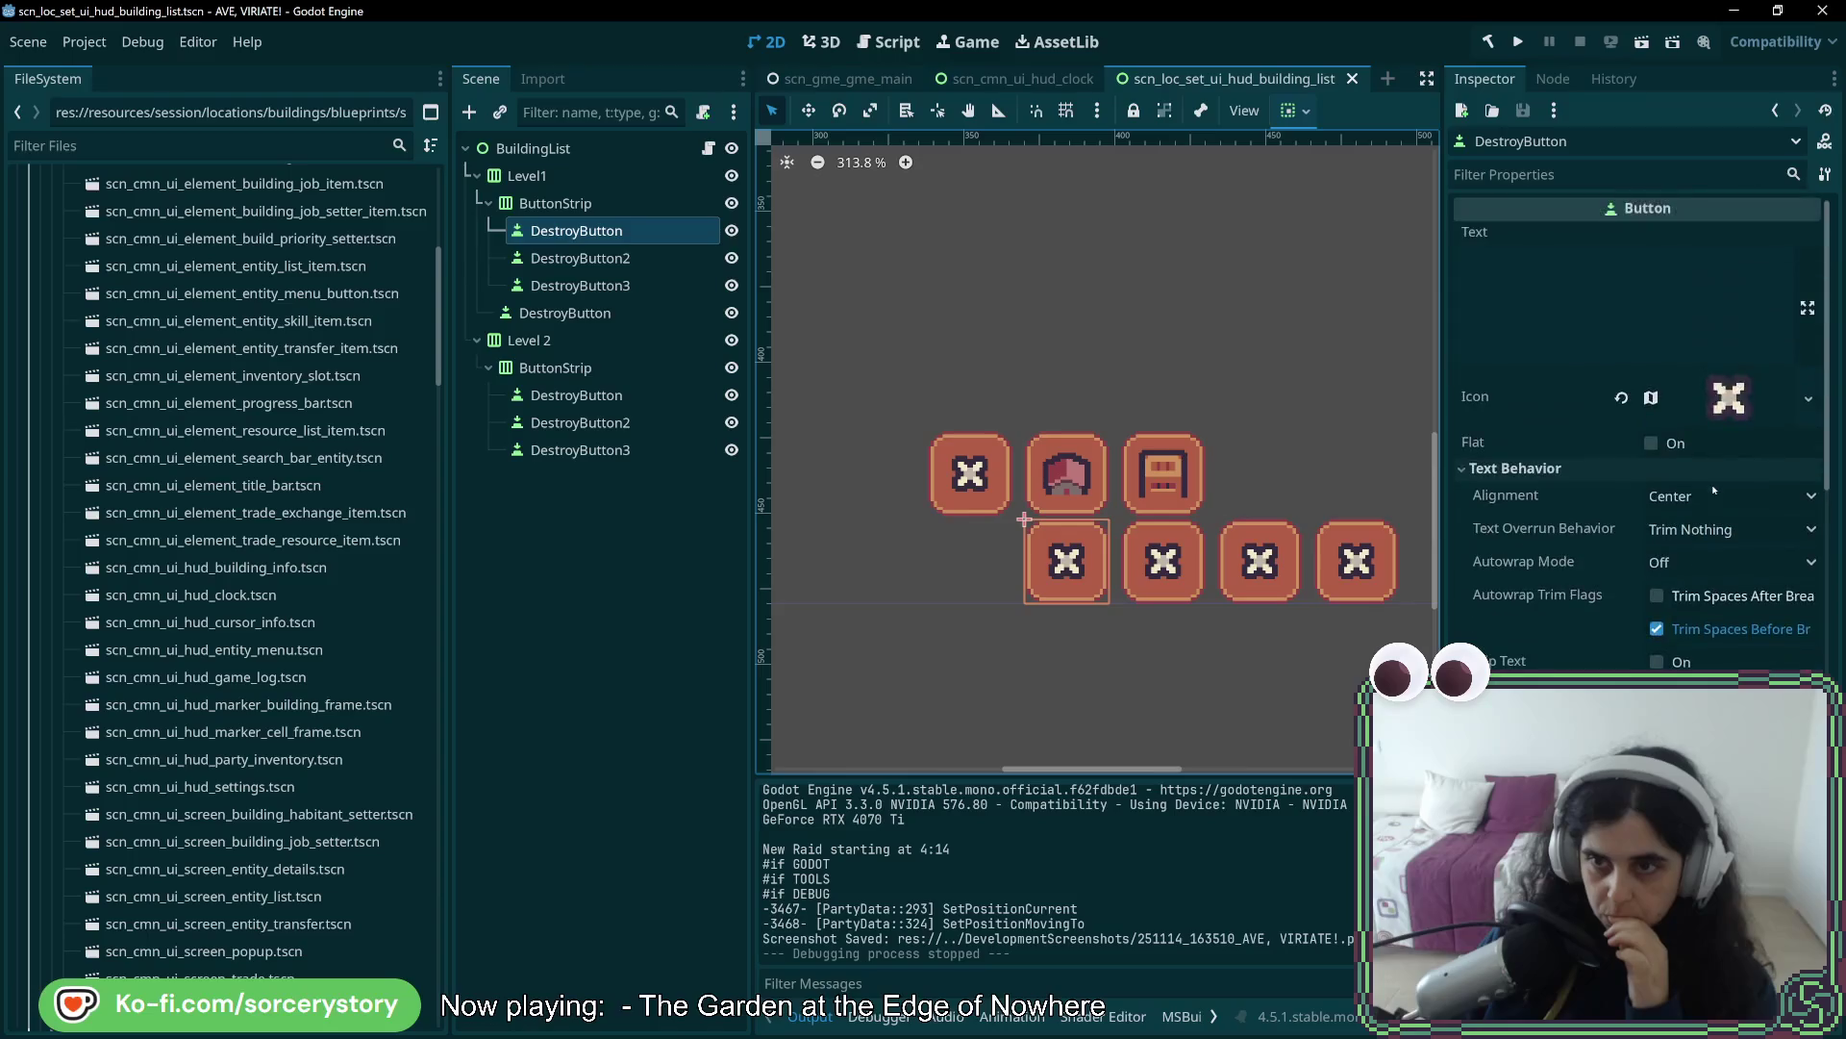
pyautogui.scroll(-5, 1714, 490)
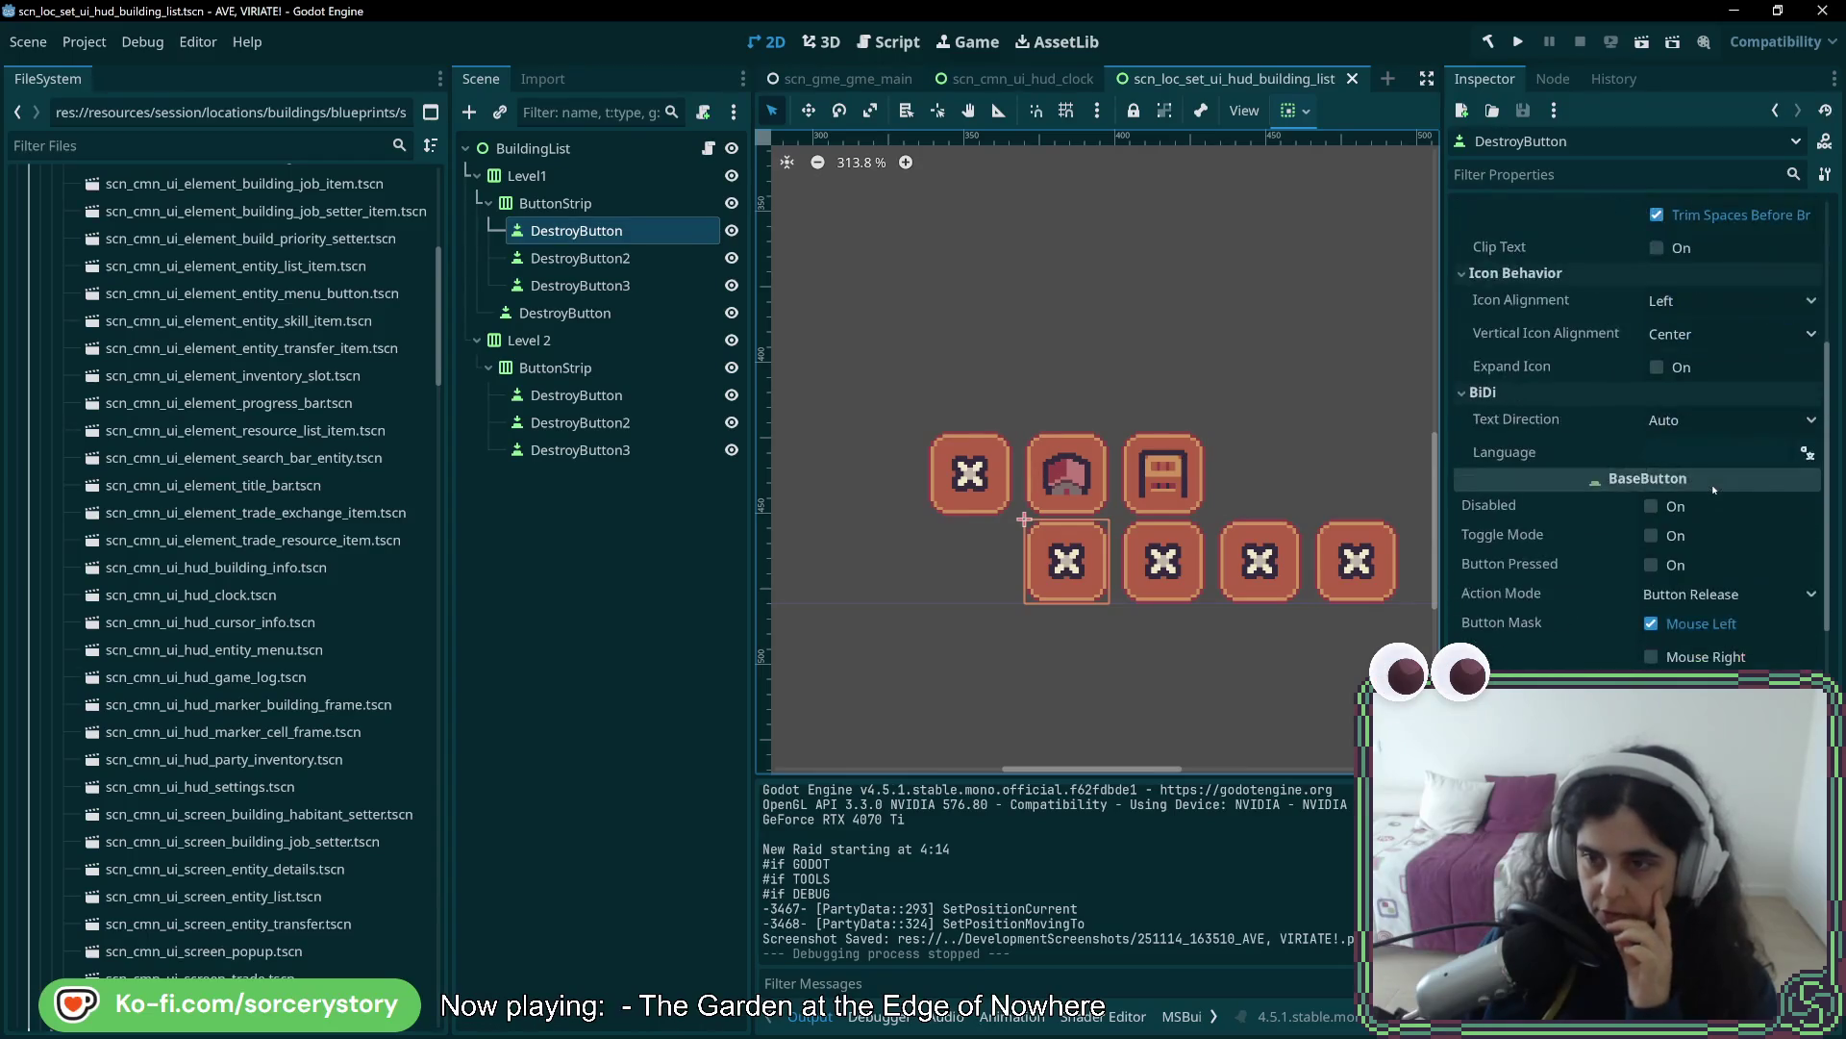
# - Inspect Level1's ButtonStrip Layout > Transform size, which reads 92×28 px
pyautogui.click(554, 203)
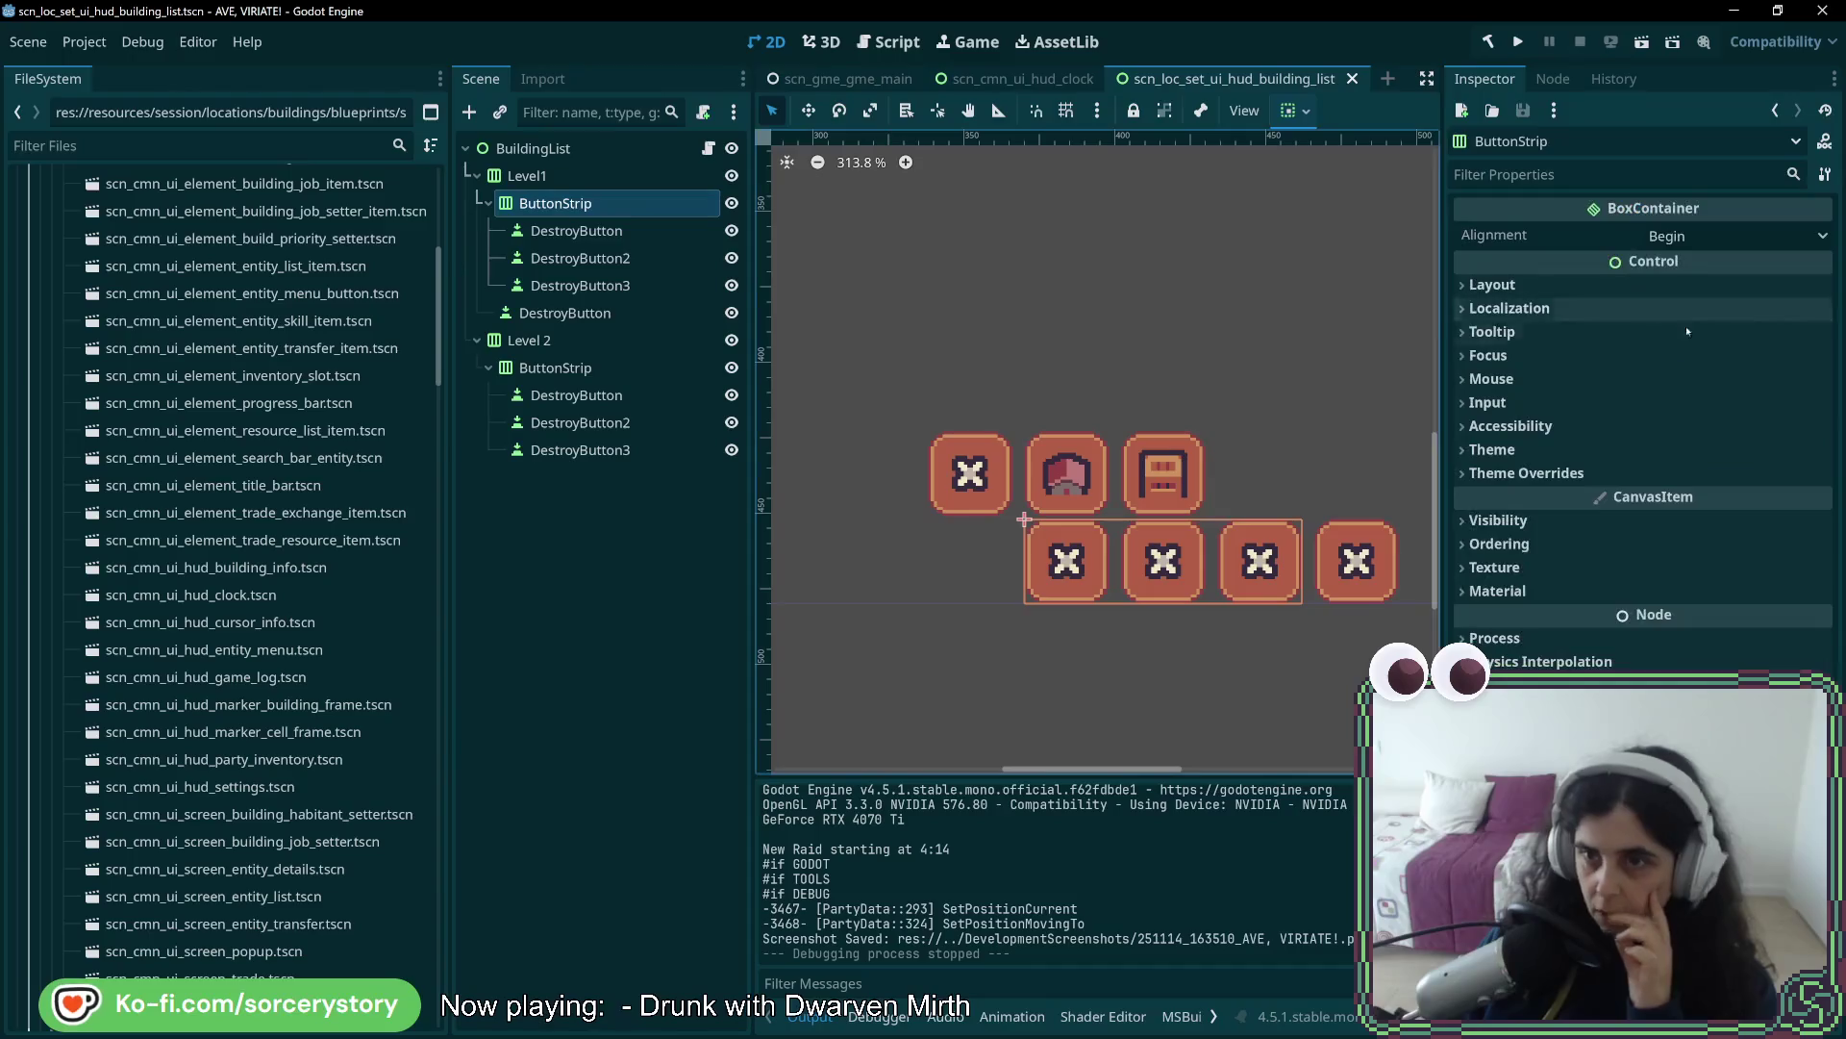
pyautogui.click(1669, 284)
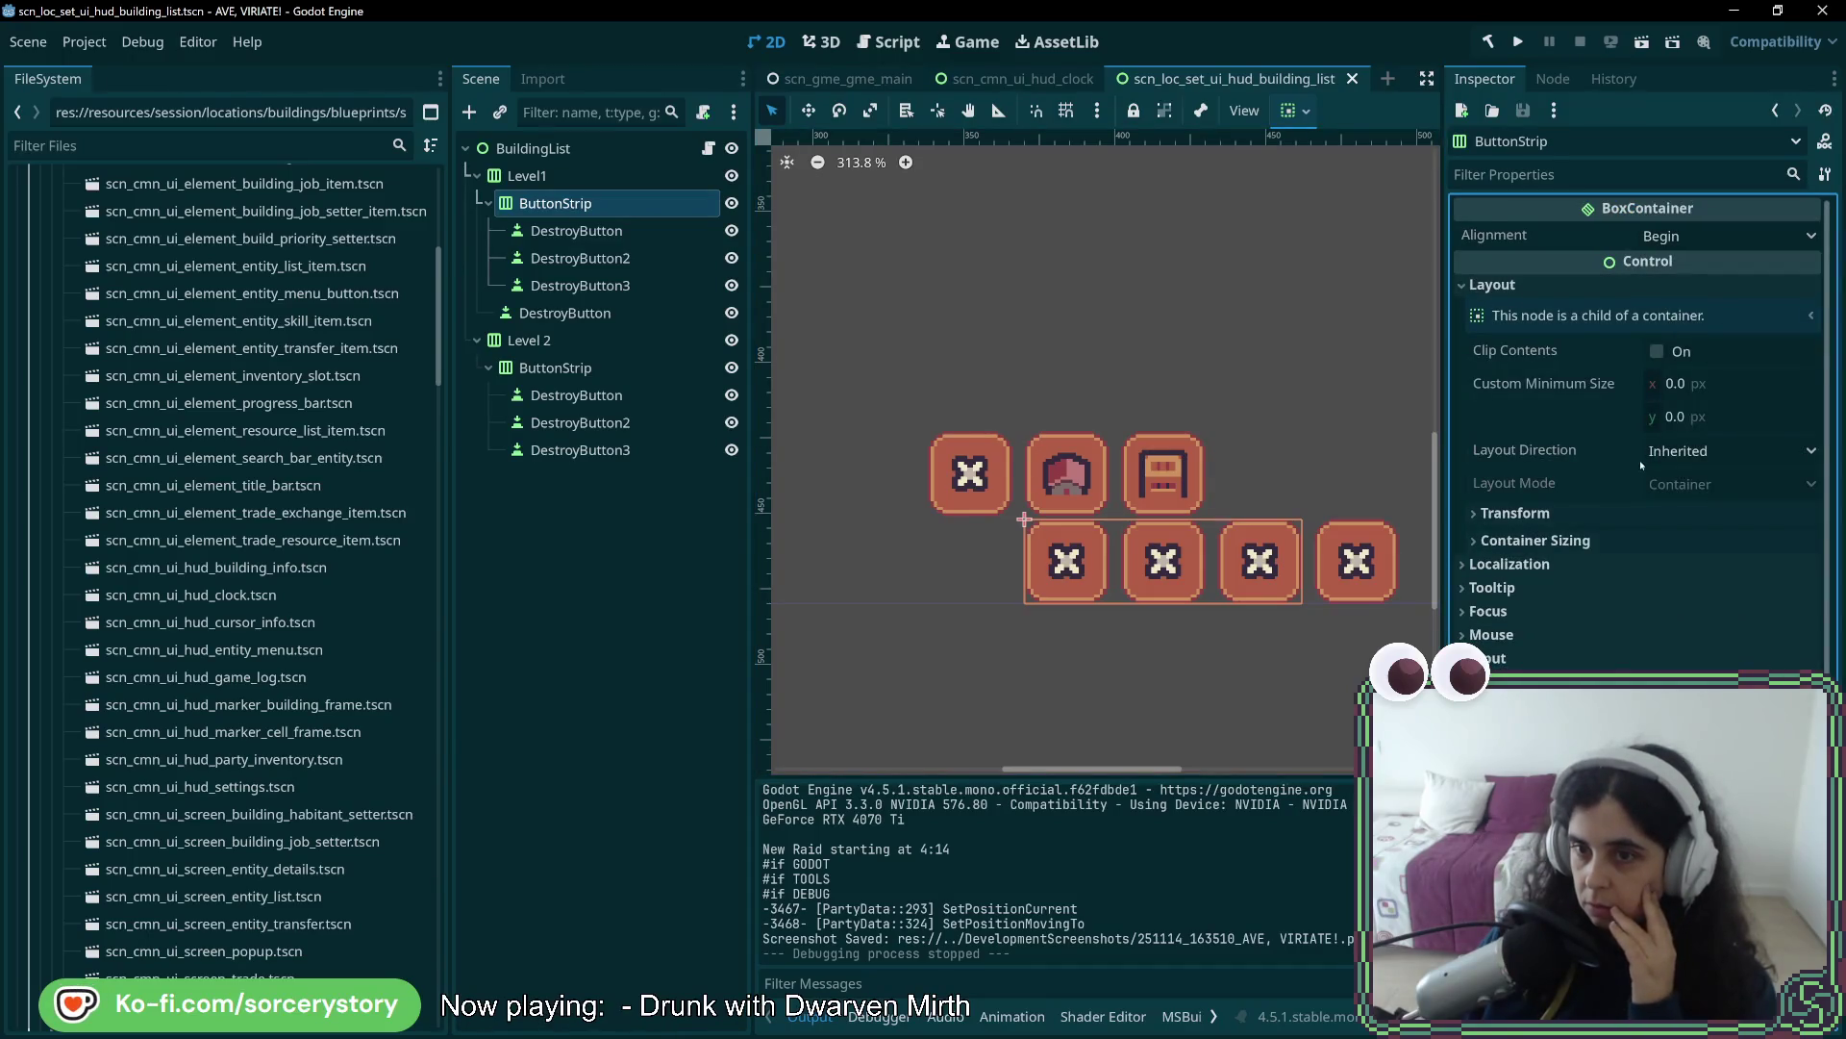
pyautogui.click(1641, 539)
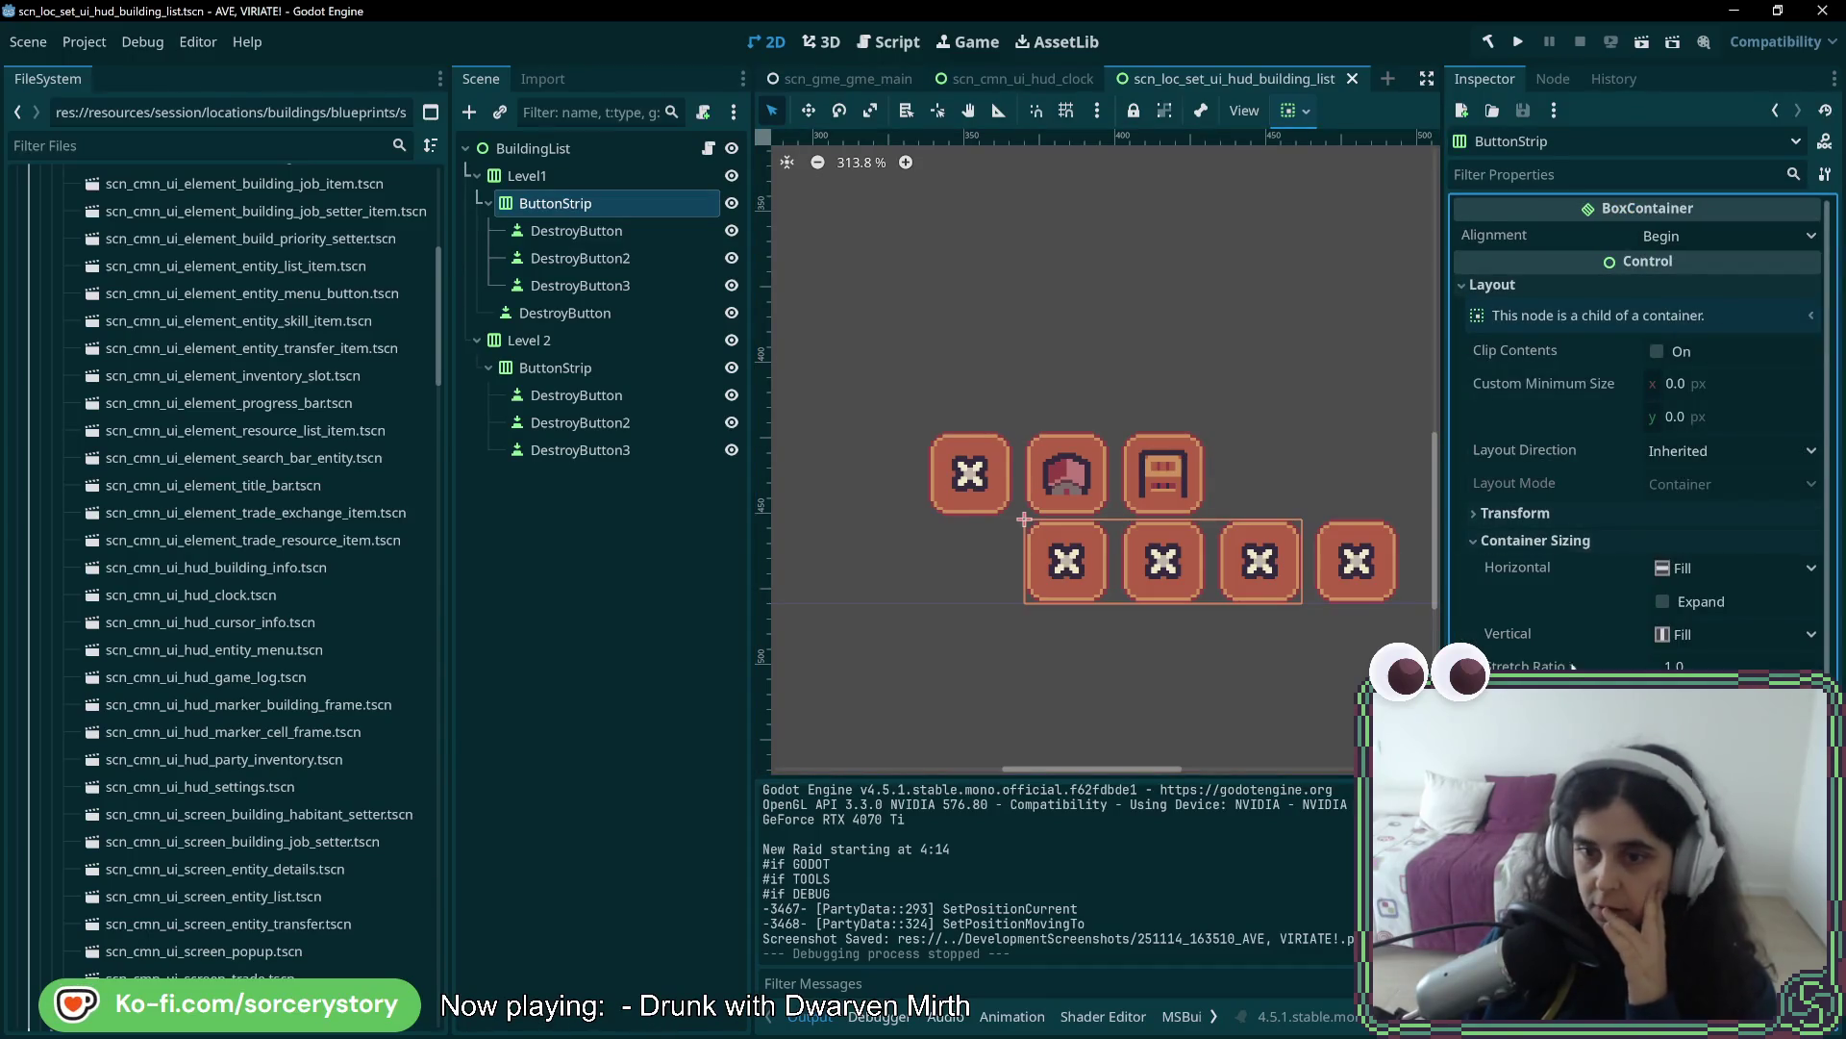
pyautogui.click(1595, 515)
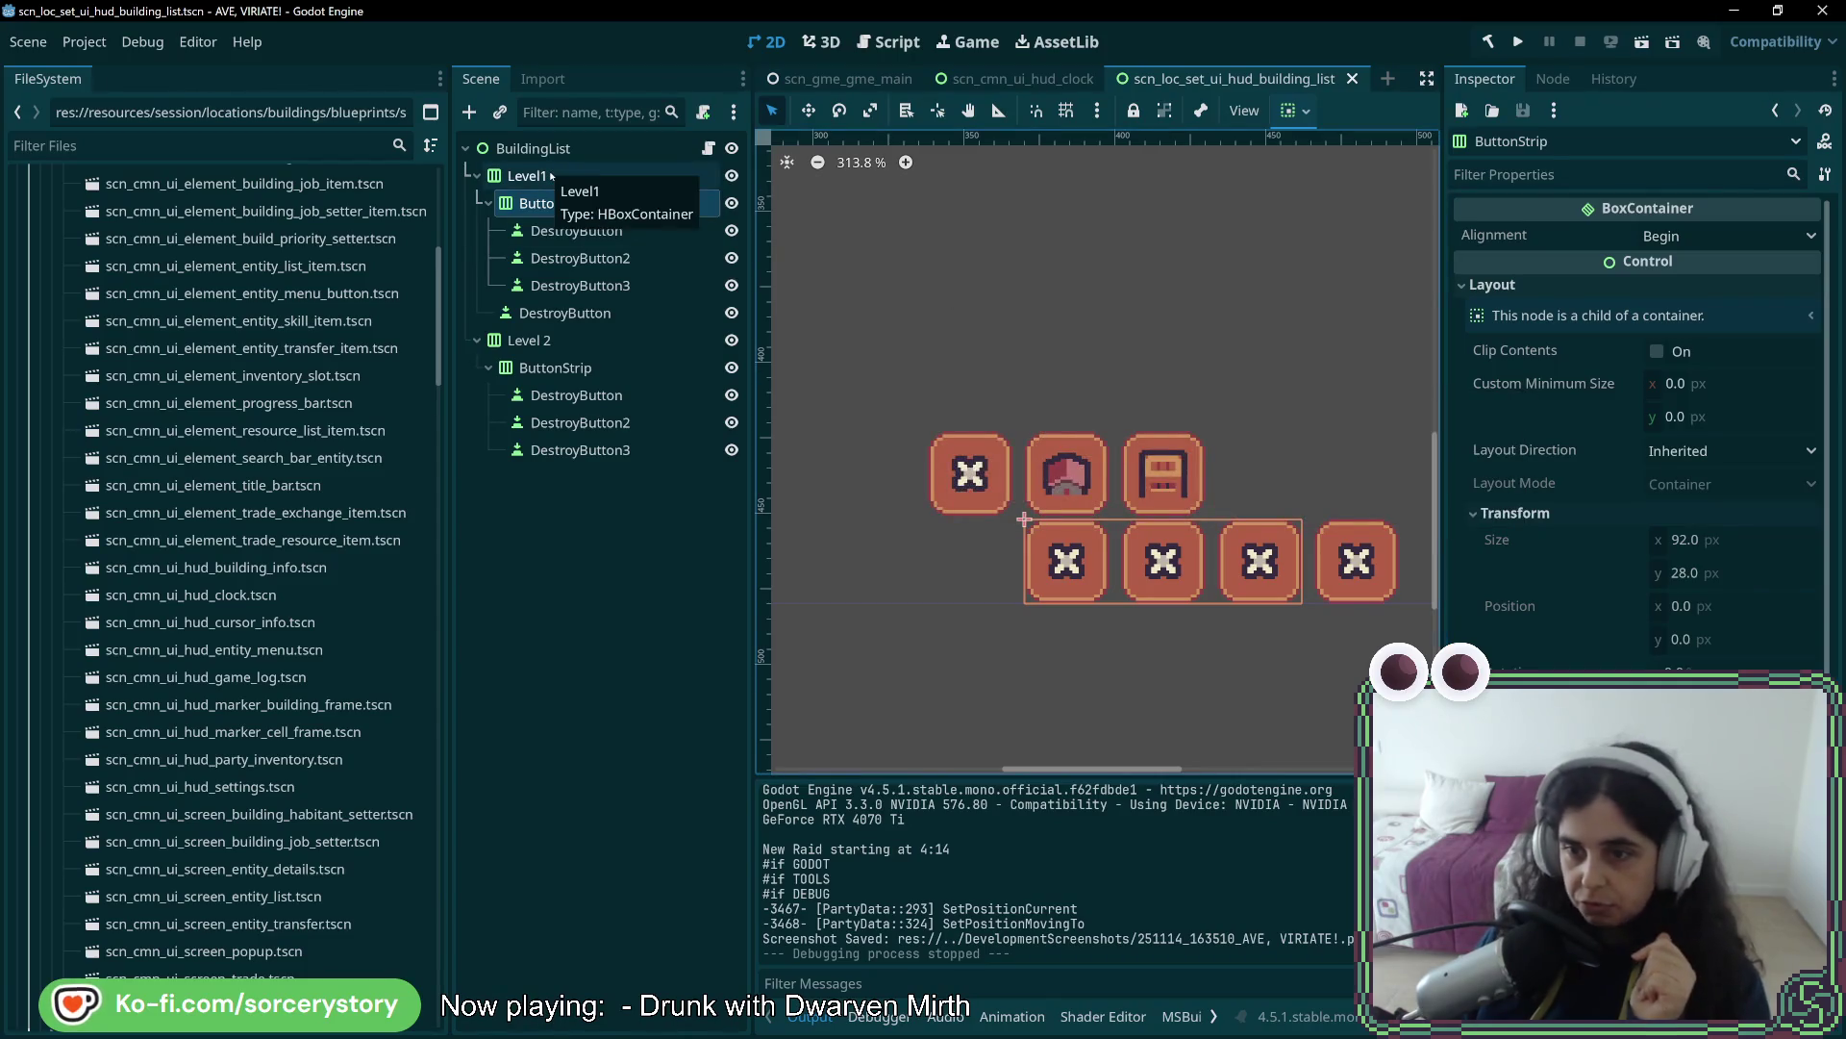
pyautogui.scroll(-5, 1624, 450)
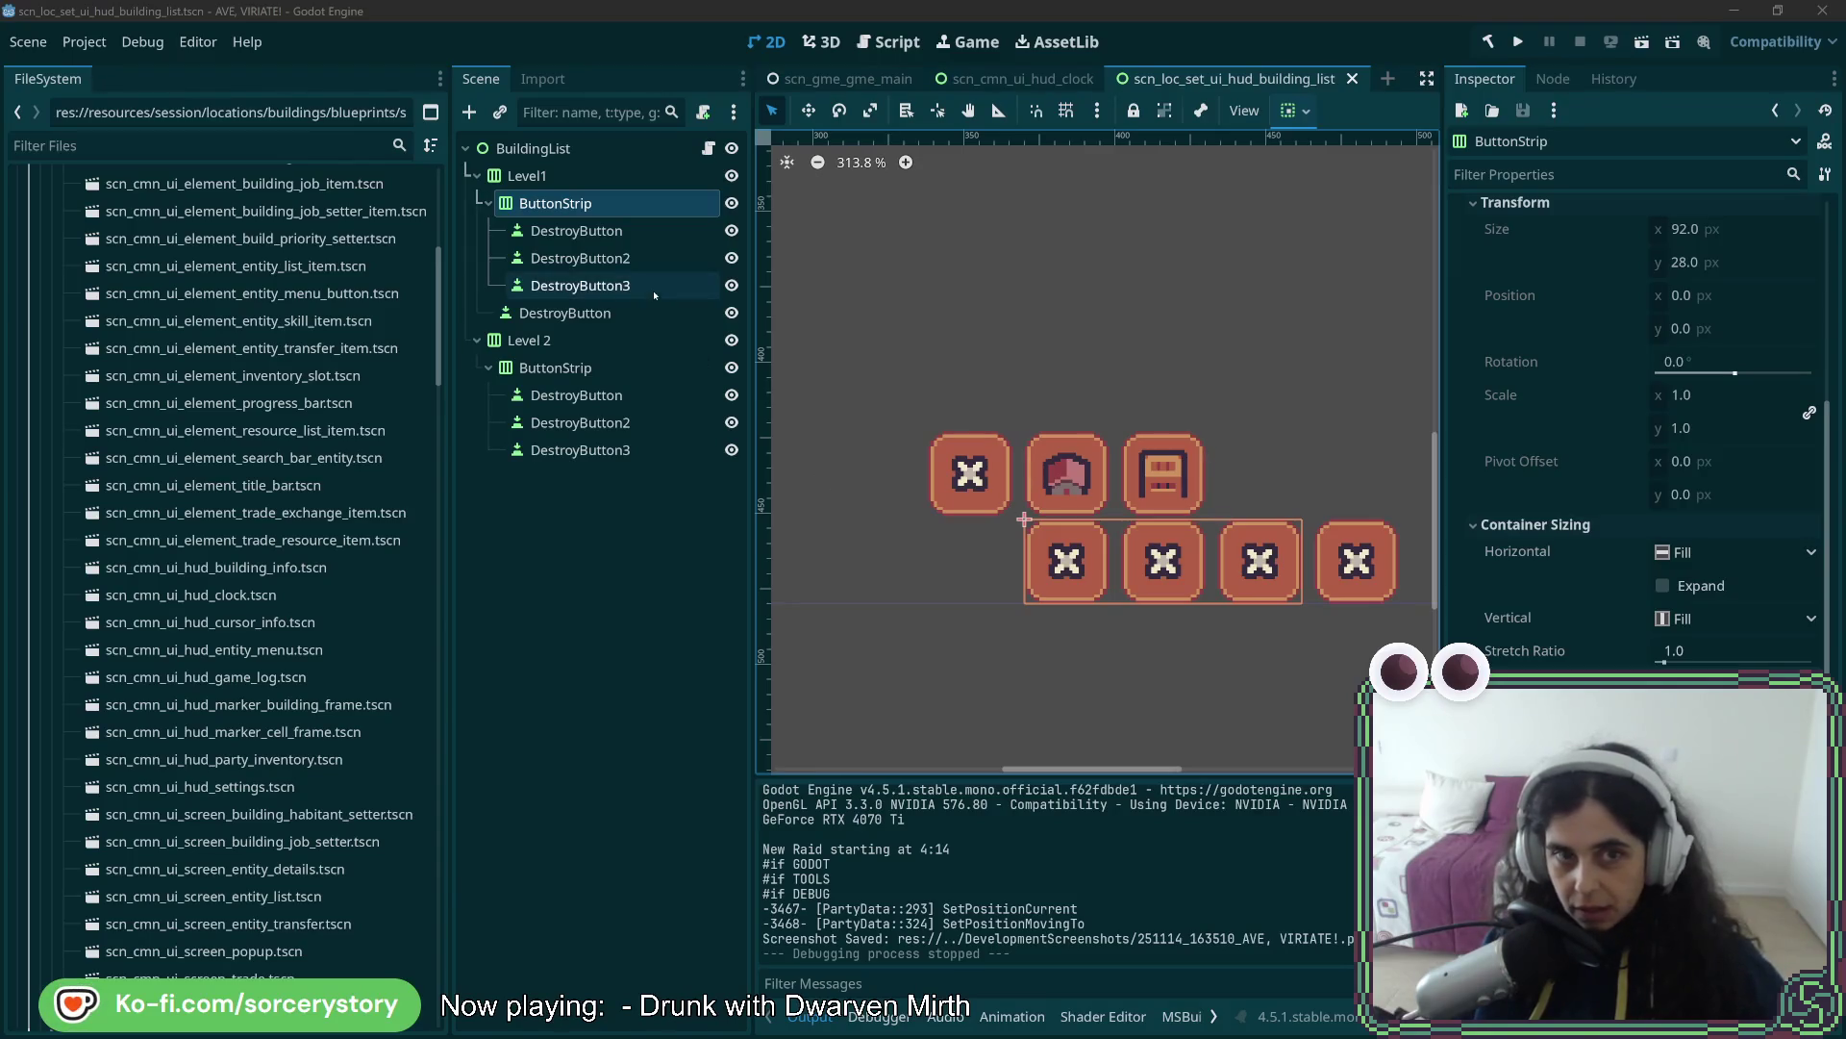
pyautogui.click(654, 231)
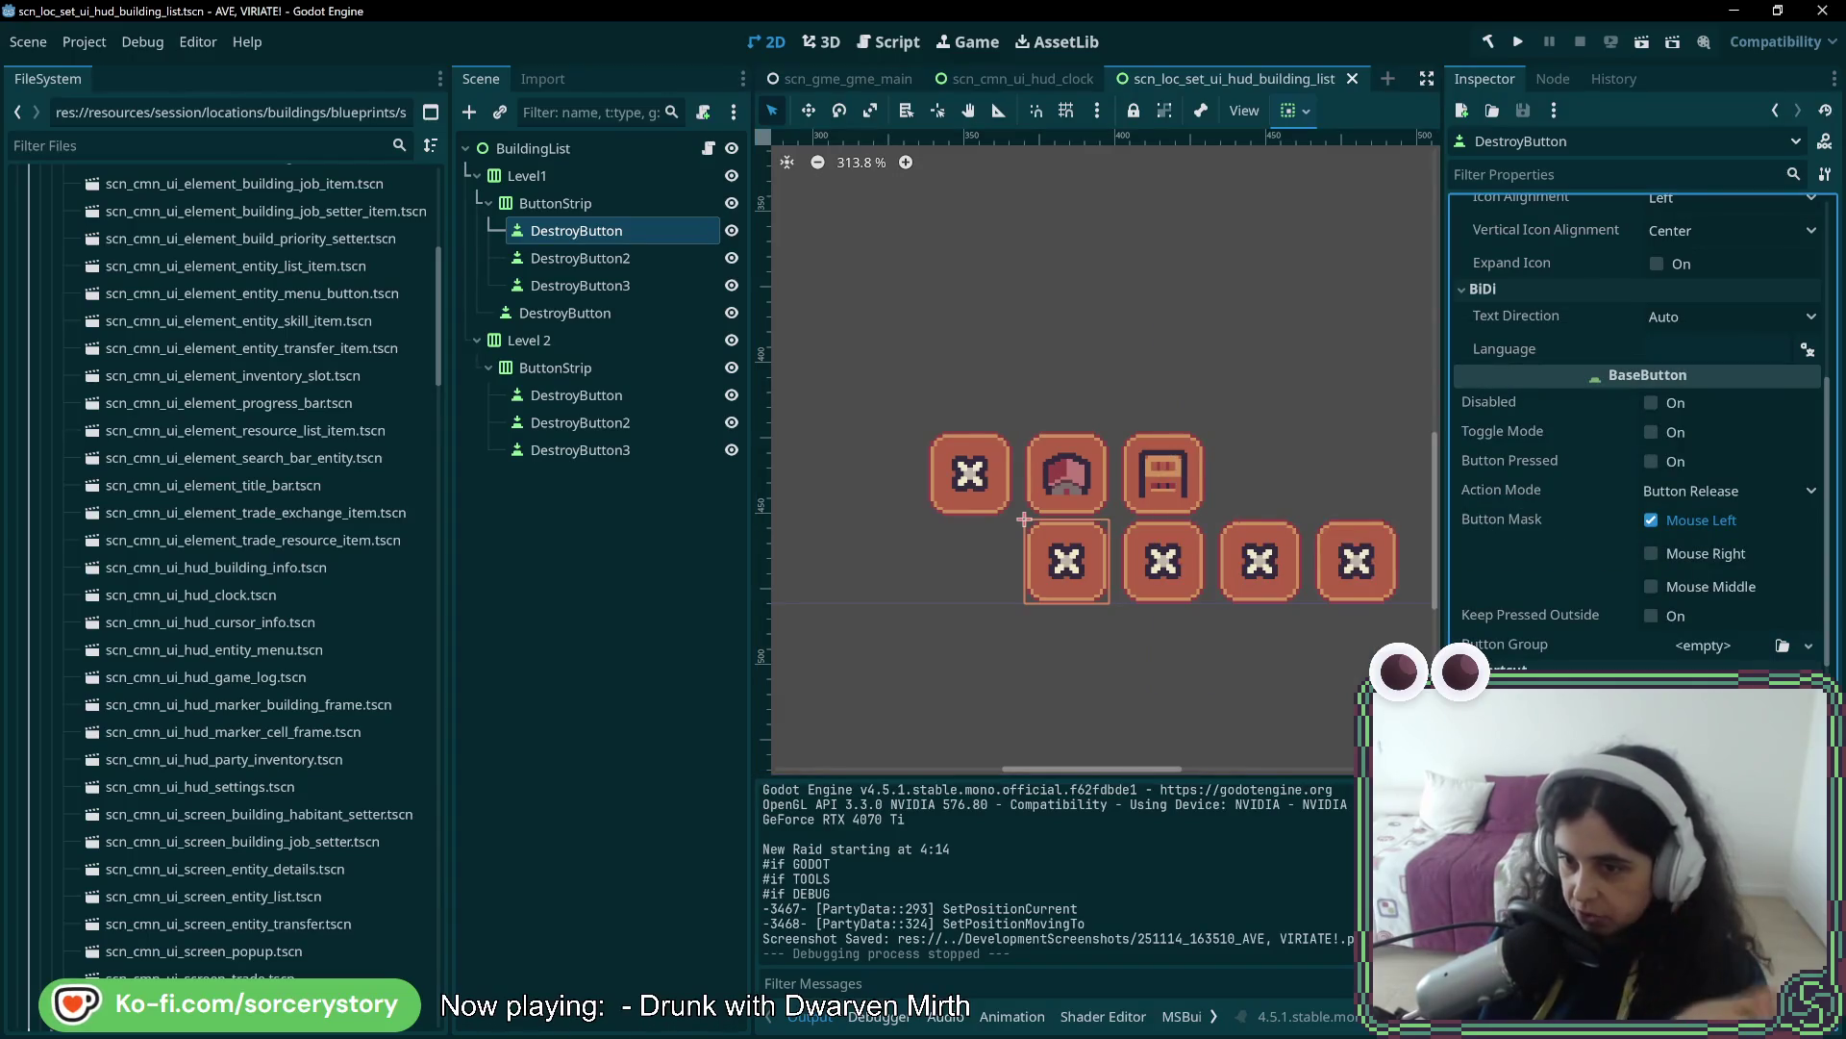
# - Enlarge the first DestroyButton, then give DestroyButton2 a 32×32 minimum size and centred icon
pyautogui.moveTo(1024, 520); pyautogui.dragTo(1018, 507)
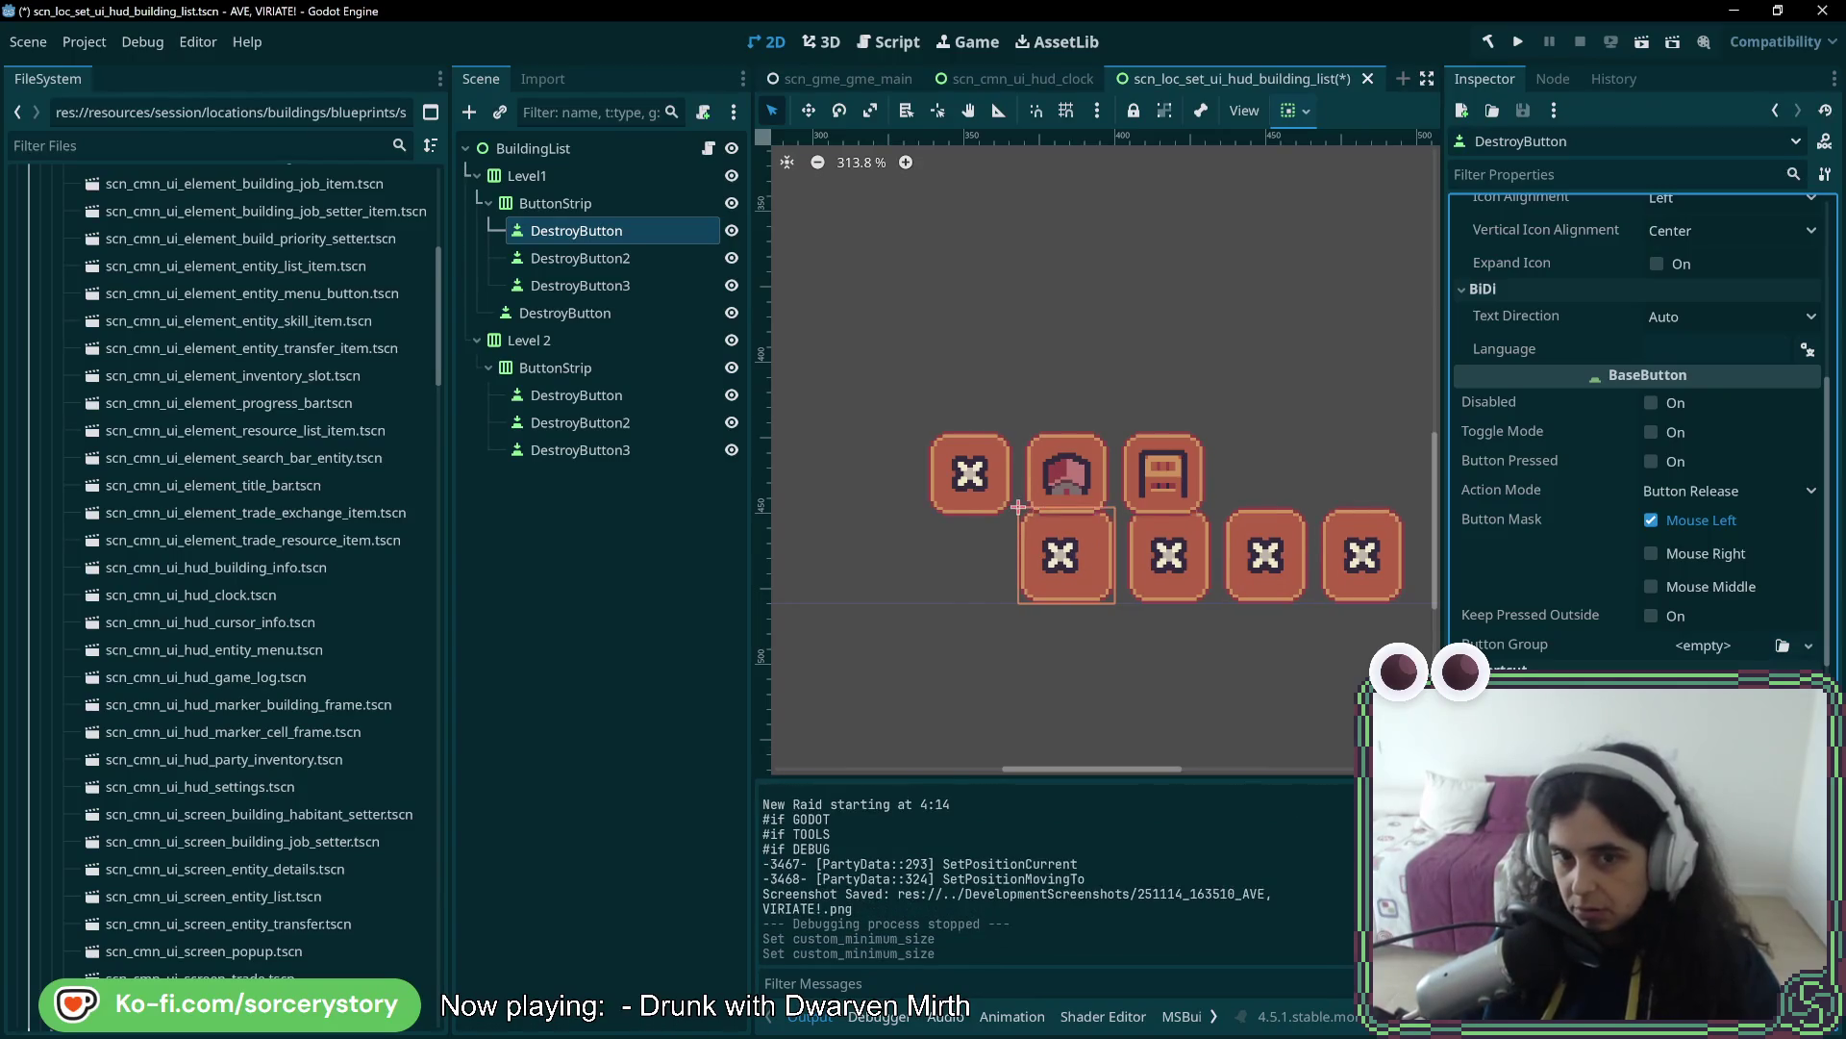
pyautogui.click(563, 254)
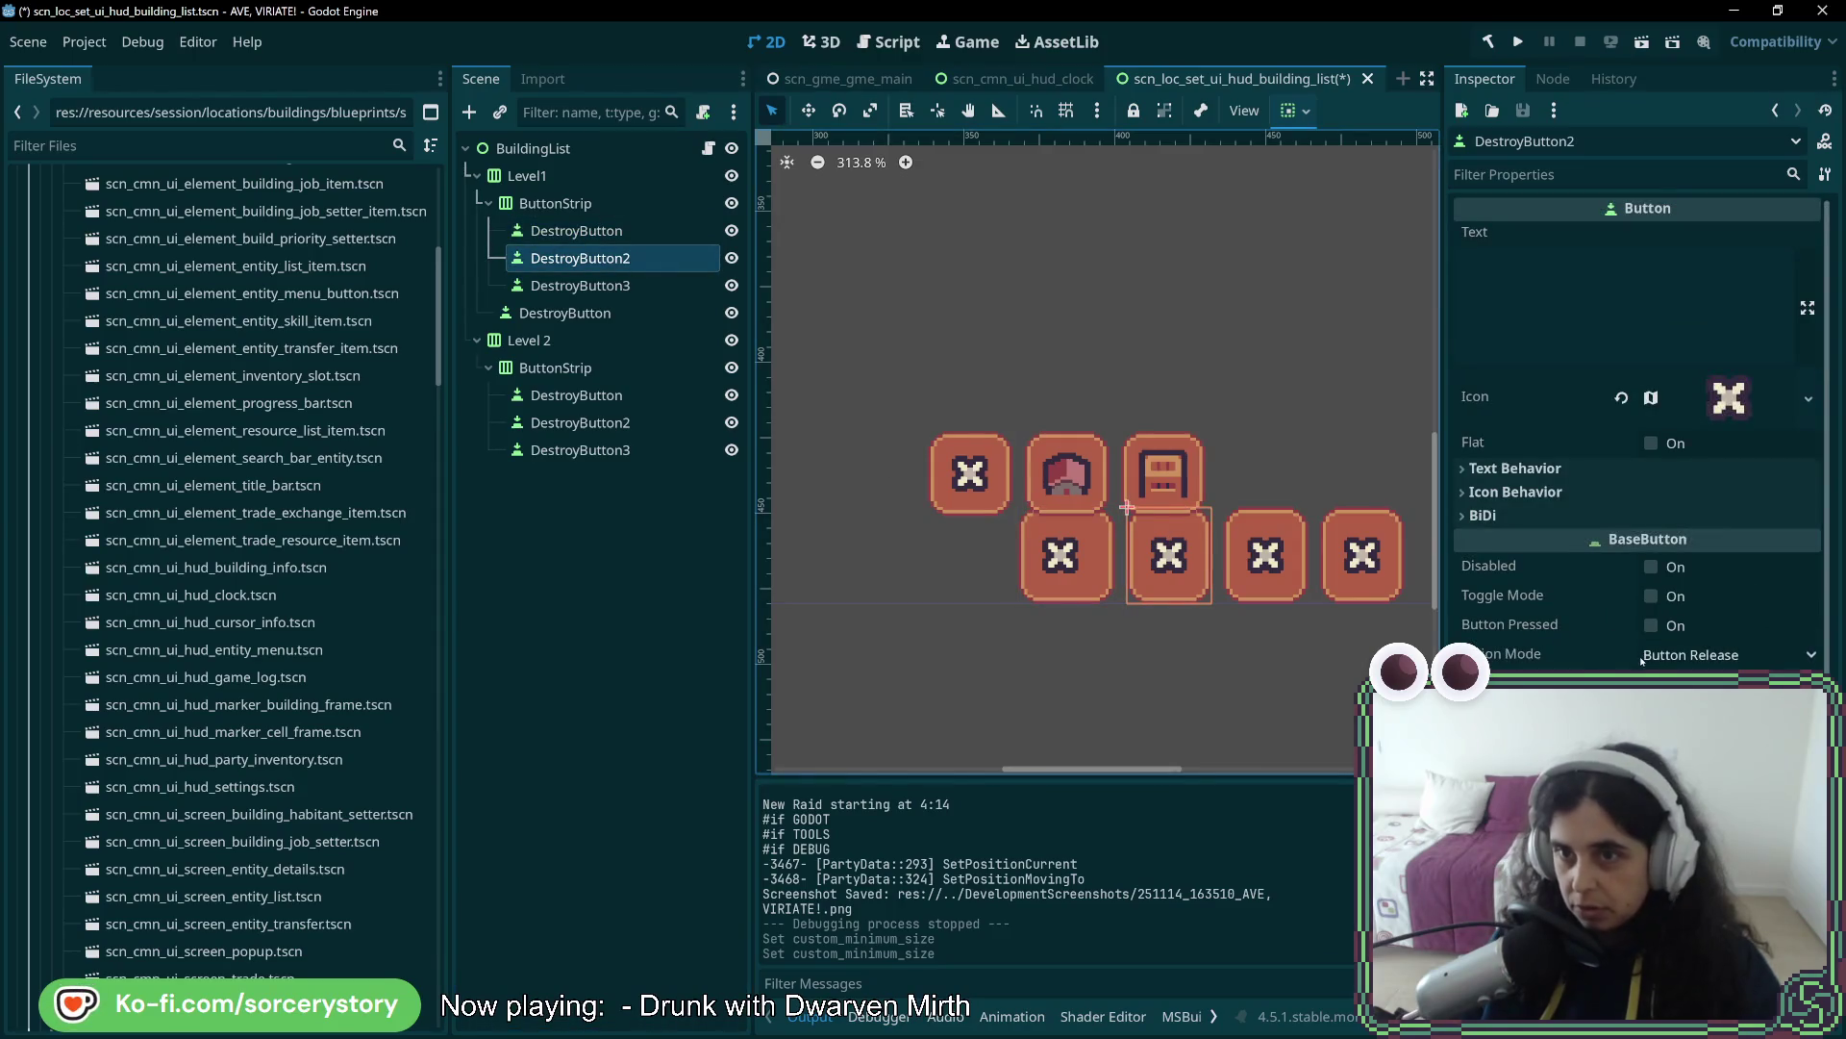
pyautogui.scroll(-6, 1642, 661)
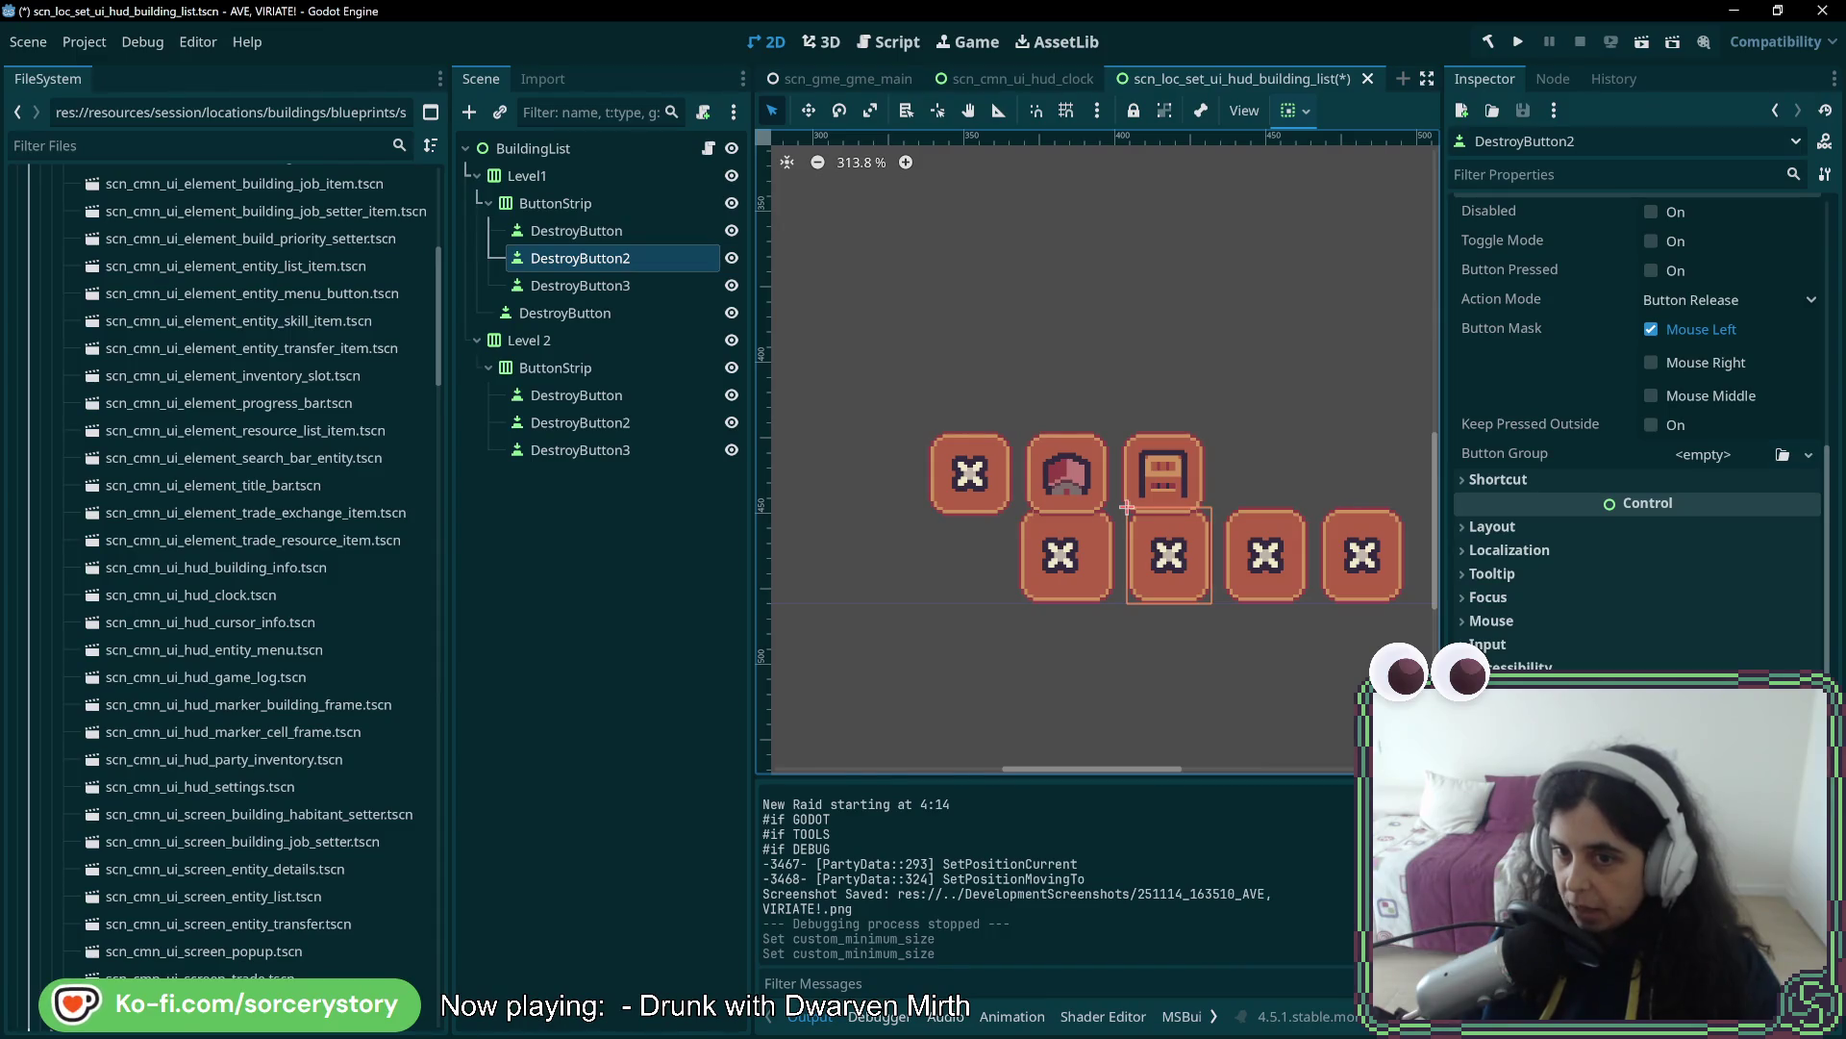
pyautogui.click(1592, 527)
pyautogui.click(1690, 626)
pyautogui.write('32')
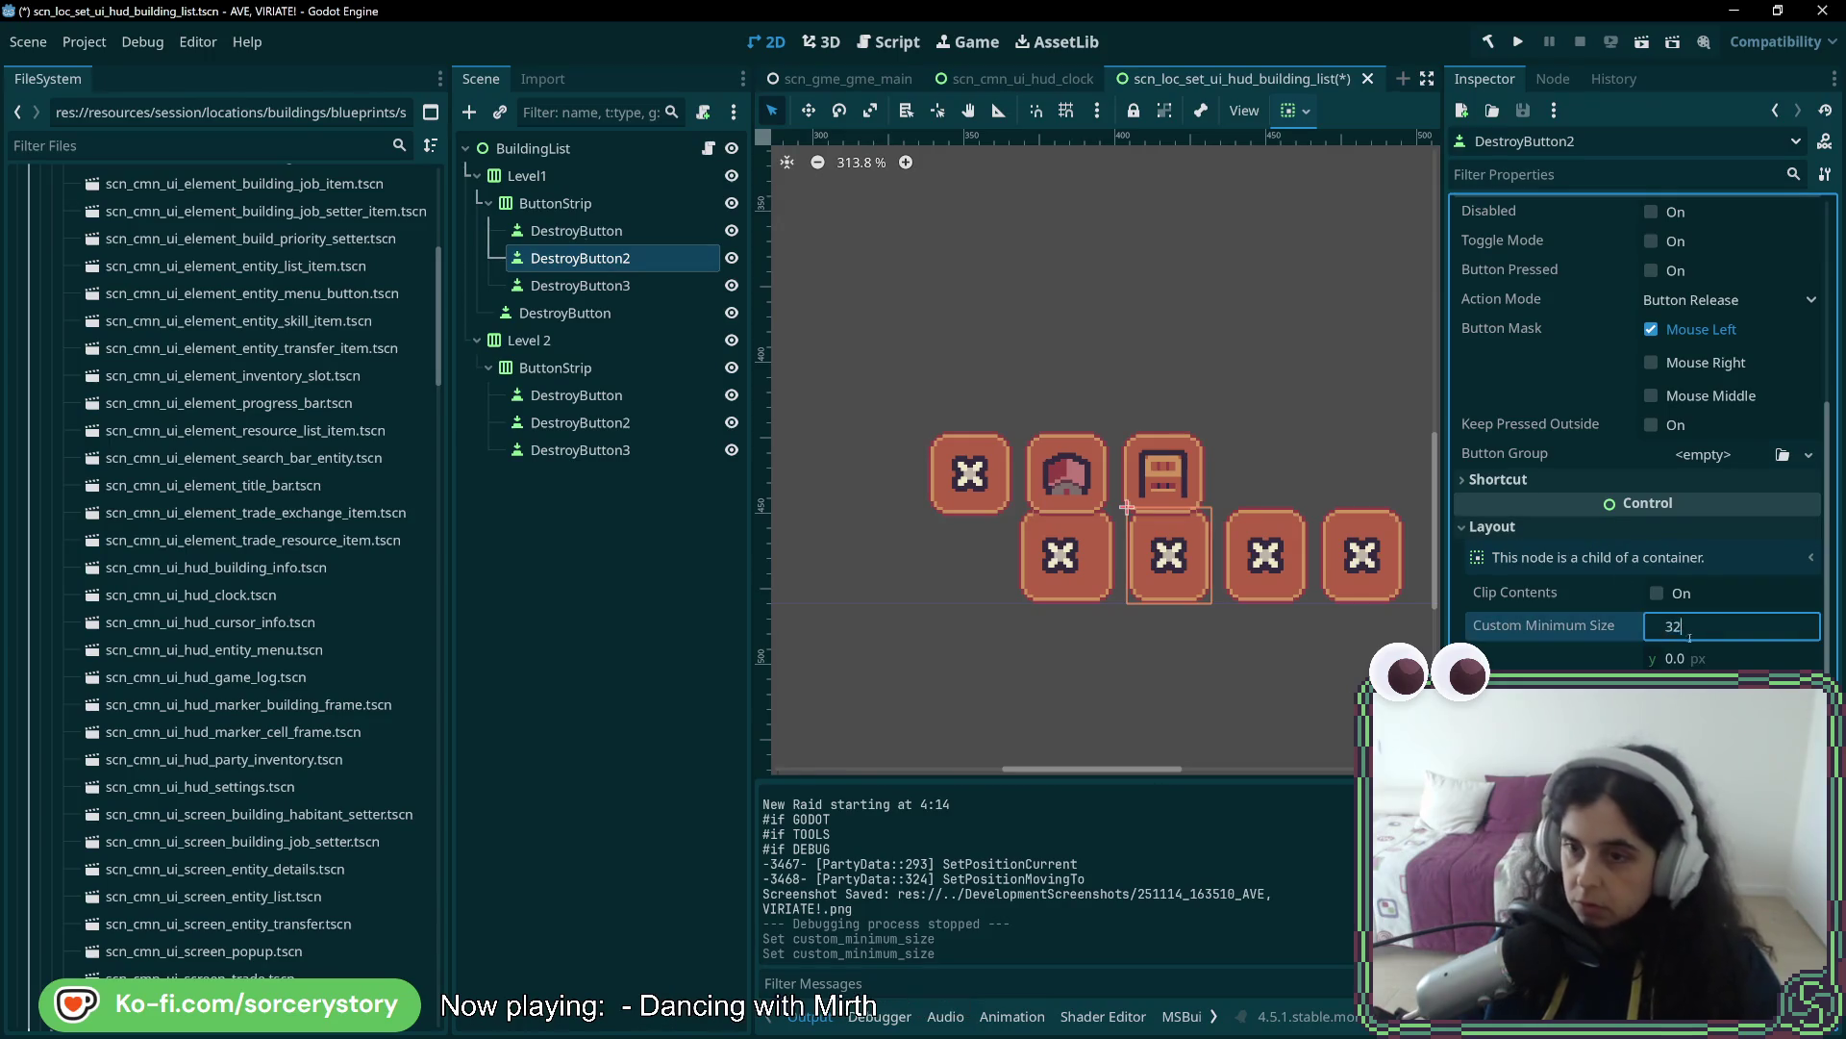
pyautogui.press('Tab')
pyautogui.write('32')
pyautogui.press('Return')
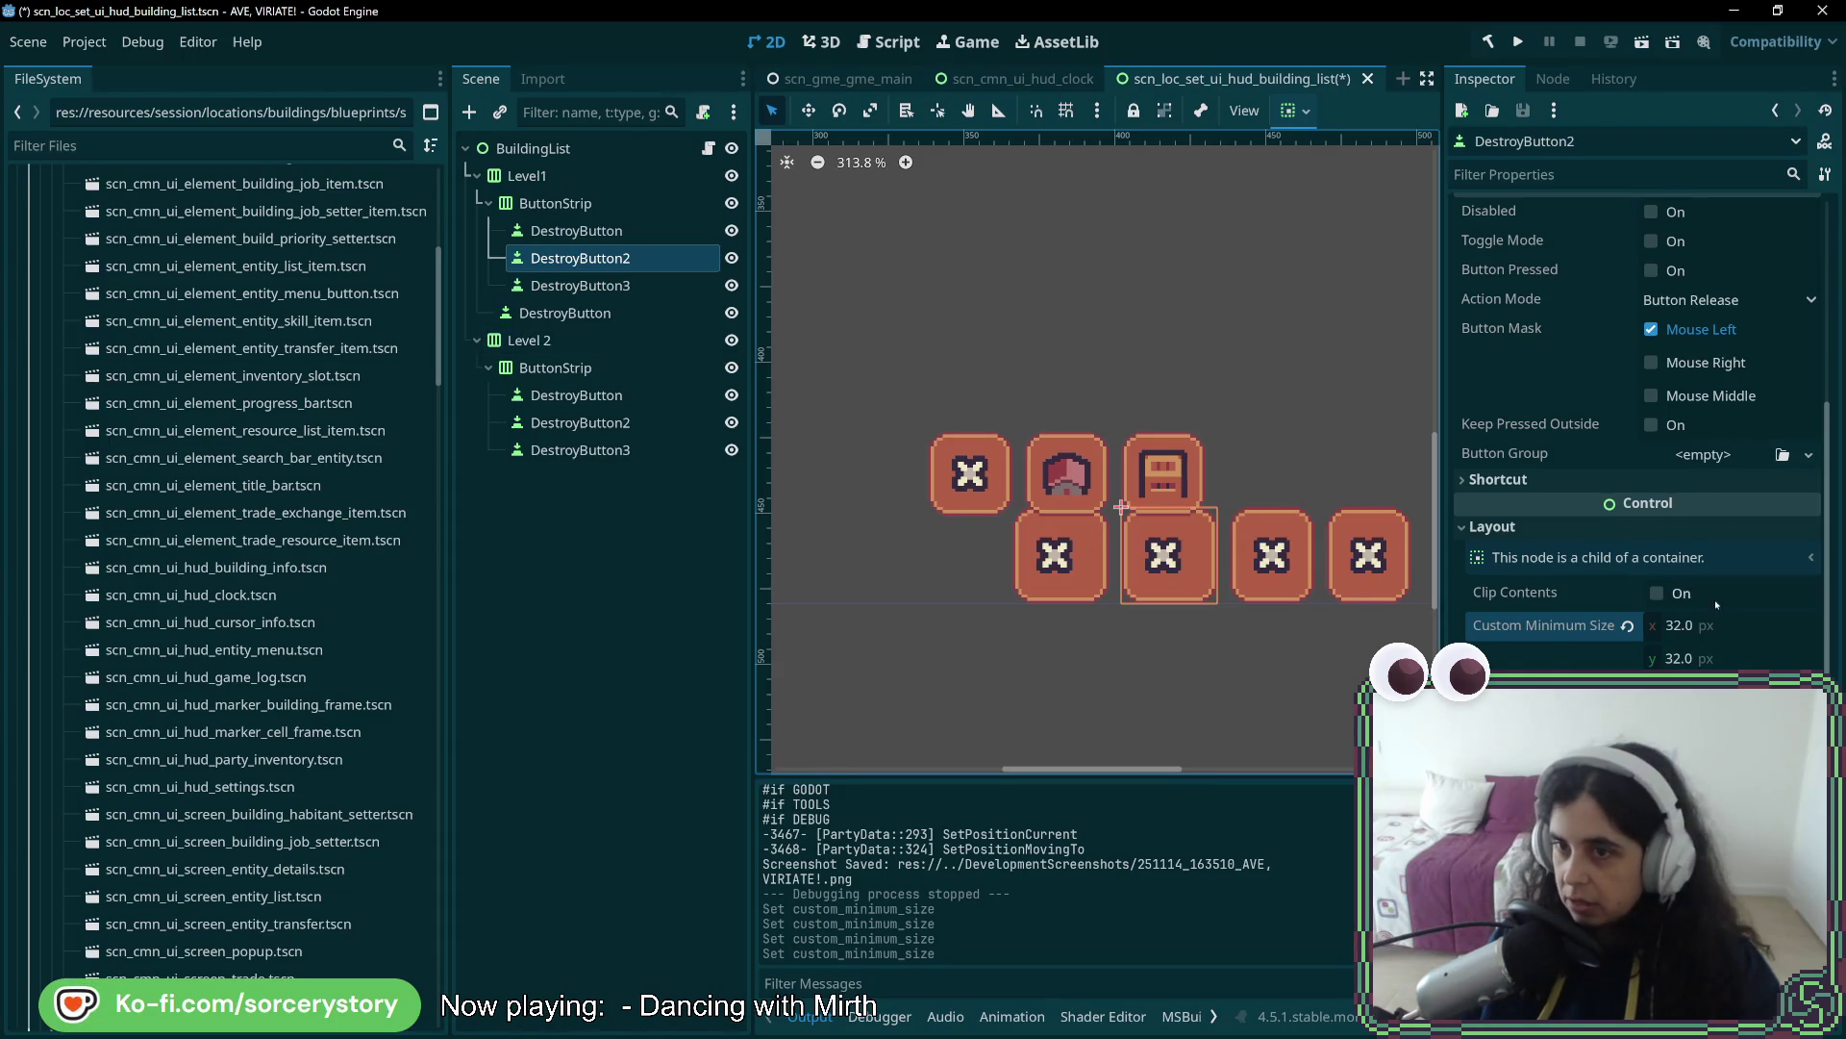
pyautogui.scroll(5, 1717, 604)
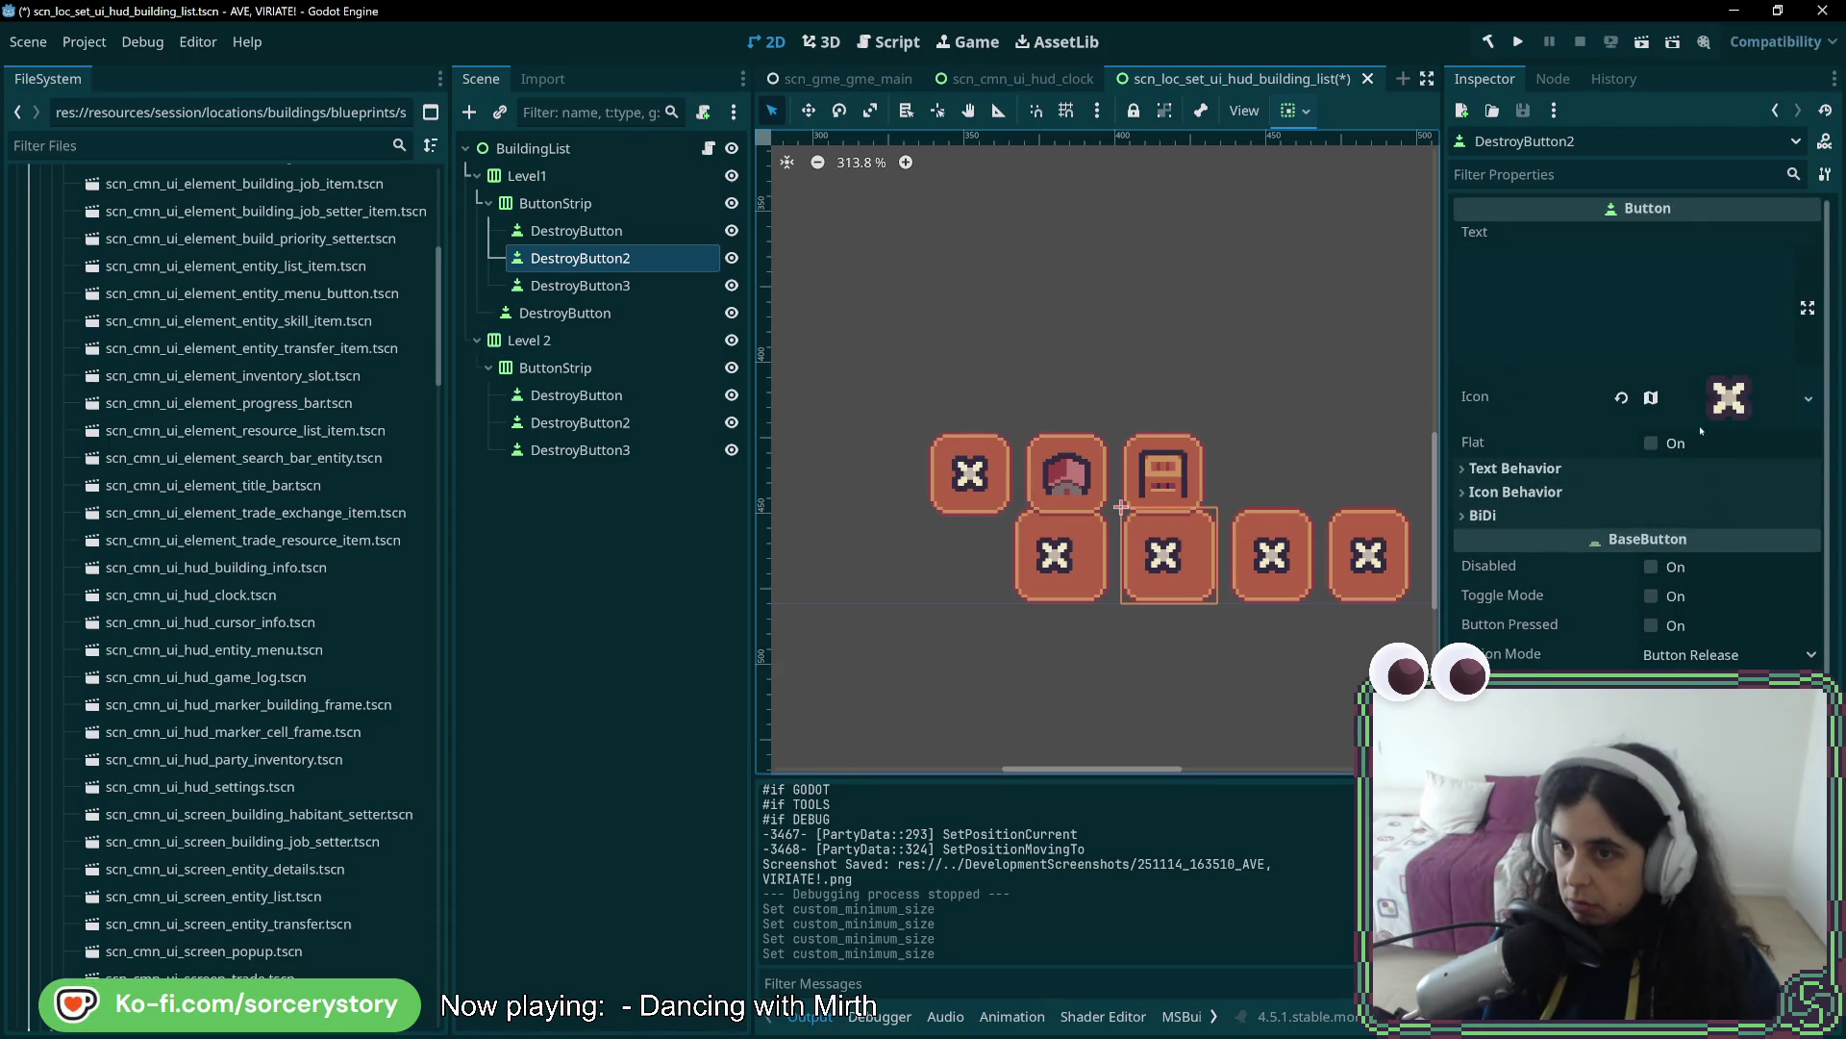
pyautogui.click(1617, 493)
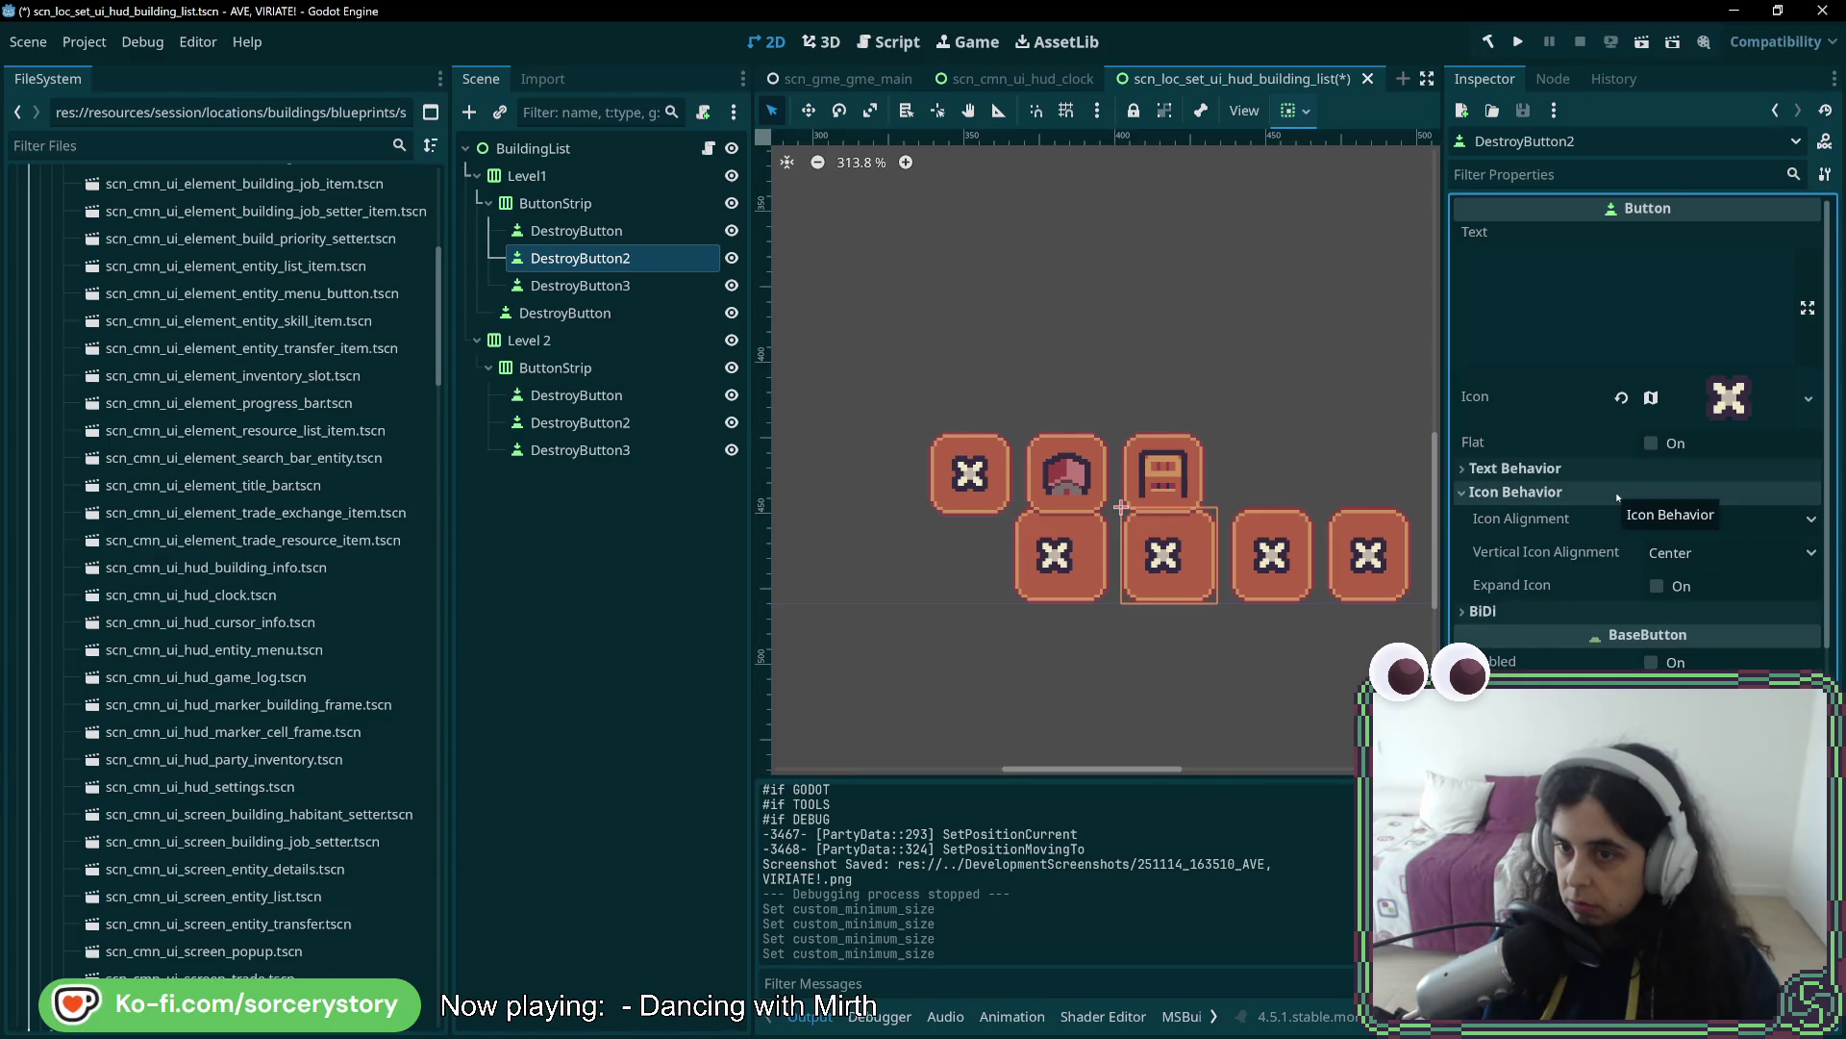
pyautogui.click(1692, 519)
pyautogui.click(1692, 563)
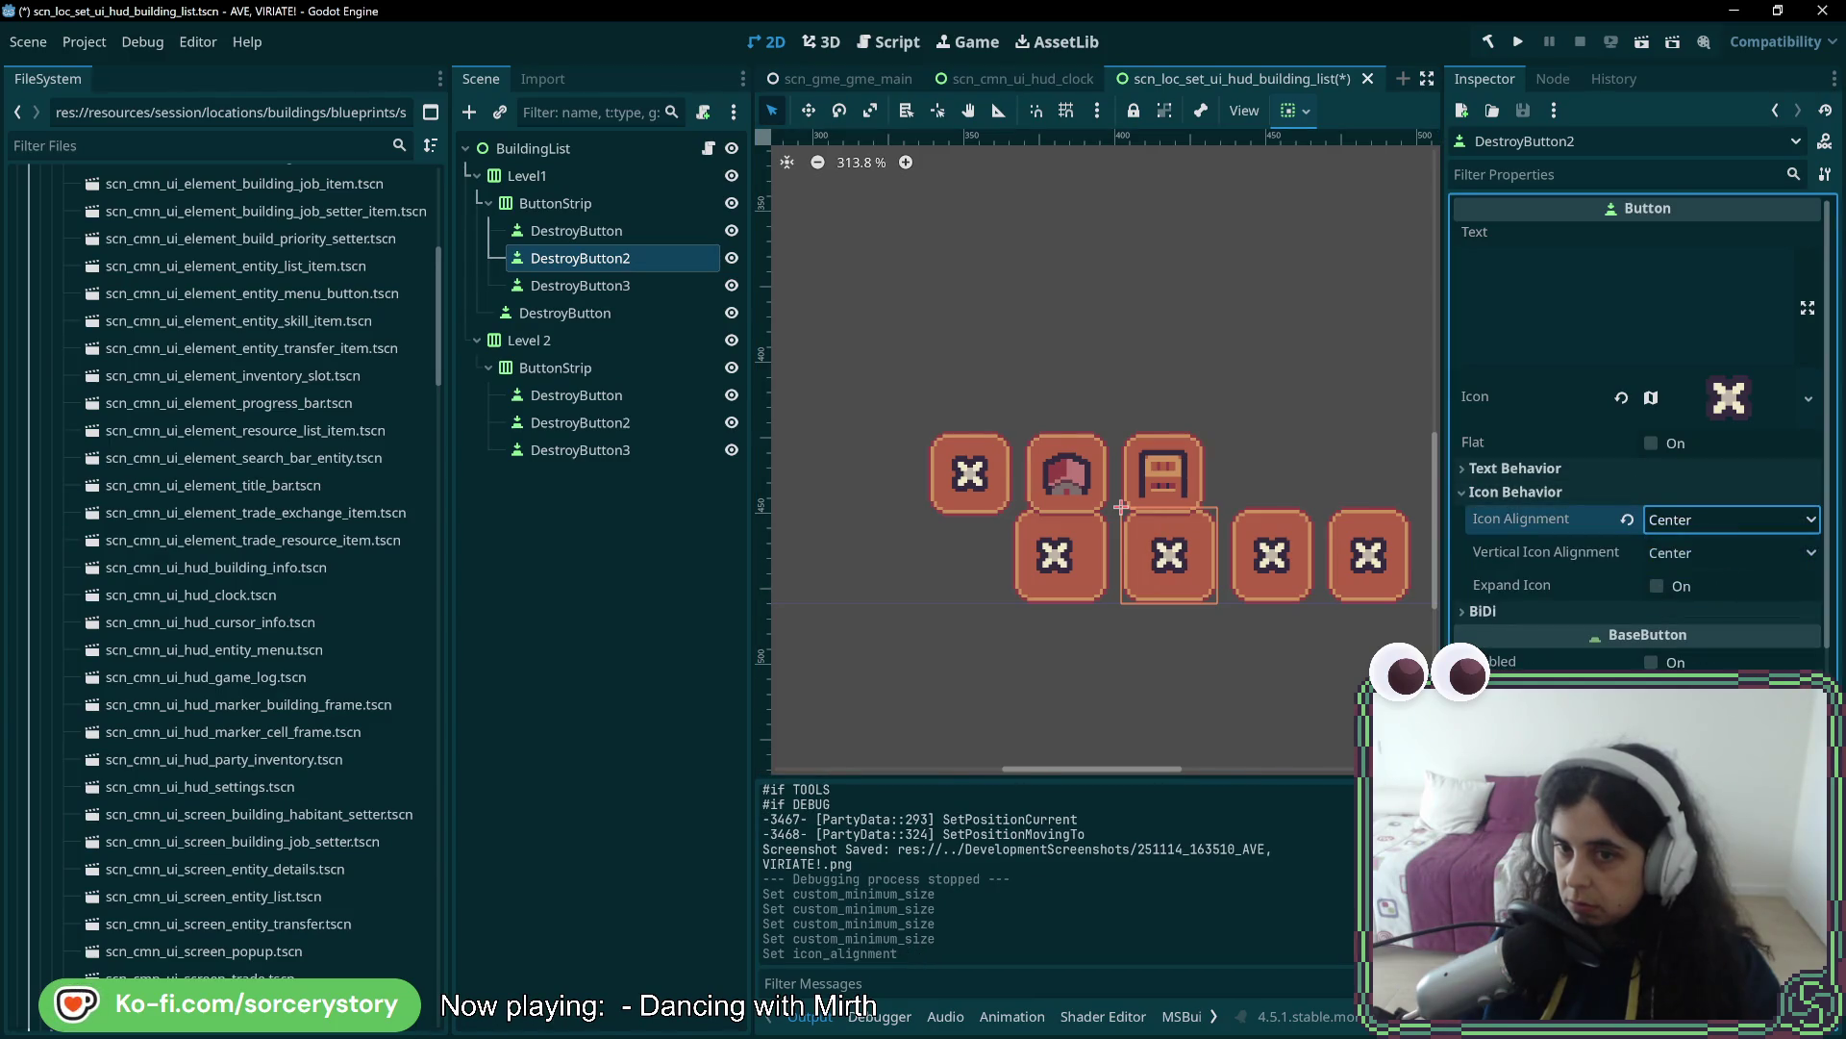
# - Give DestroyButton3 a centred icon and a 32×32 custom minimum size
pyautogui.click(577, 231)
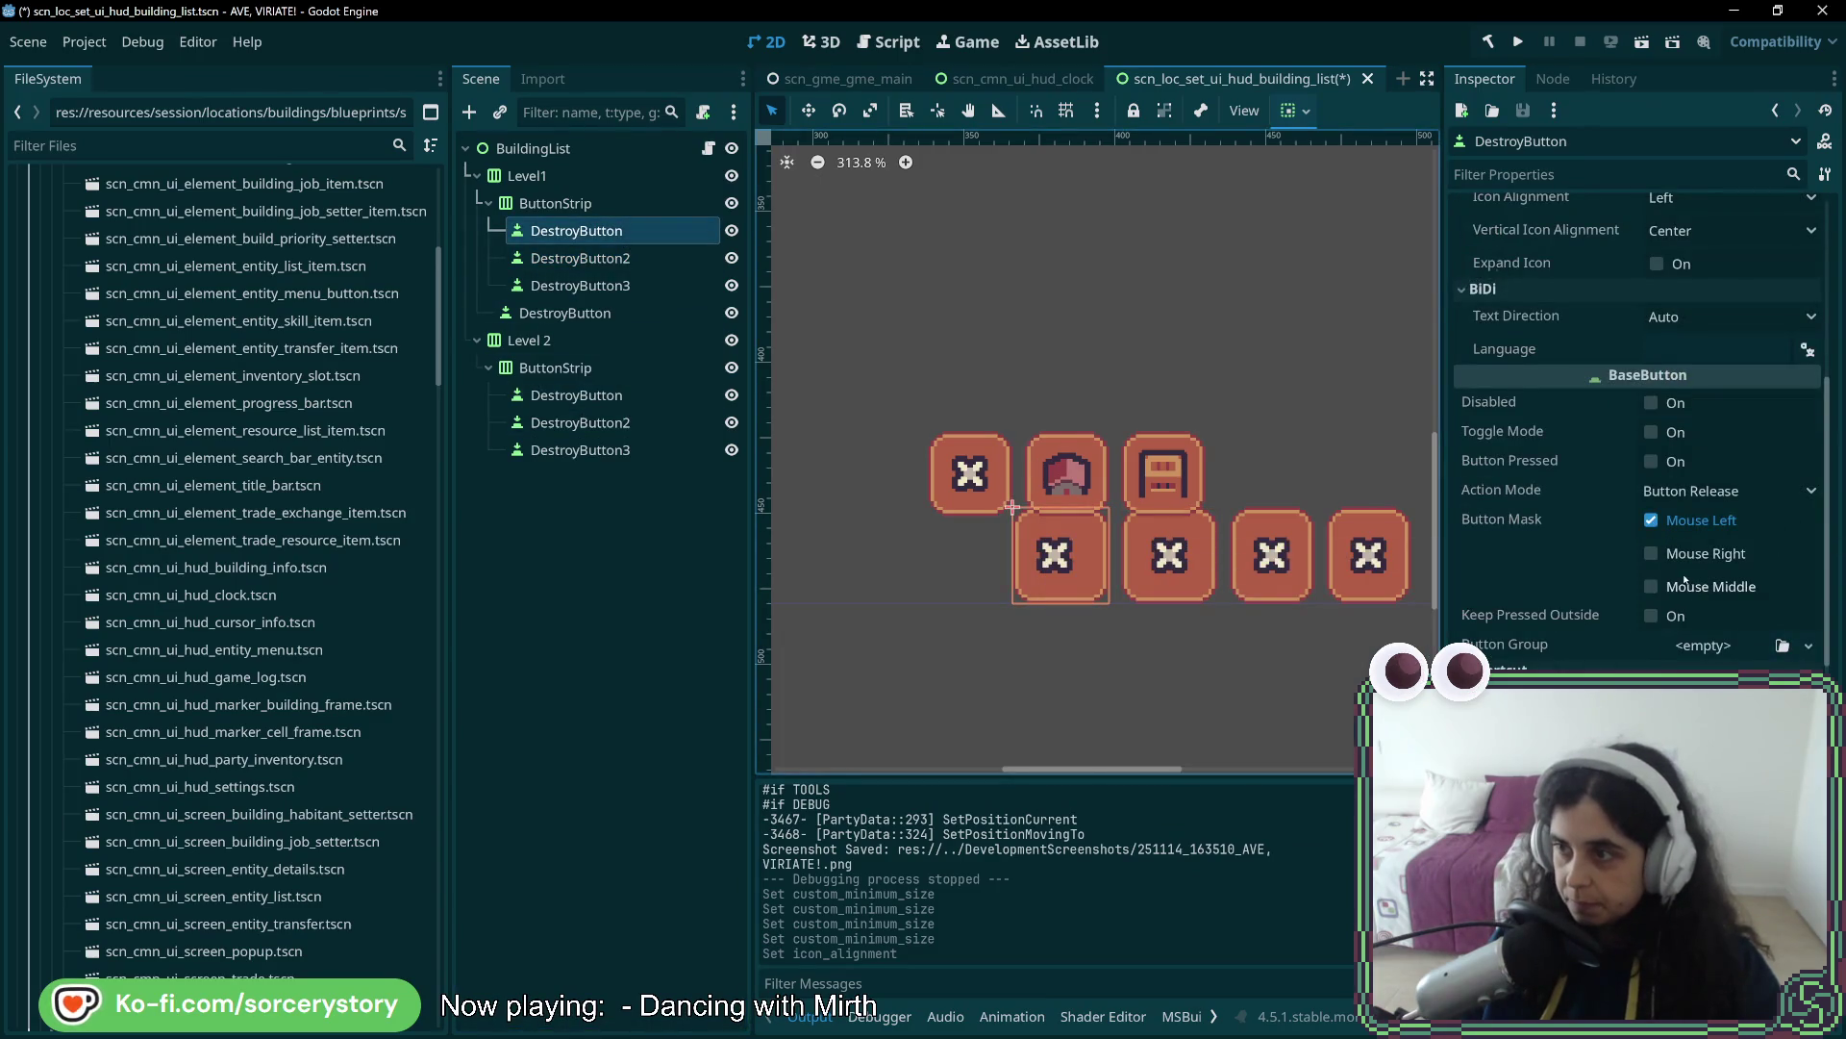
pyautogui.scroll(3, 1685, 579)
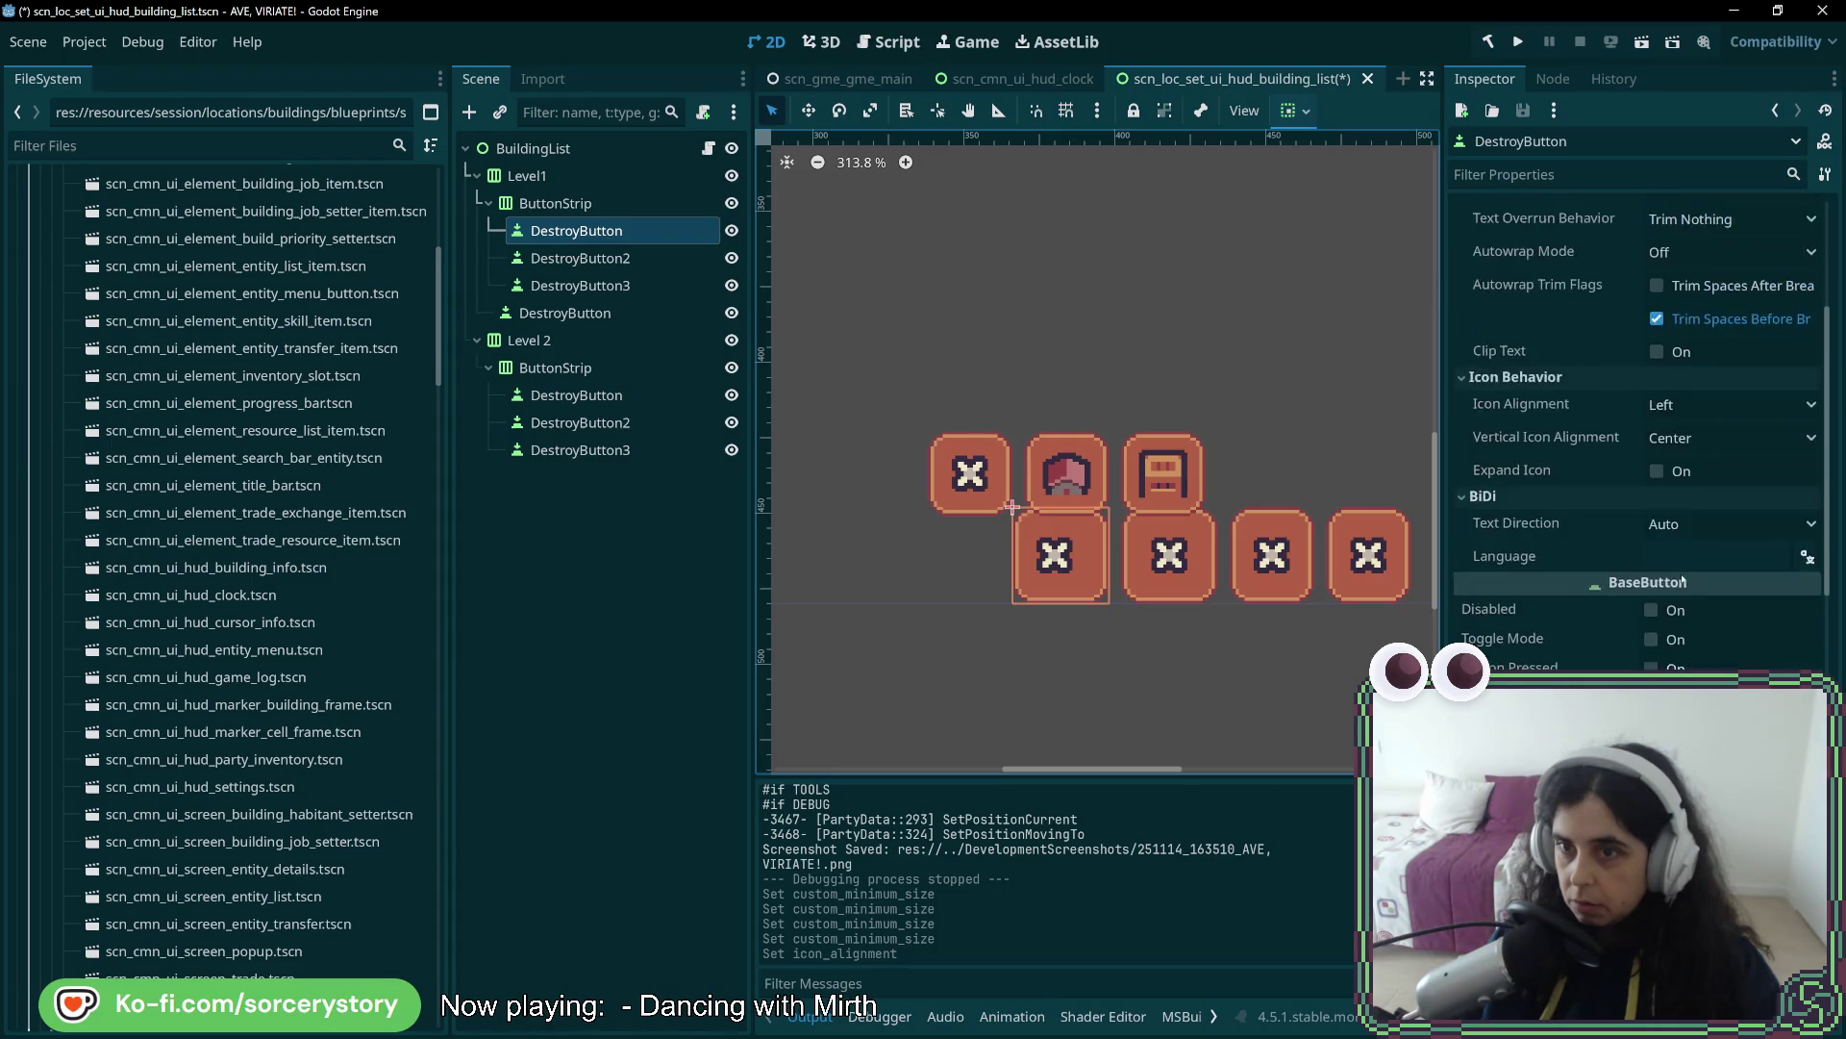
pyautogui.scroll(4, 1683, 582)
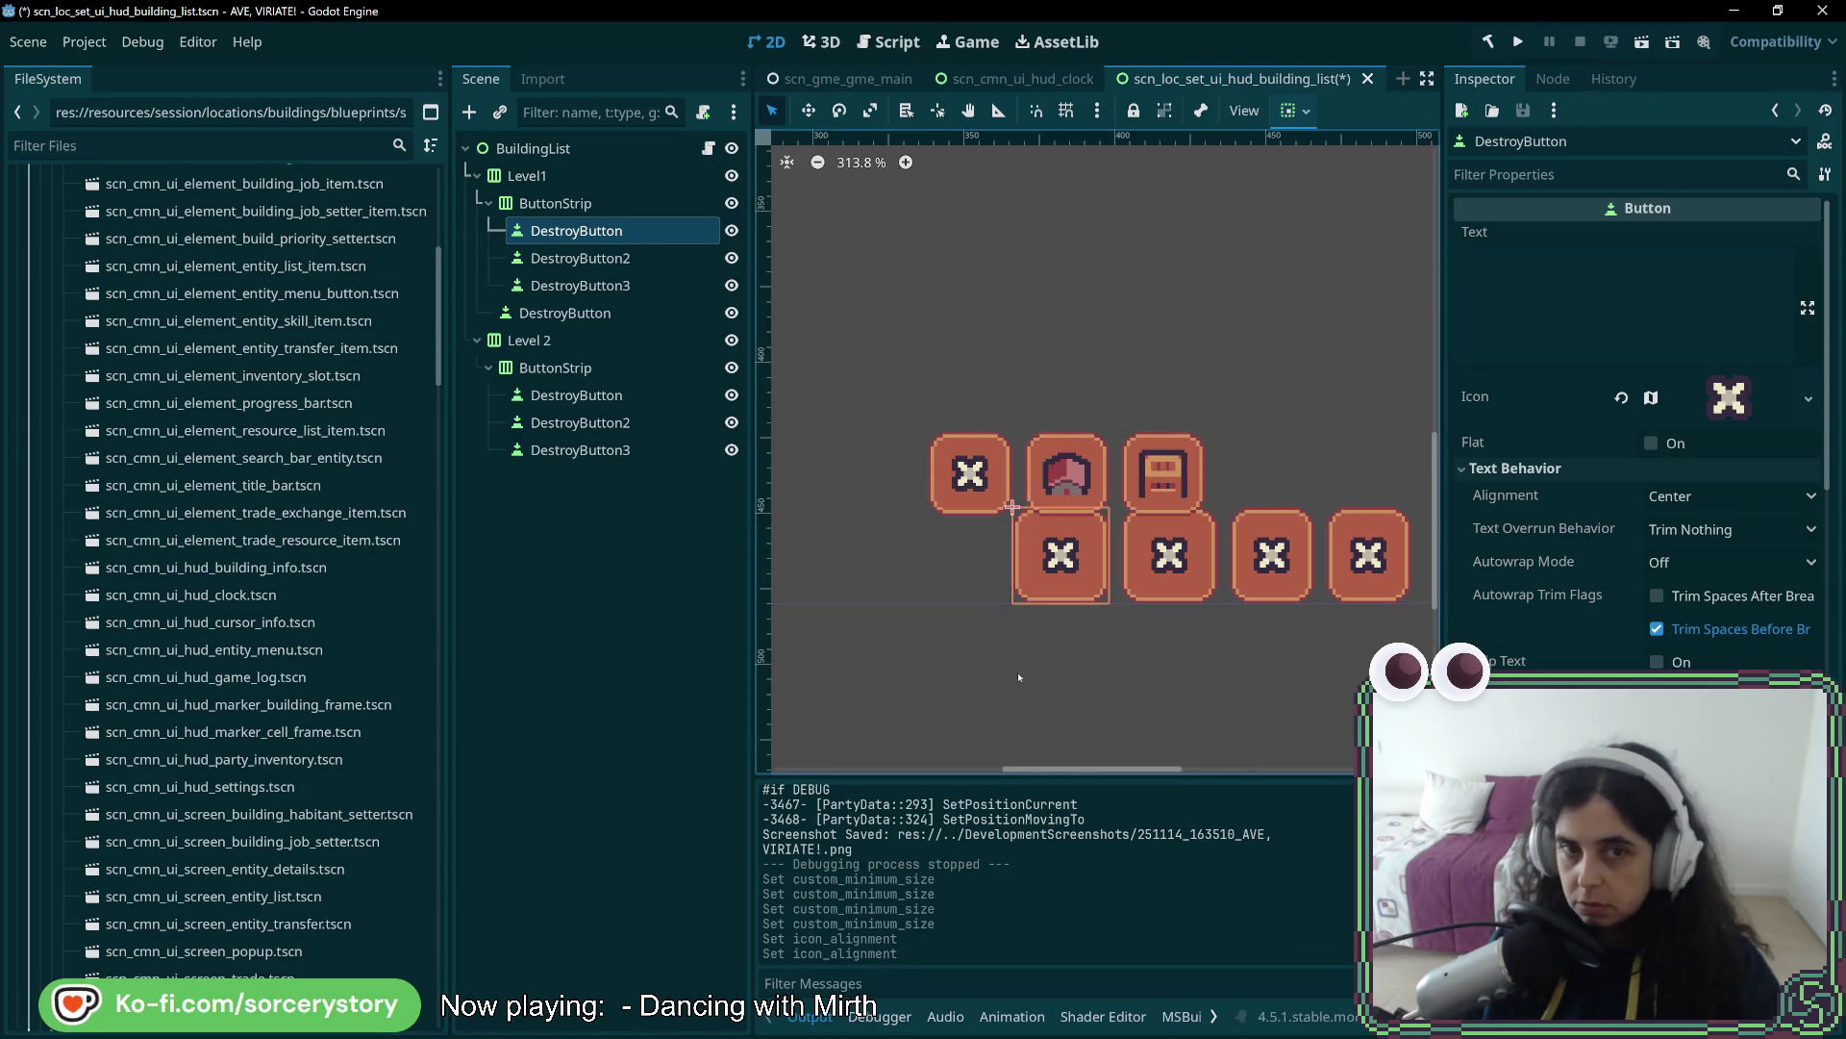
pyautogui.click(608, 284)
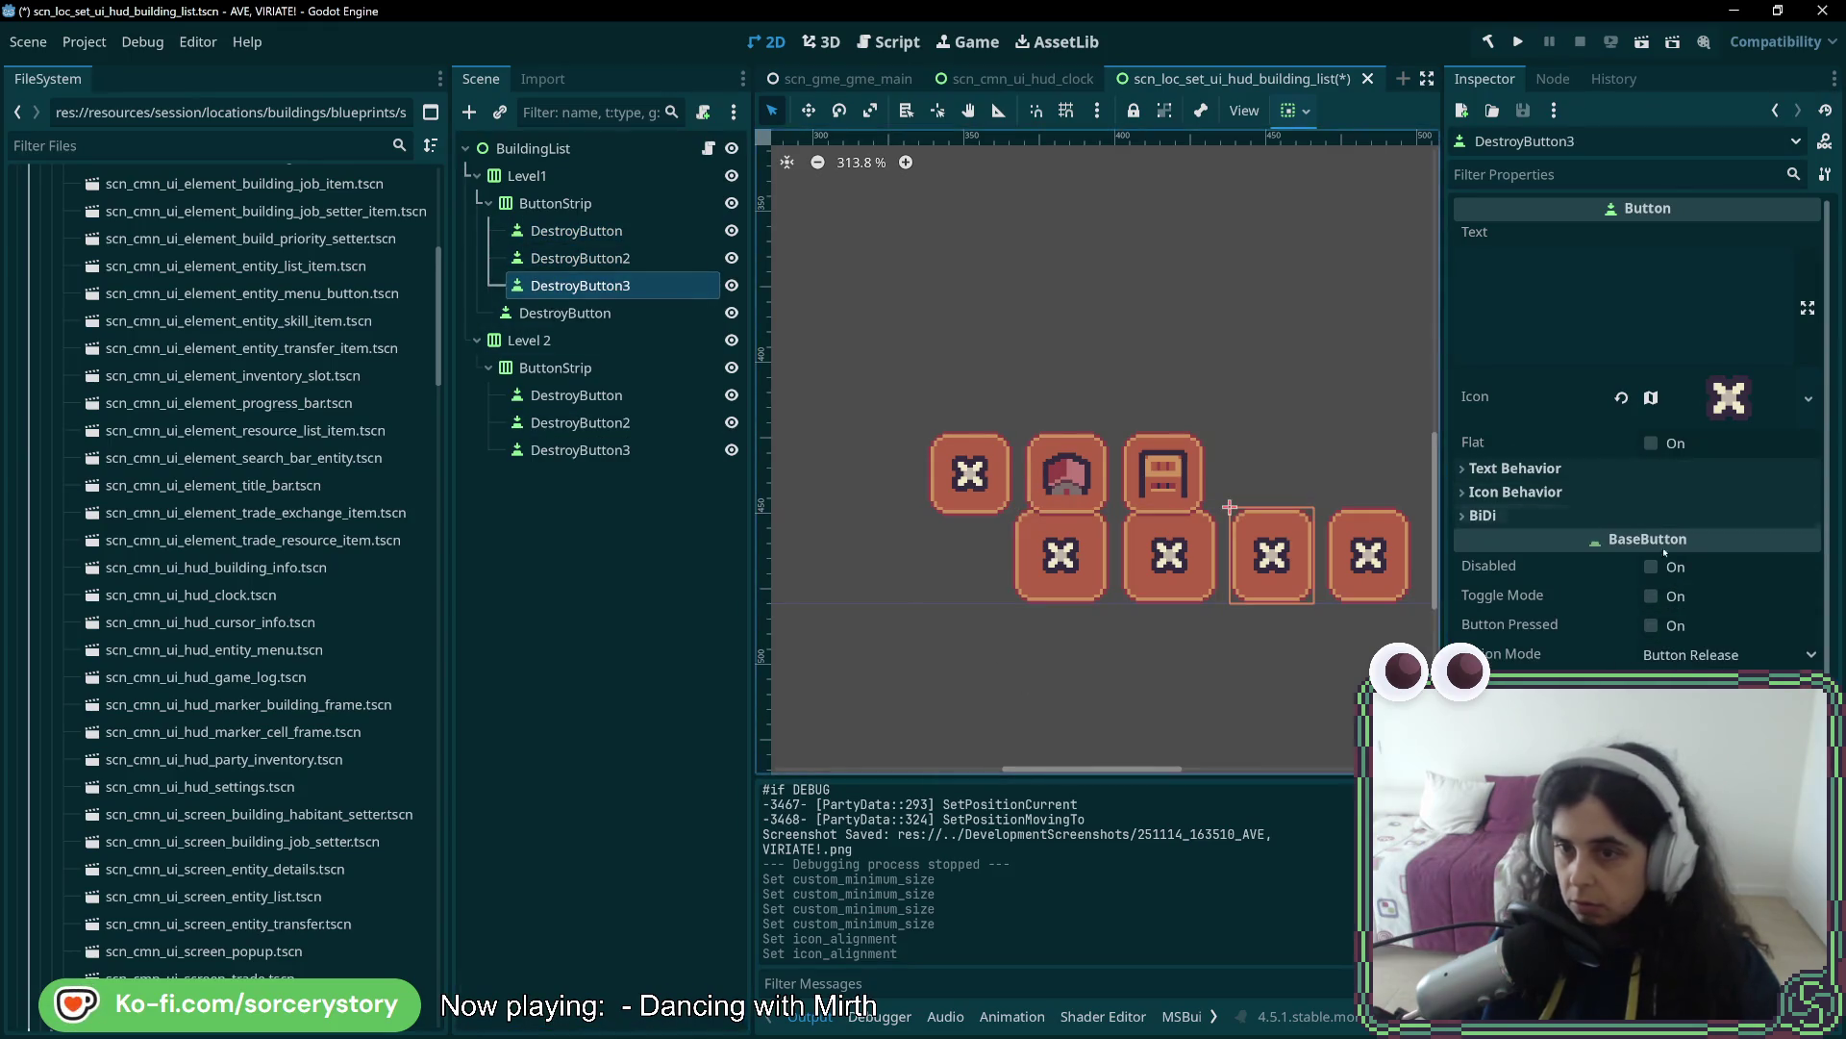
pyautogui.click(1635, 500)
pyautogui.click(1721, 516)
pyautogui.click(1692, 575)
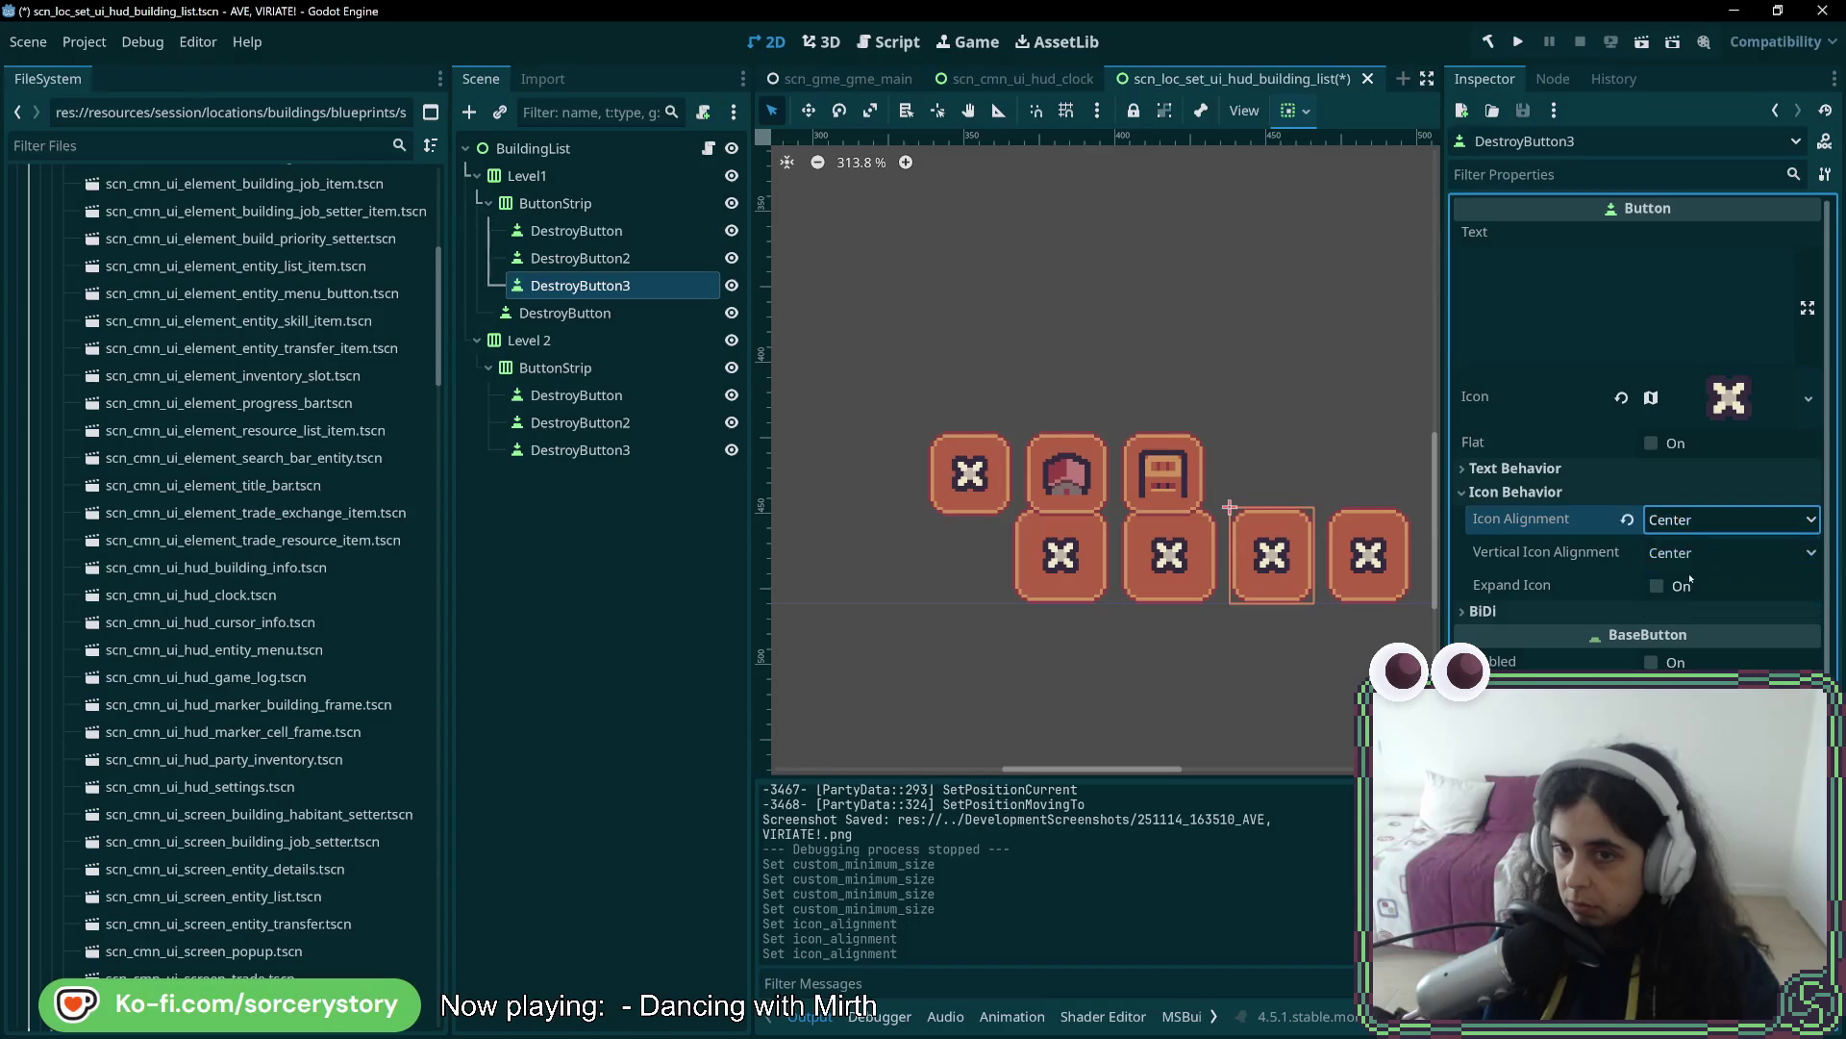
pyautogui.scroll(-6, 1687, 579)
pyautogui.click(1686, 527)
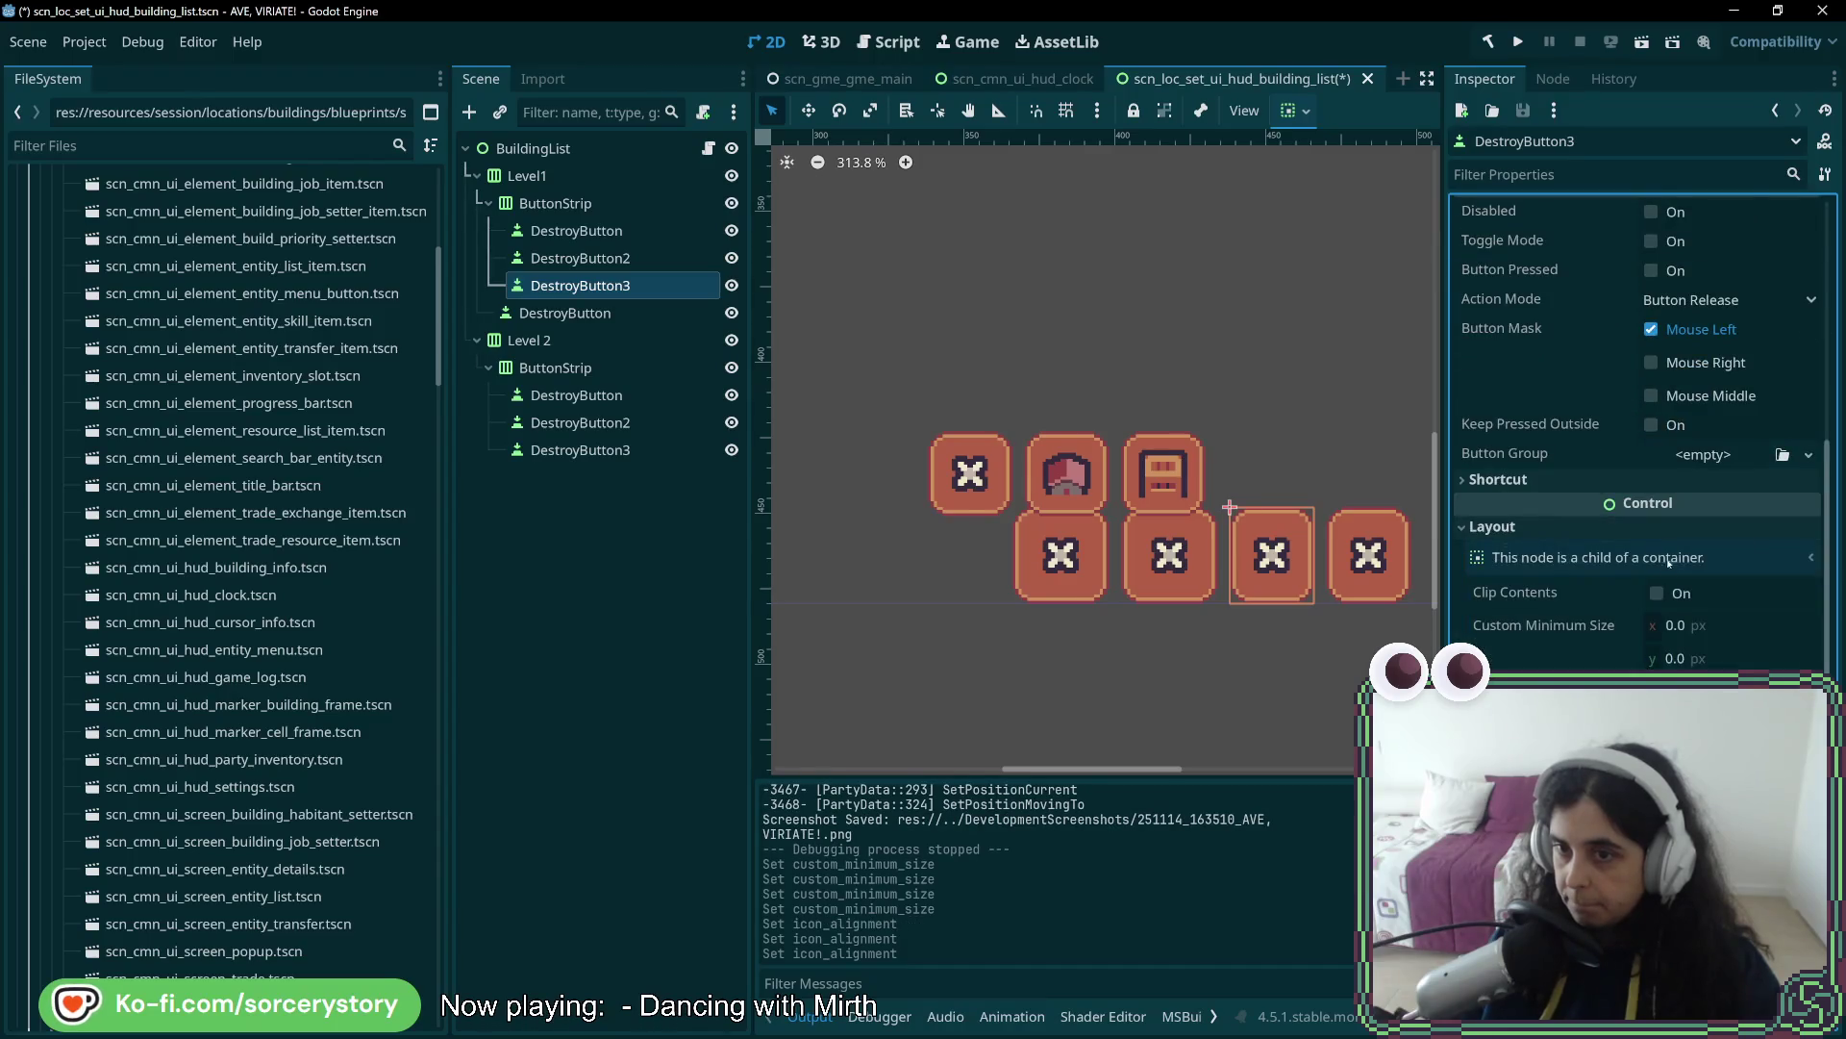
pyautogui.click(1691, 623)
pyautogui.write('32')
pyautogui.press('Tab')
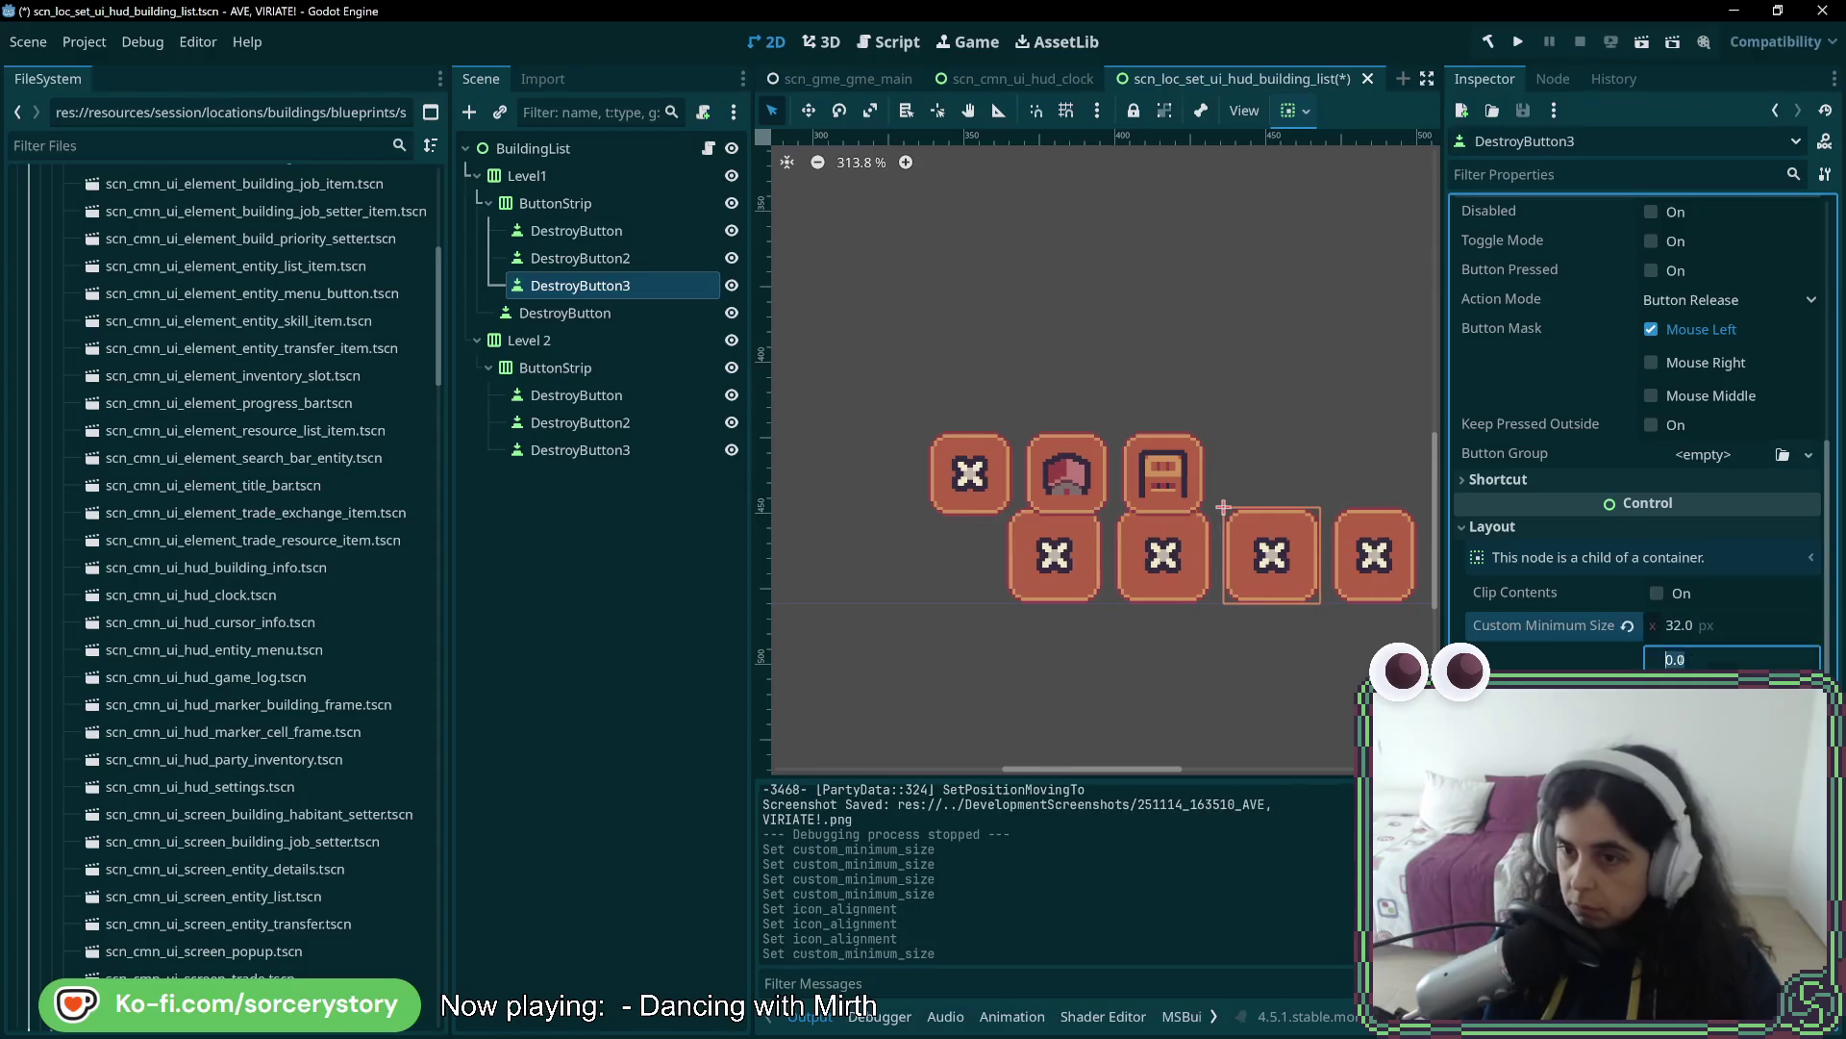
pyautogui.write('32')
pyautogui.press('Return')
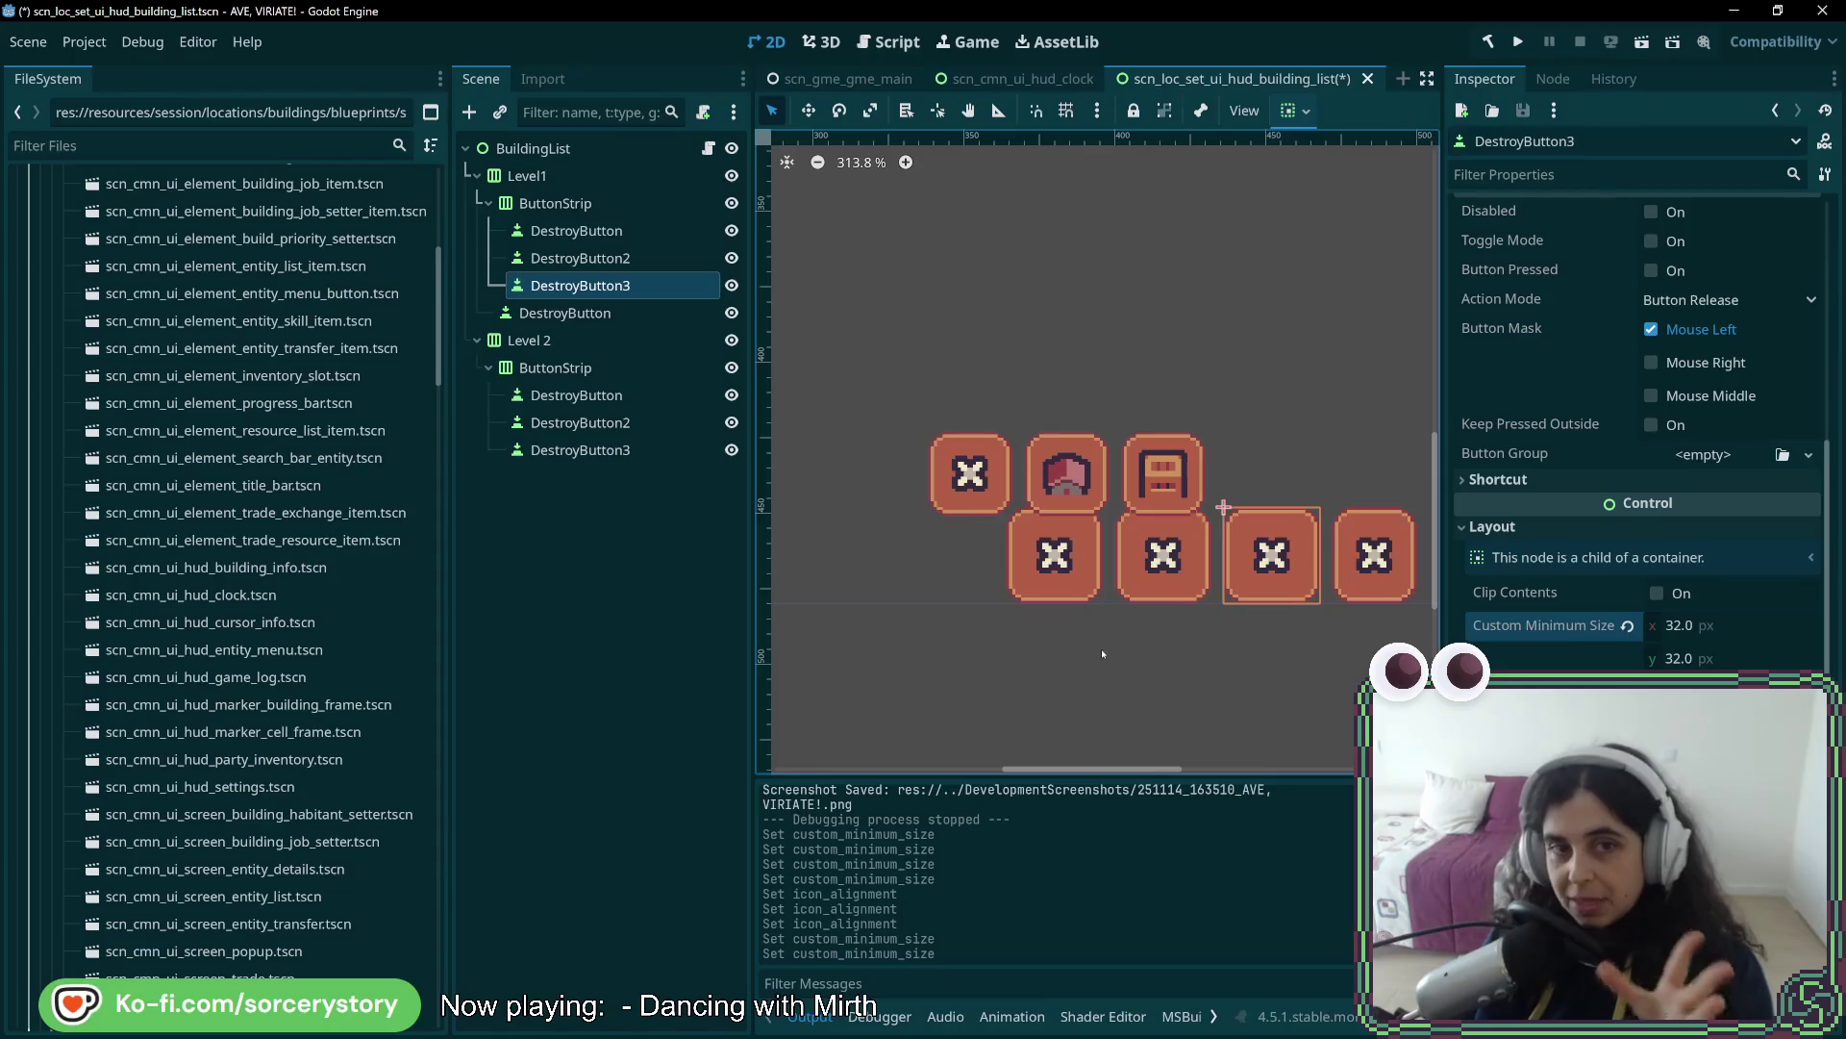
pyautogui.click(577, 203)
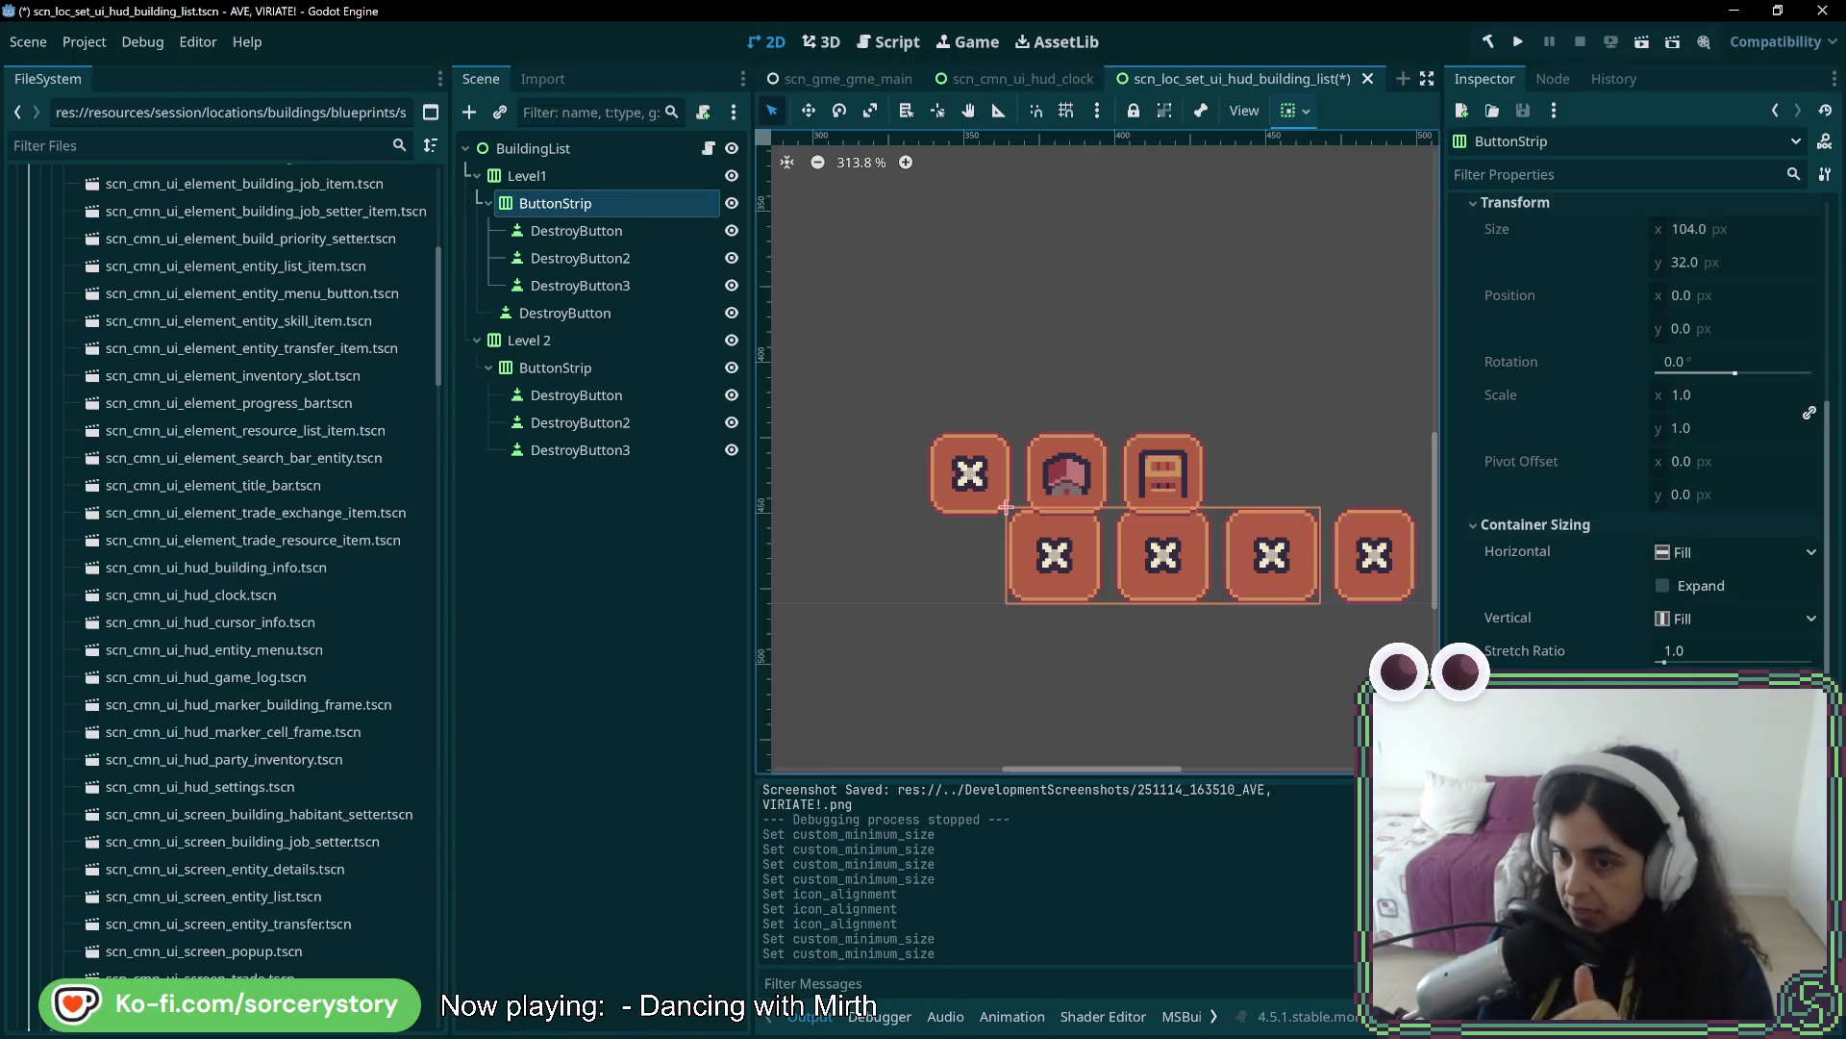
pyautogui.scroll(2, 1635, 432)
pyautogui.scroll(4, 1693, 423)
pyautogui.click(1694, 417)
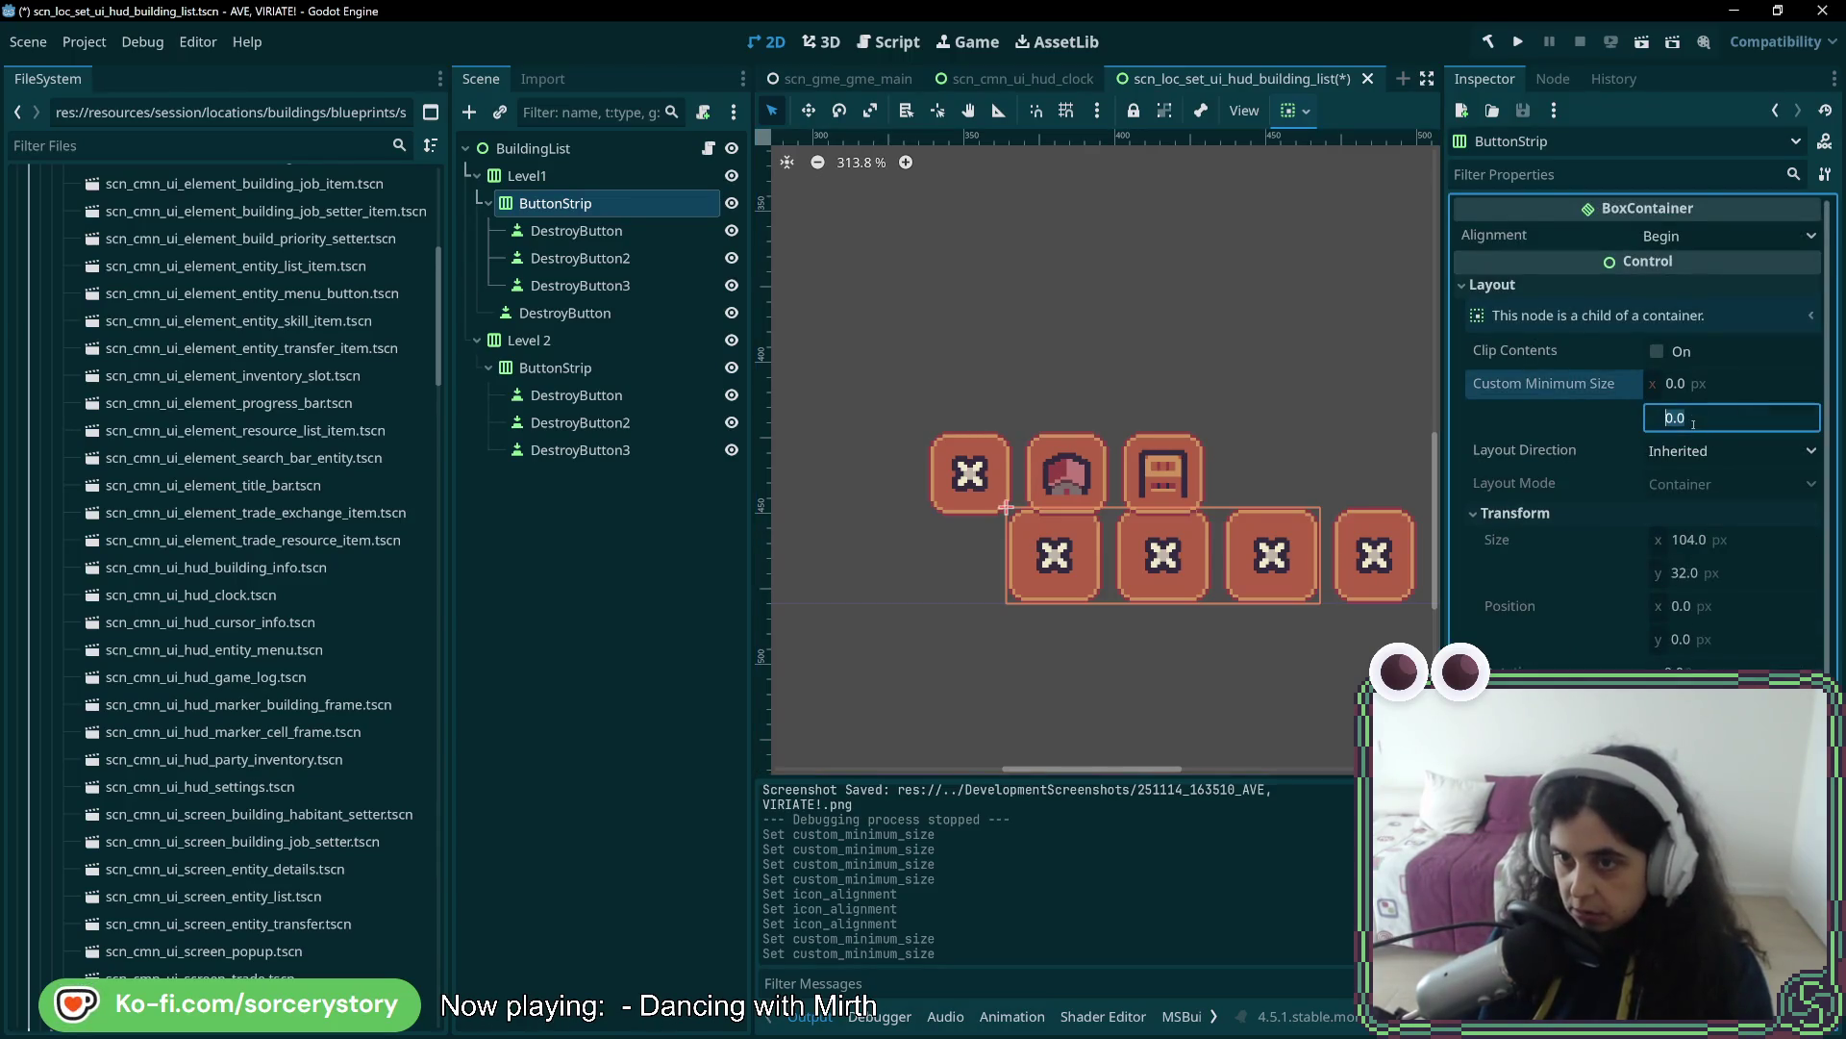
pyautogui.write('48')
pyautogui.press('Return')
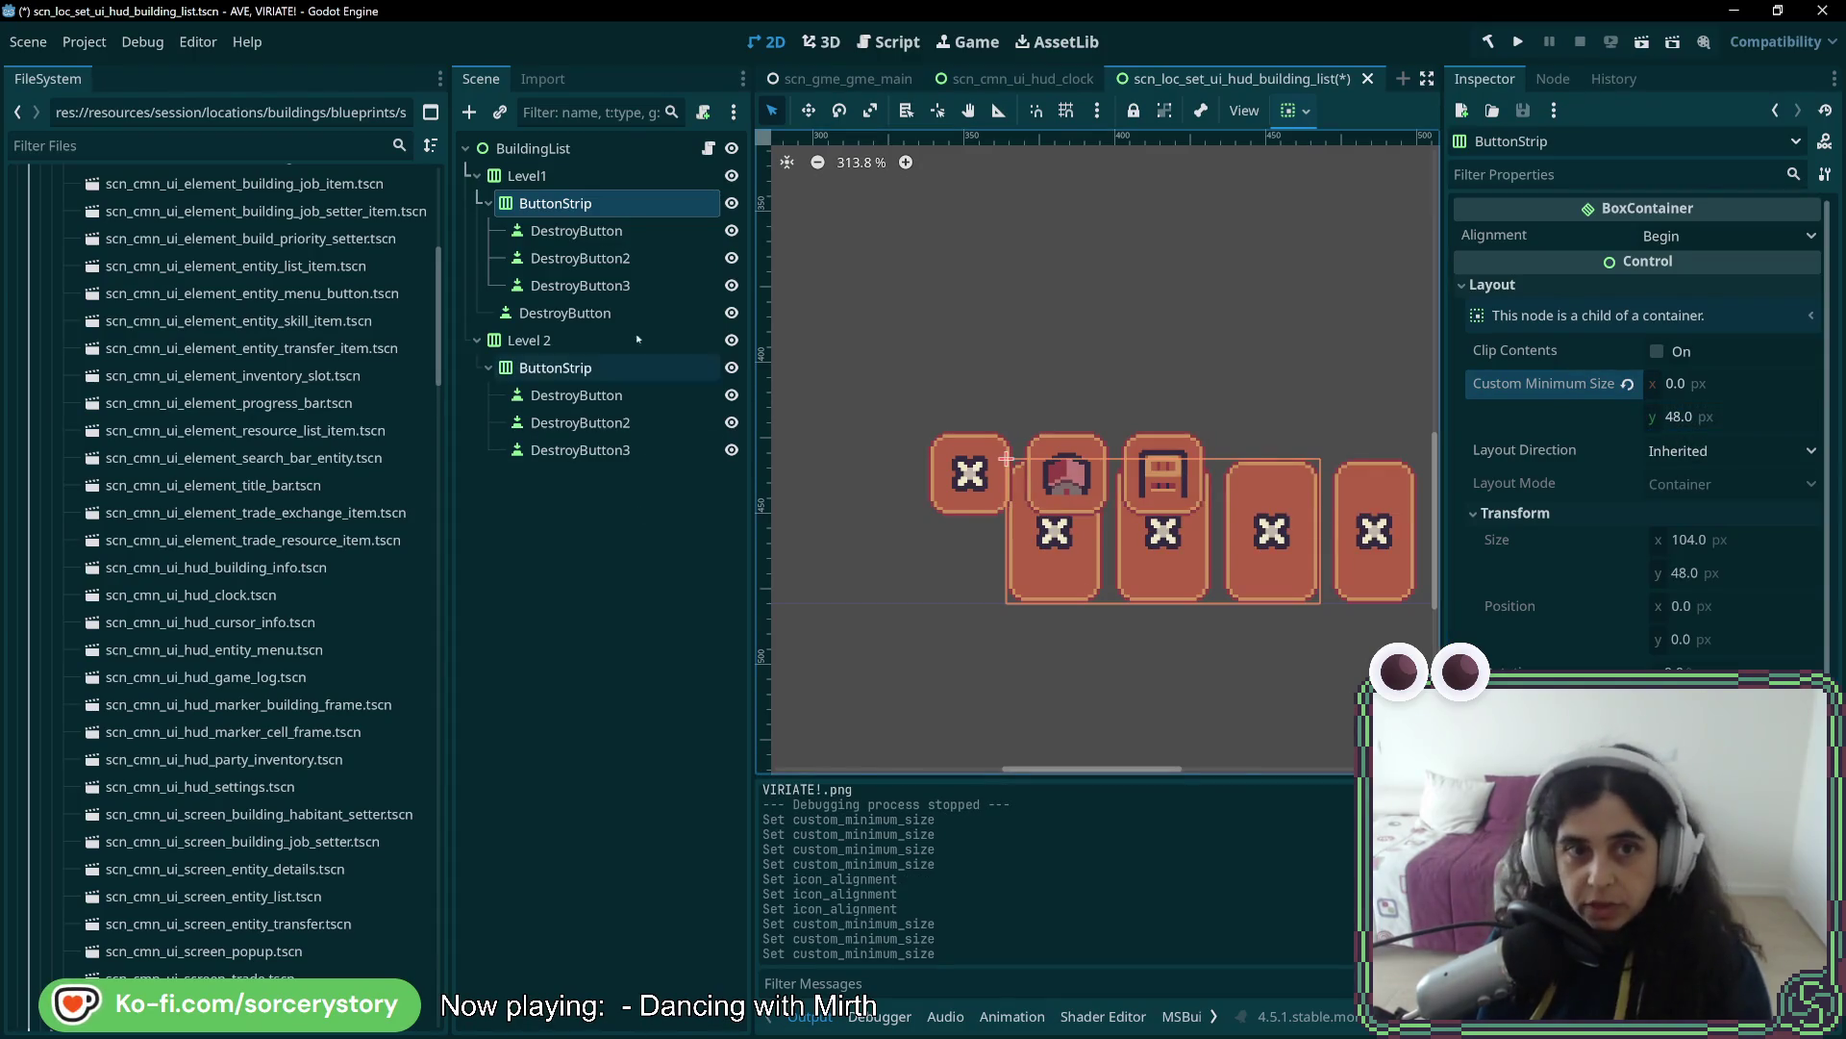
pyautogui.click(634, 235)
pyautogui.click(642, 259)
pyautogui.click(653, 287)
pyautogui.click(640, 230)
pyautogui.click(635, 203)
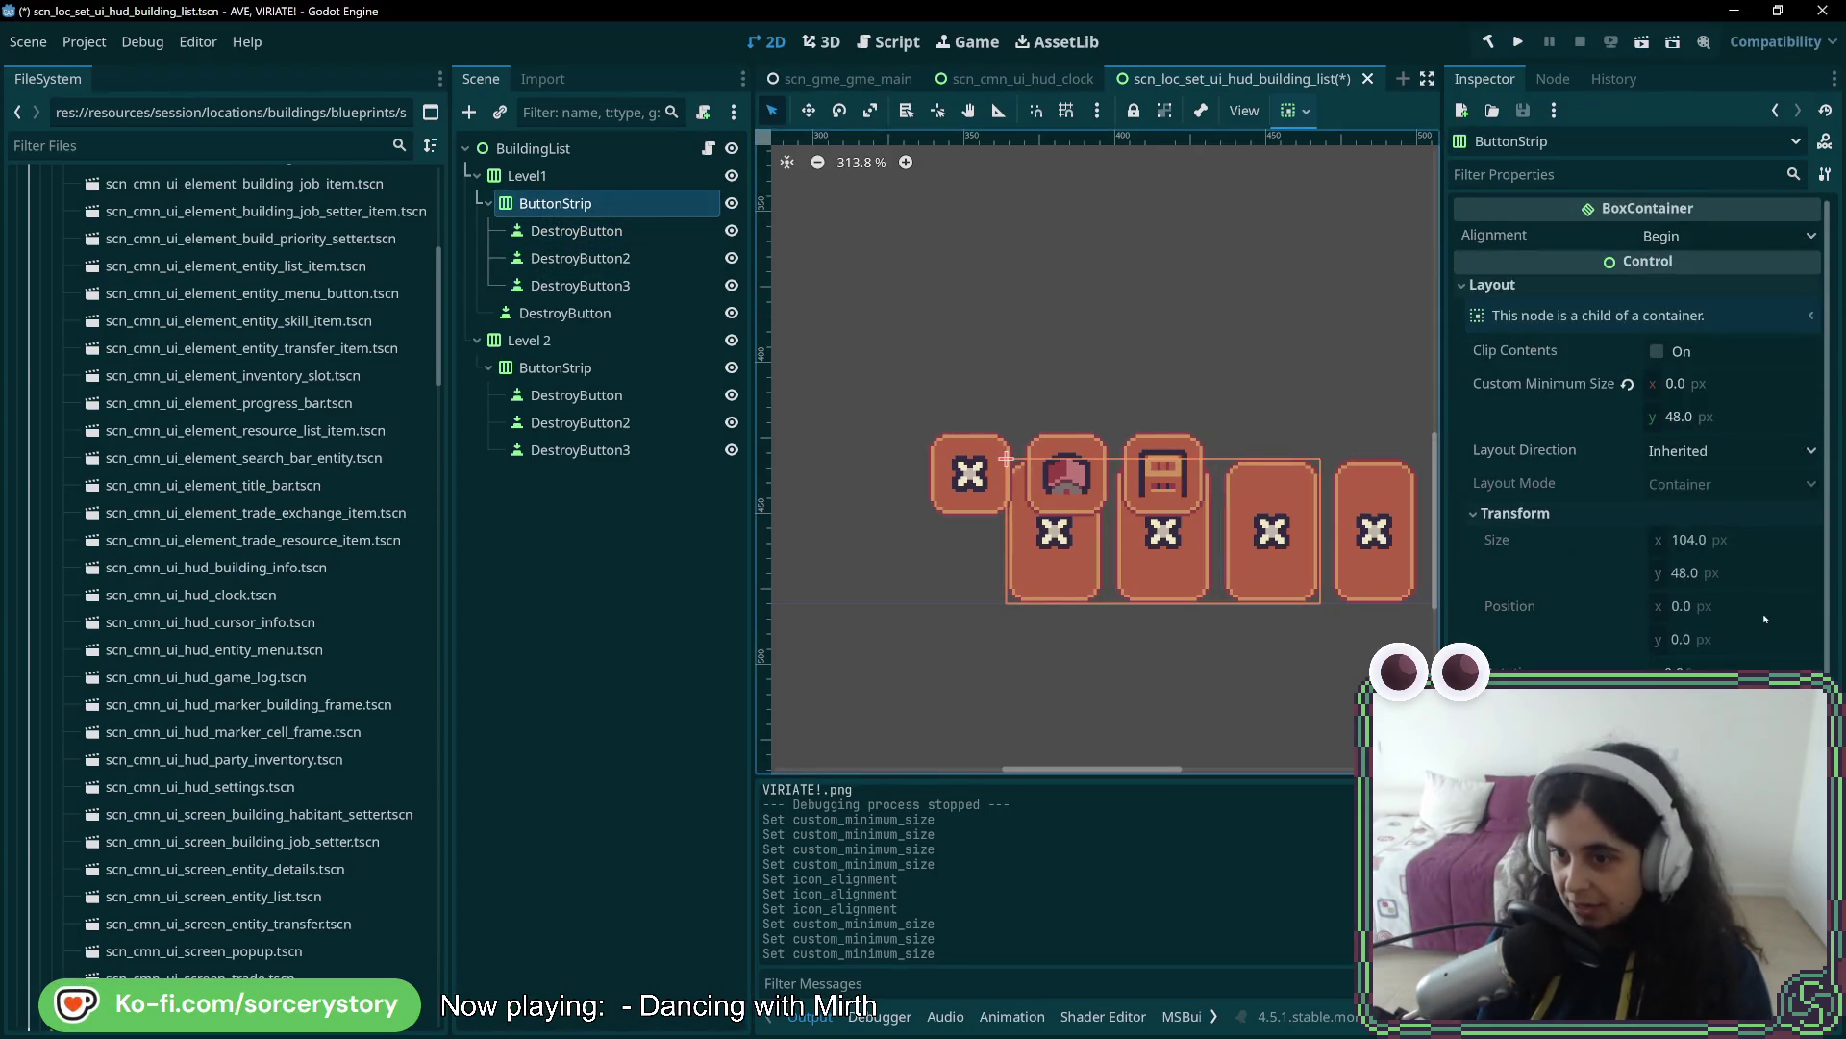
pyautogui.scroll(-5, 1764, 618)
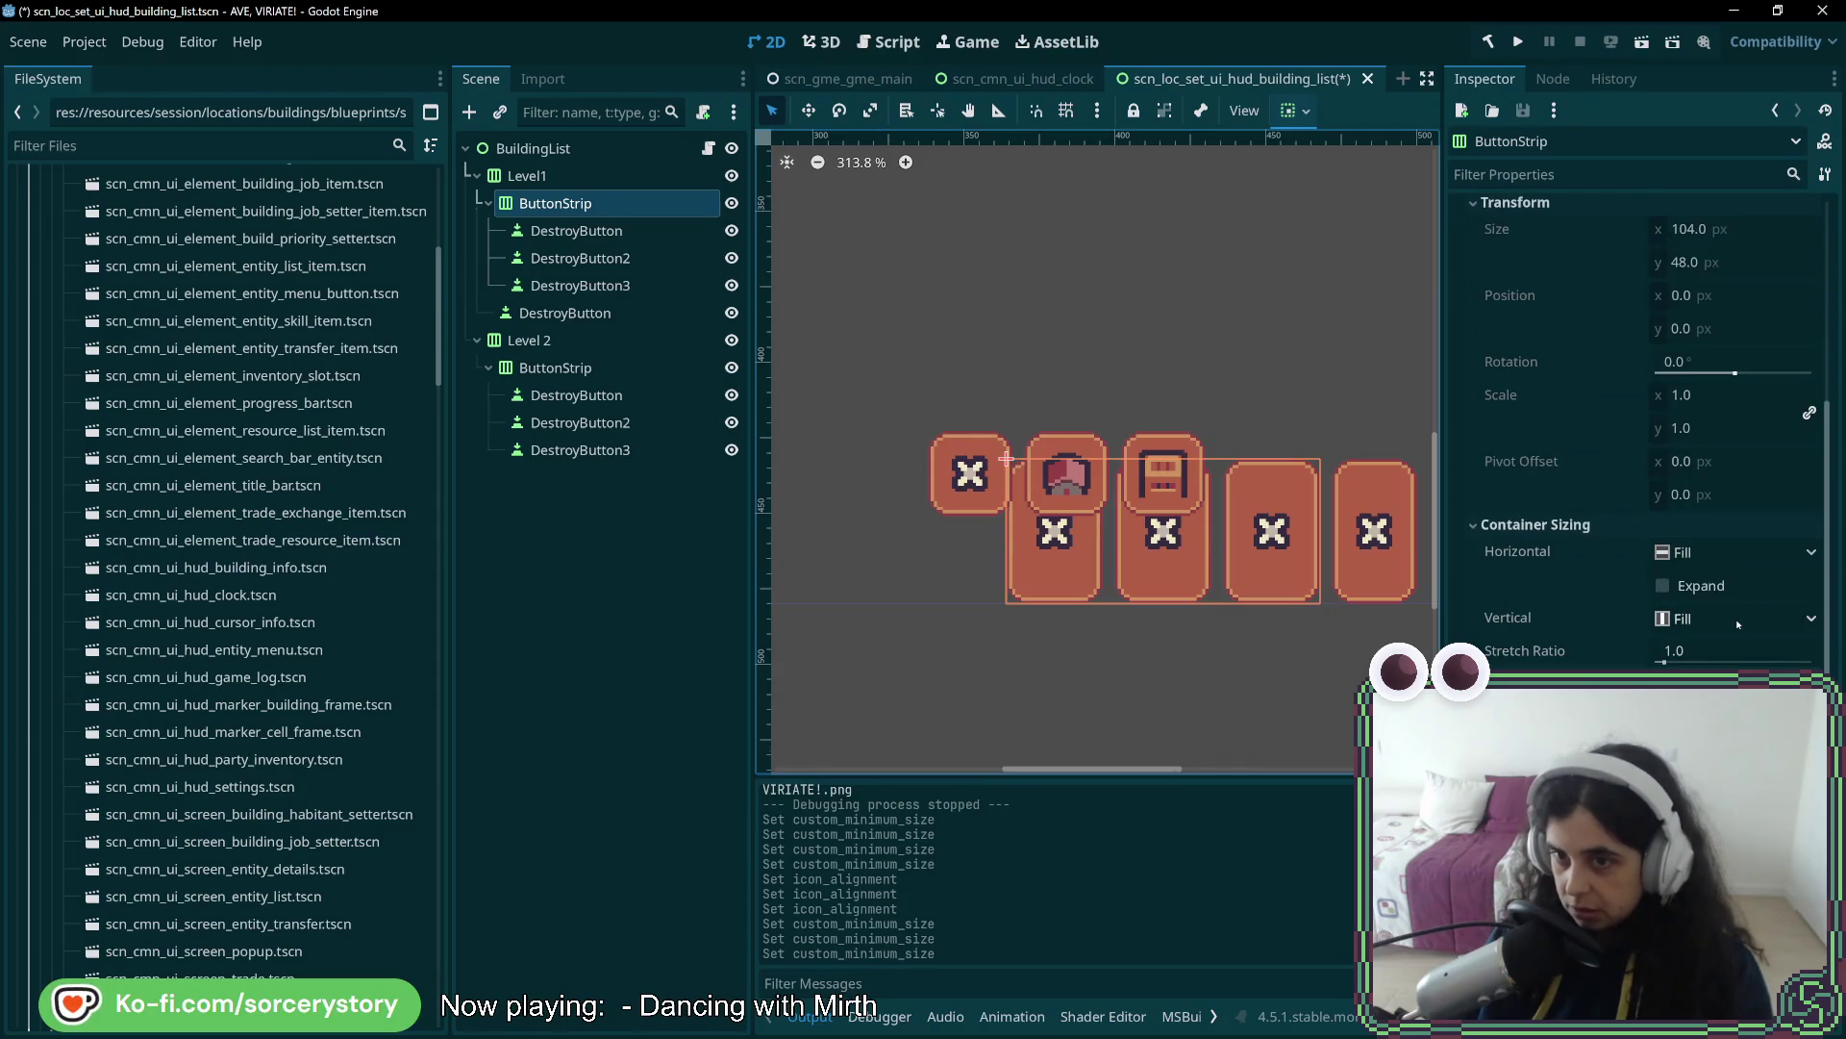
pyautogui.click(1738, 621)
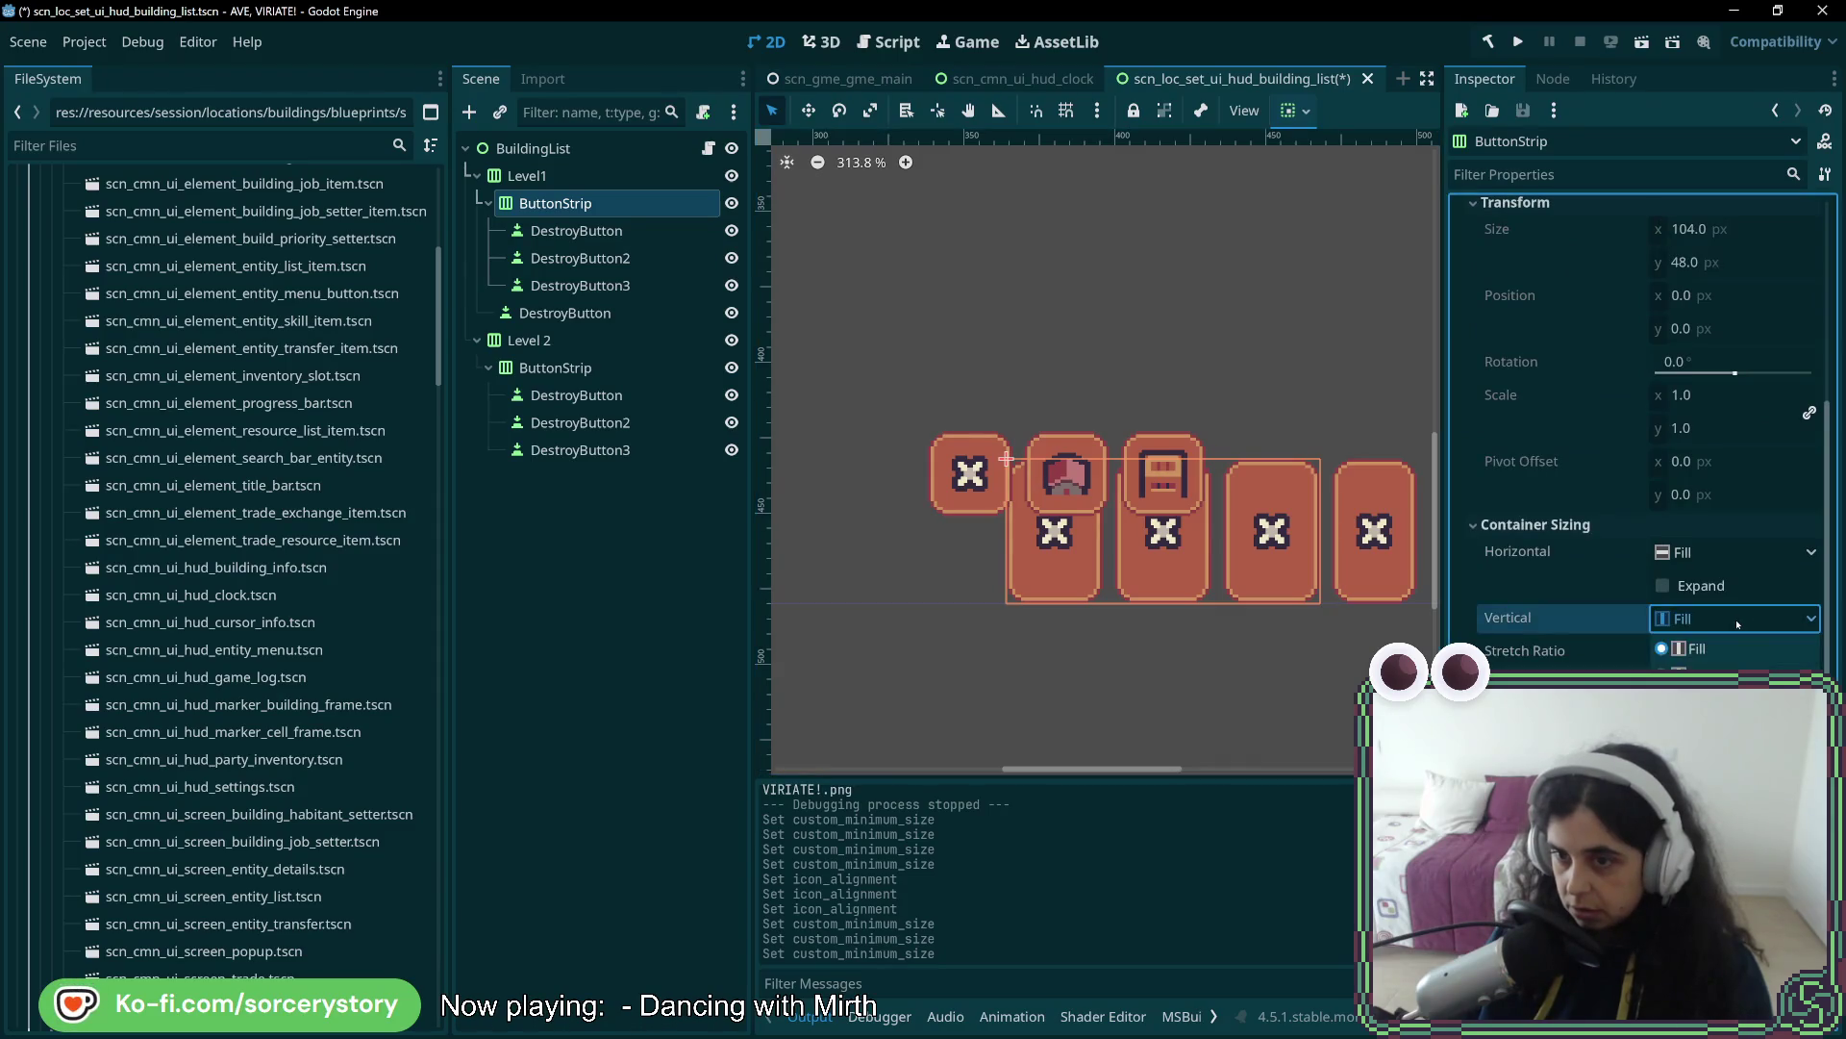
pyautogui.click(1712, 706)
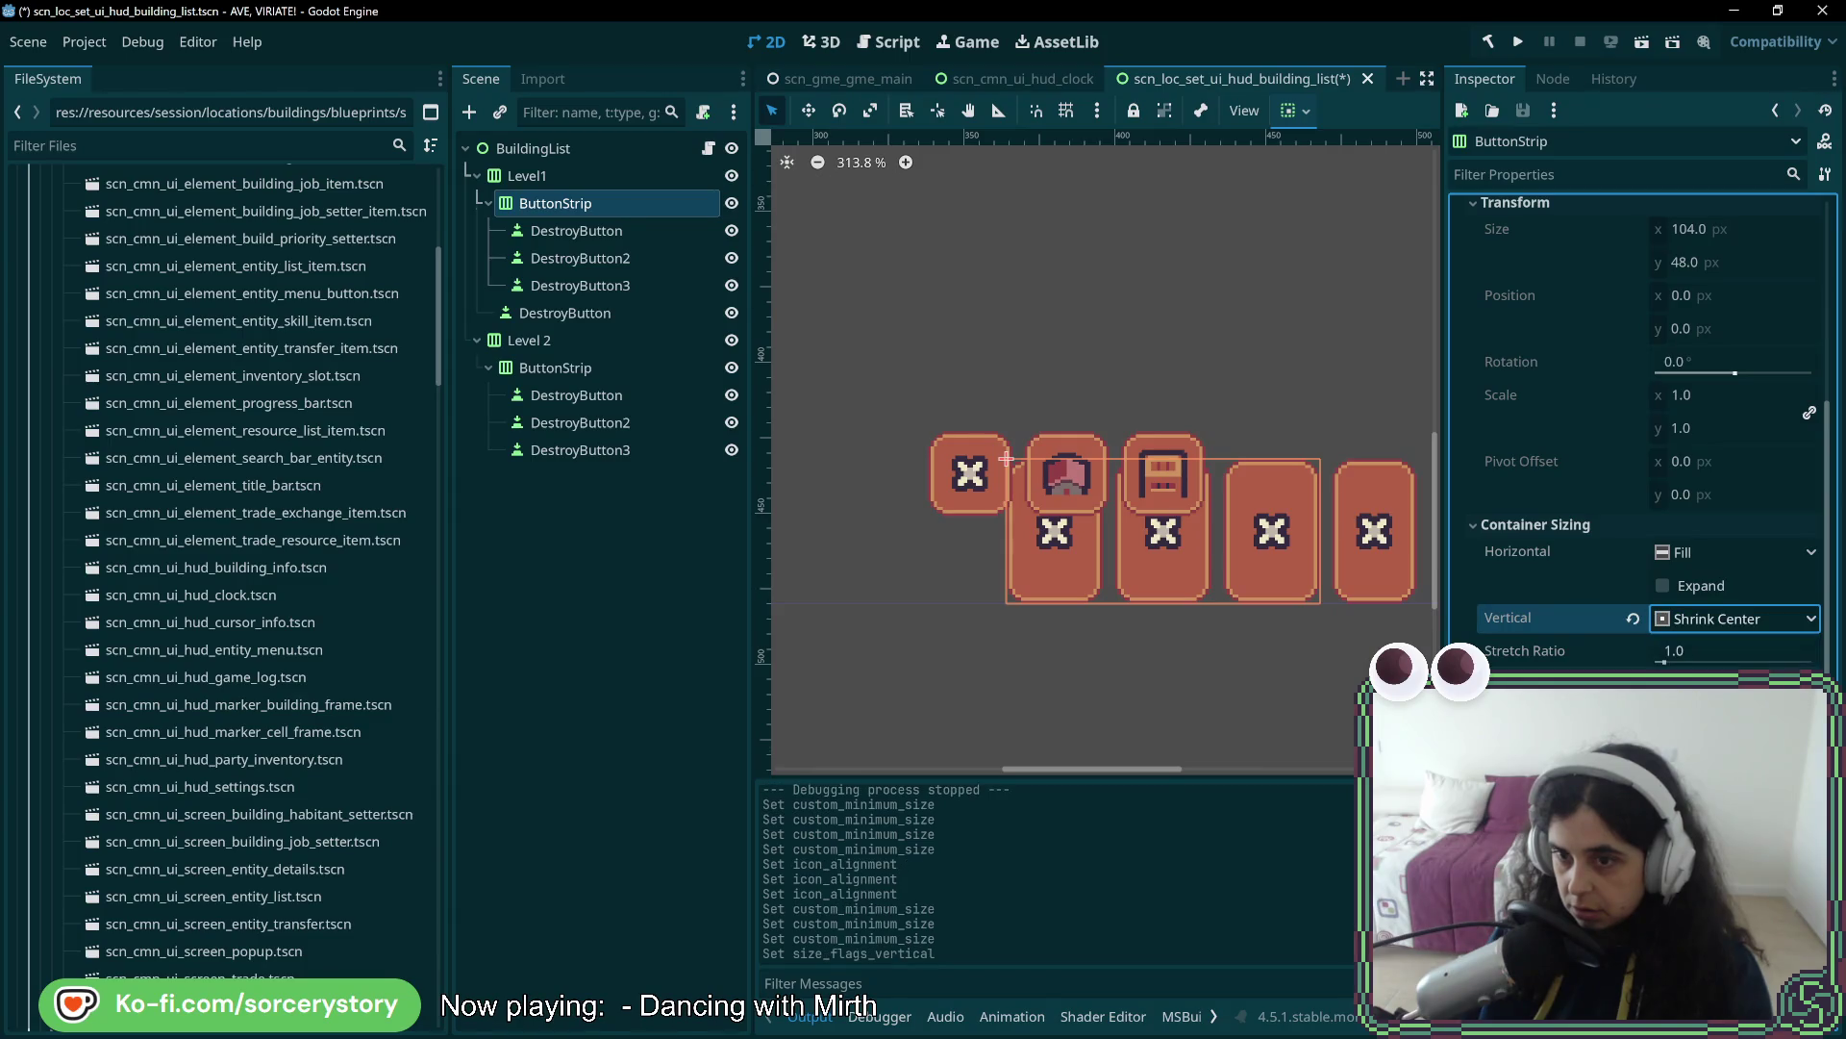
pyautogui.click(1722, 621)
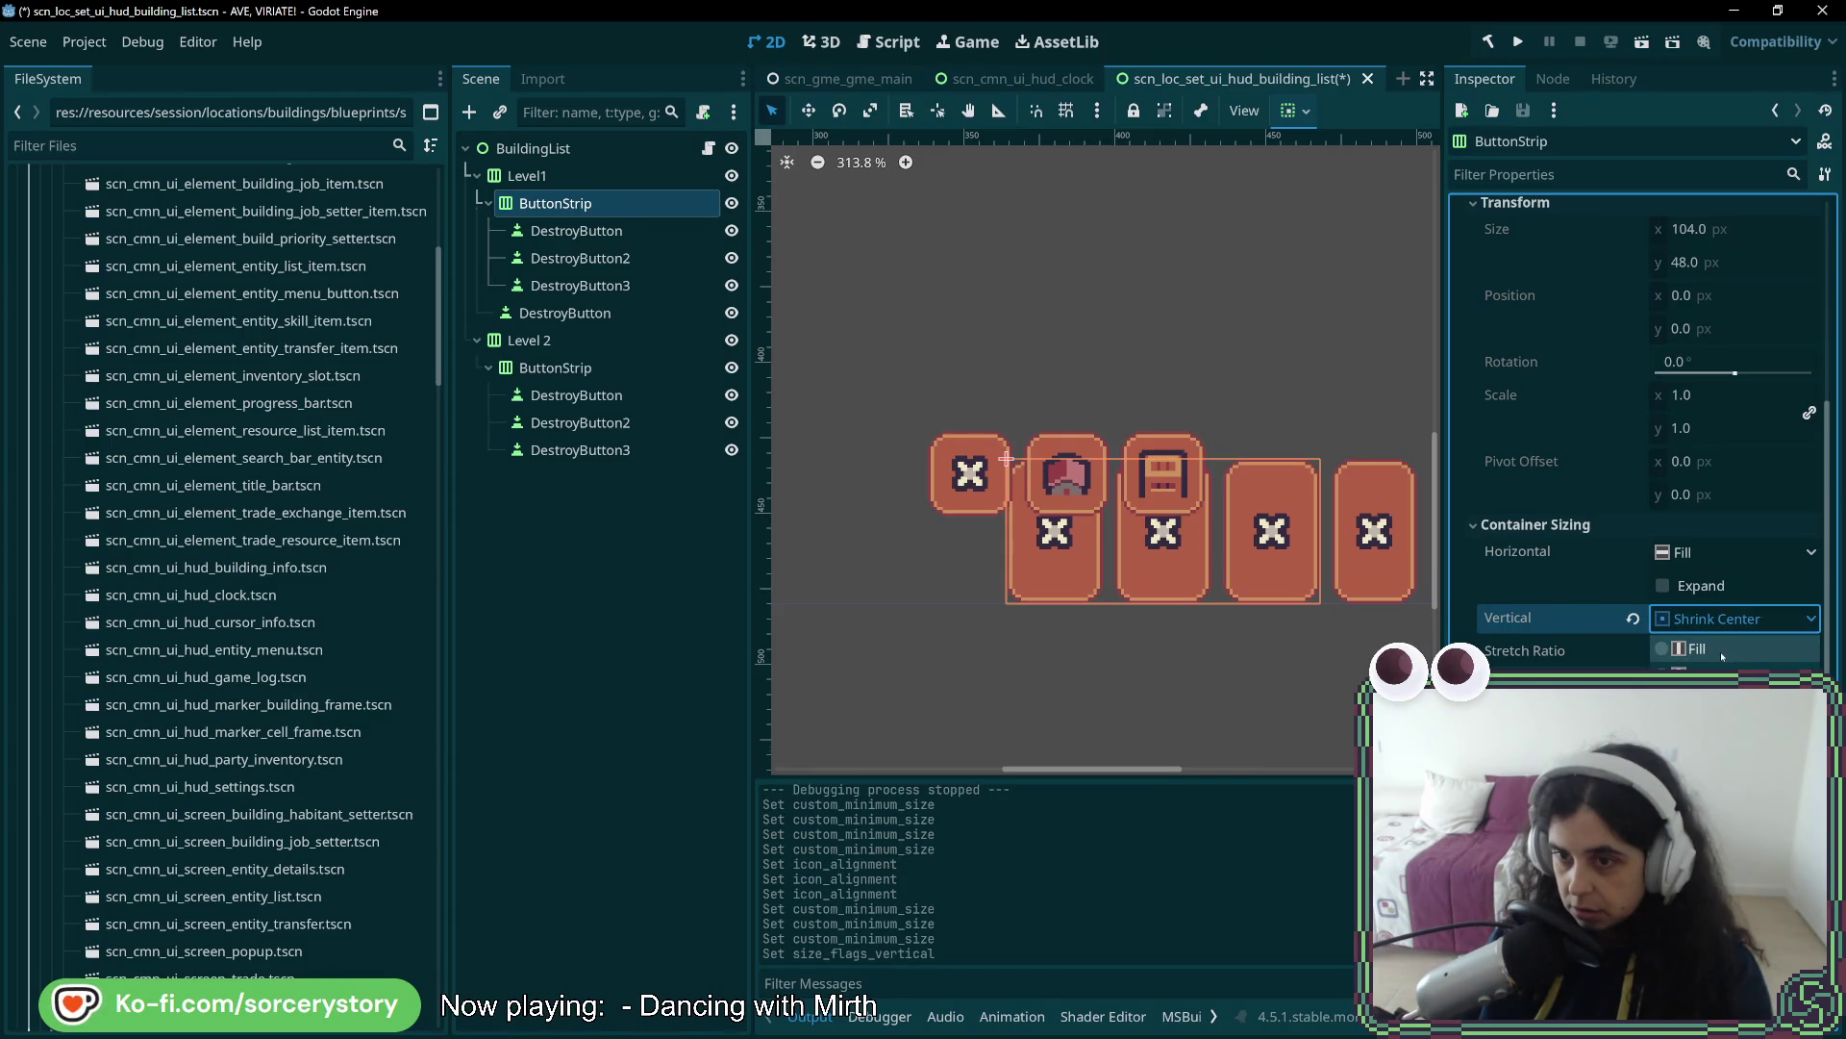
pyautogui.click(1721, 650)
pyautogui.click(577, 230)
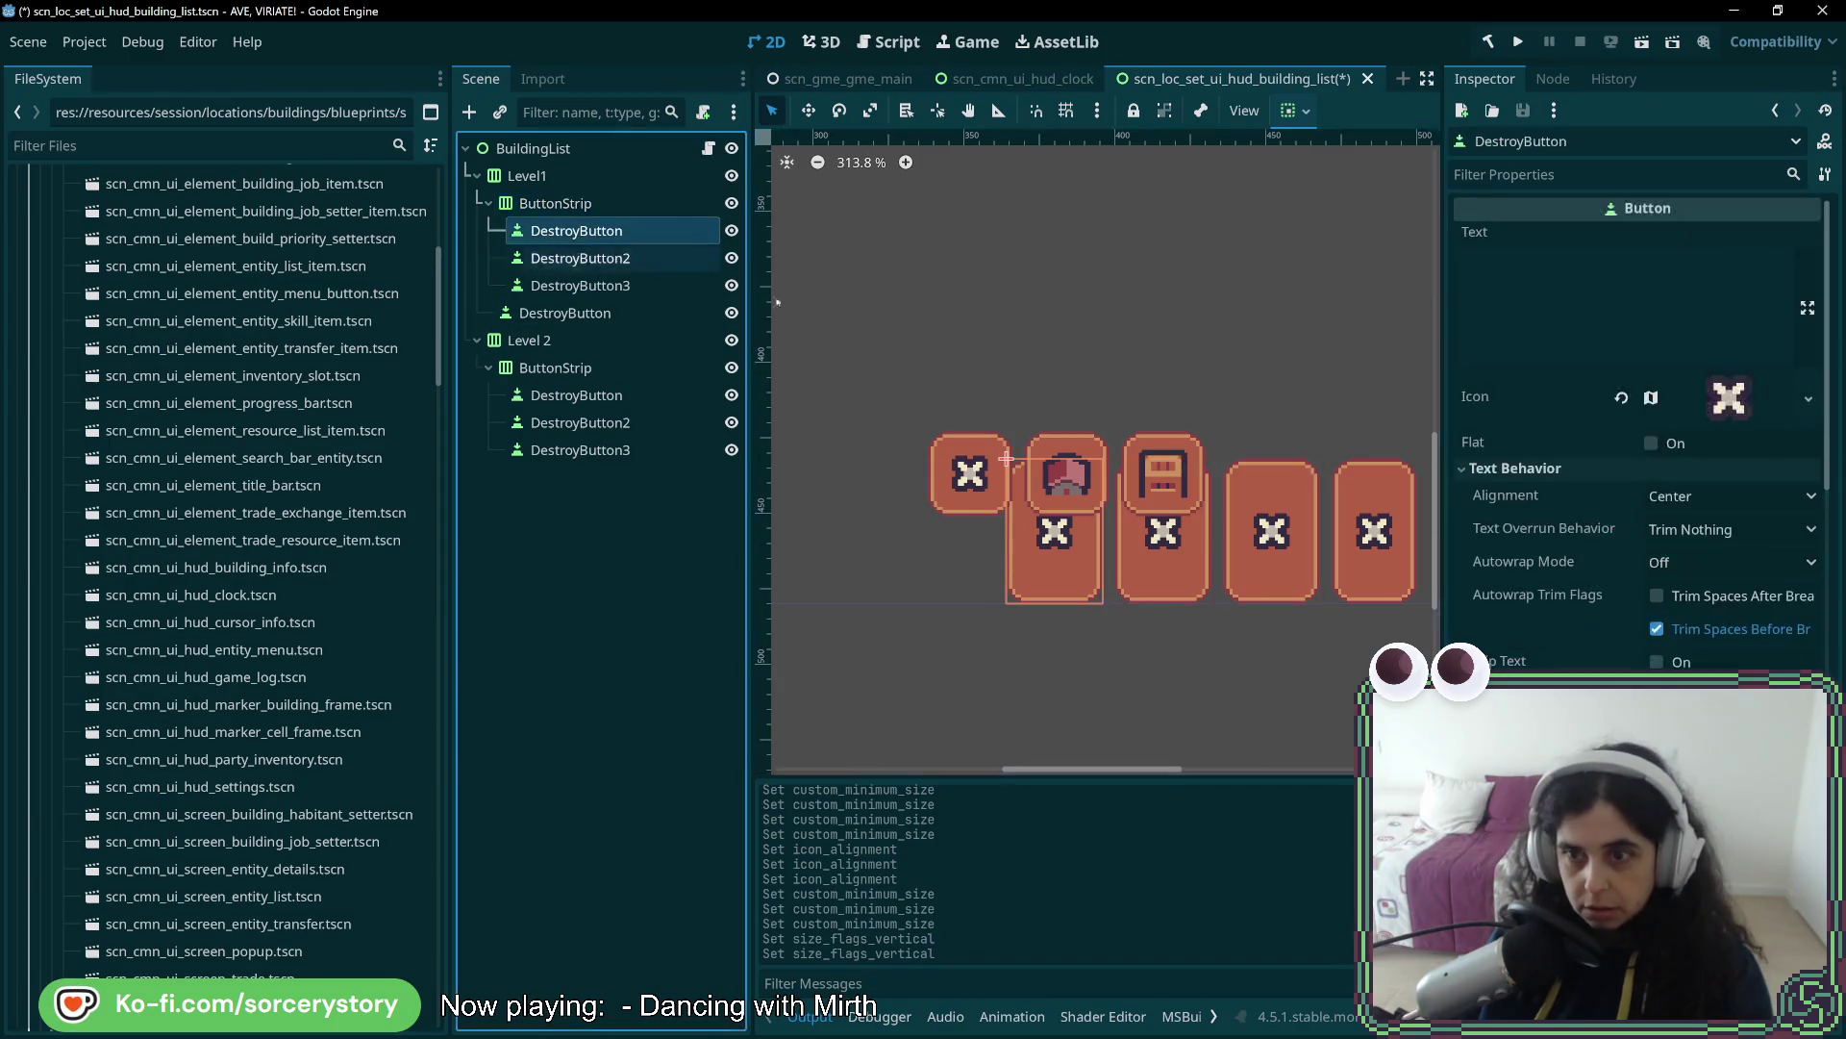
# - Set the first DestroyButton's vertical sizing to Shrink Center so it stays 32 px tall
pyautogui.scroll(-10, 1763, 651)
pyautogui.scroll(-4, 1763, 651)
pyautogui.click(1729, 635)
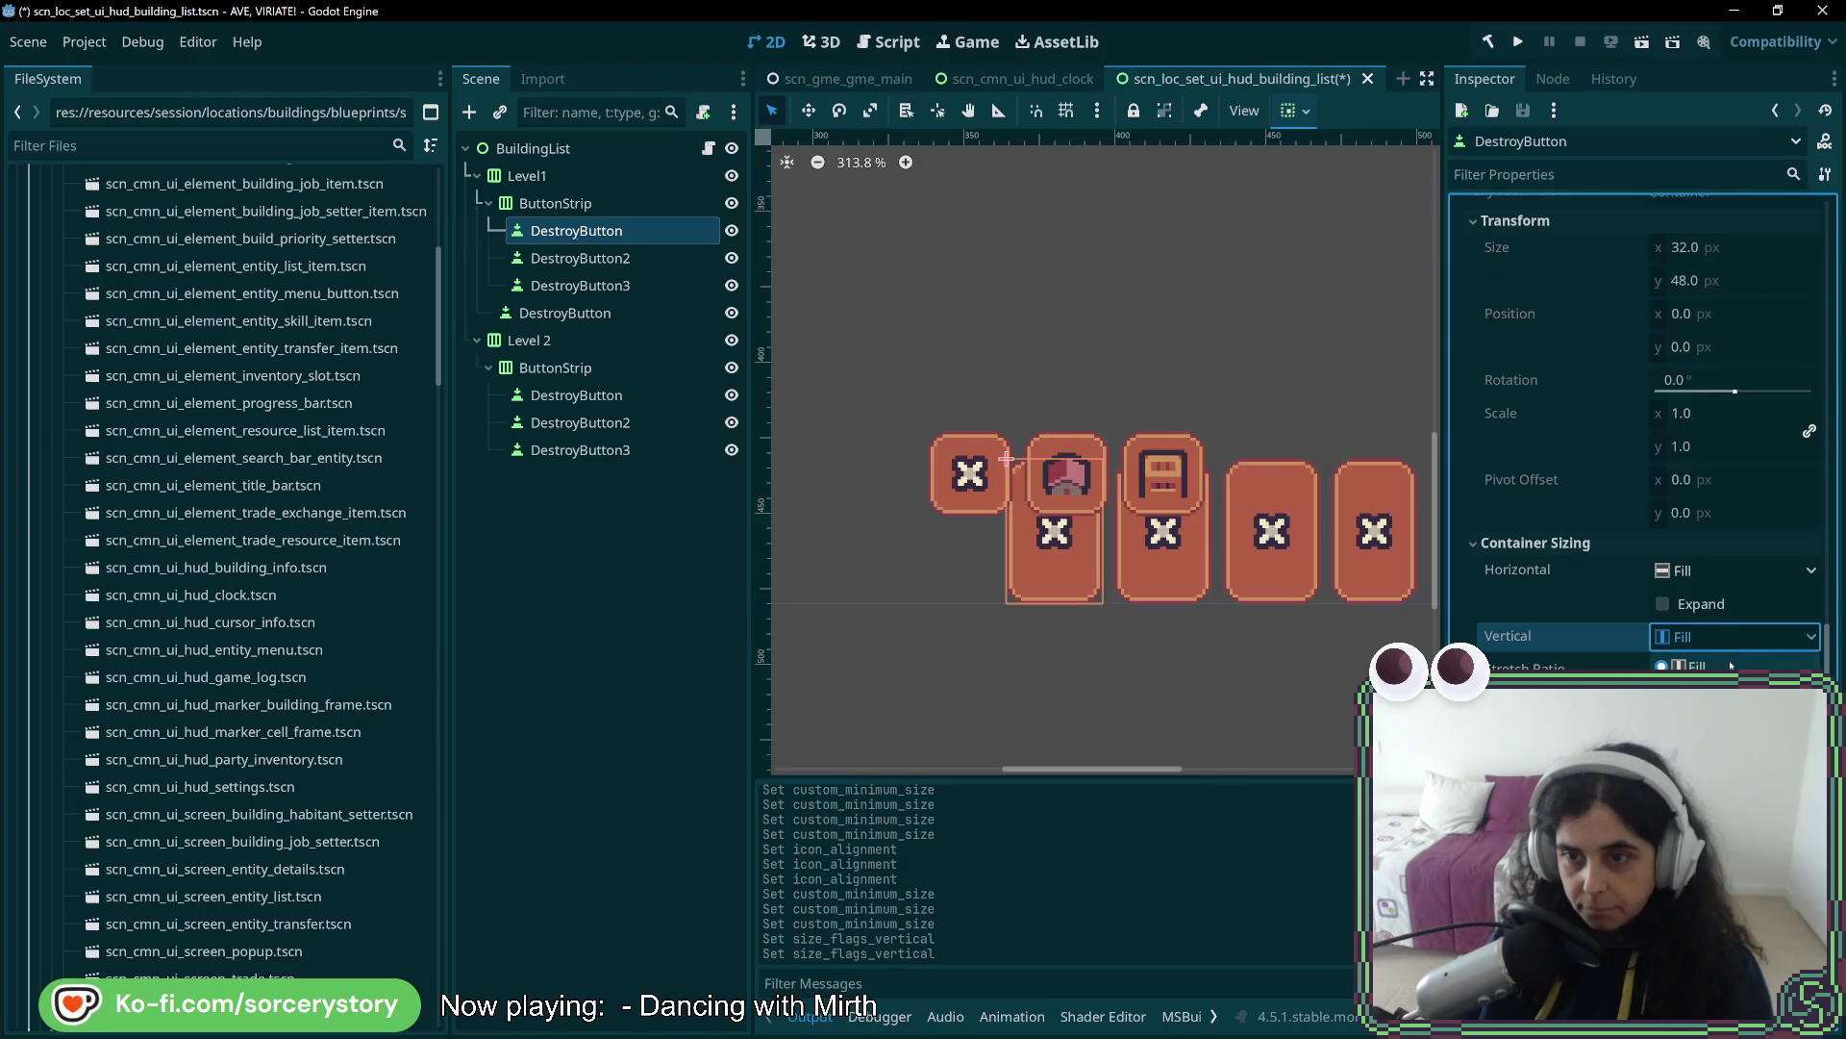
pyautogui.click(1721, 719)
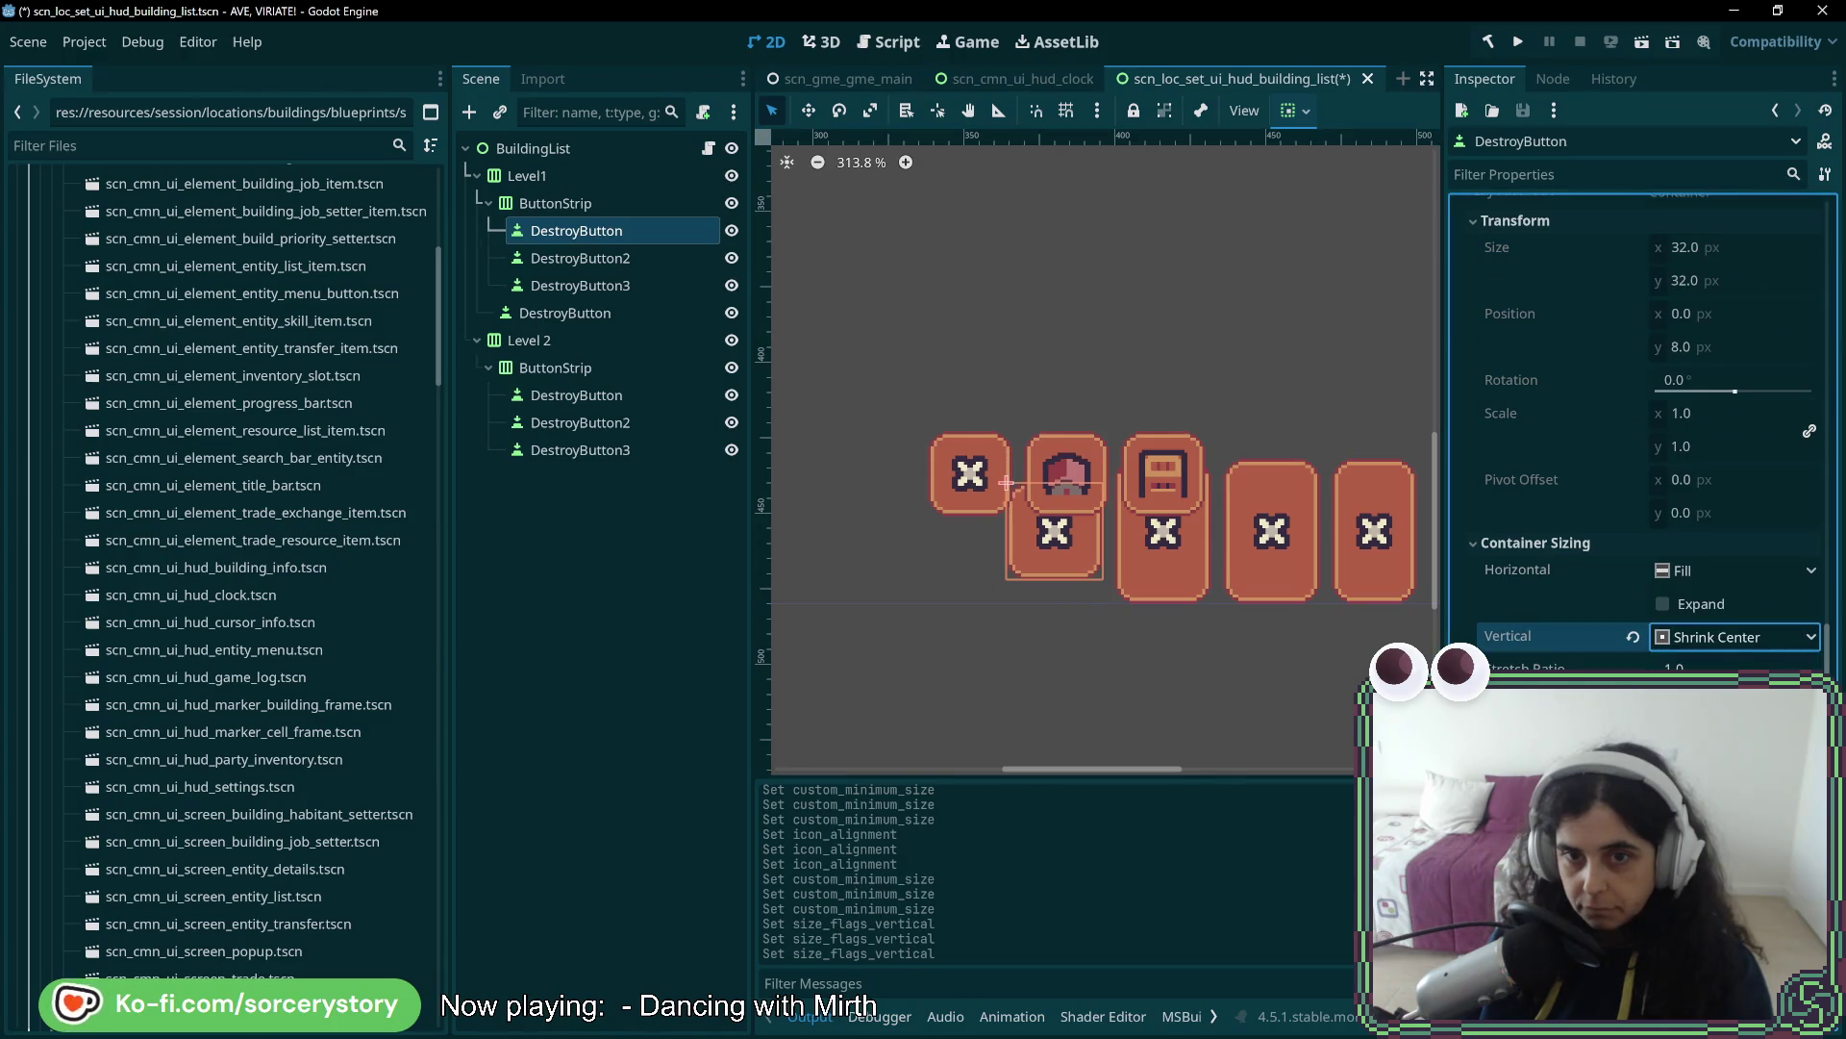
# - Change the Container Sizing Vertical flag on all three Level1 DestroyButtons together
pyautogui.keyDown('shift'); pyautogui.click(580, 285); pyautogui.keyUp('shift')
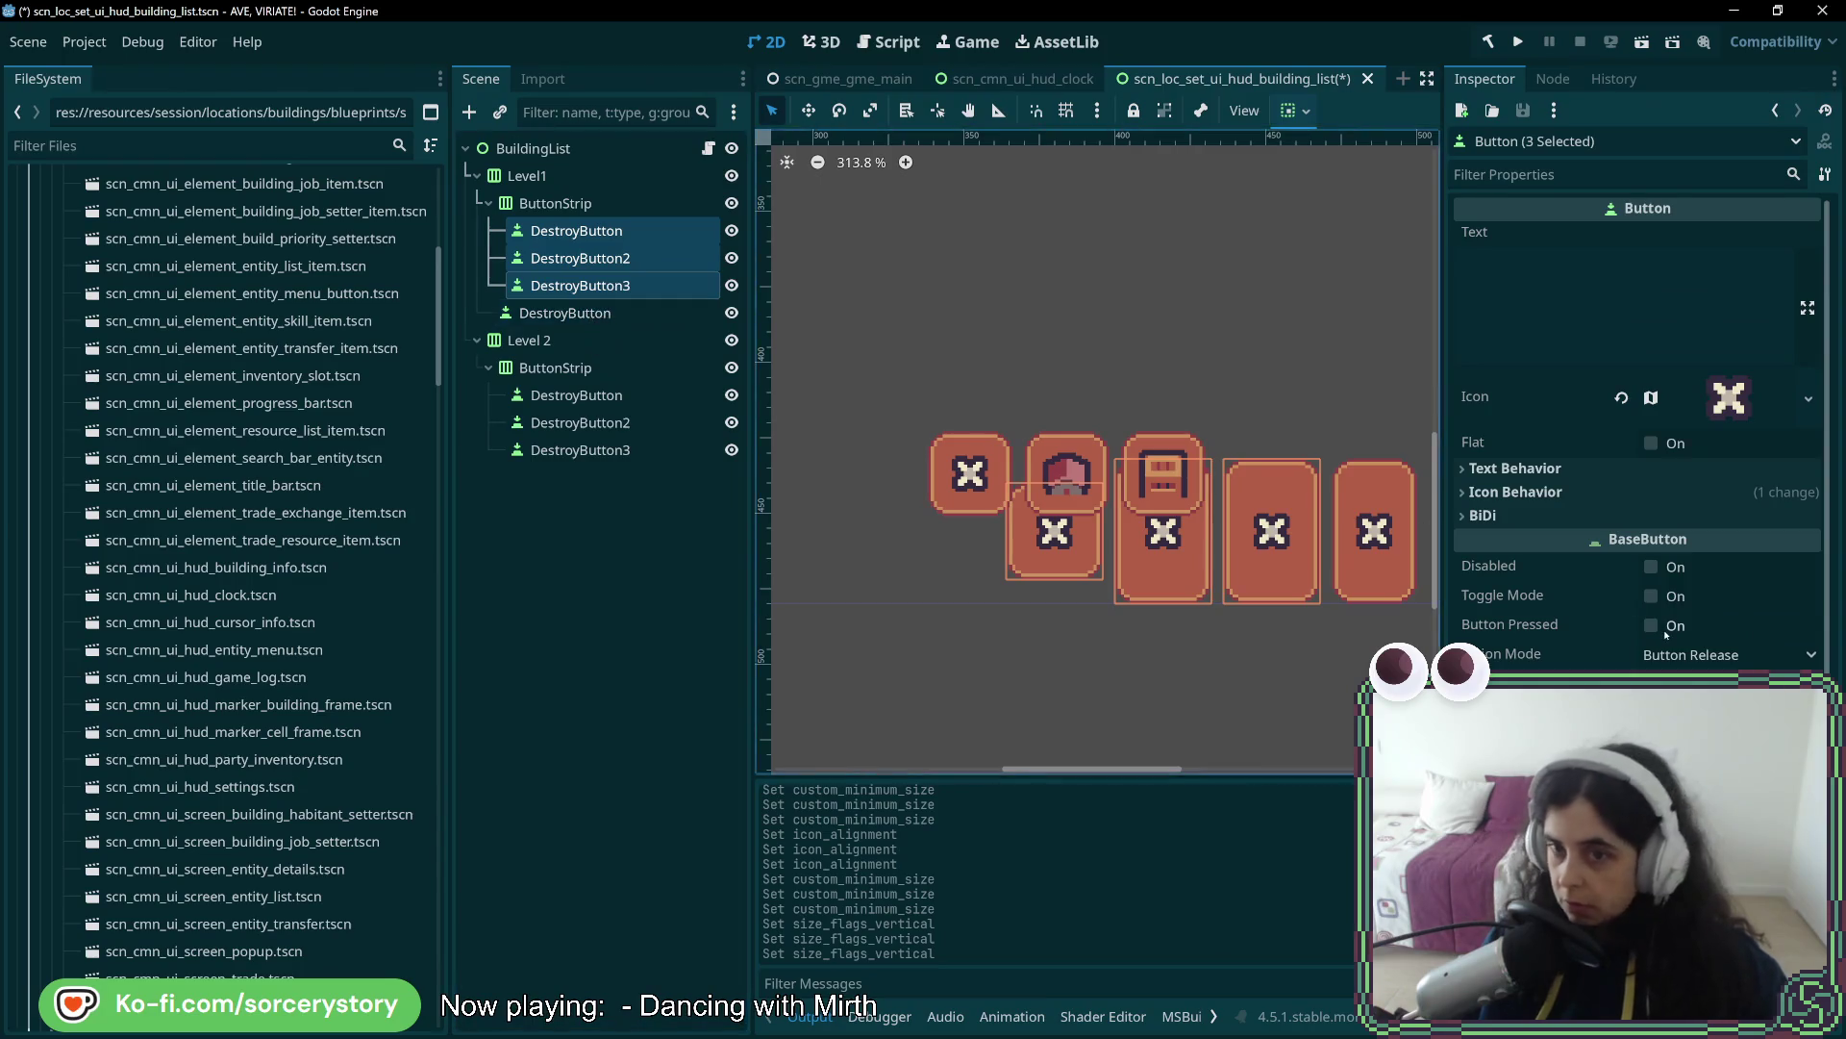
pyautogui.scroll(-5, 1660, 615)
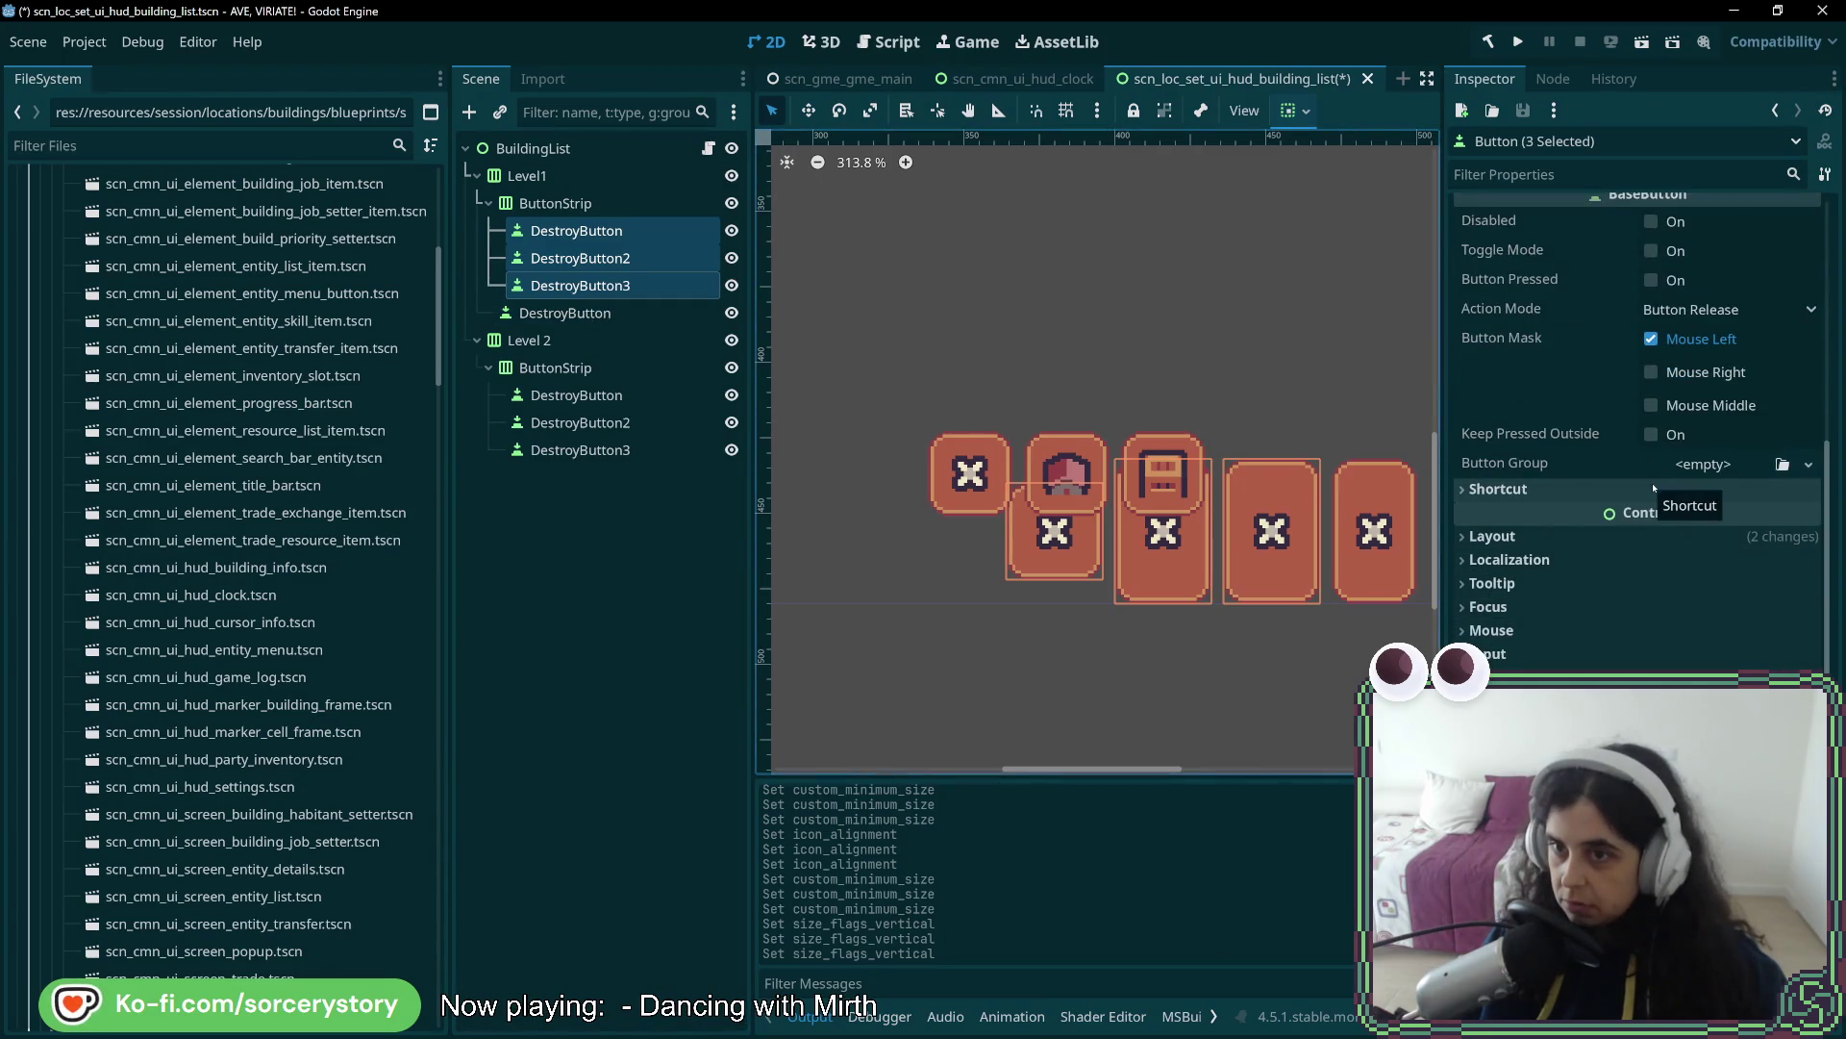
pyautogui.click(1651, 536)
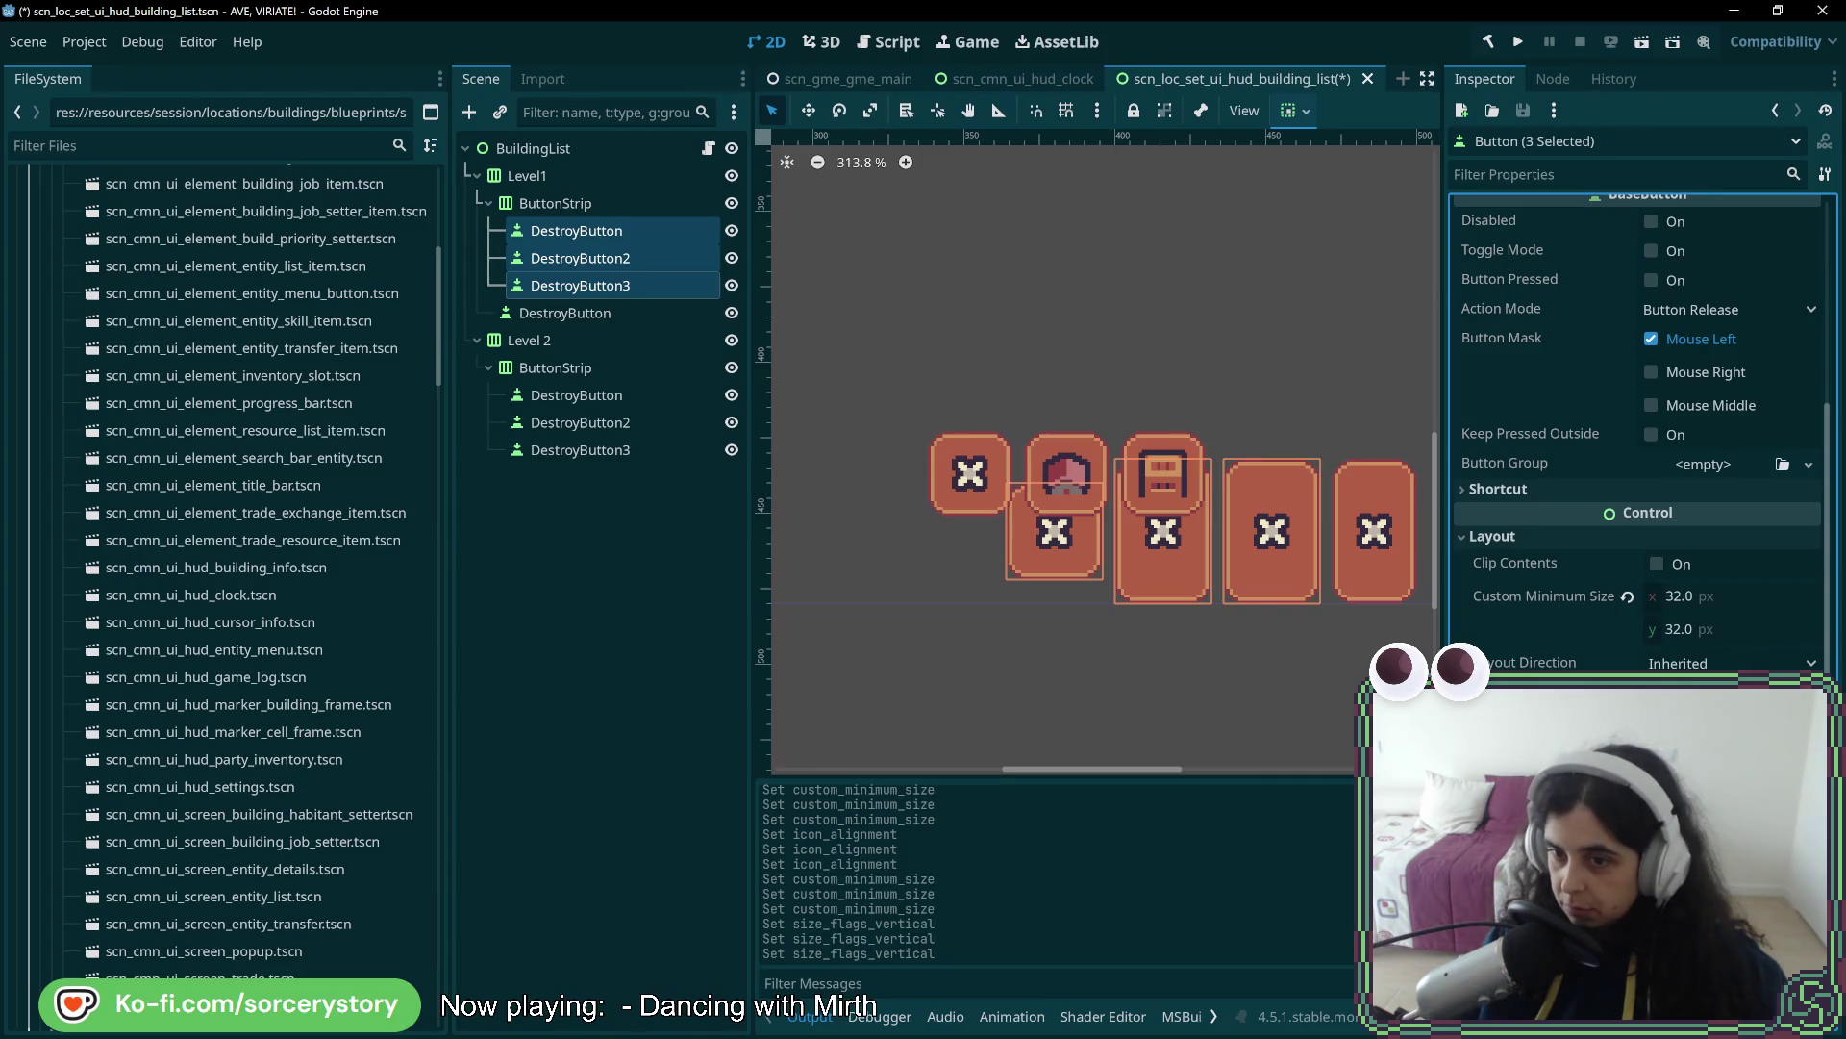
pyautogui.scroll(-3, 1635, 433)
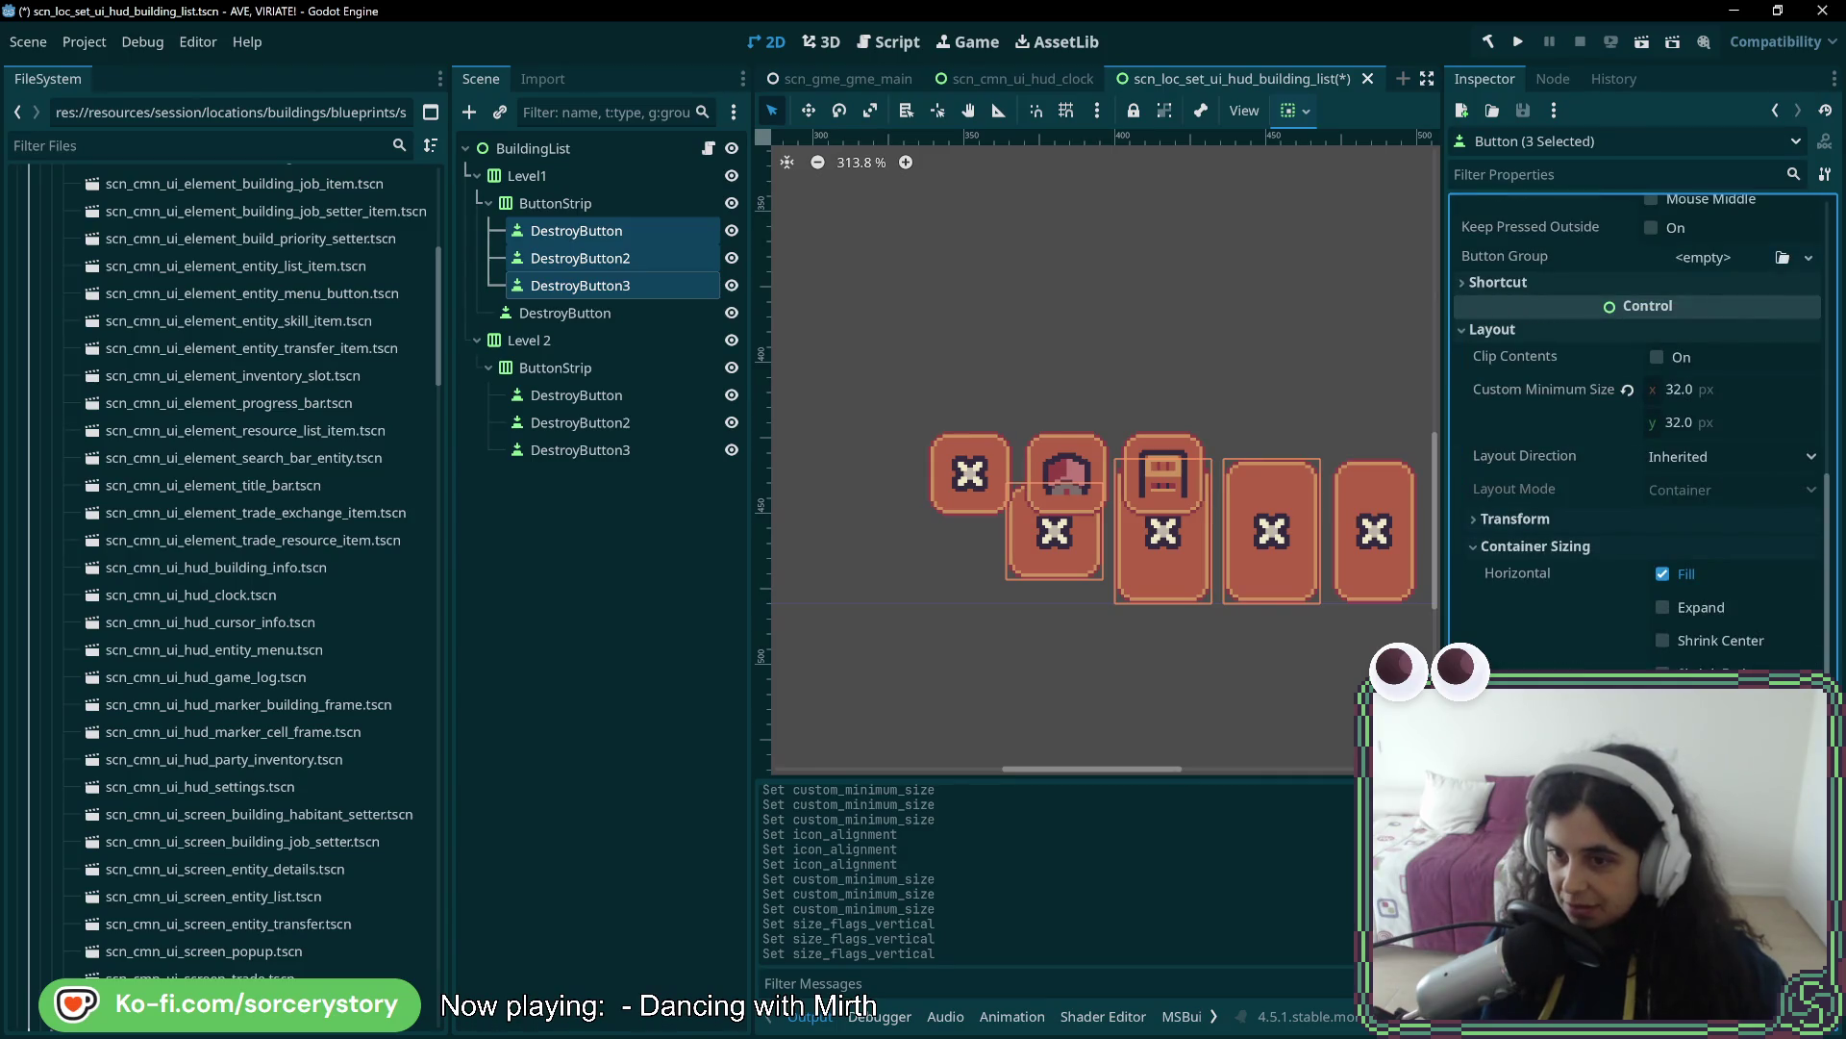
pyautogui.click(1663, 706)
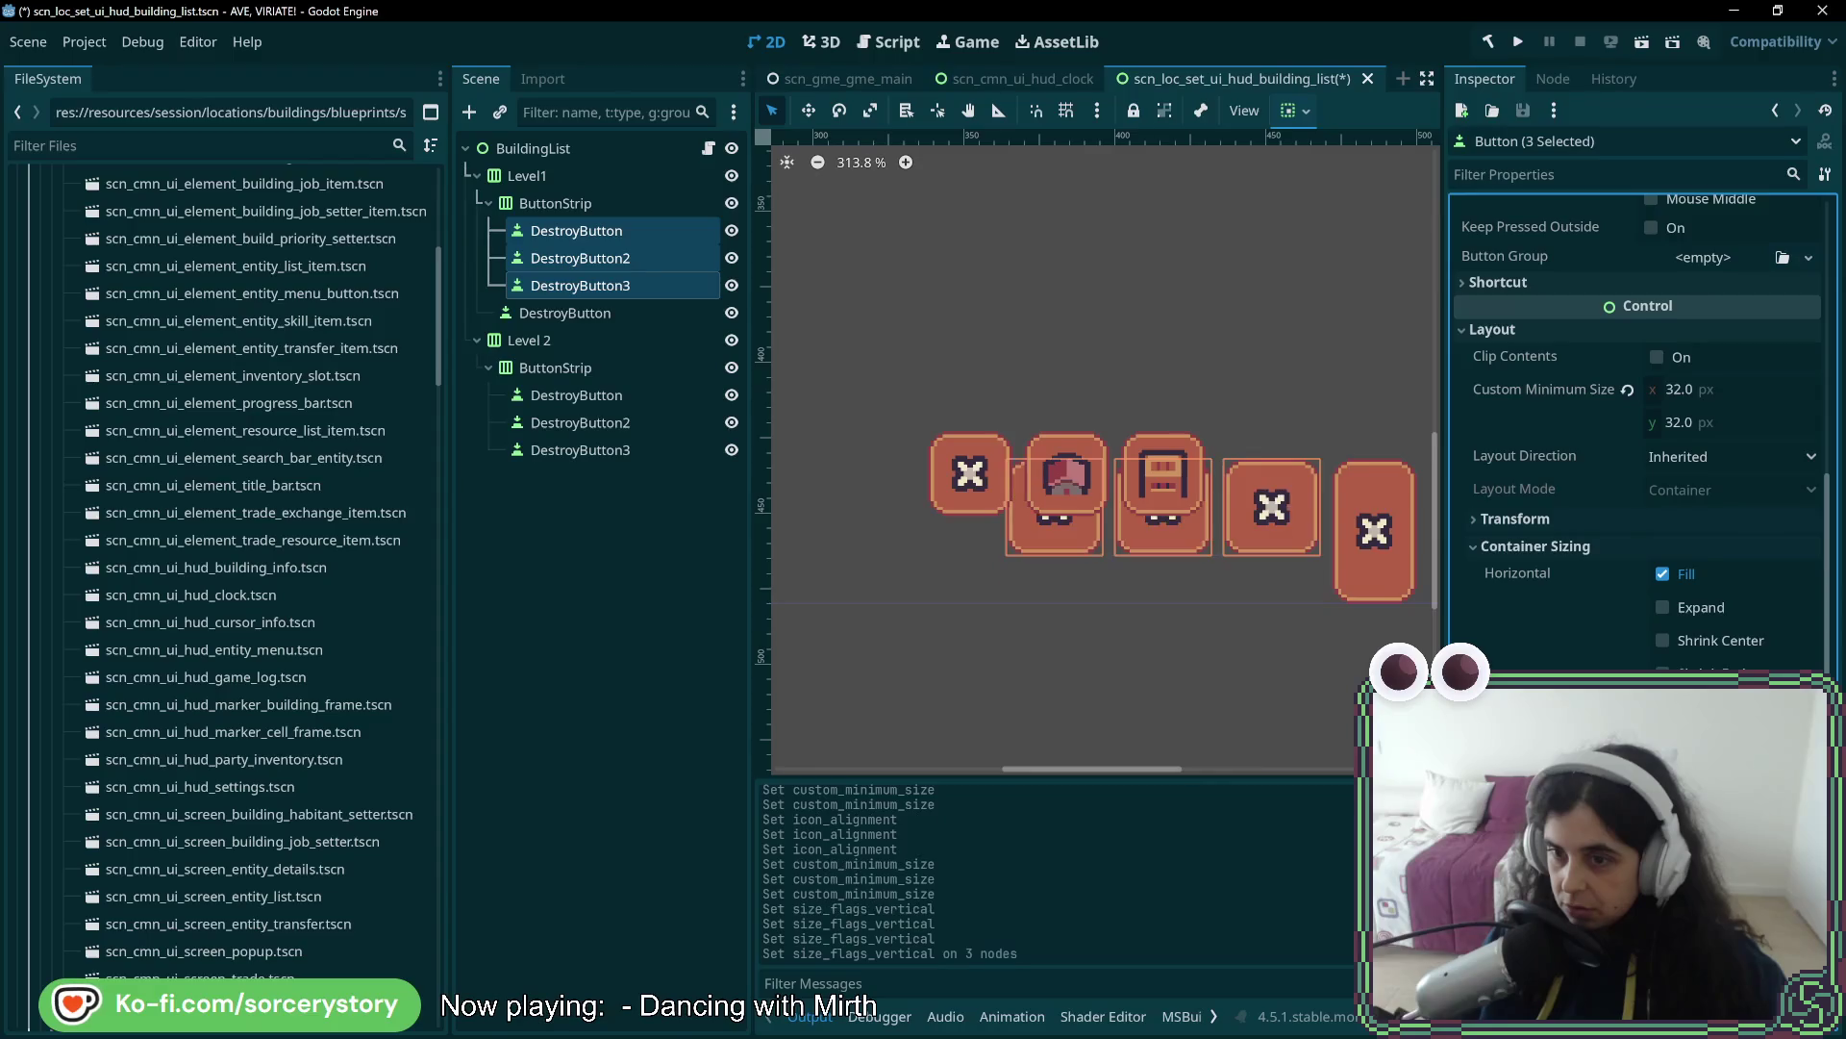
pyautogui.click(583, 205)
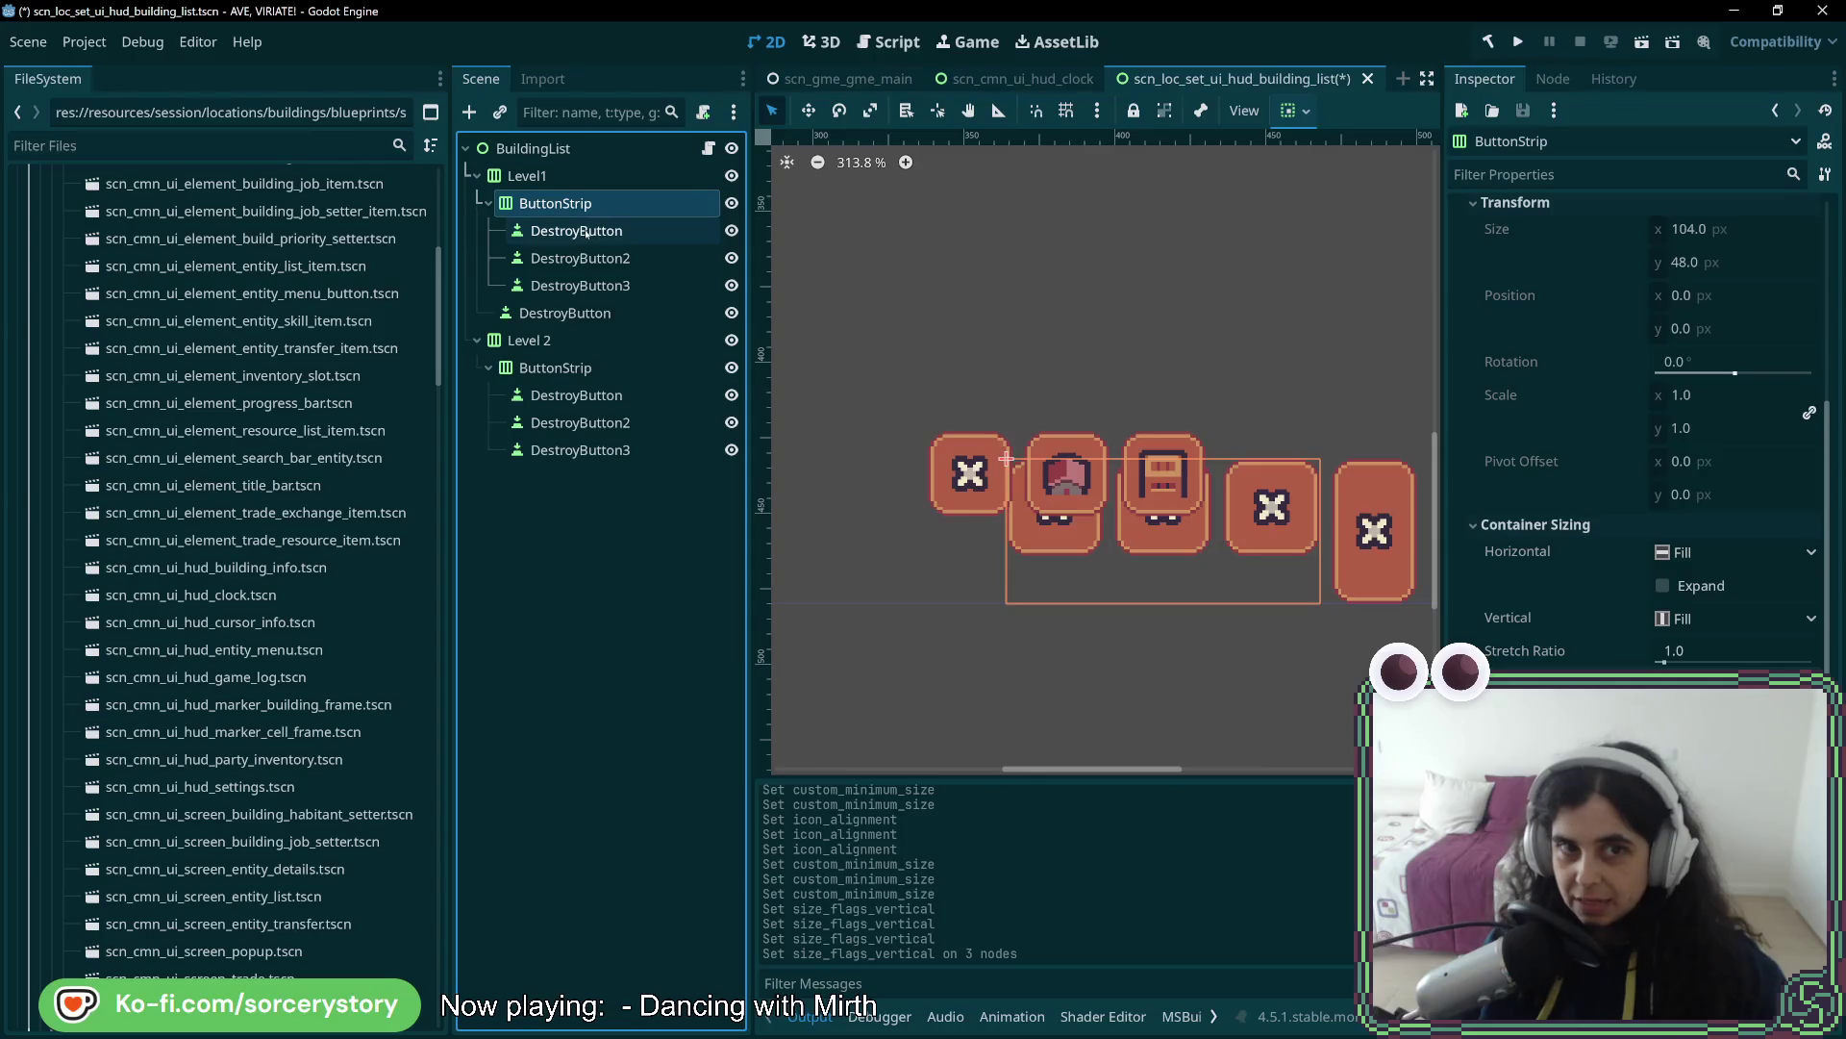
pyautogui.click(579, 258)
pyautogui.click(605, 286)
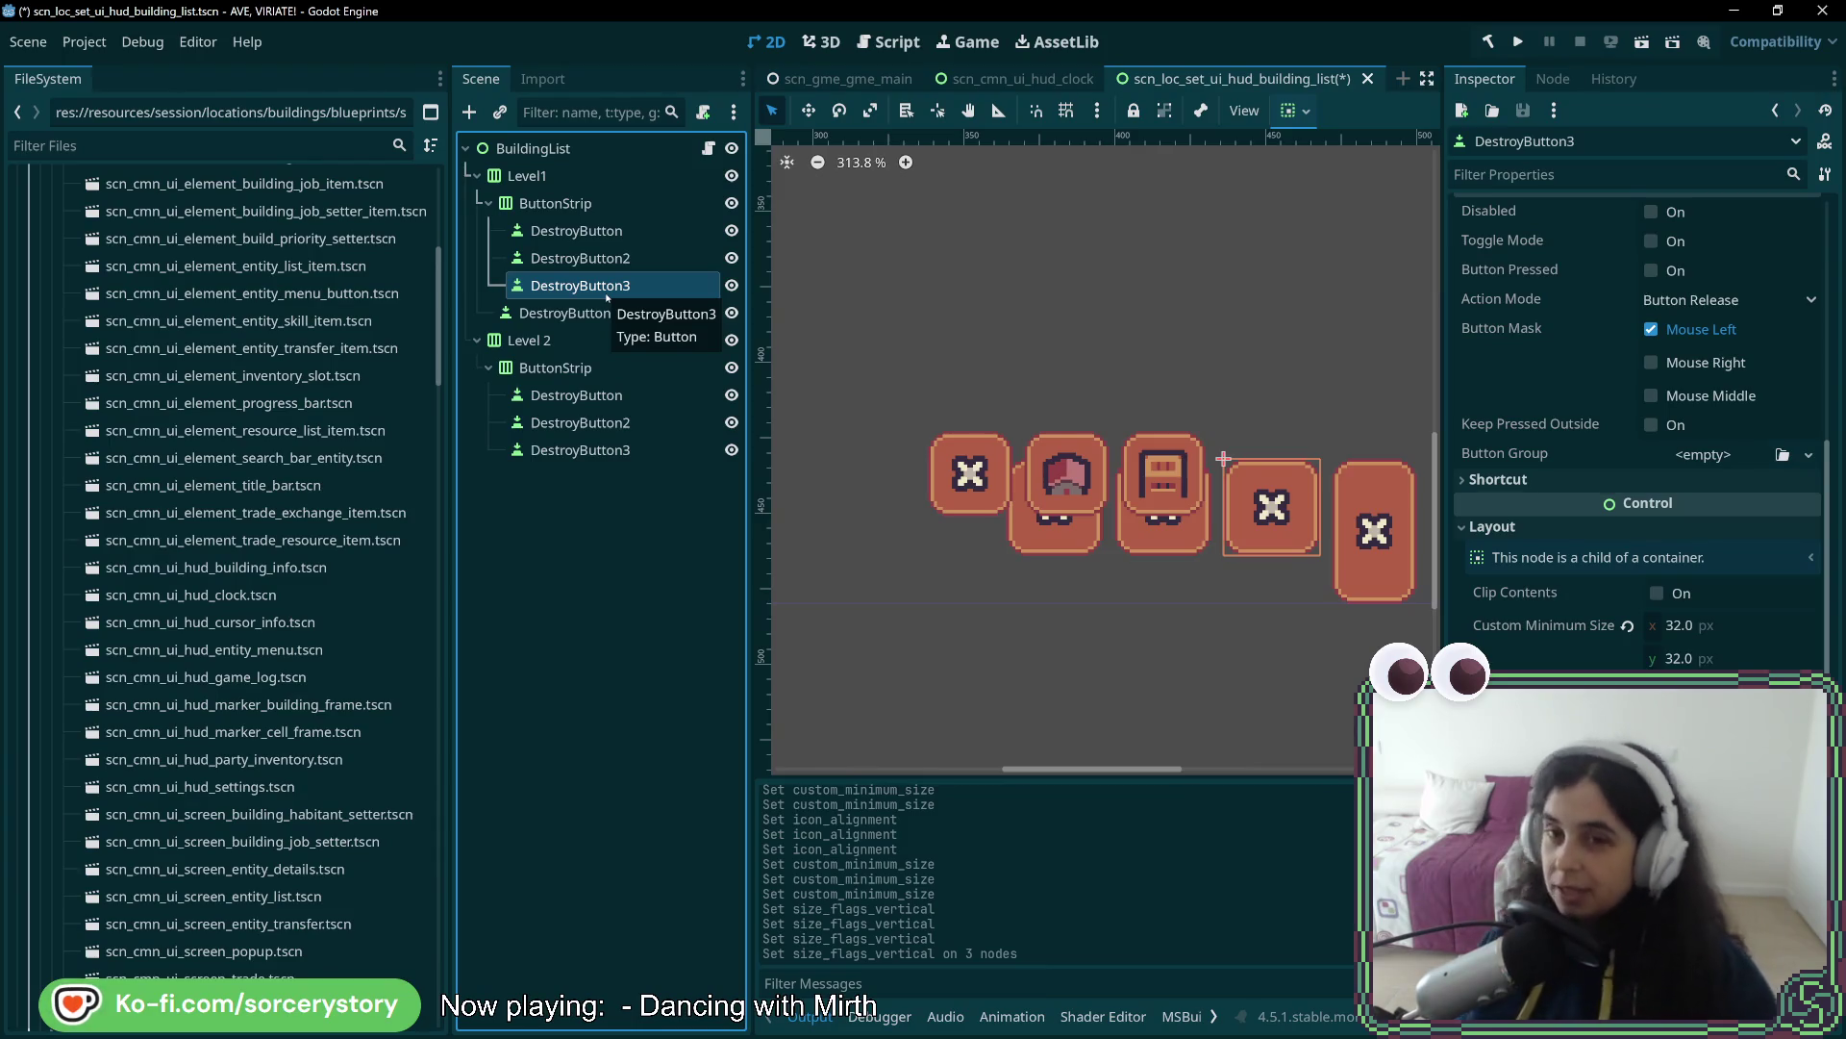
# - Centre the first DestroyButton and DestroyButton2 vertically within the Level1 strip
pyautogui.click(577, 231)
pyautogui.scroll(-5, 1618, 547)
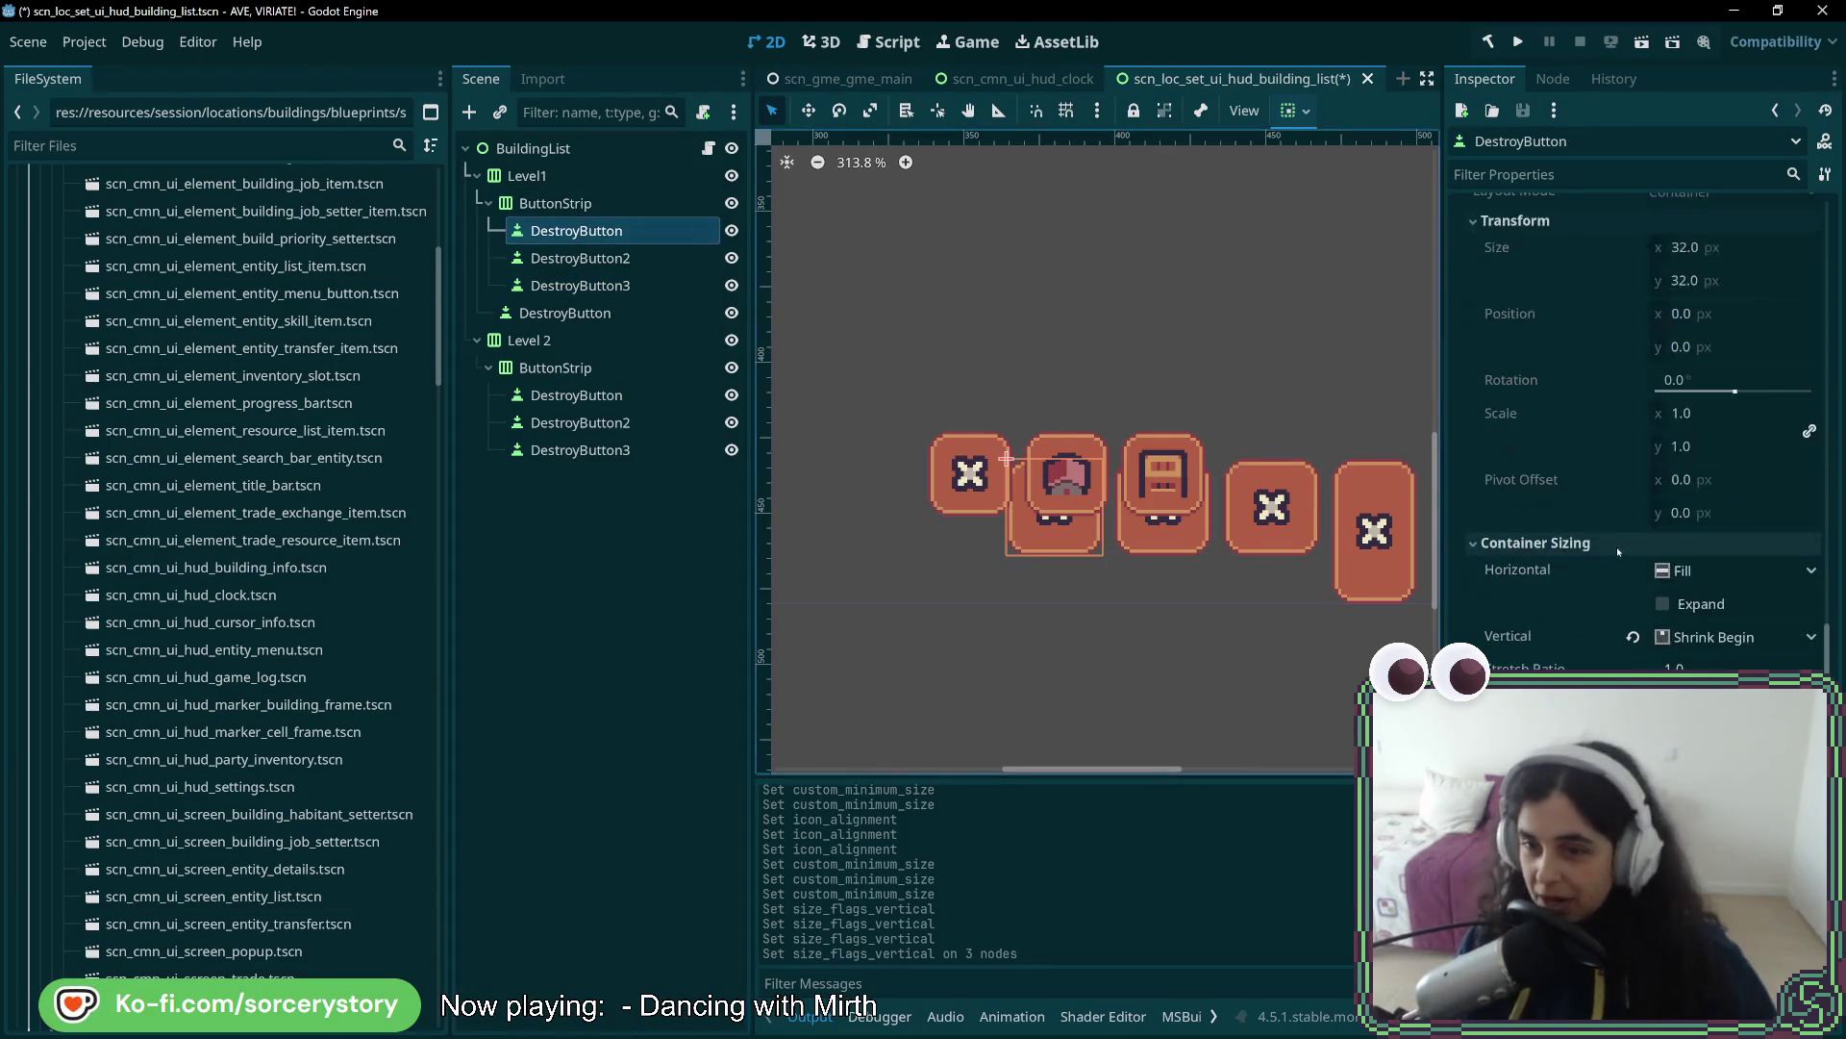
pyautogui.click(1731, 643)
pyautogui.click(1693, 664)
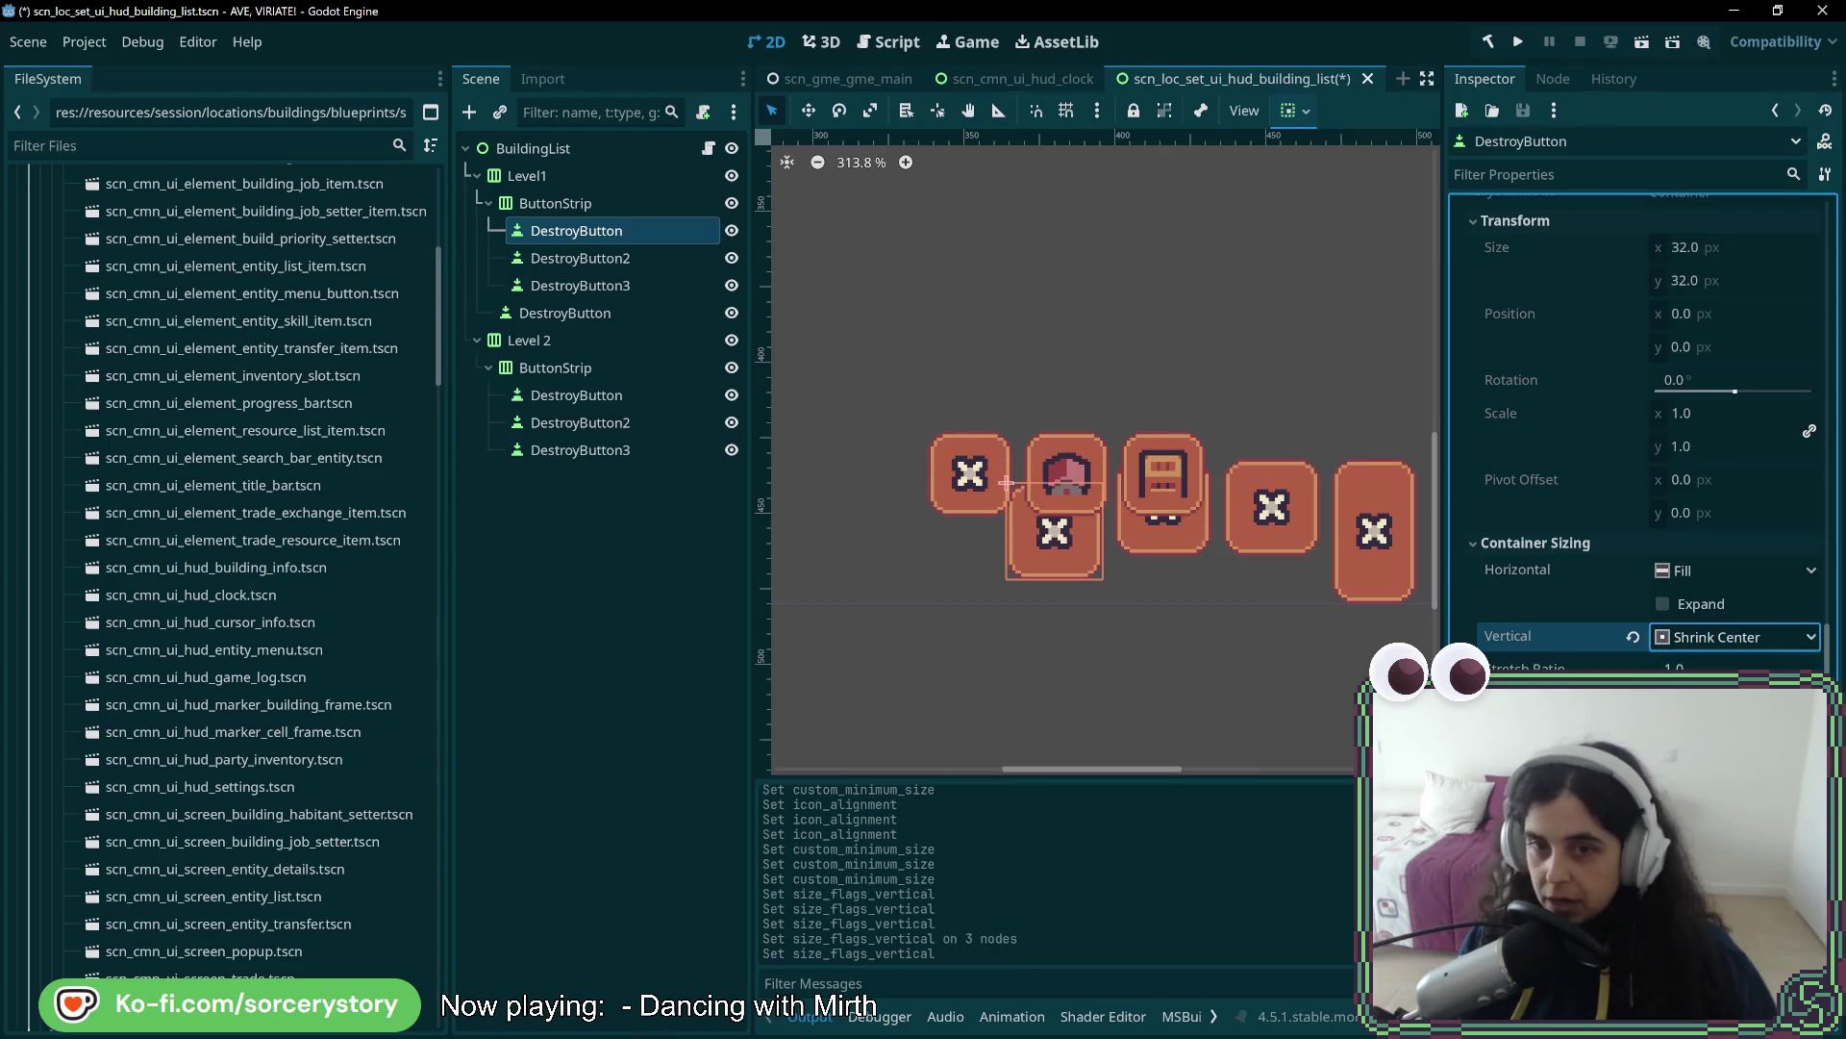
pyautogui.click(580, 257)
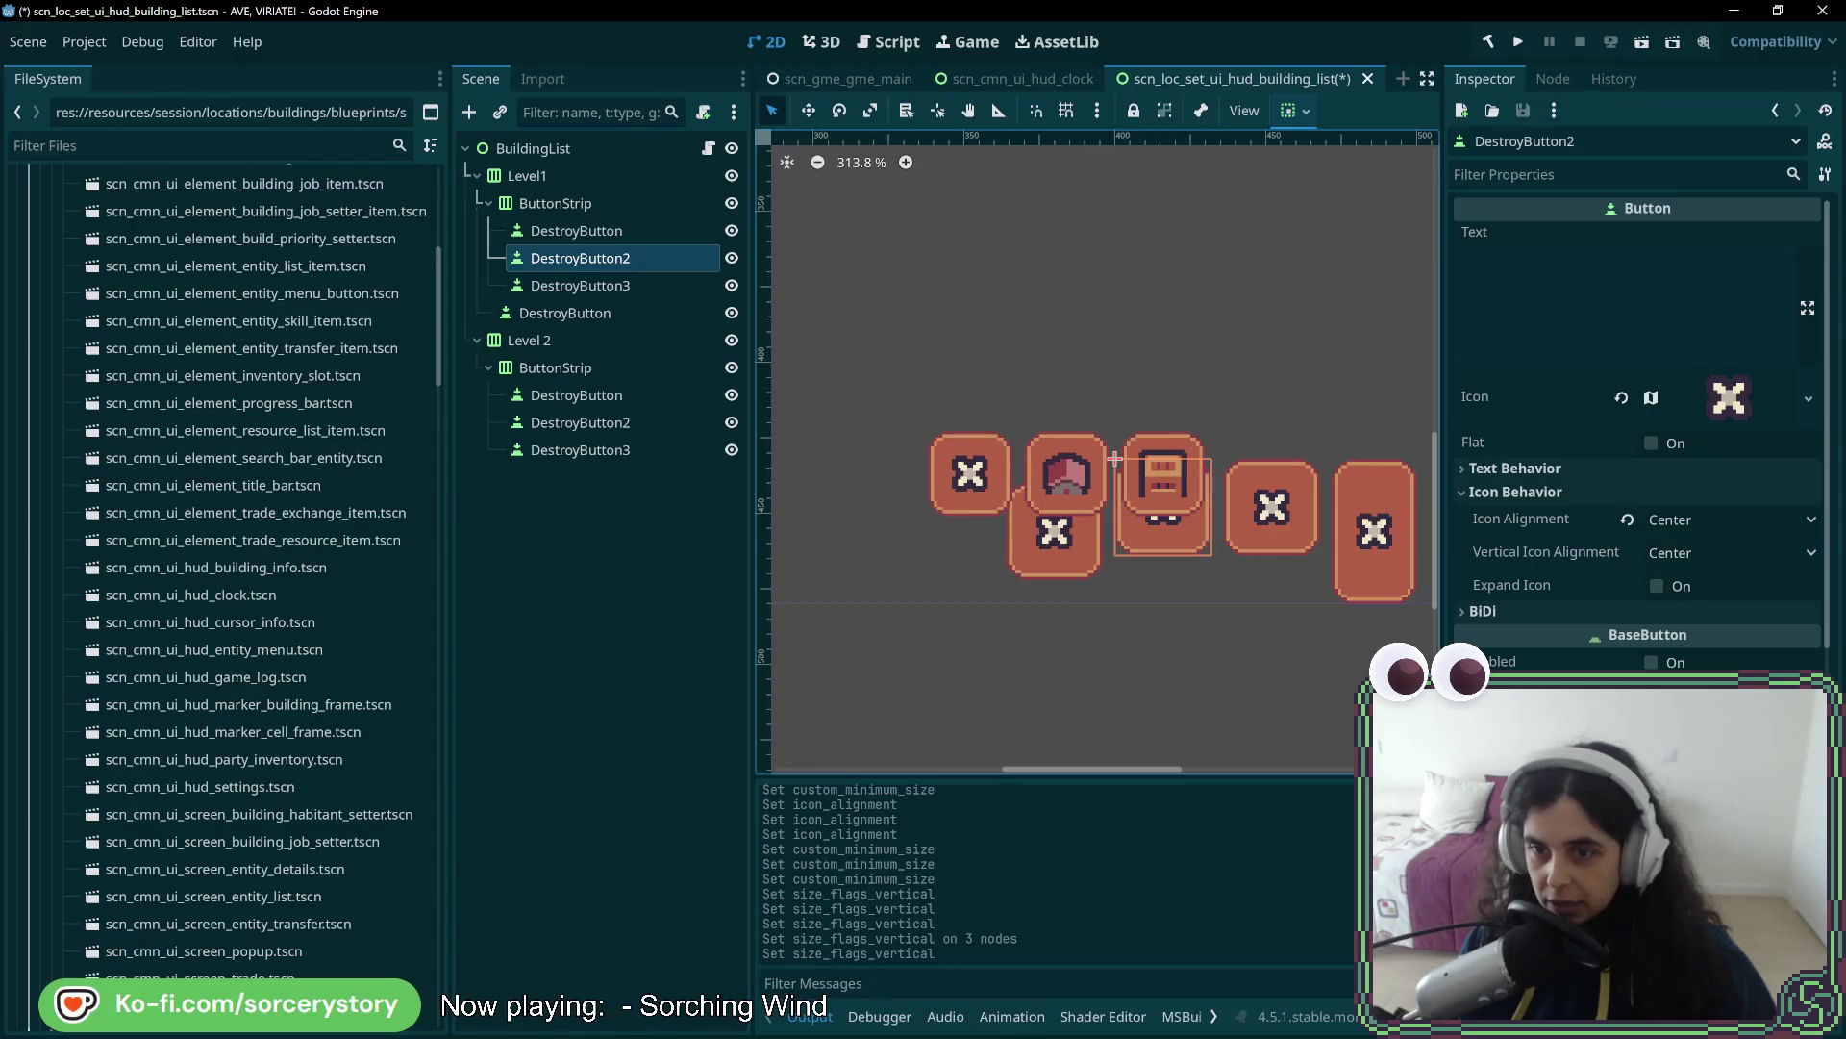
pyautogui.scroll(-4, 1685, 651)
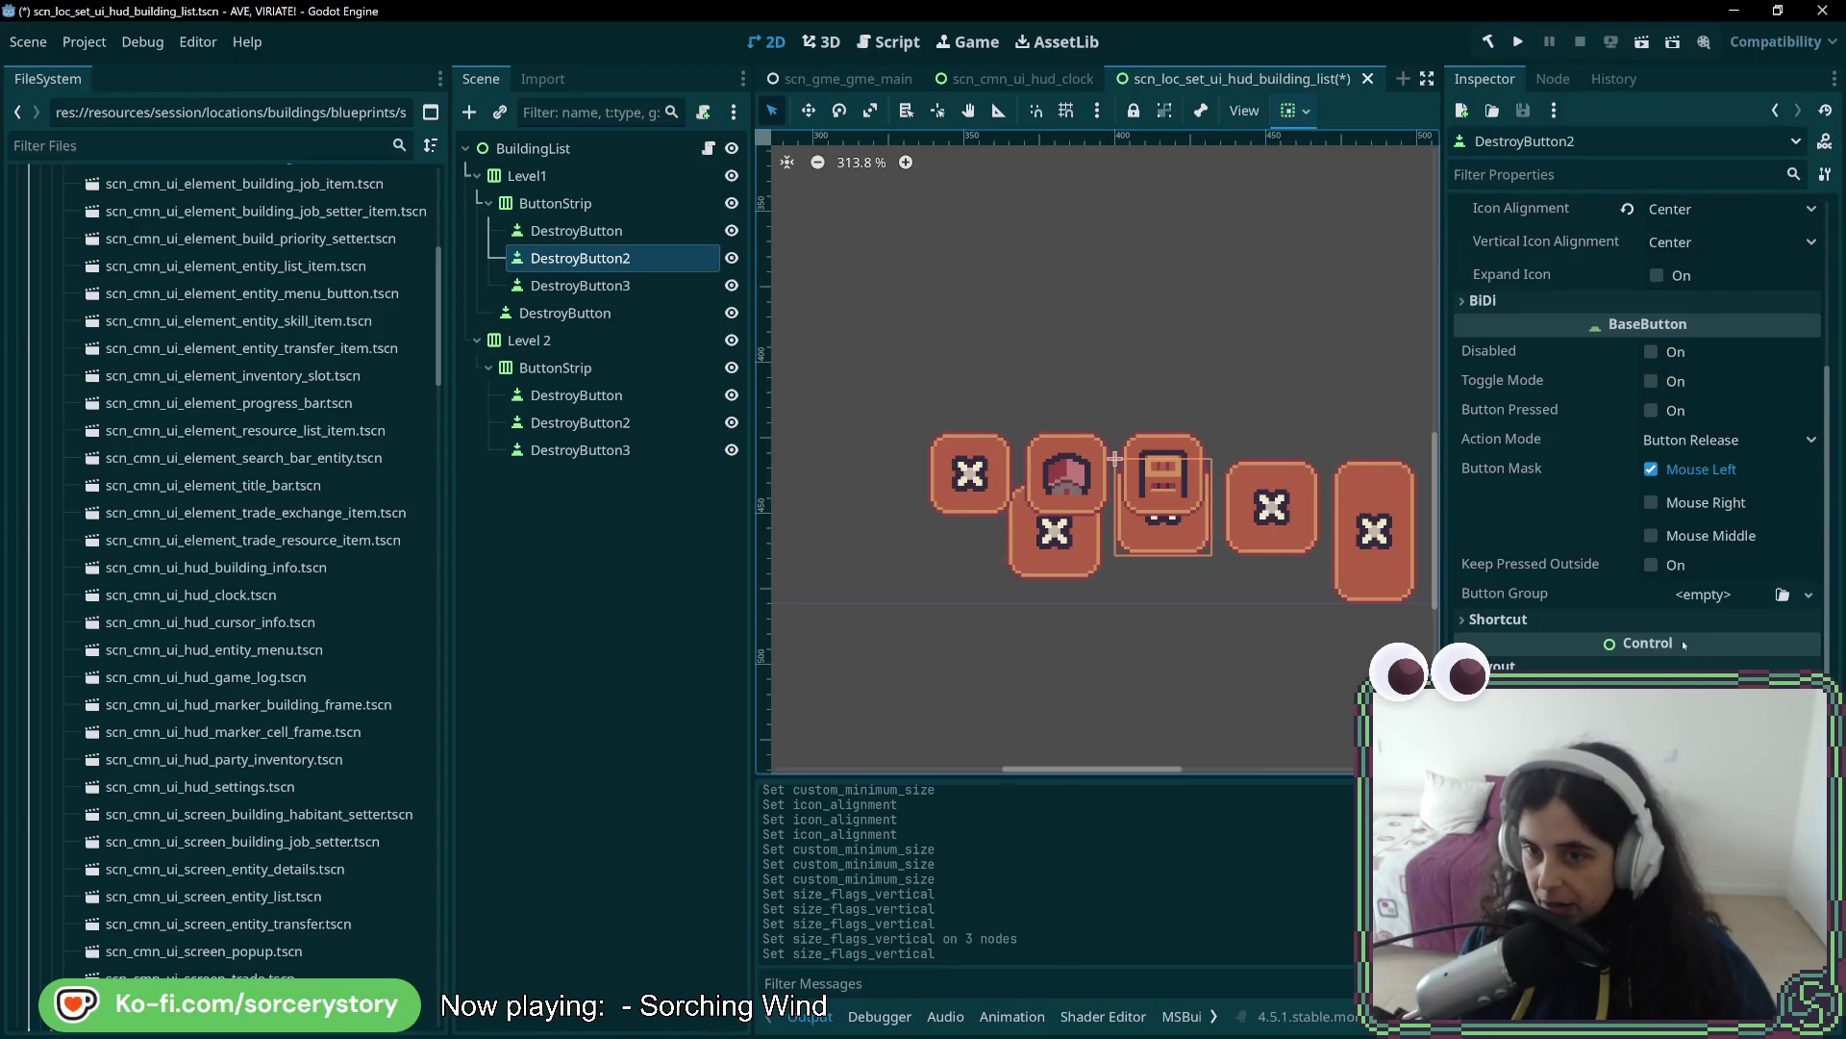
pyautogui.scroll(-5, 1573, 654)
pyautogui.click(1613, 527)
pyautogui.click(1729, 623)
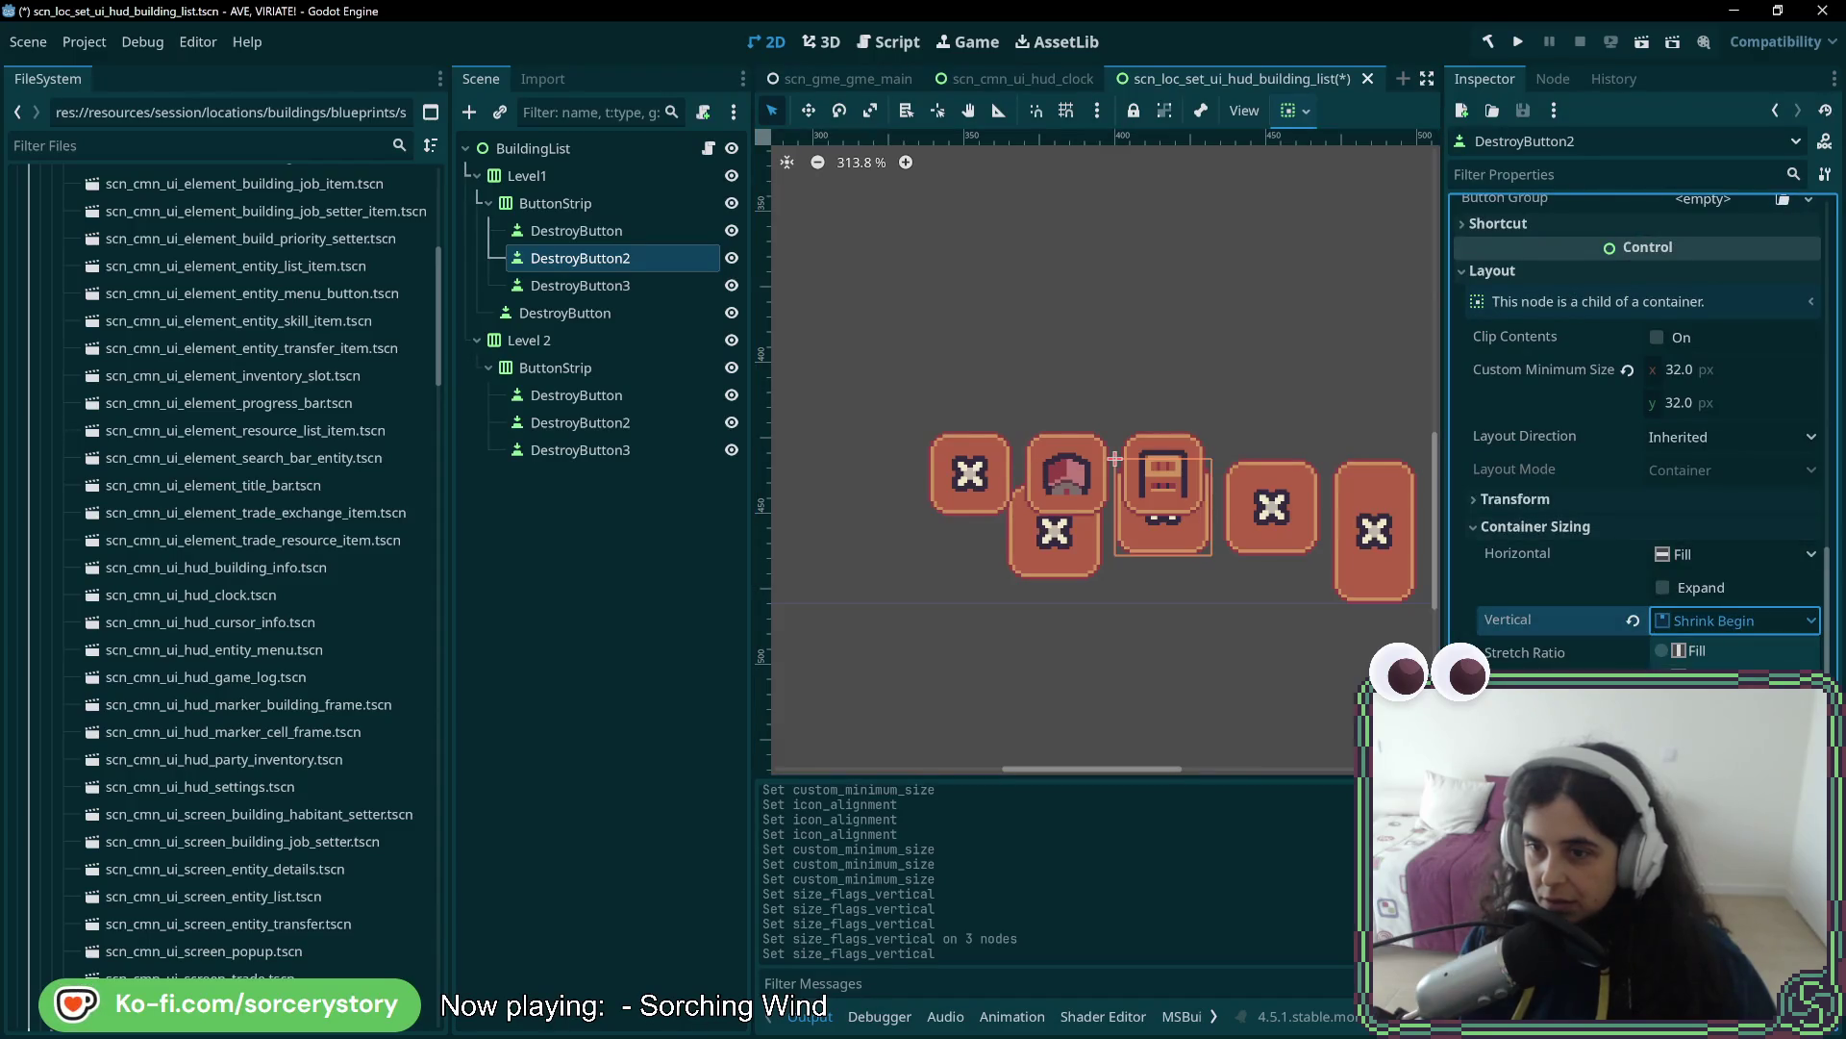
pyautogui.click(1712, 709)
# - Set DestroyButton3's vertical sizing to sit level with its neighbours, then review the ButtonStrip's Fill sizing
pyautogui.click(580, 286)
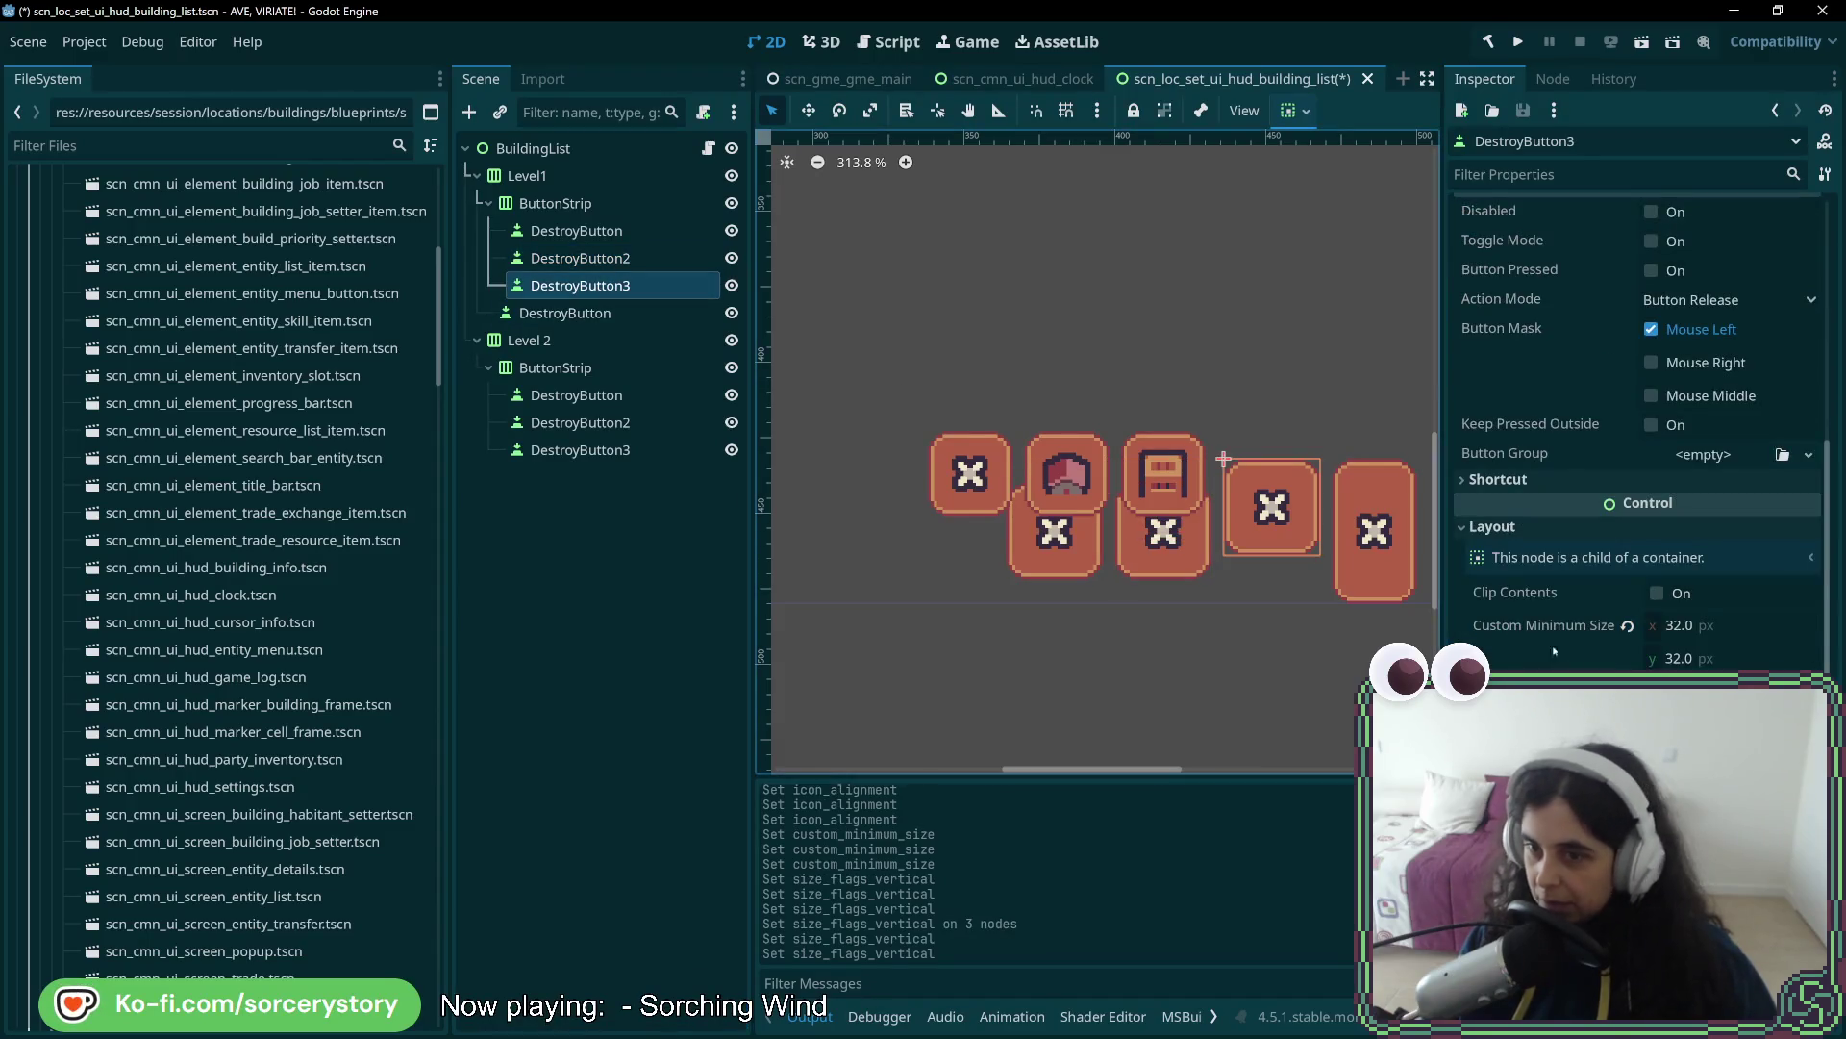
pyautogui.click(1613, 667)
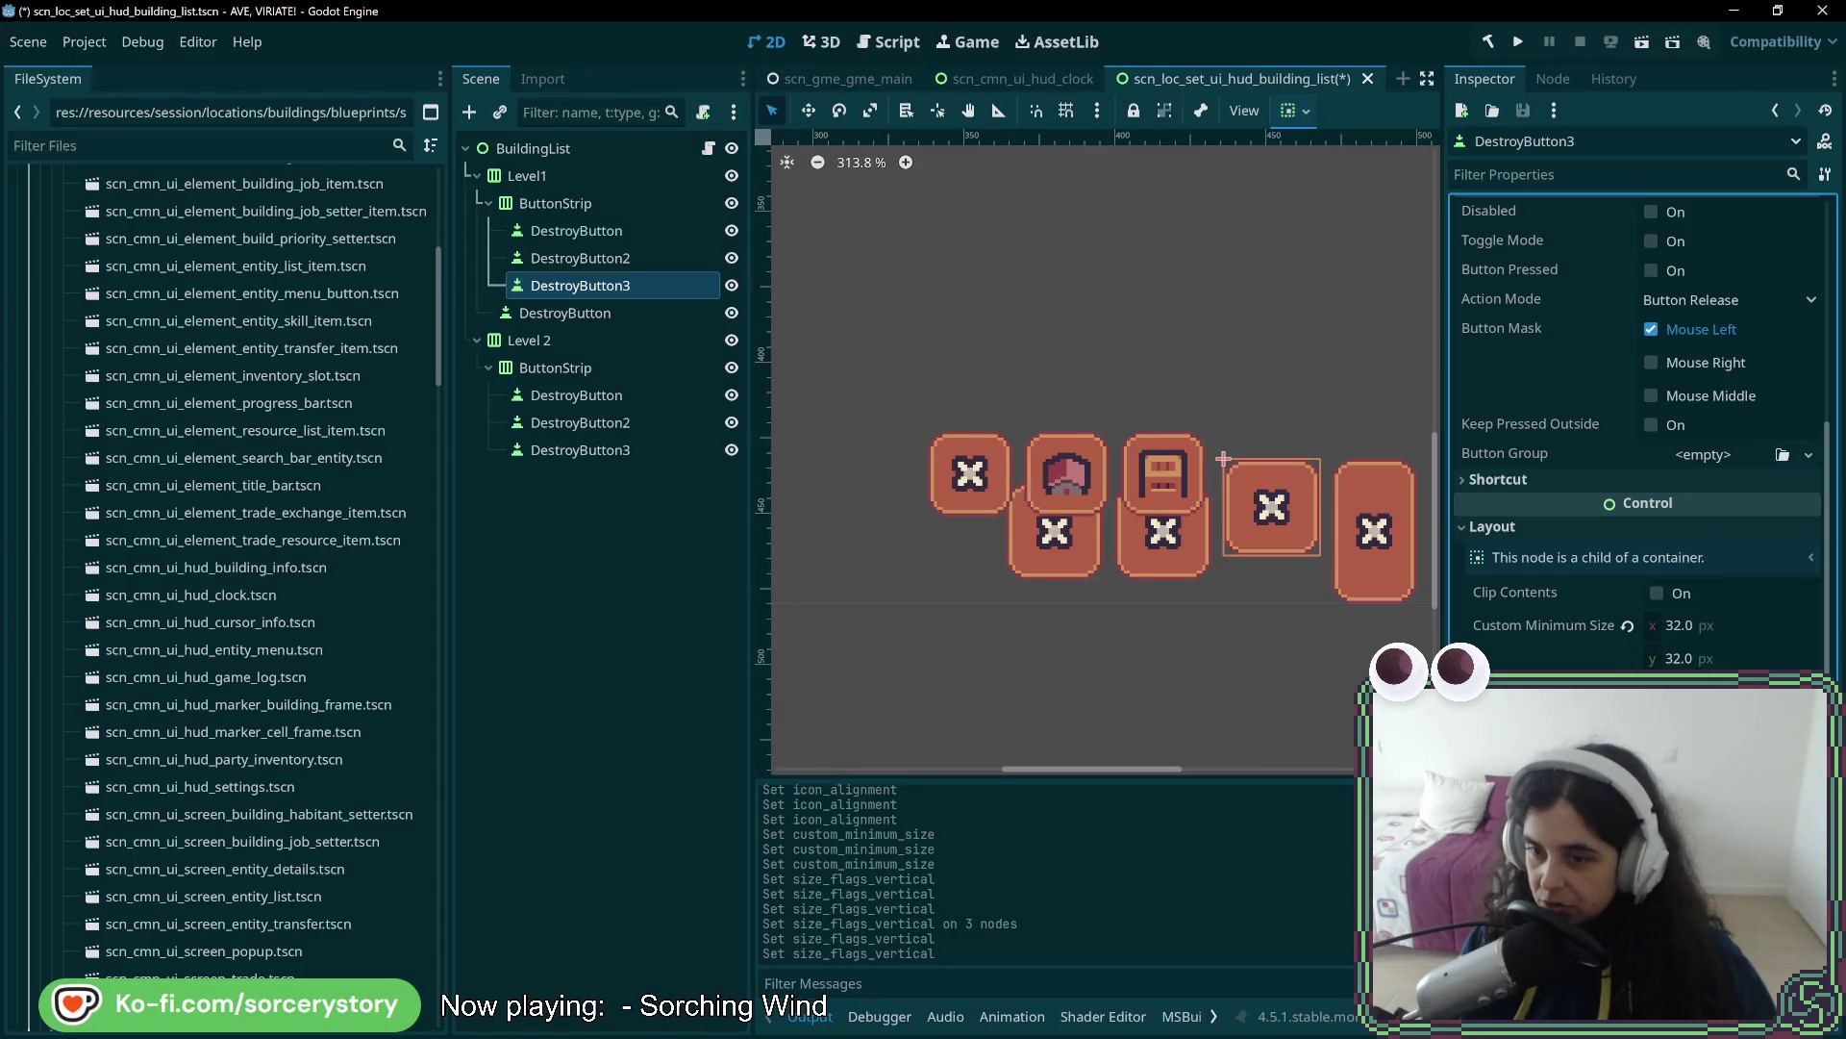
pyautogui.click(1628, 773)
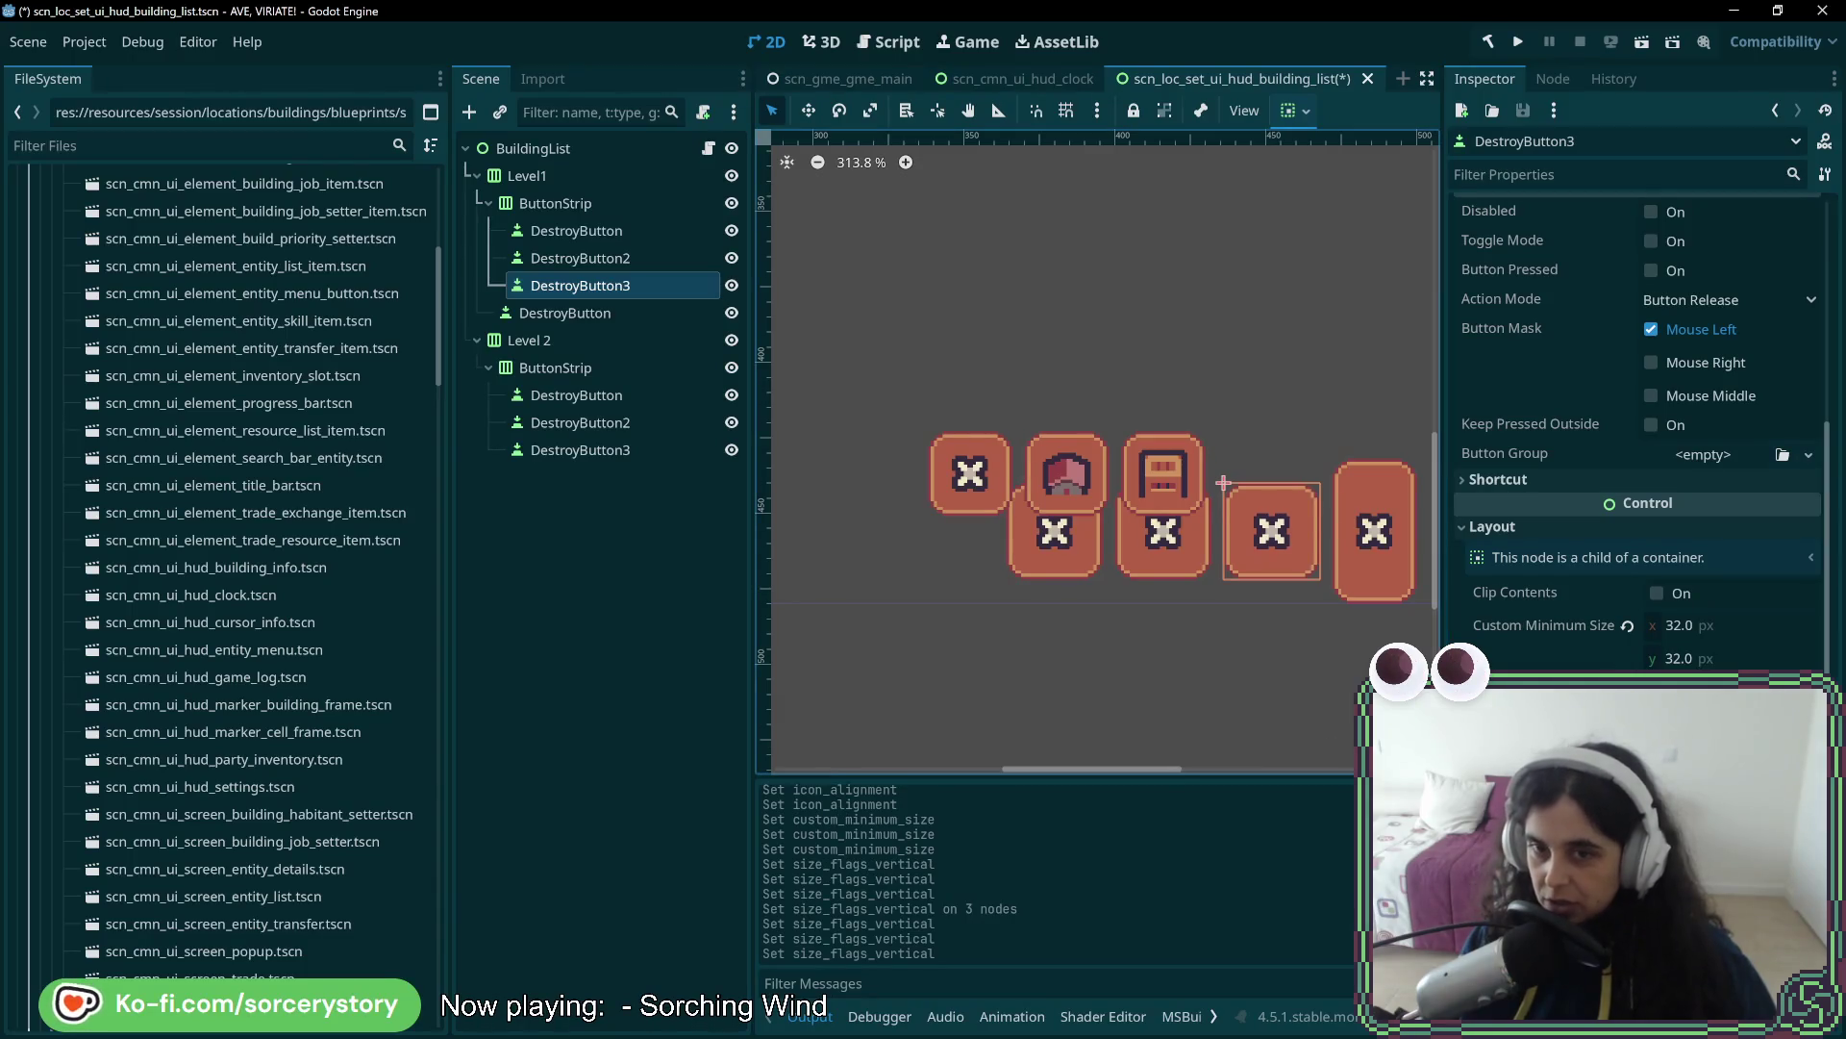
pyautogui.click(568, 313)
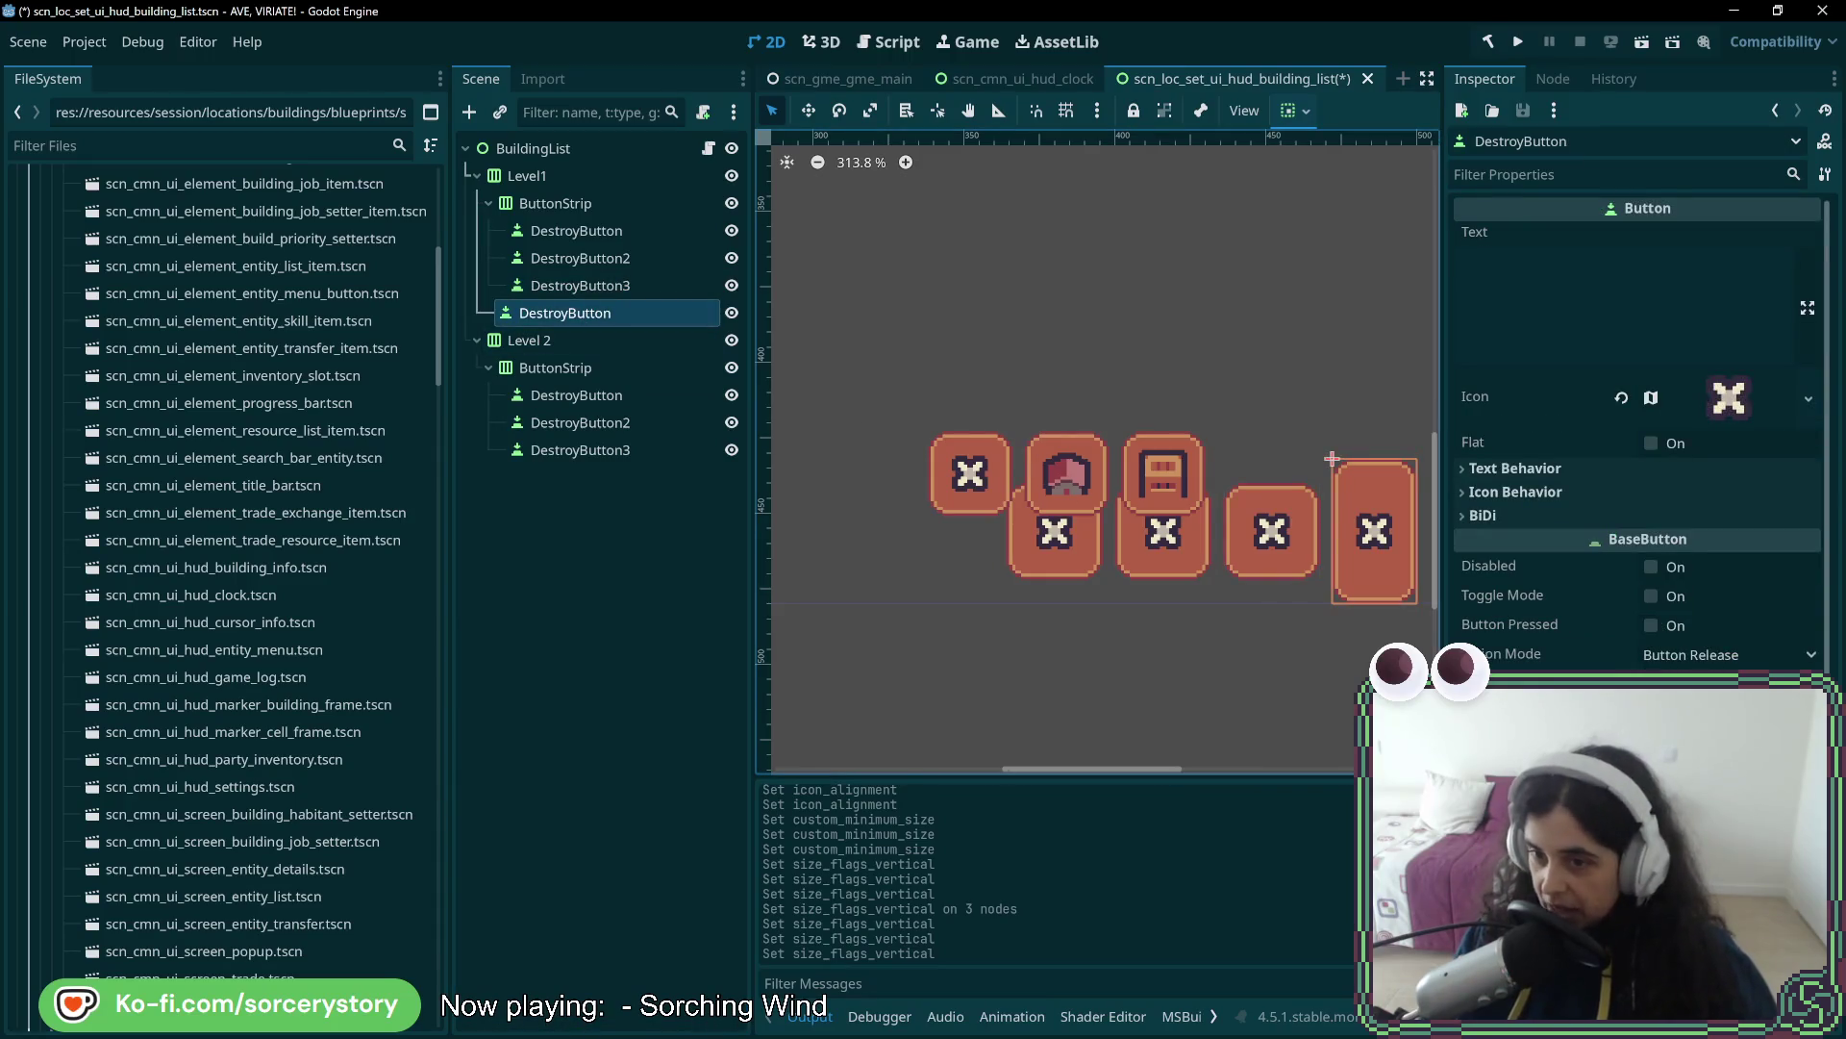
pyautogui.scroll(-5, 1695, 668)
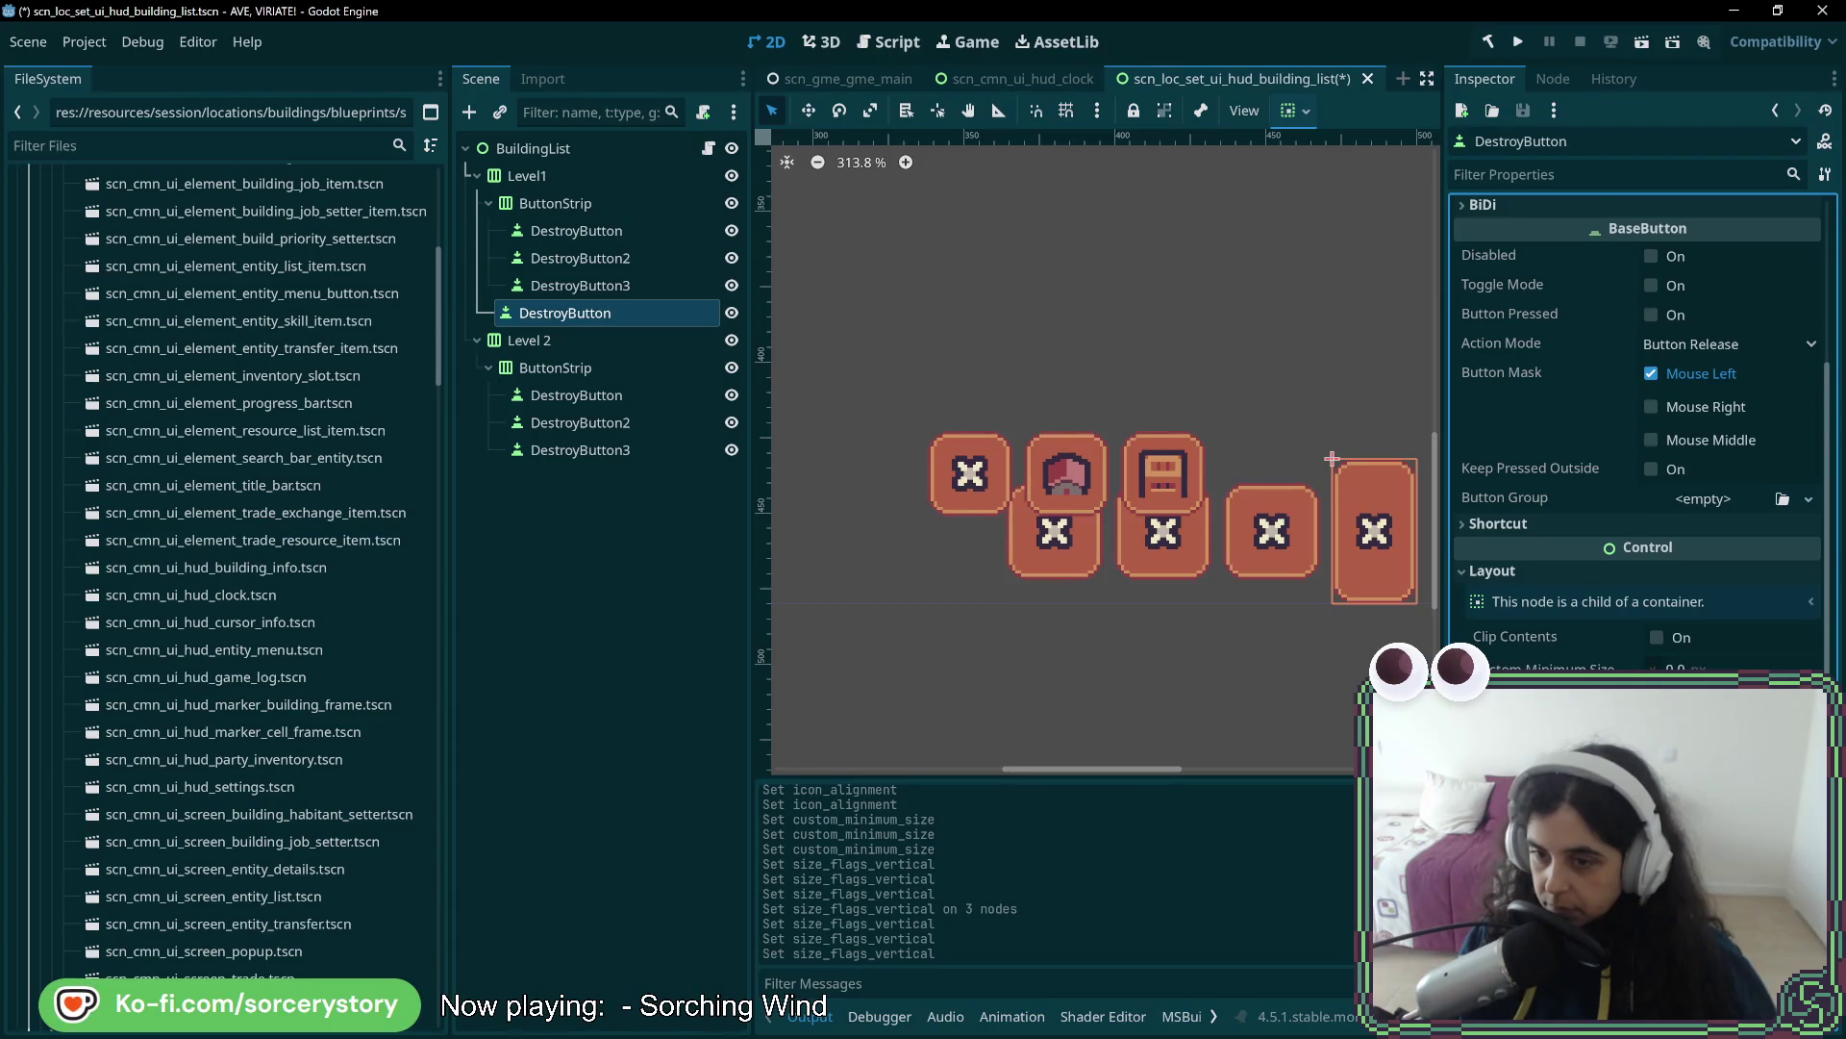
pyautogui.click(654, 286)
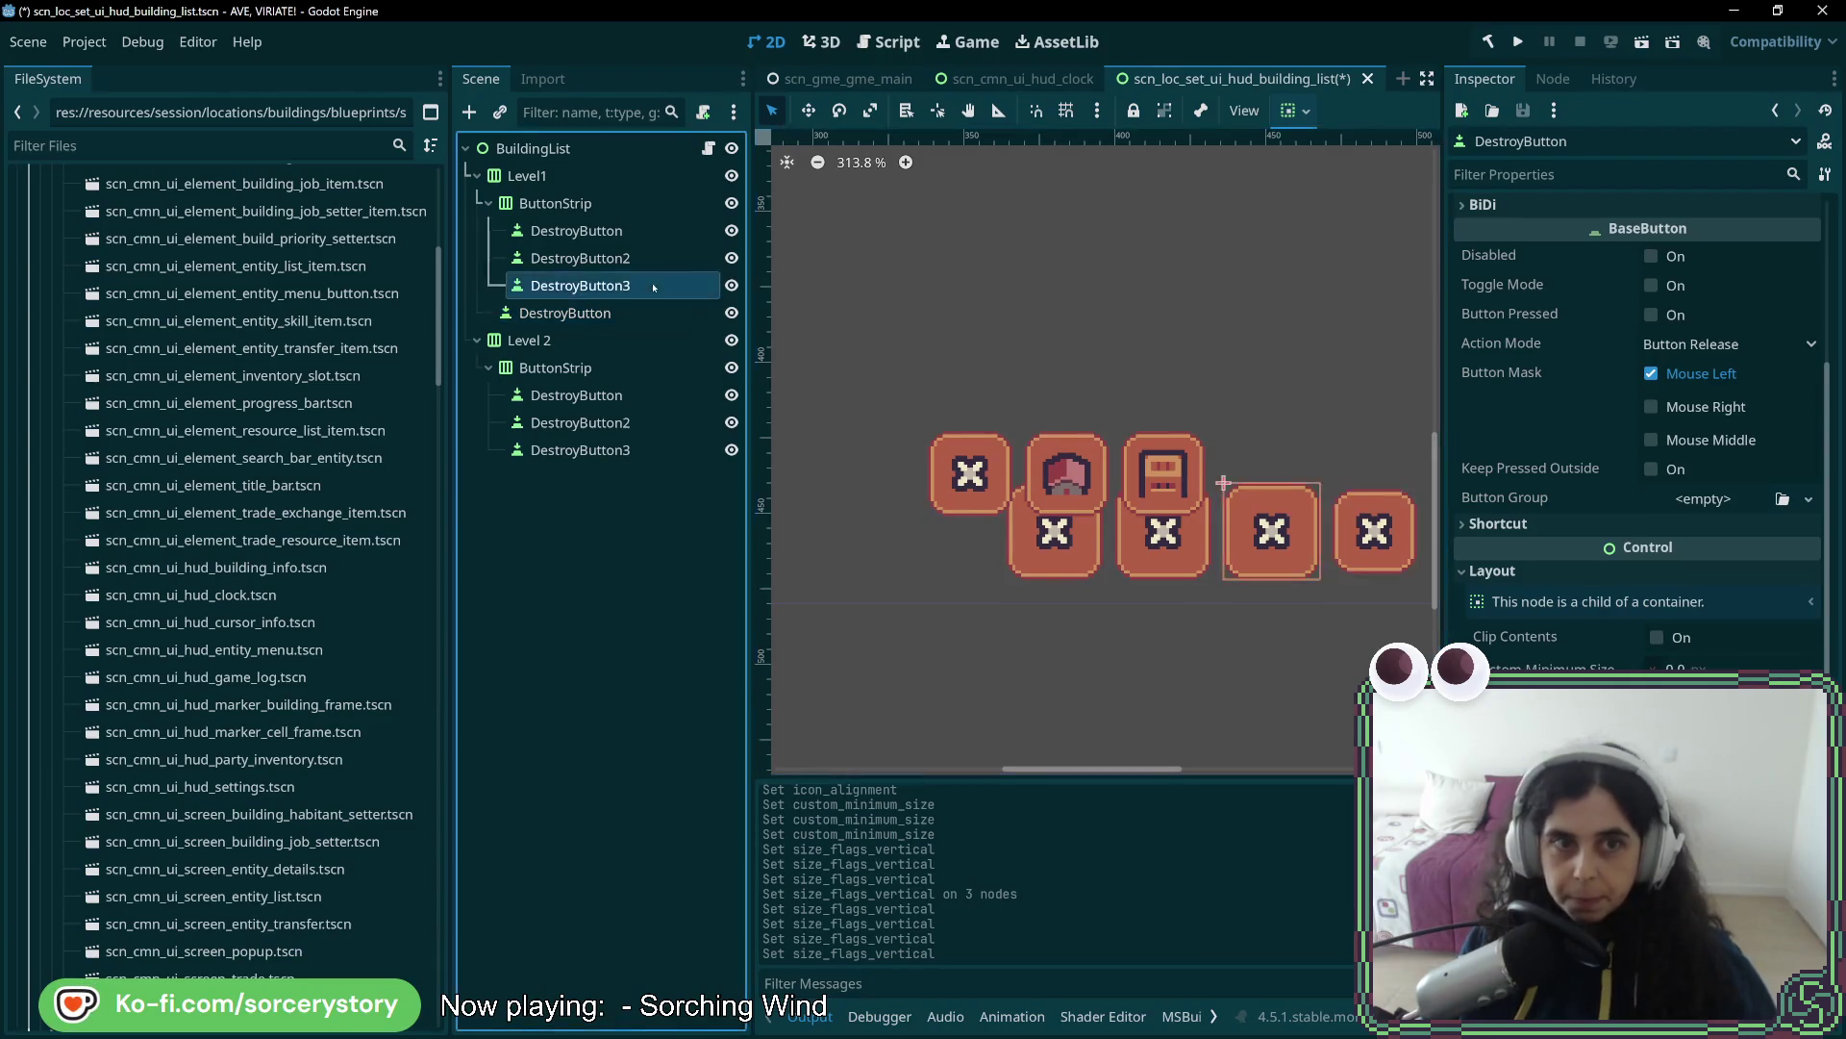
pyautogui.click(640, 203)
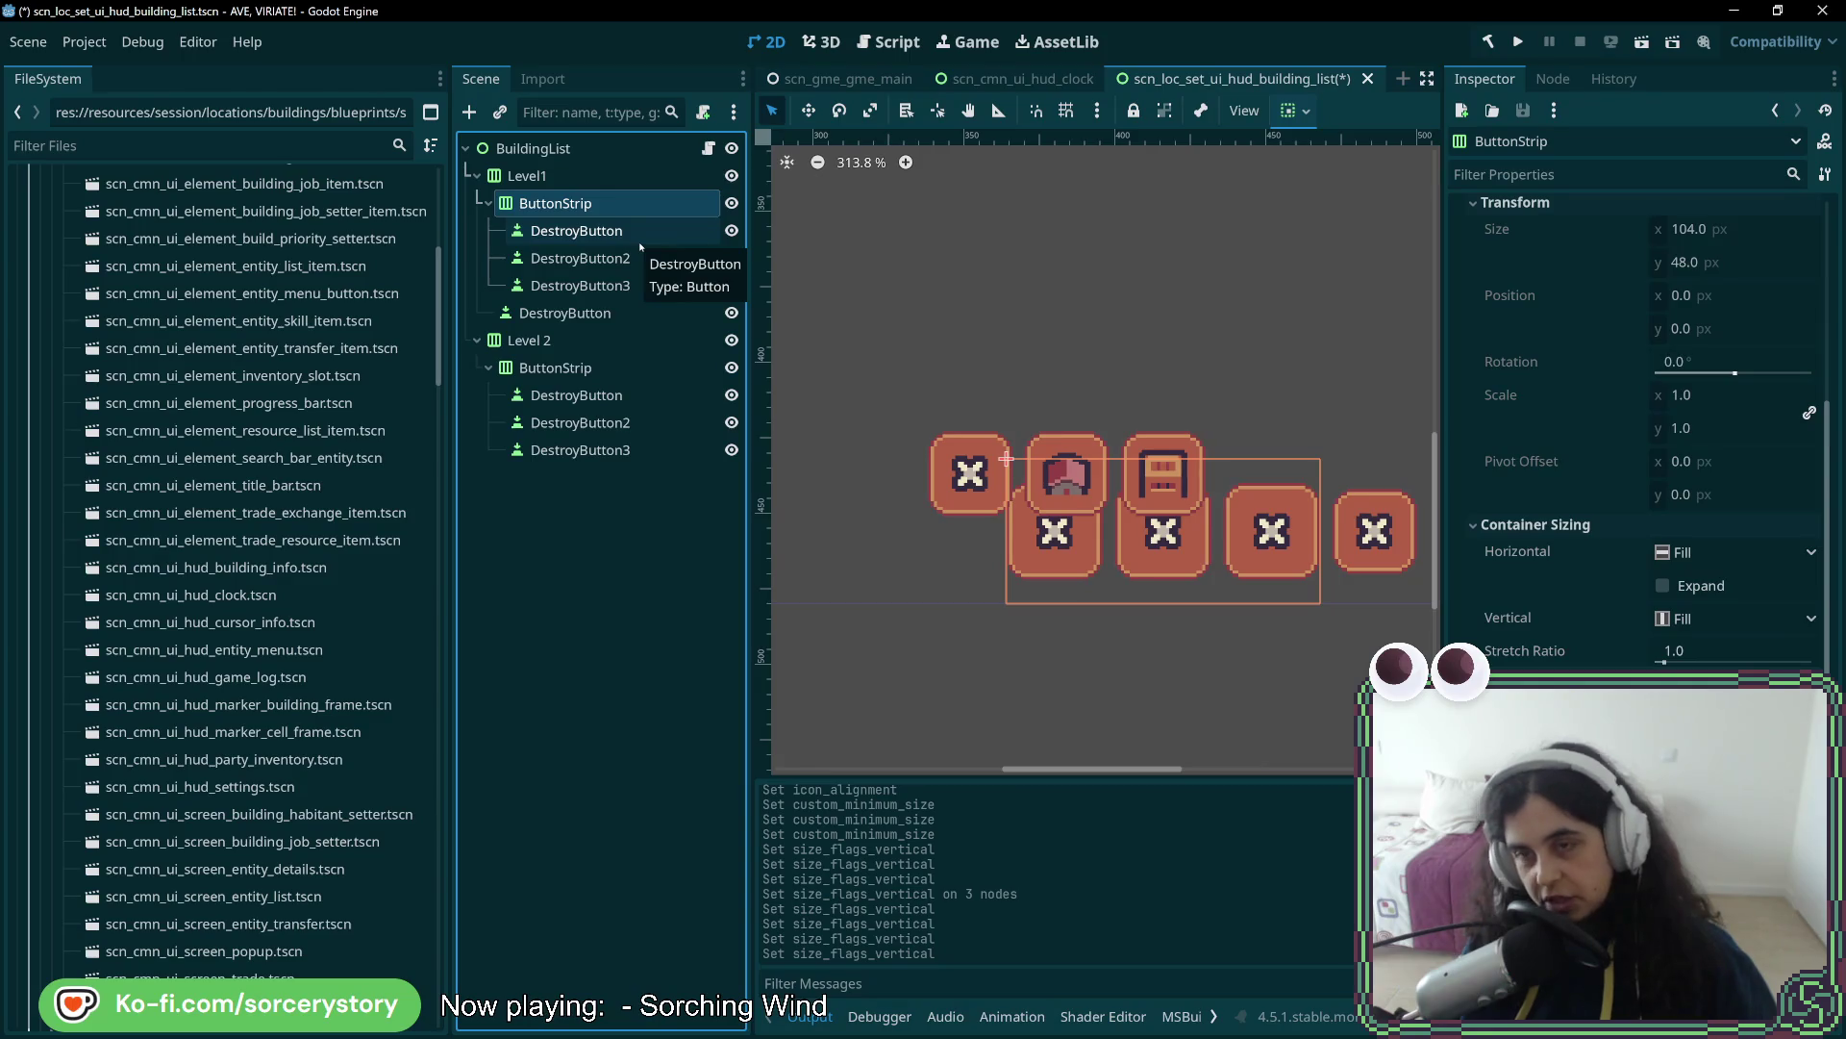
pyautogui.scroll(-2, 1635, 432)
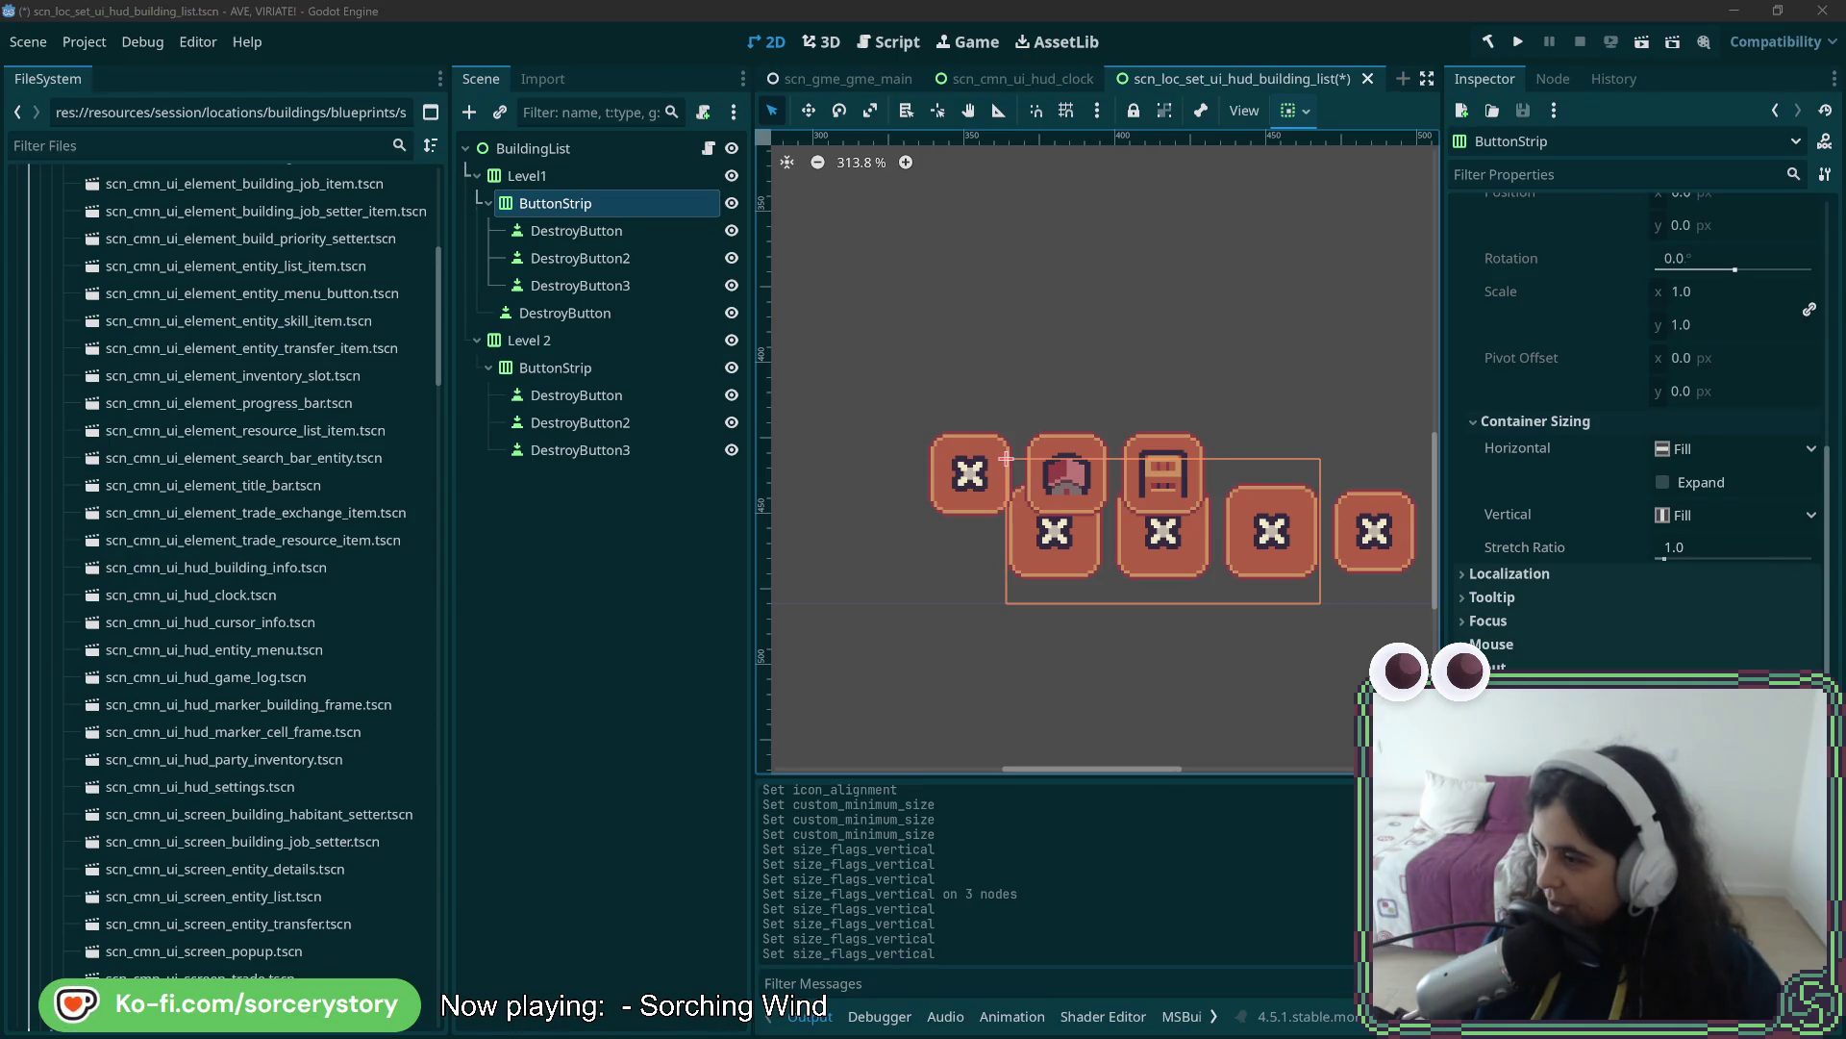
# - Move the 112×112 emote image window over the editor's left side, then close it
pyautogui.moveTo(827, 56)
pyautogui.mouseDown()
pyautogui.moveTo(723, 154)
pyautogui.moveTo(718, 197)
pyautogui.mouseUp()
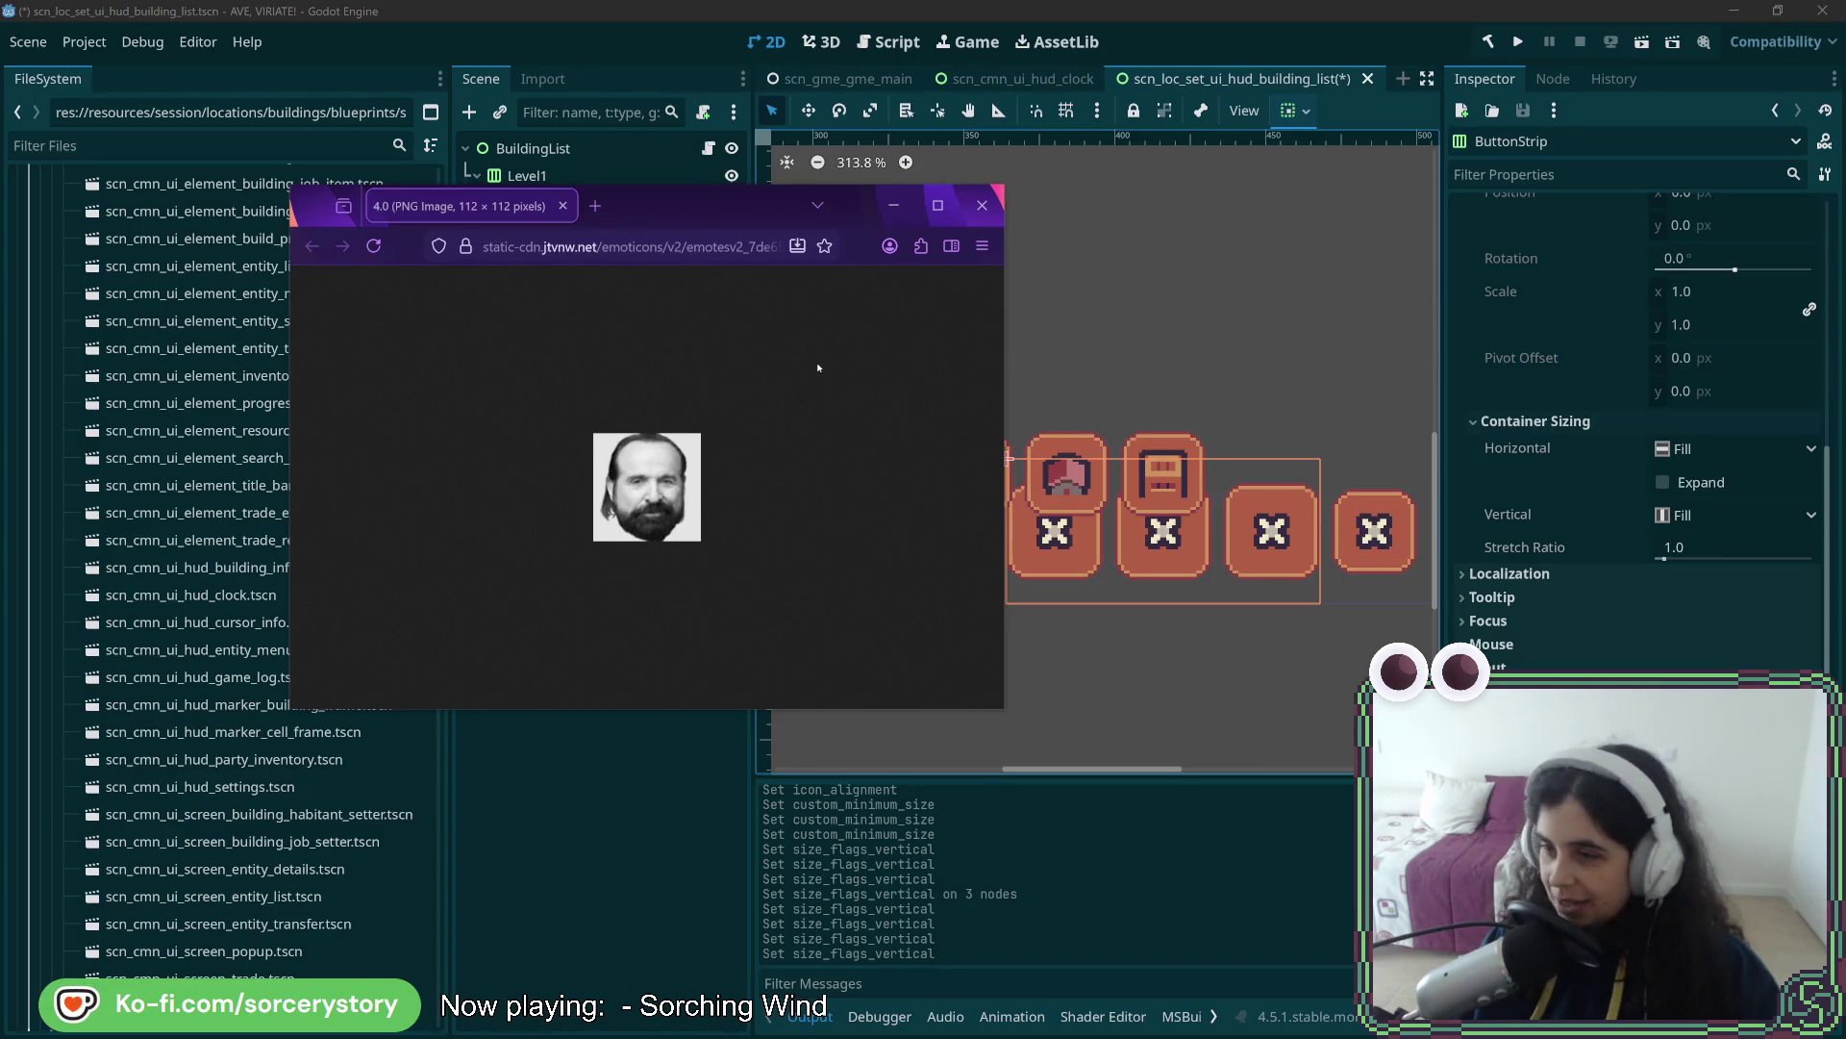
pyautogui.hotkey('ctrl', 'w')
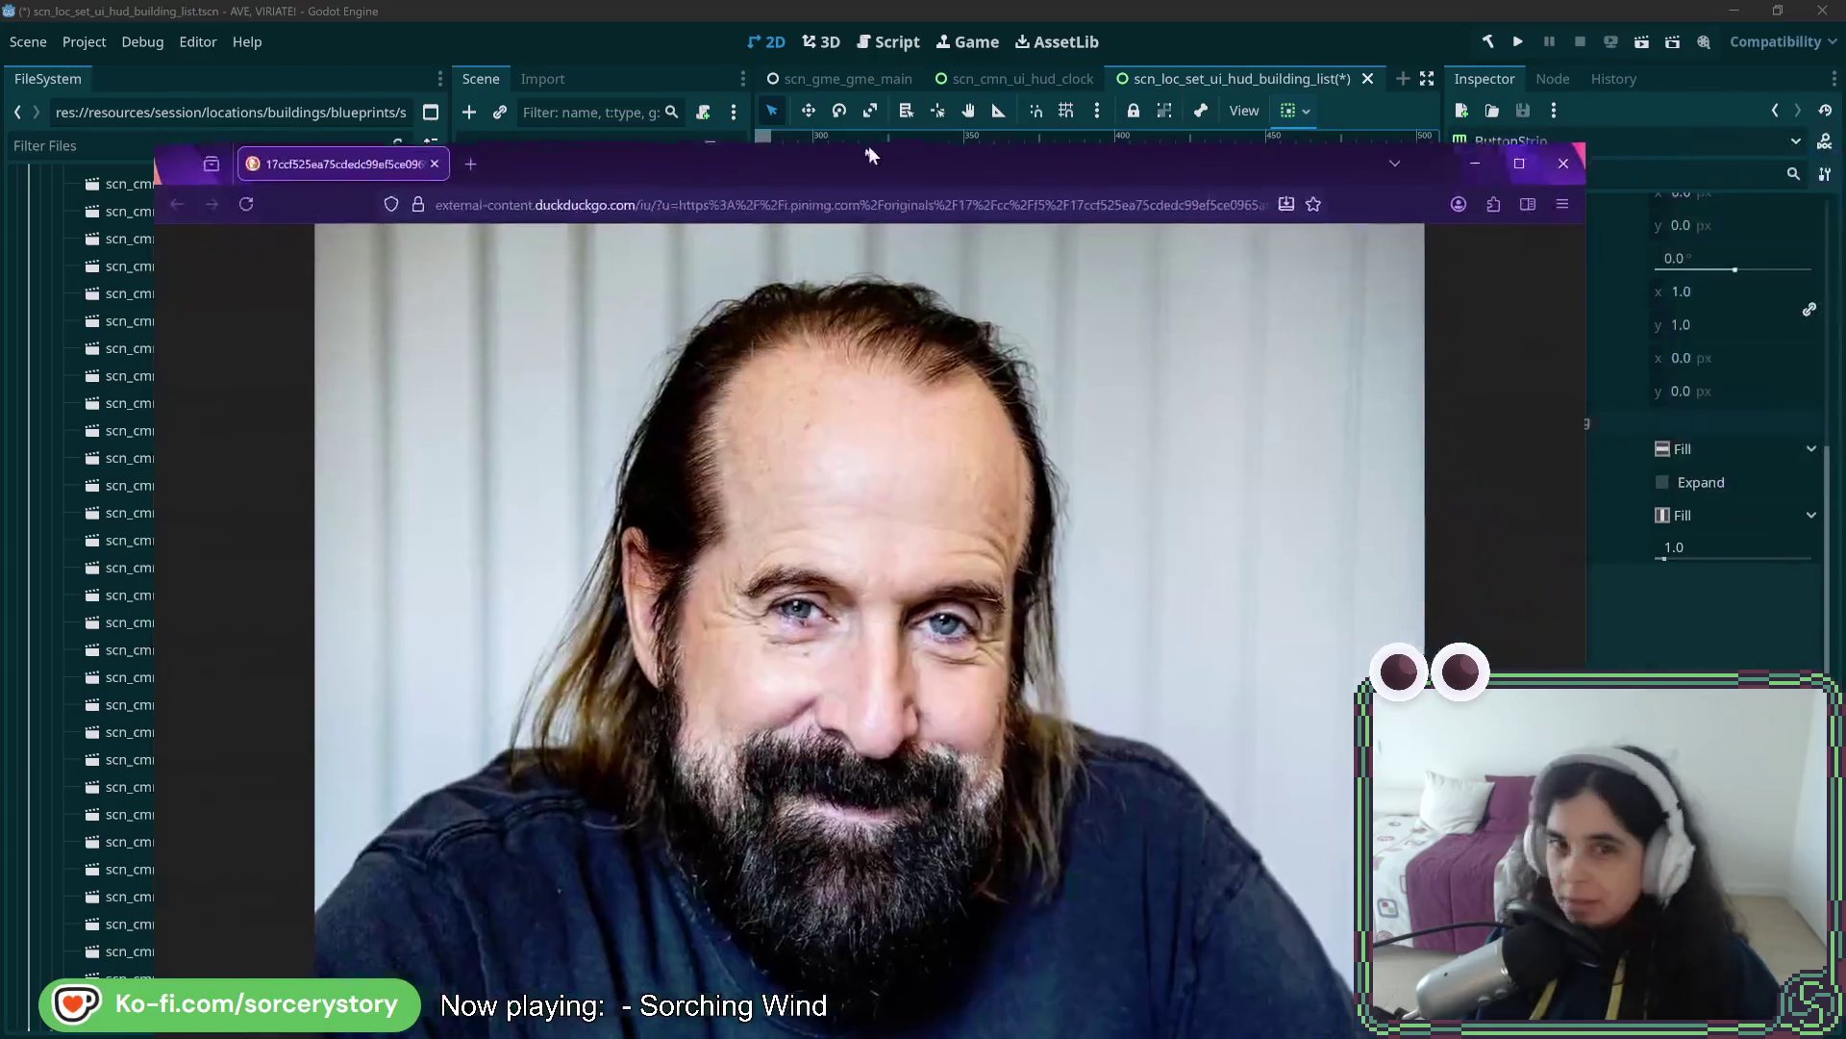
pyautogui.moveTo(869, 146); pyautogui.dragTo(736, 57)
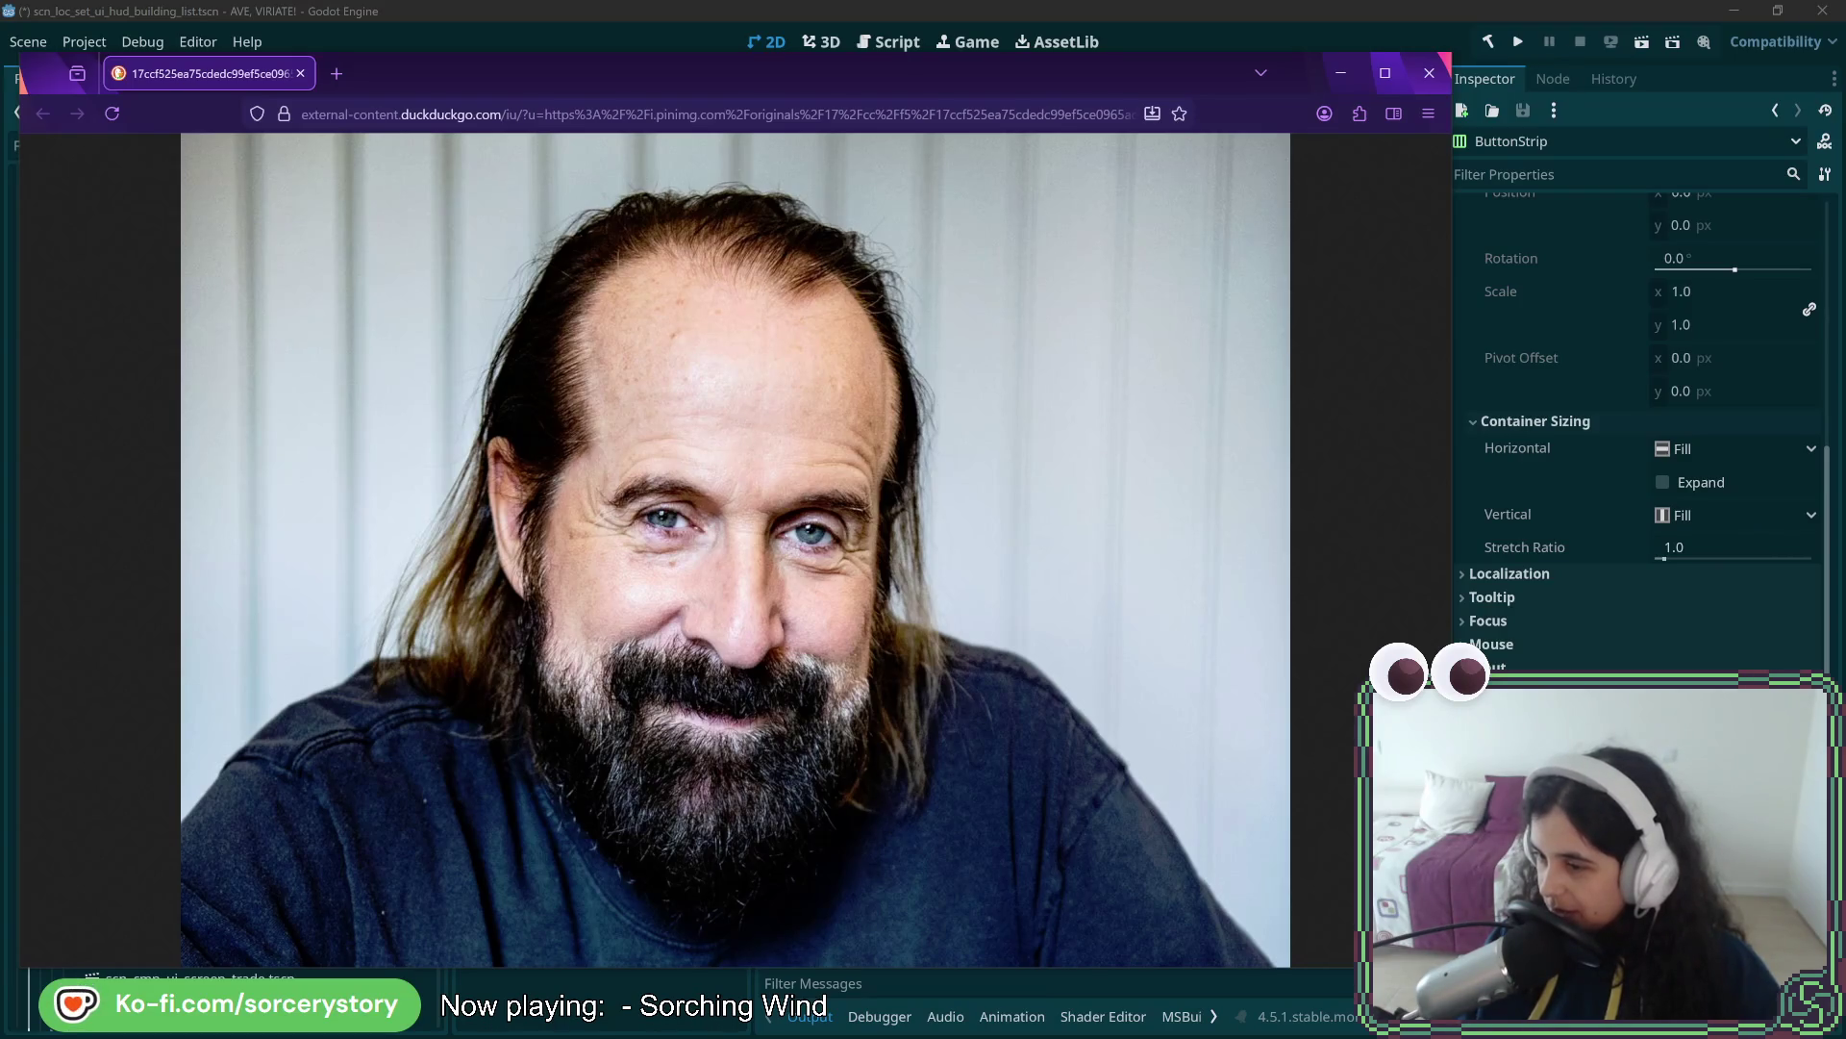
pyautogui.moveTo(923, 207)
pyautogui.mouseDown()
pyautogui.moveTo(1339, 174)
pyautogui.moveTo(1364, 97)
pyautogui.mouseUp()
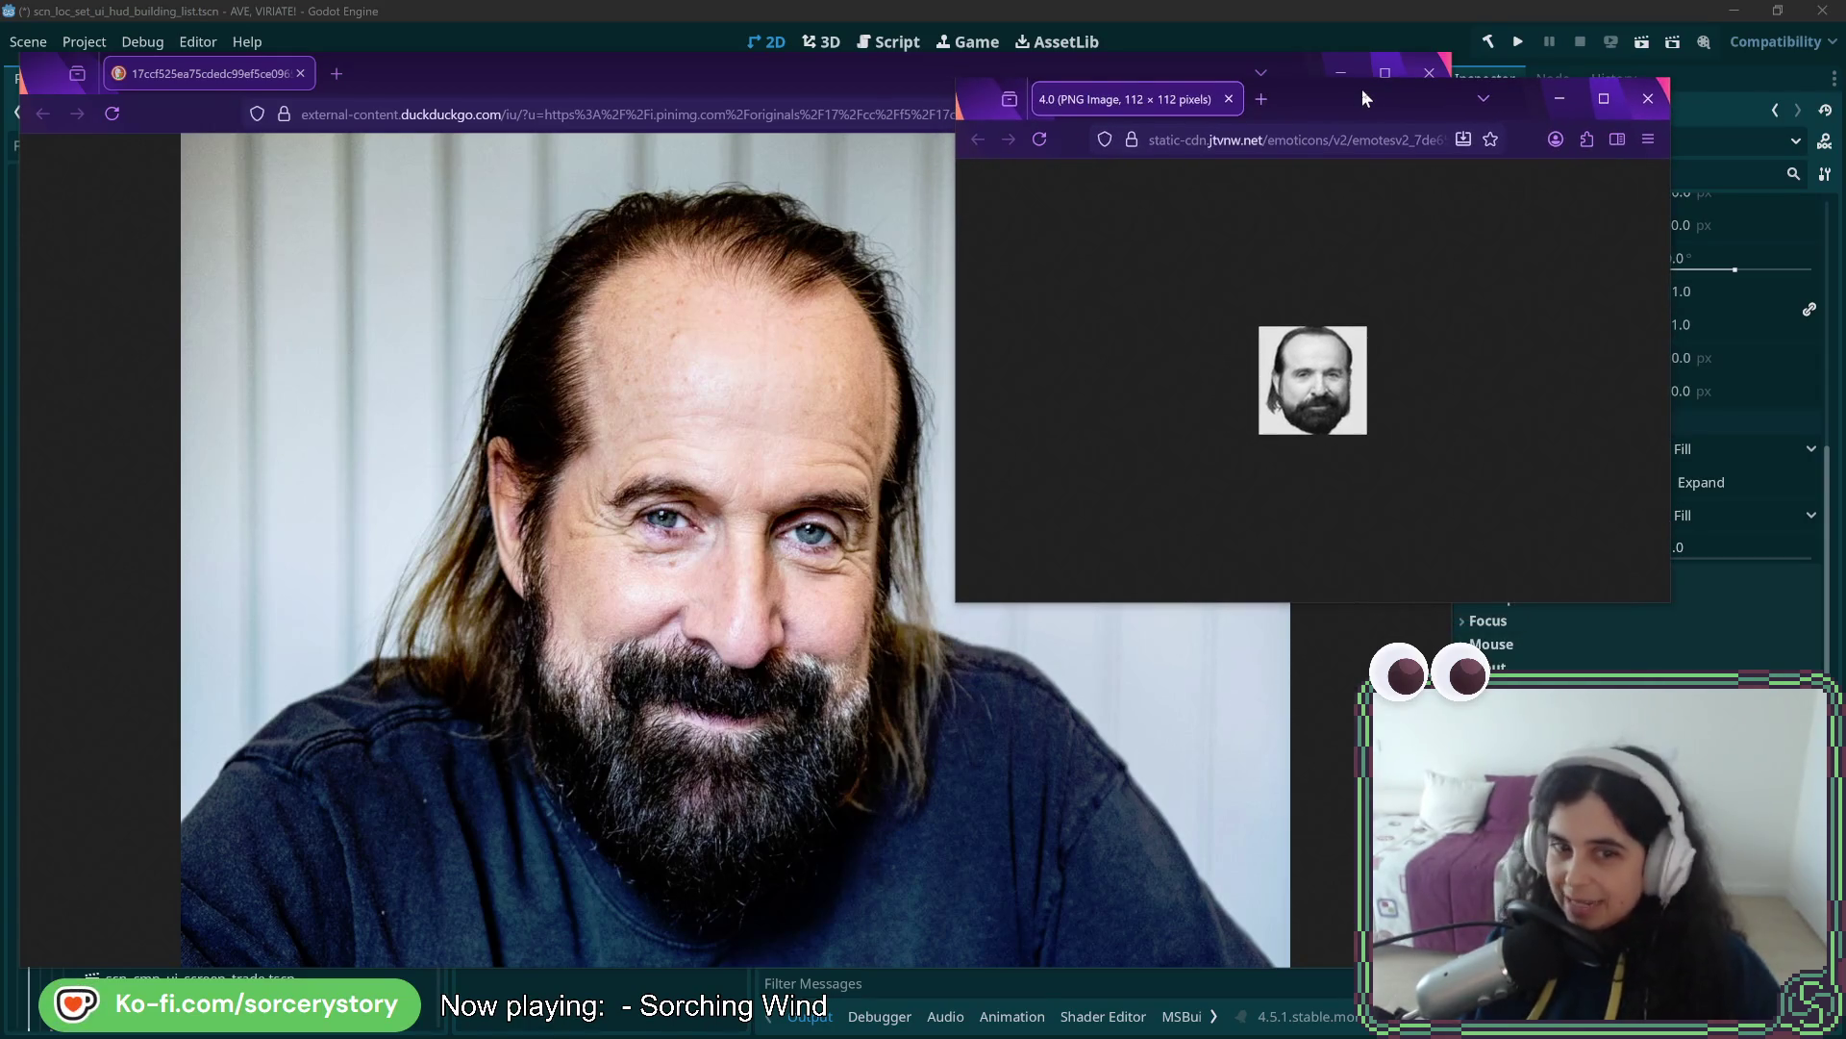
pyautogui.hotkey('ctrl', 'w')
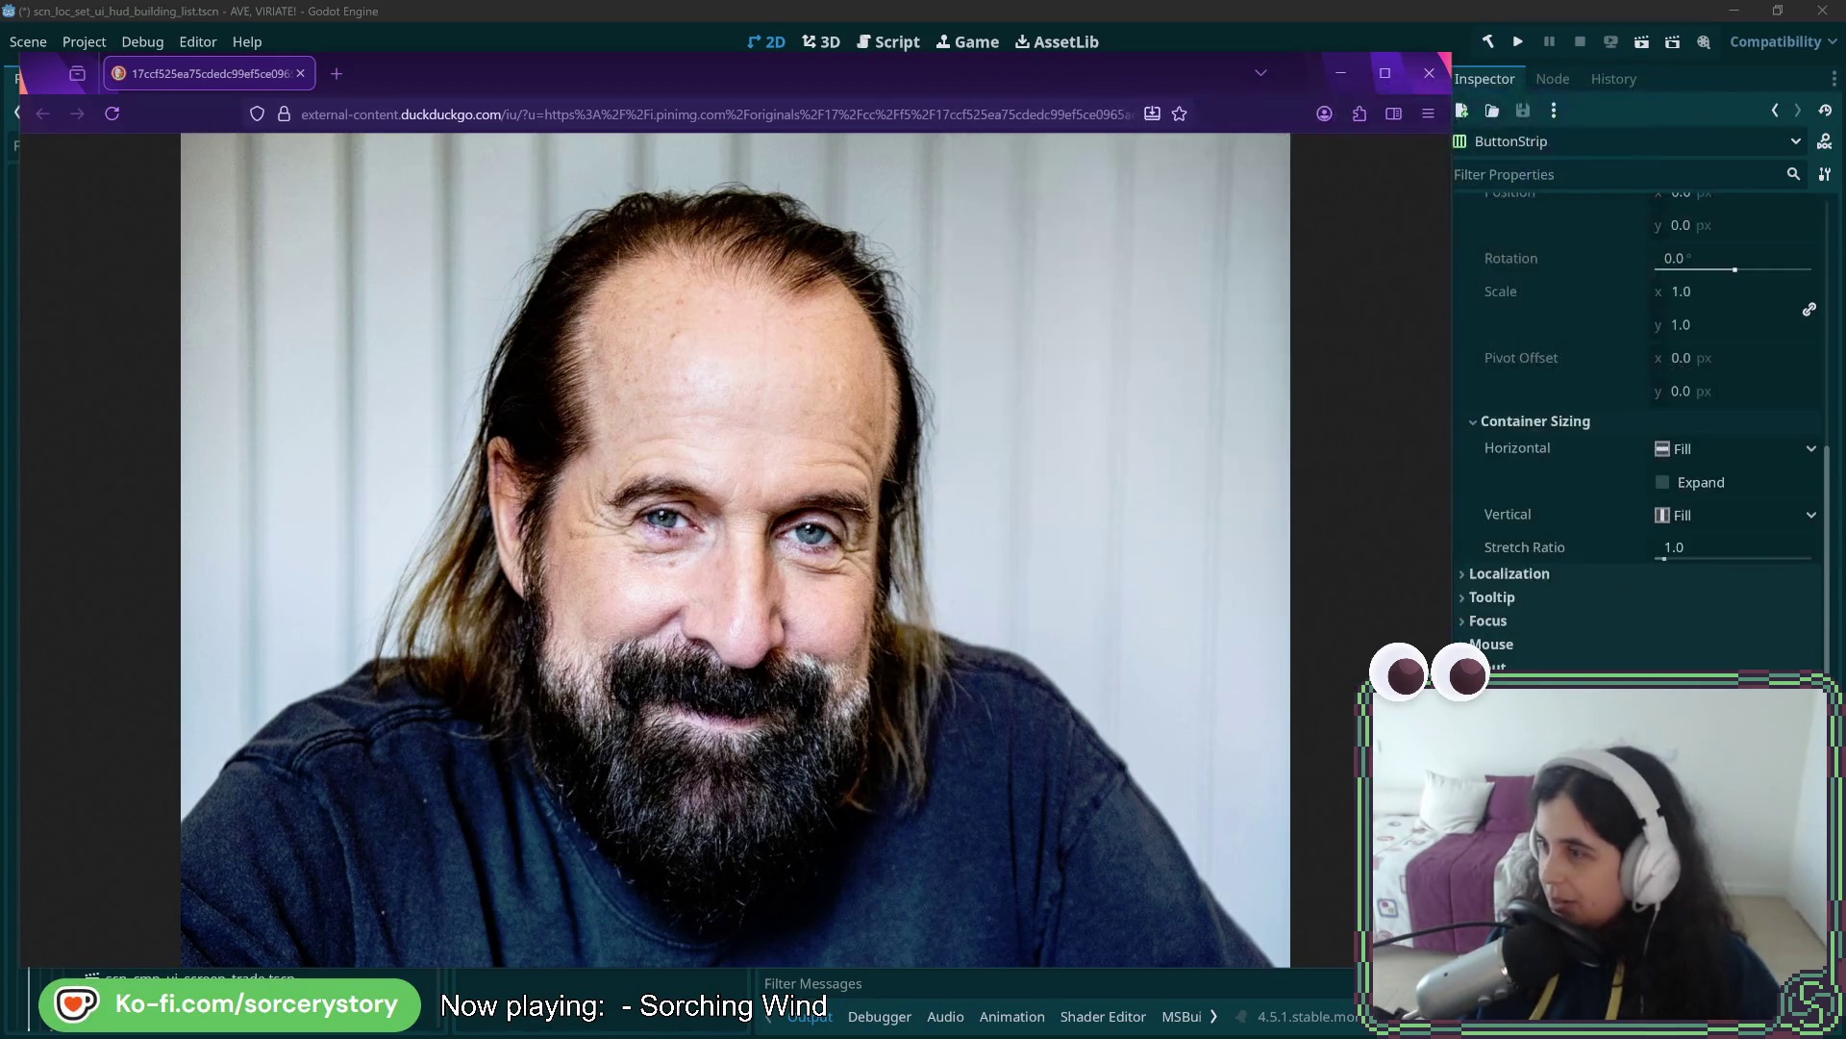
pyautogui.click(1429, 73)
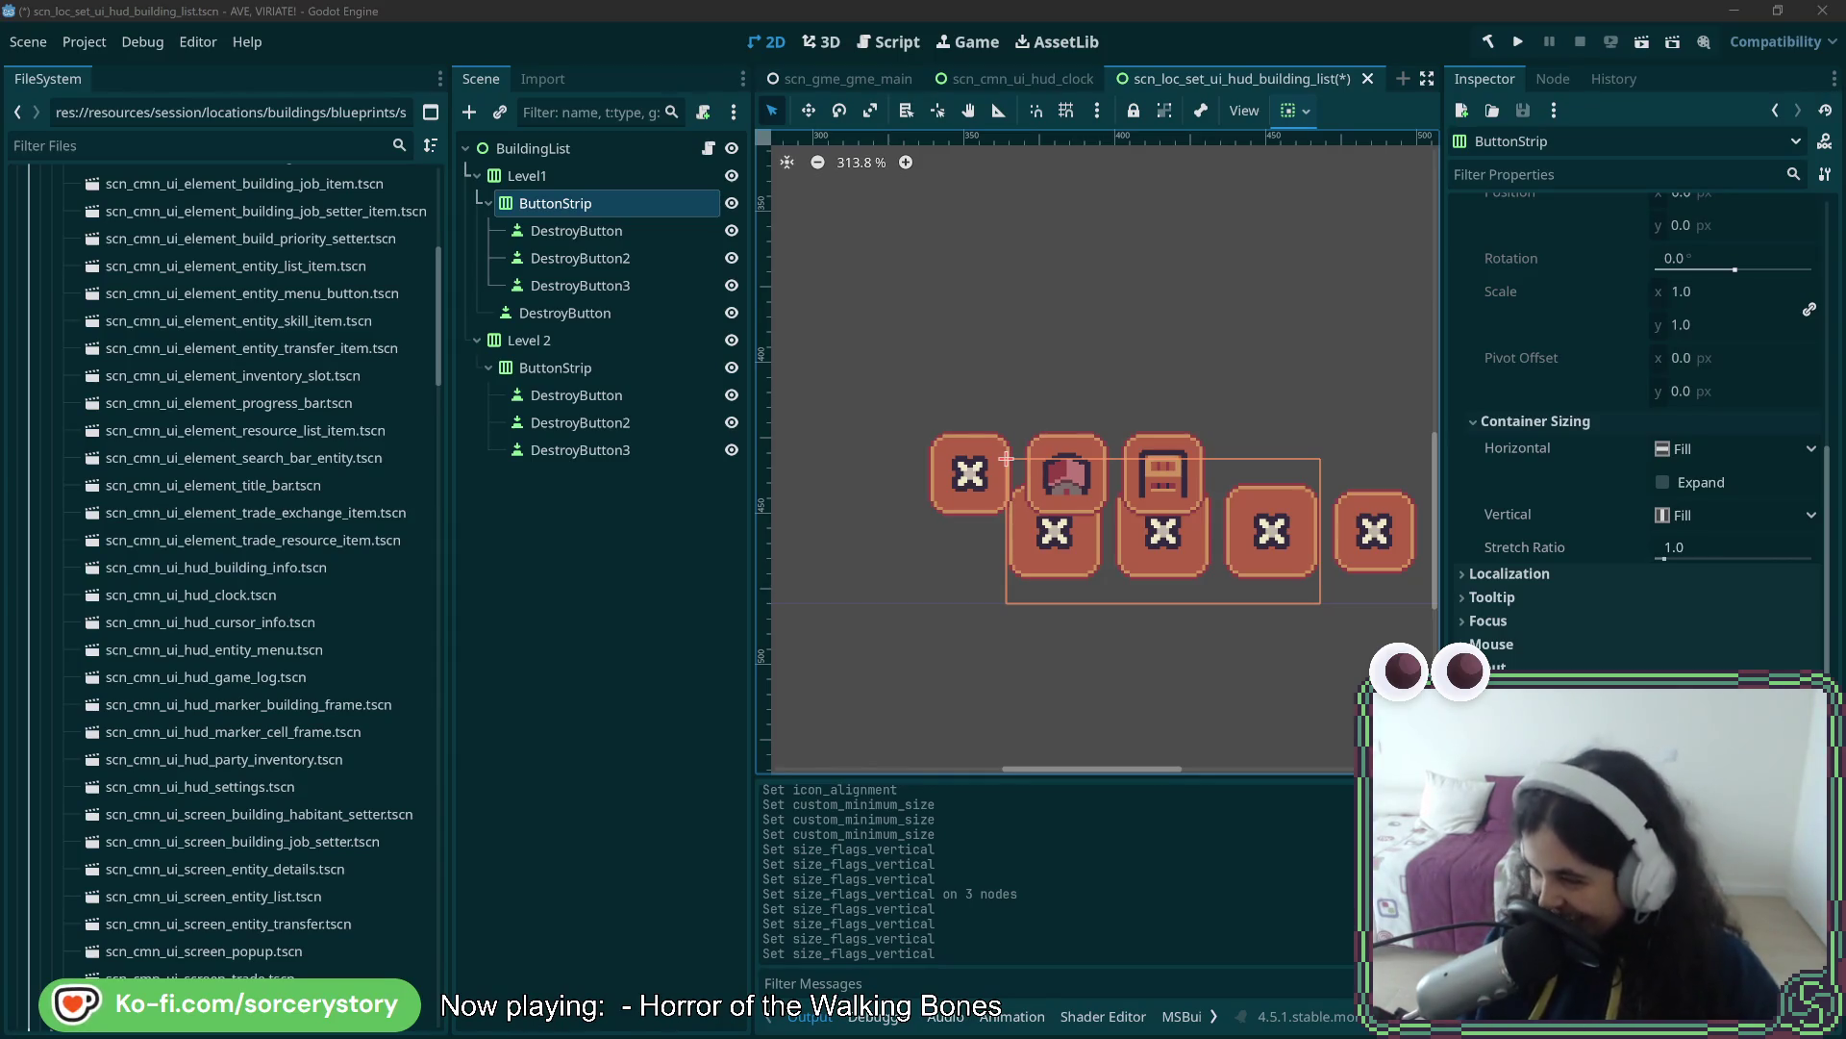
# - Bring up the Shattered Dreams Steam page, select its title, and move the window to another screen
pyautogui.hotkey('alt', 'Tab')
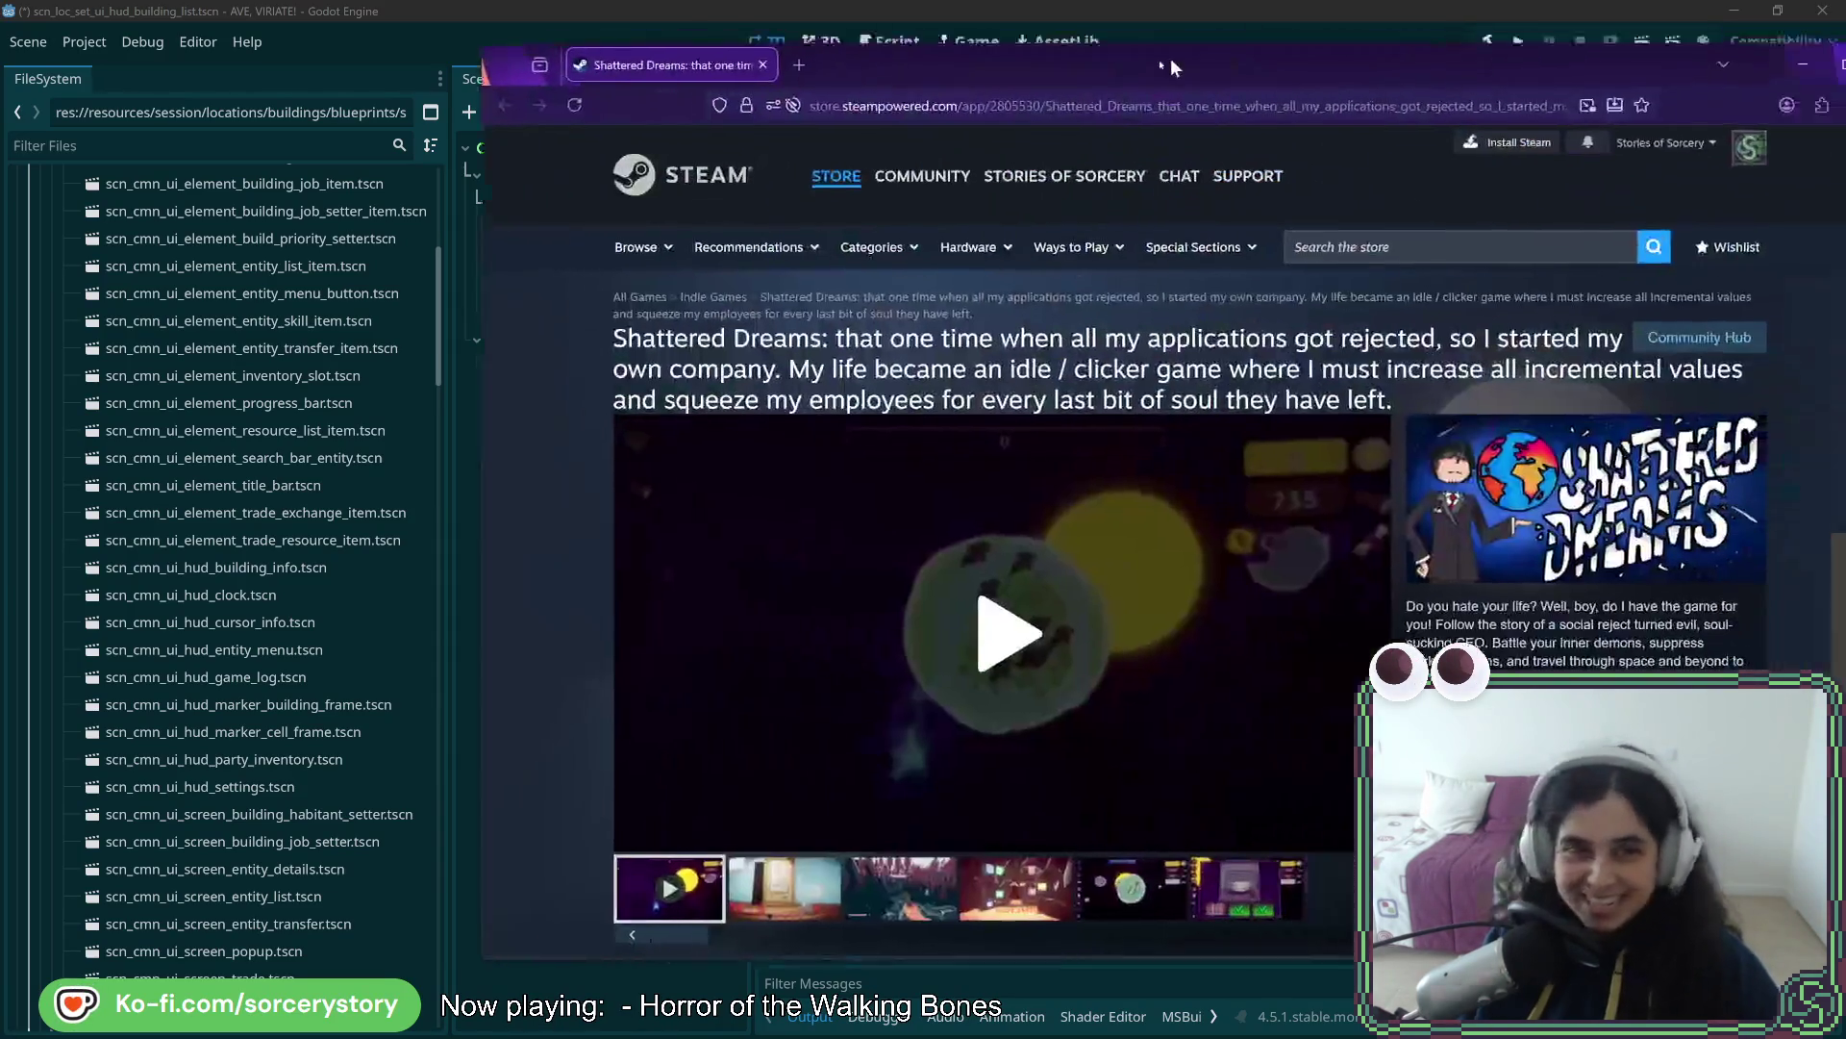
pyautogui.moveTo(811, 79); pyautogui.dragTo(738, 75)
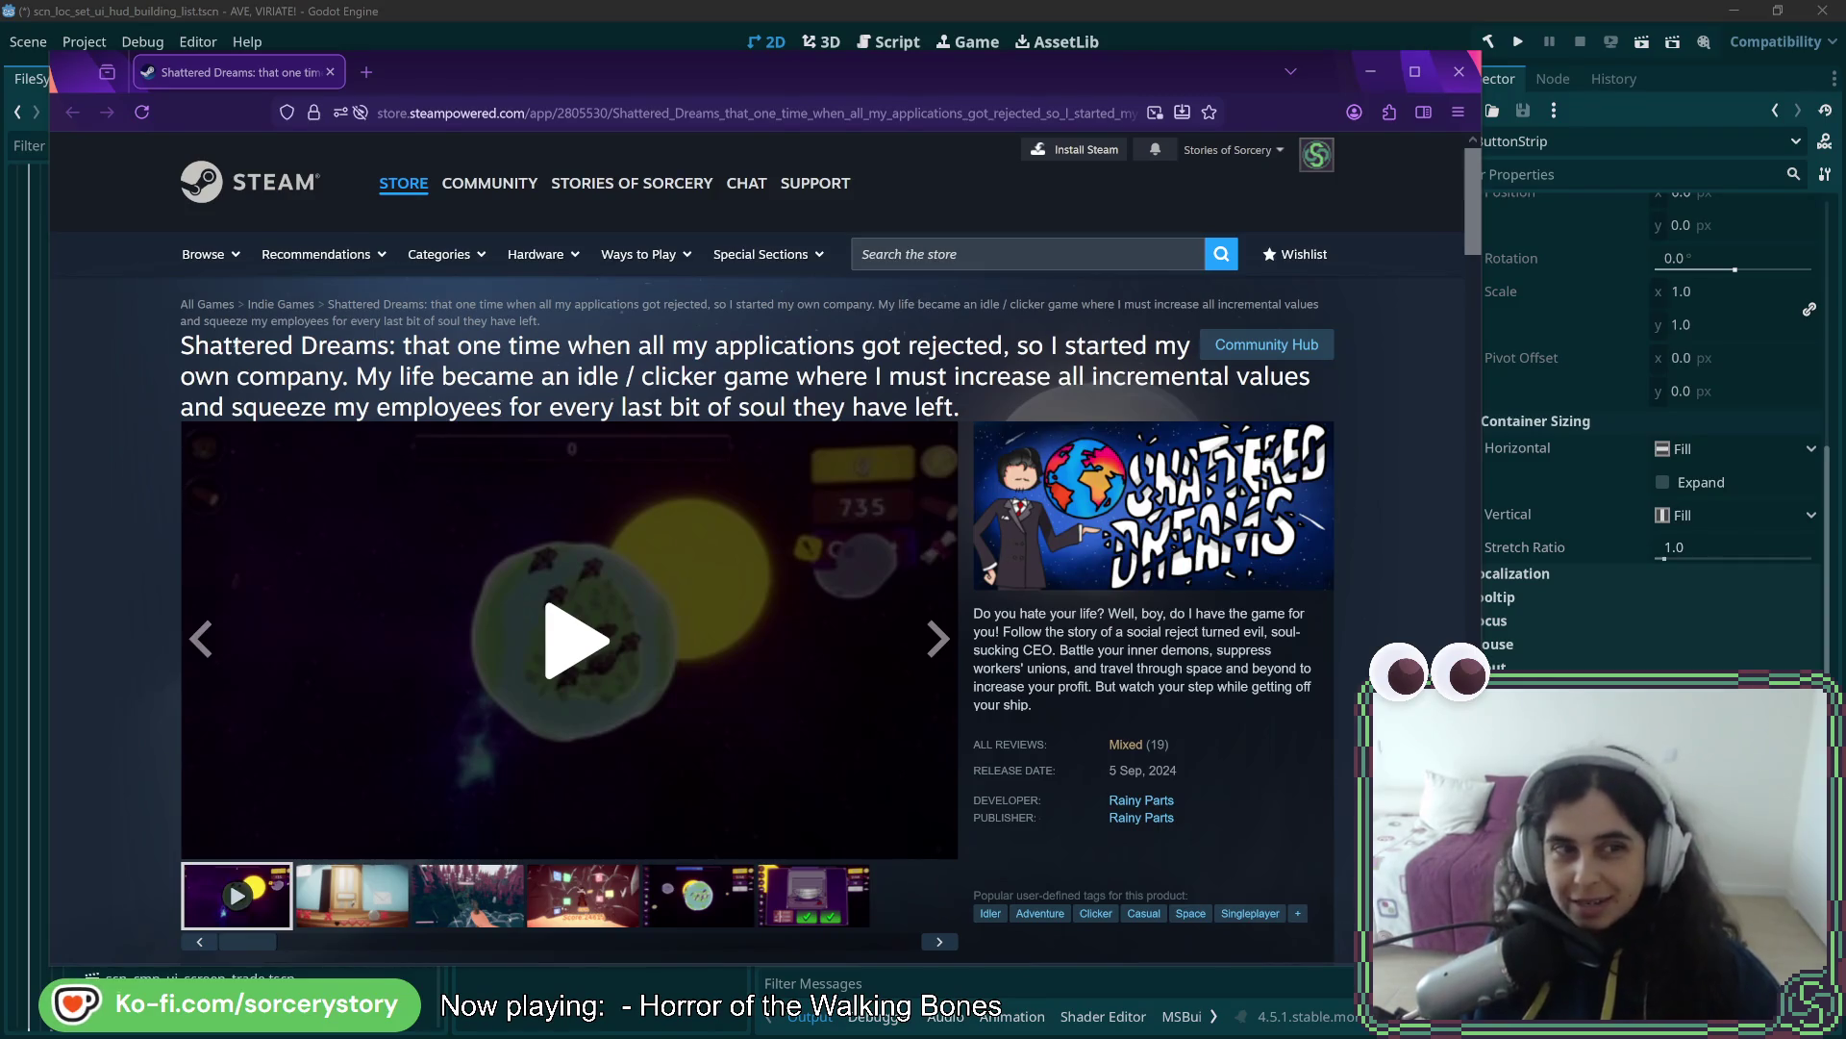
pyautogui.moveTo(181, 344)
pyautogui.mouseDown()
pyautogui.moveTo(1198, 347)
pyautogui.moveTo(300, 376)
pyautogui.moveTo(953, 376)
pyautogui.moveTo(961, 409)
pyautogui.mouseUp()
pyautogui.click(827, 358)
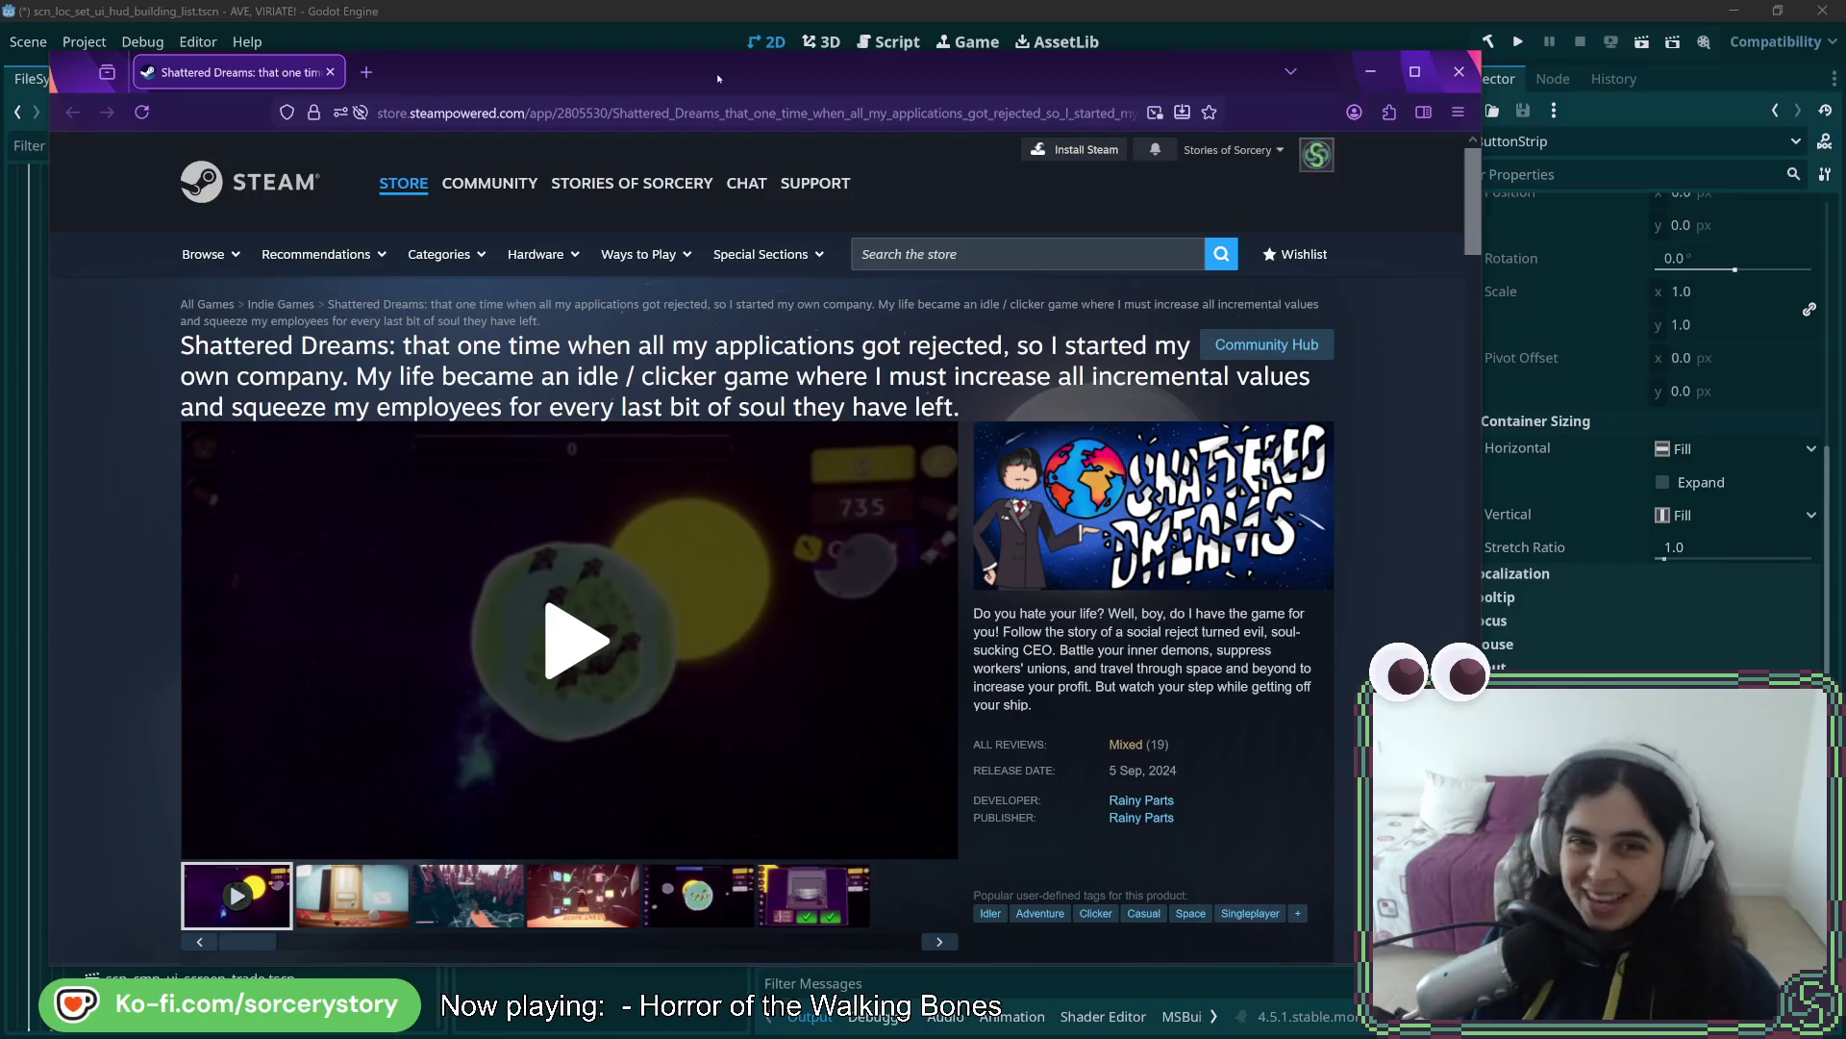
pyautogui.moveTo(717, 78); pyautogui.dragTo(1845, 78)
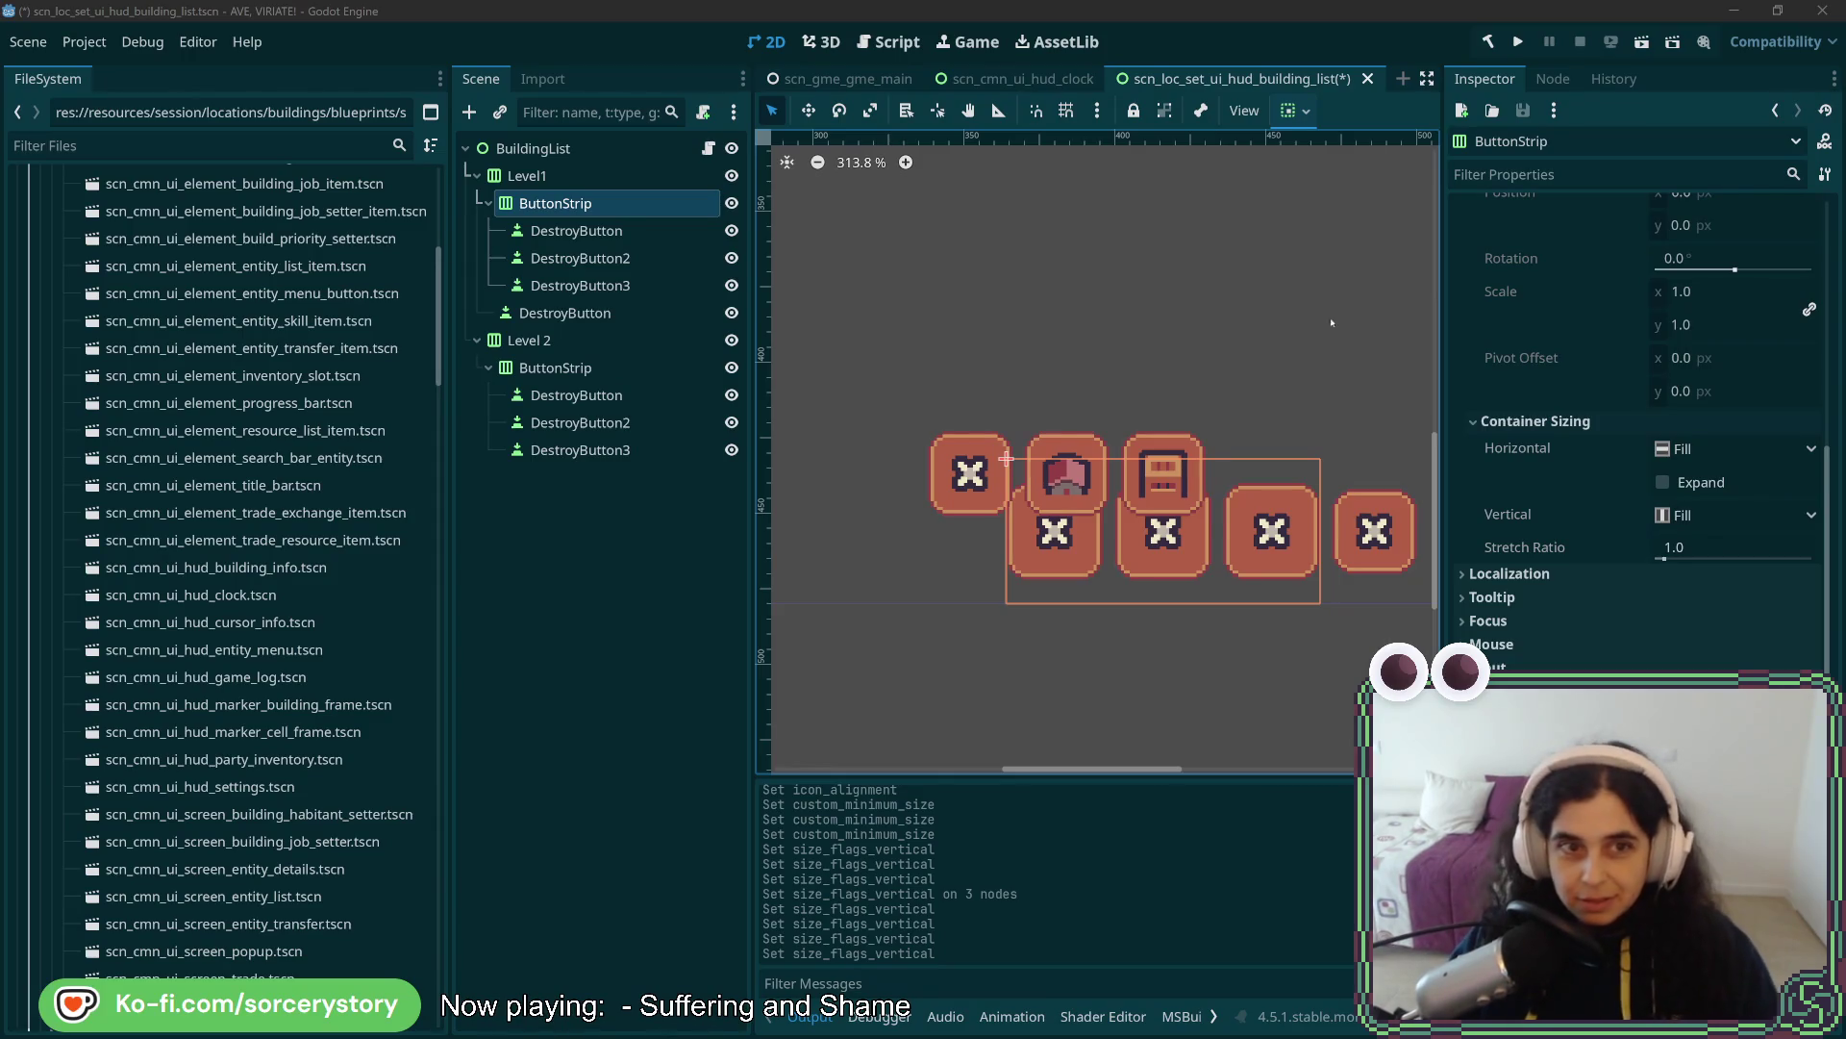
pyautogui.click(633, 233)
pyautogui.click(639, 257)
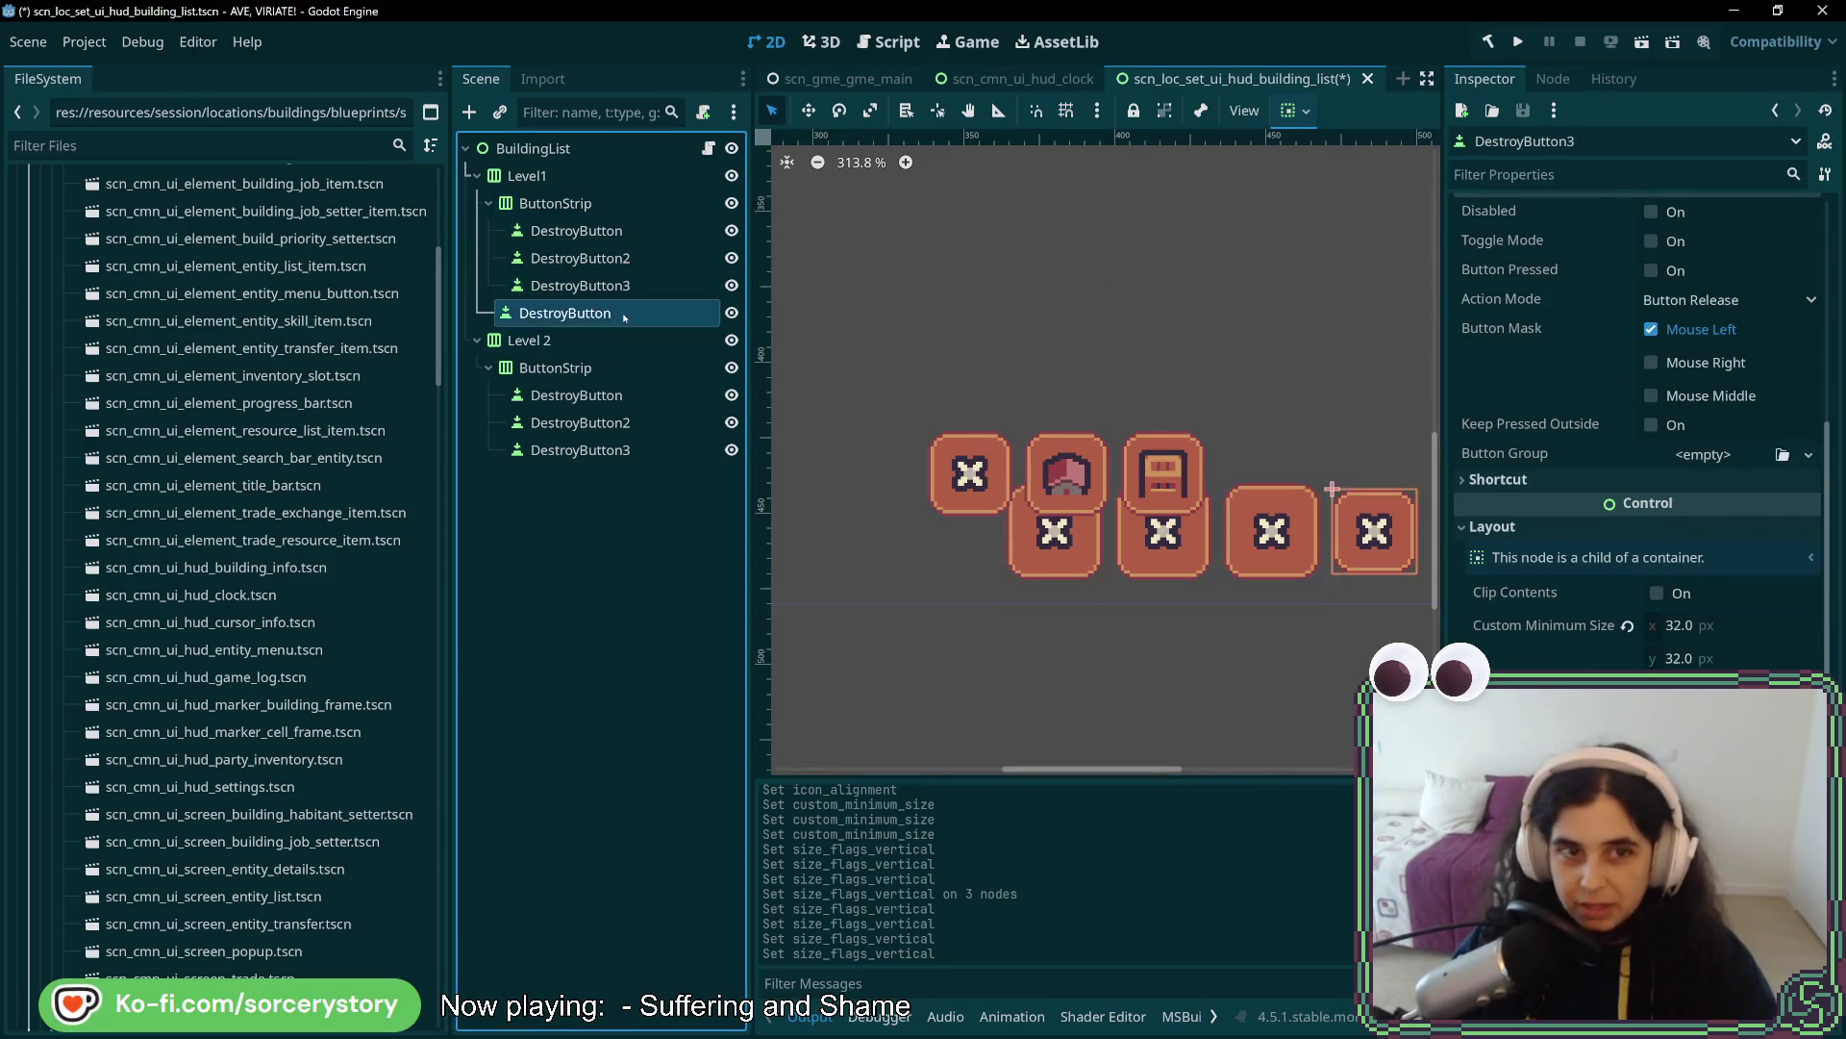
pyautogui.click(642, 232)
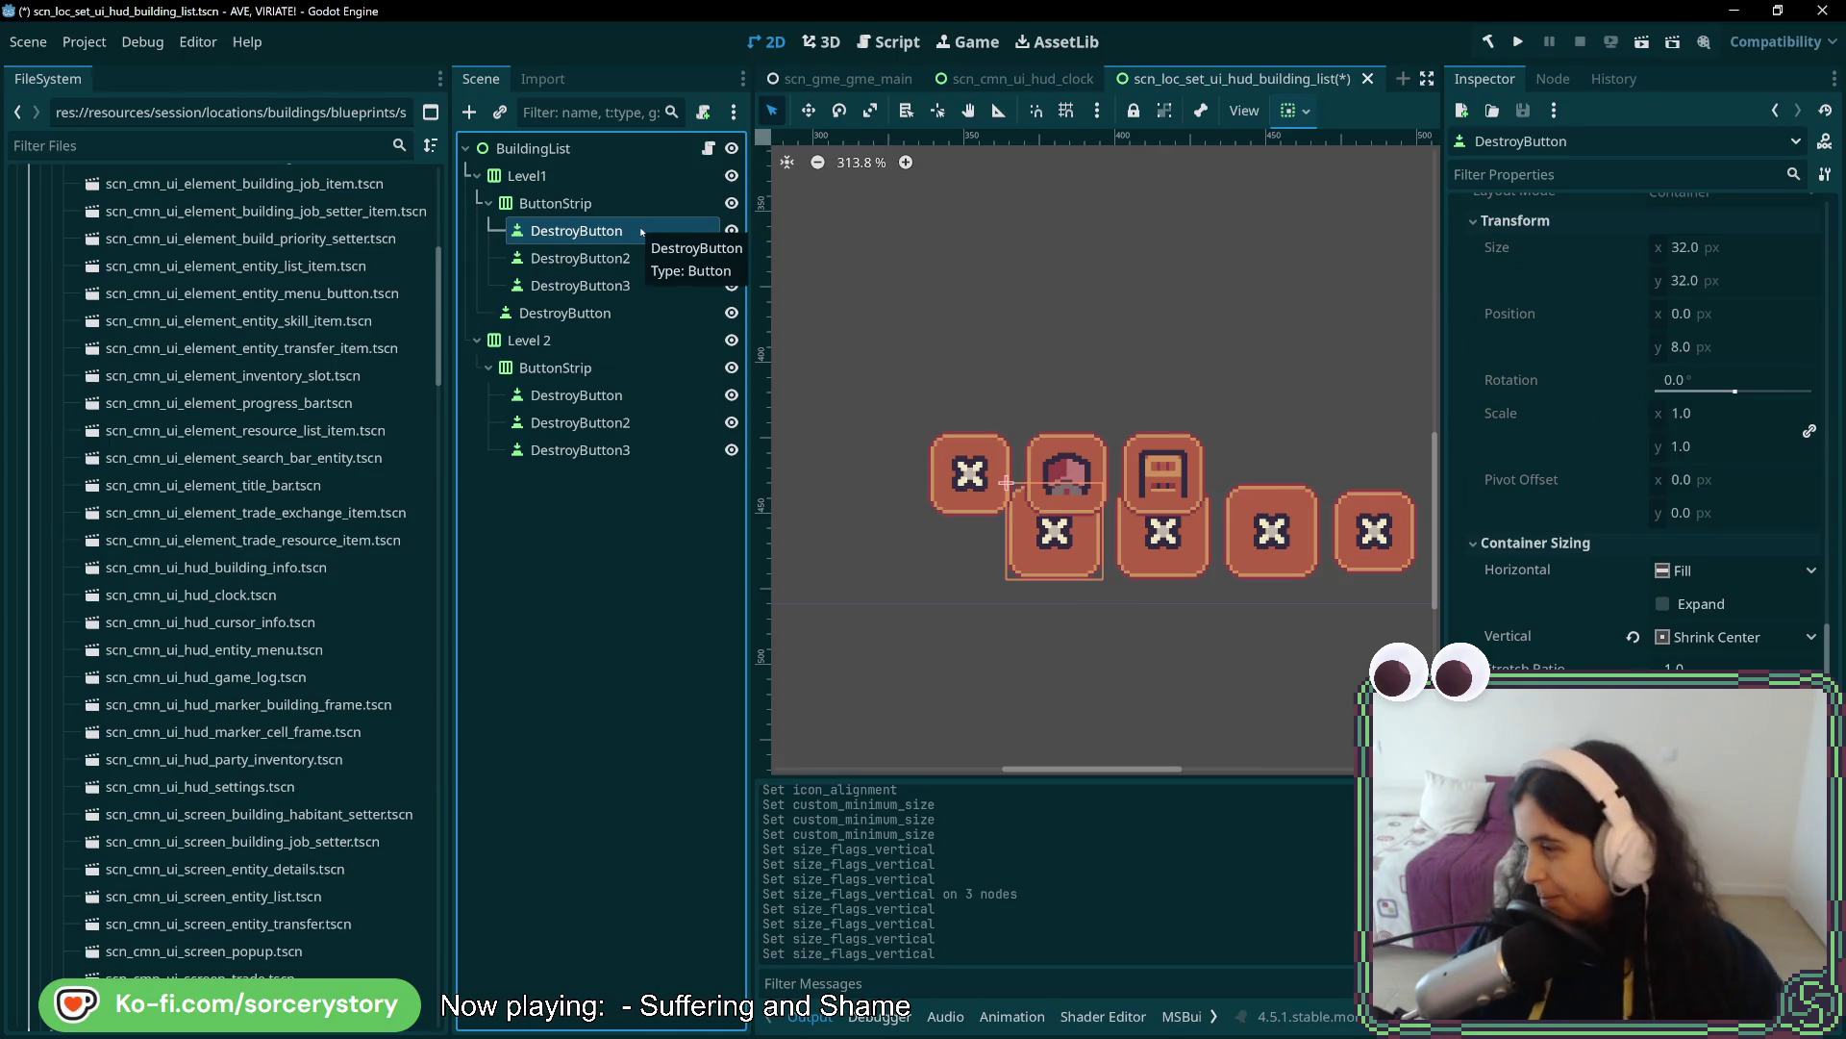
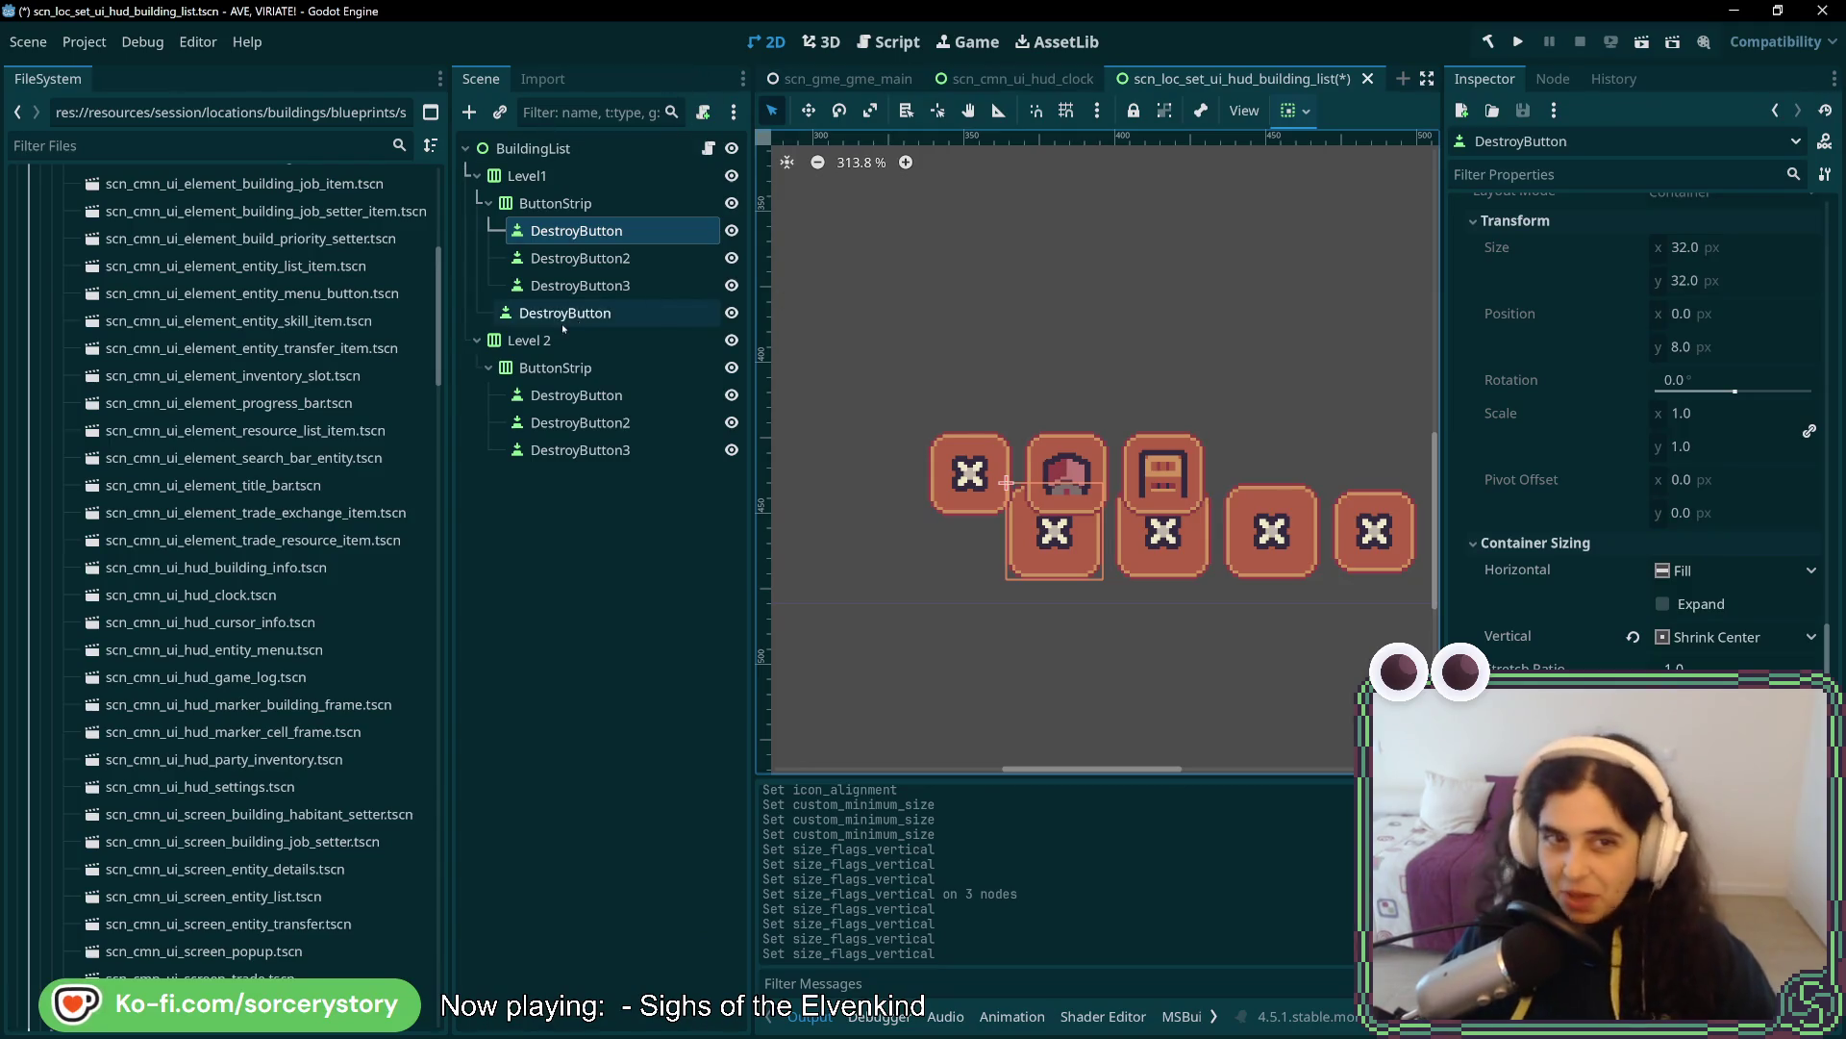
# - Select the Level 2 container and drag it up and to the left in Move mode
pyautogui.click(581, 340)
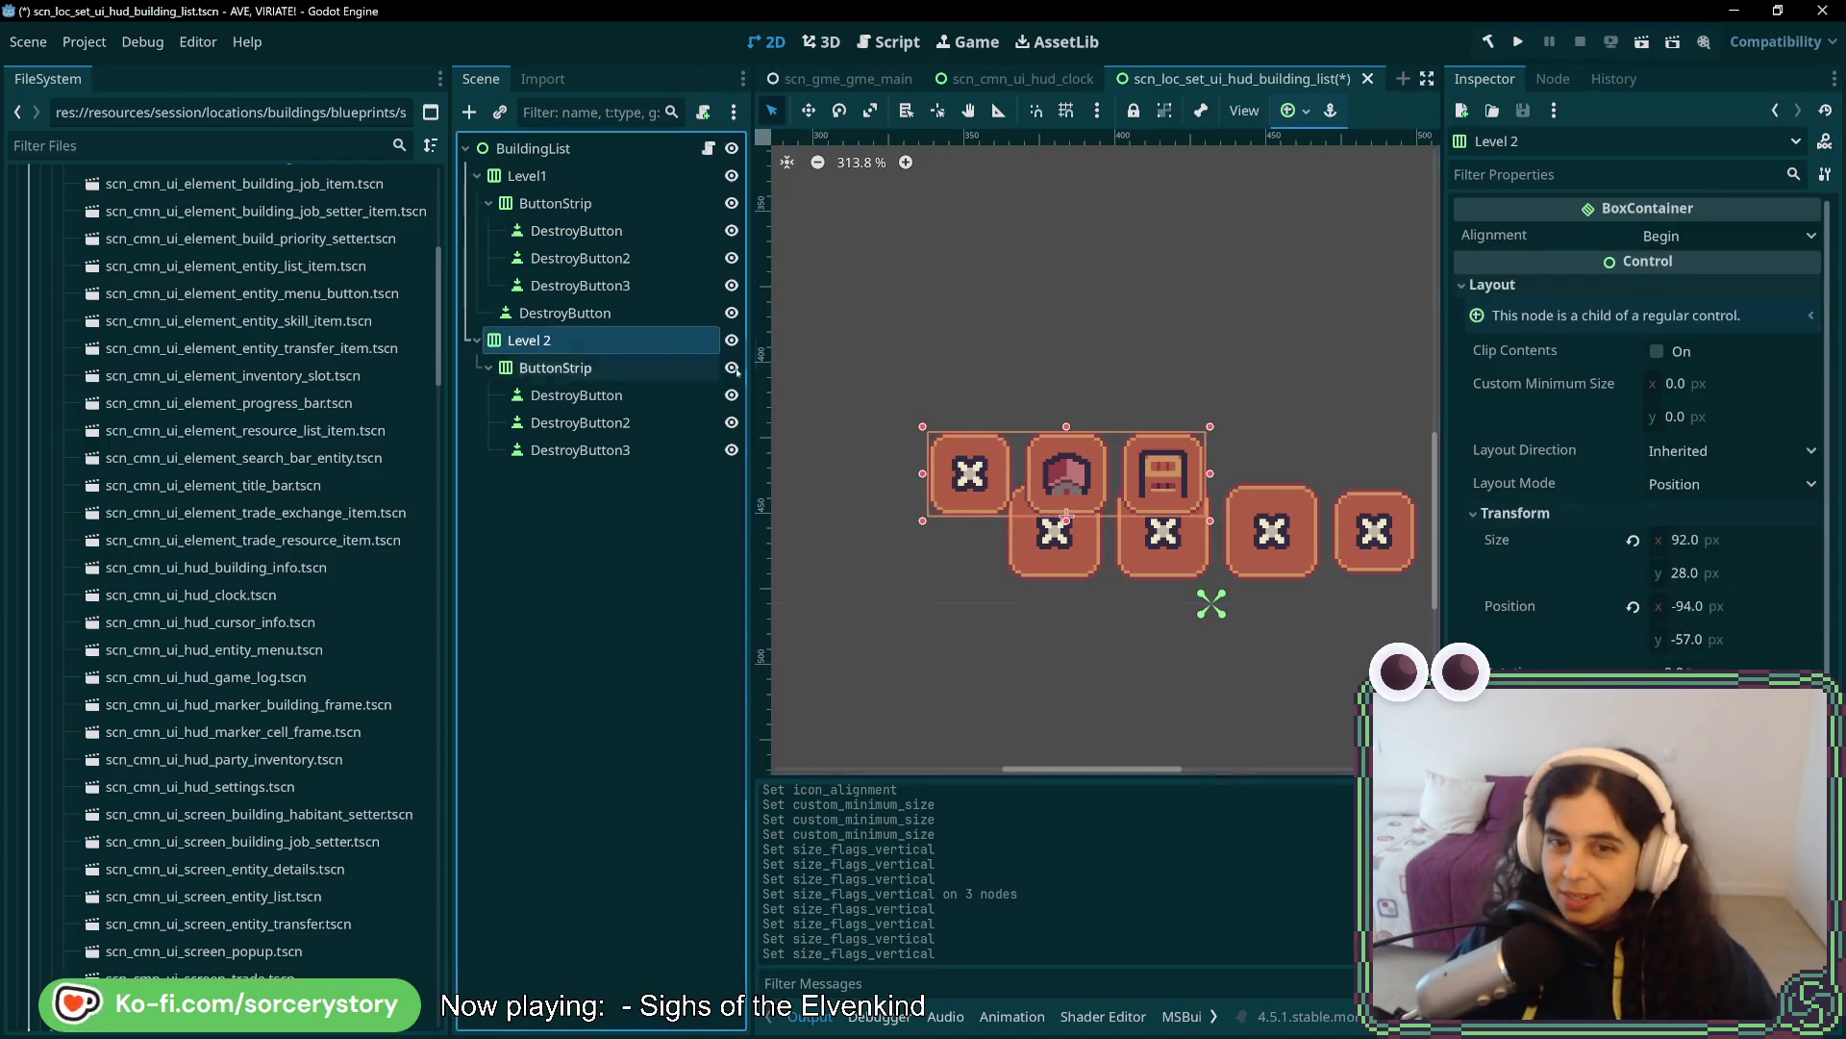
pyautogui.click(1087, 414)
pyautogui.click(529, 340)
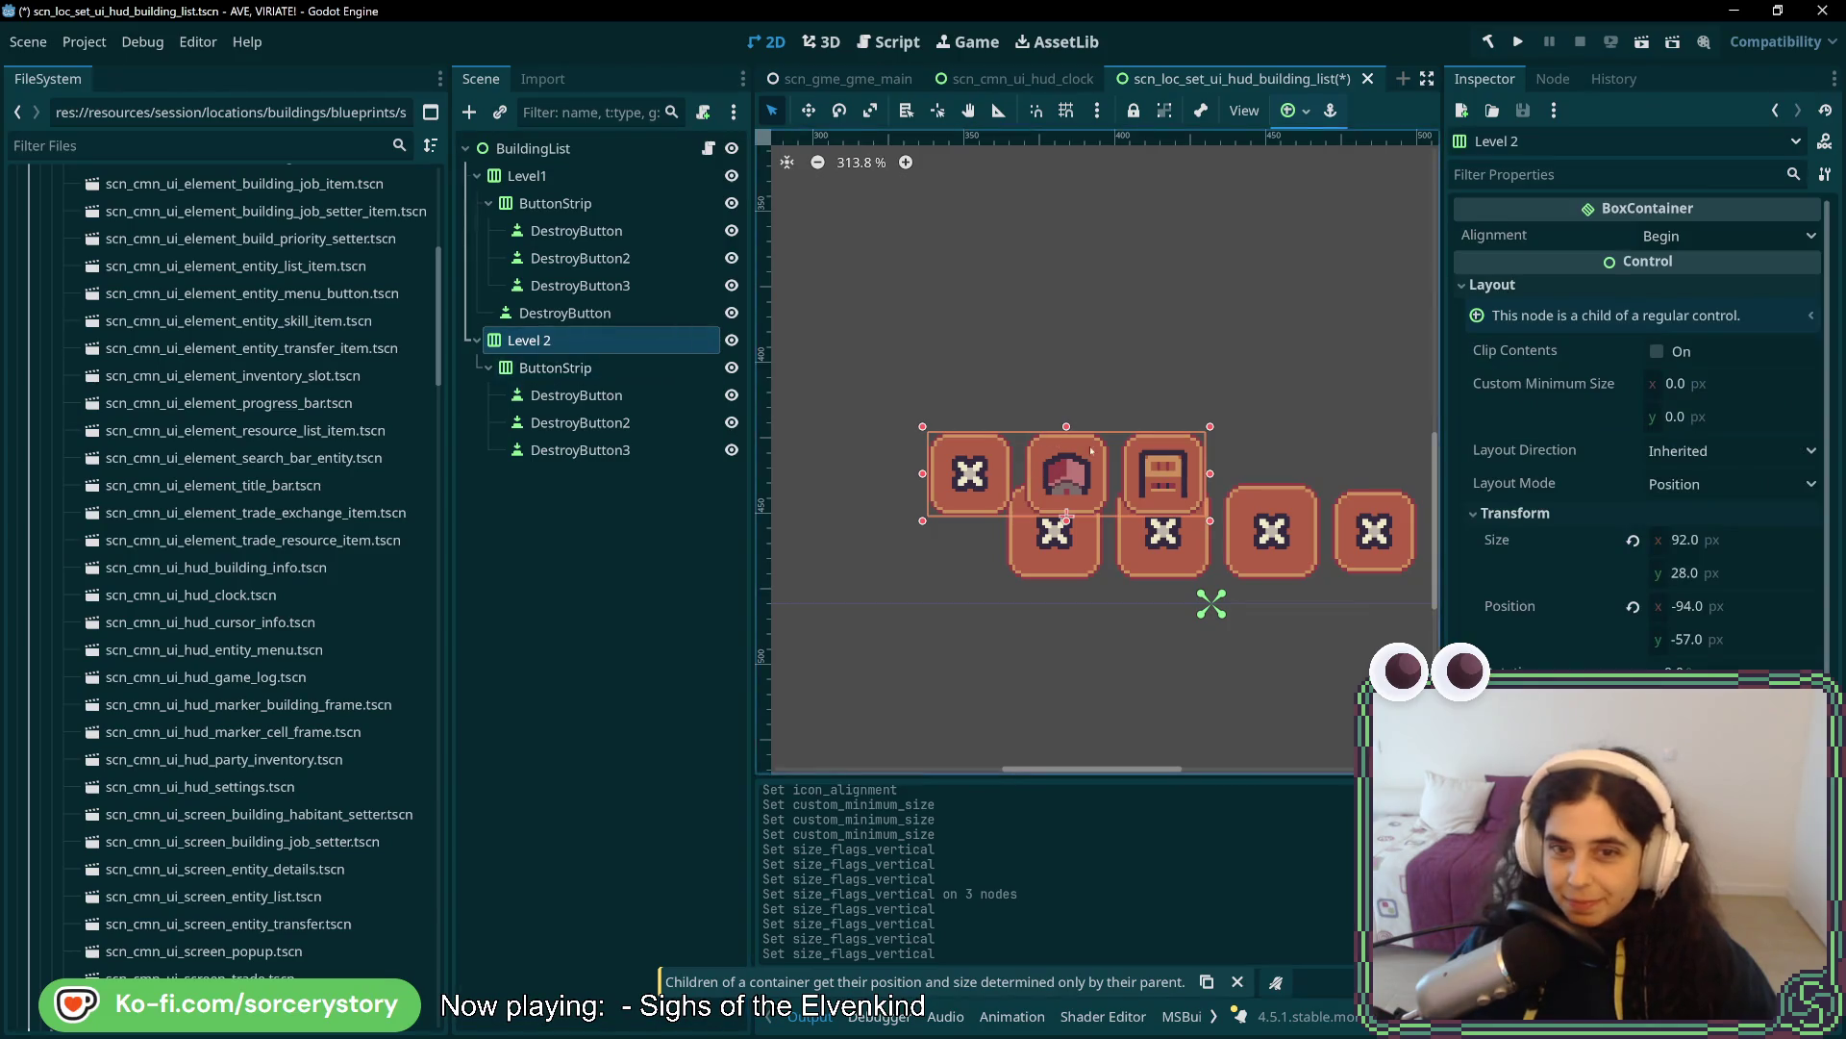
pyautogui.click(1079, 481)
pyautogui.click(1085, 424)
pyautogui.click(1085, 423)
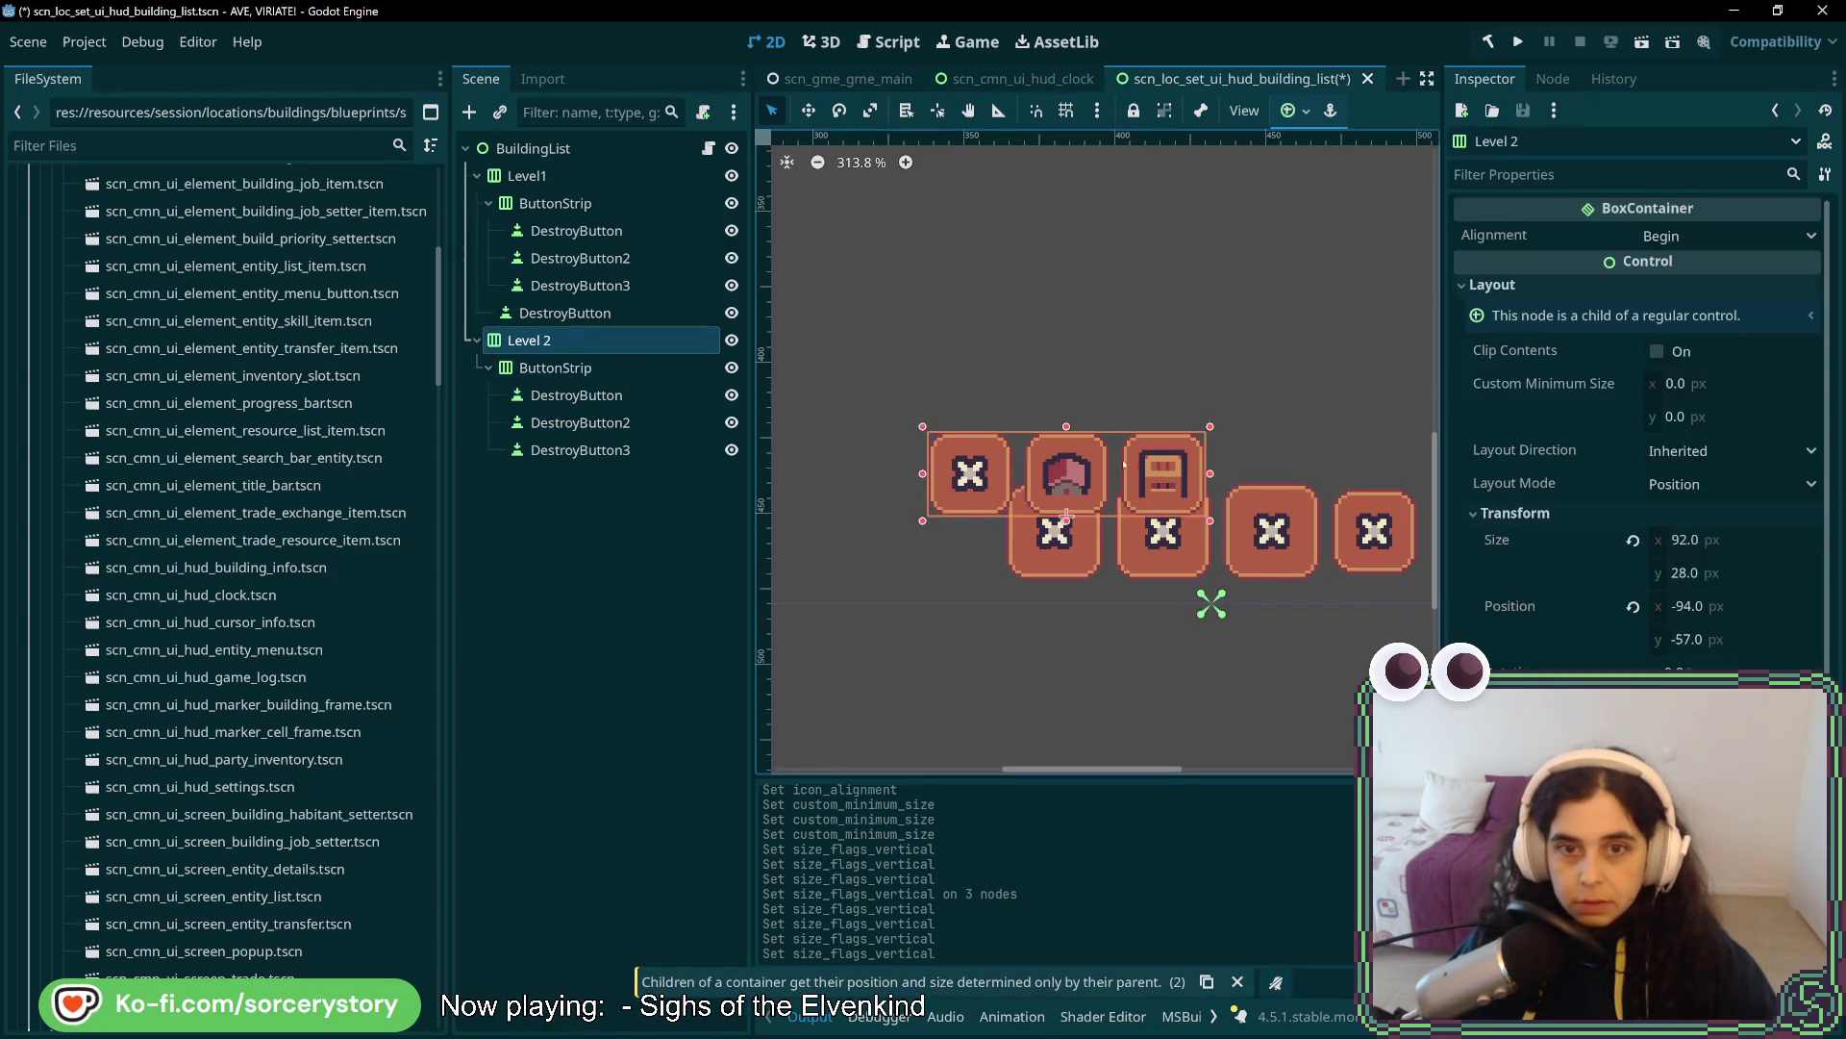
pyautogui.press('w')
pyautogui.moveTo(1078, 458)
pyautogui.mouseDown()
pyautogui.moveTo(1081, 385)
pyautogui.moveTo(1067, 424)
pyautogui.mouseUp()
# - Undo the move and sizing edits, restoring Level 2's saved 92×28 layout
pyautogui.hotkey('ctrl', 'z')
pyautogui.hotkey('ctrl', 'z')
pyautogui.hotkey('ctrl', 'z')
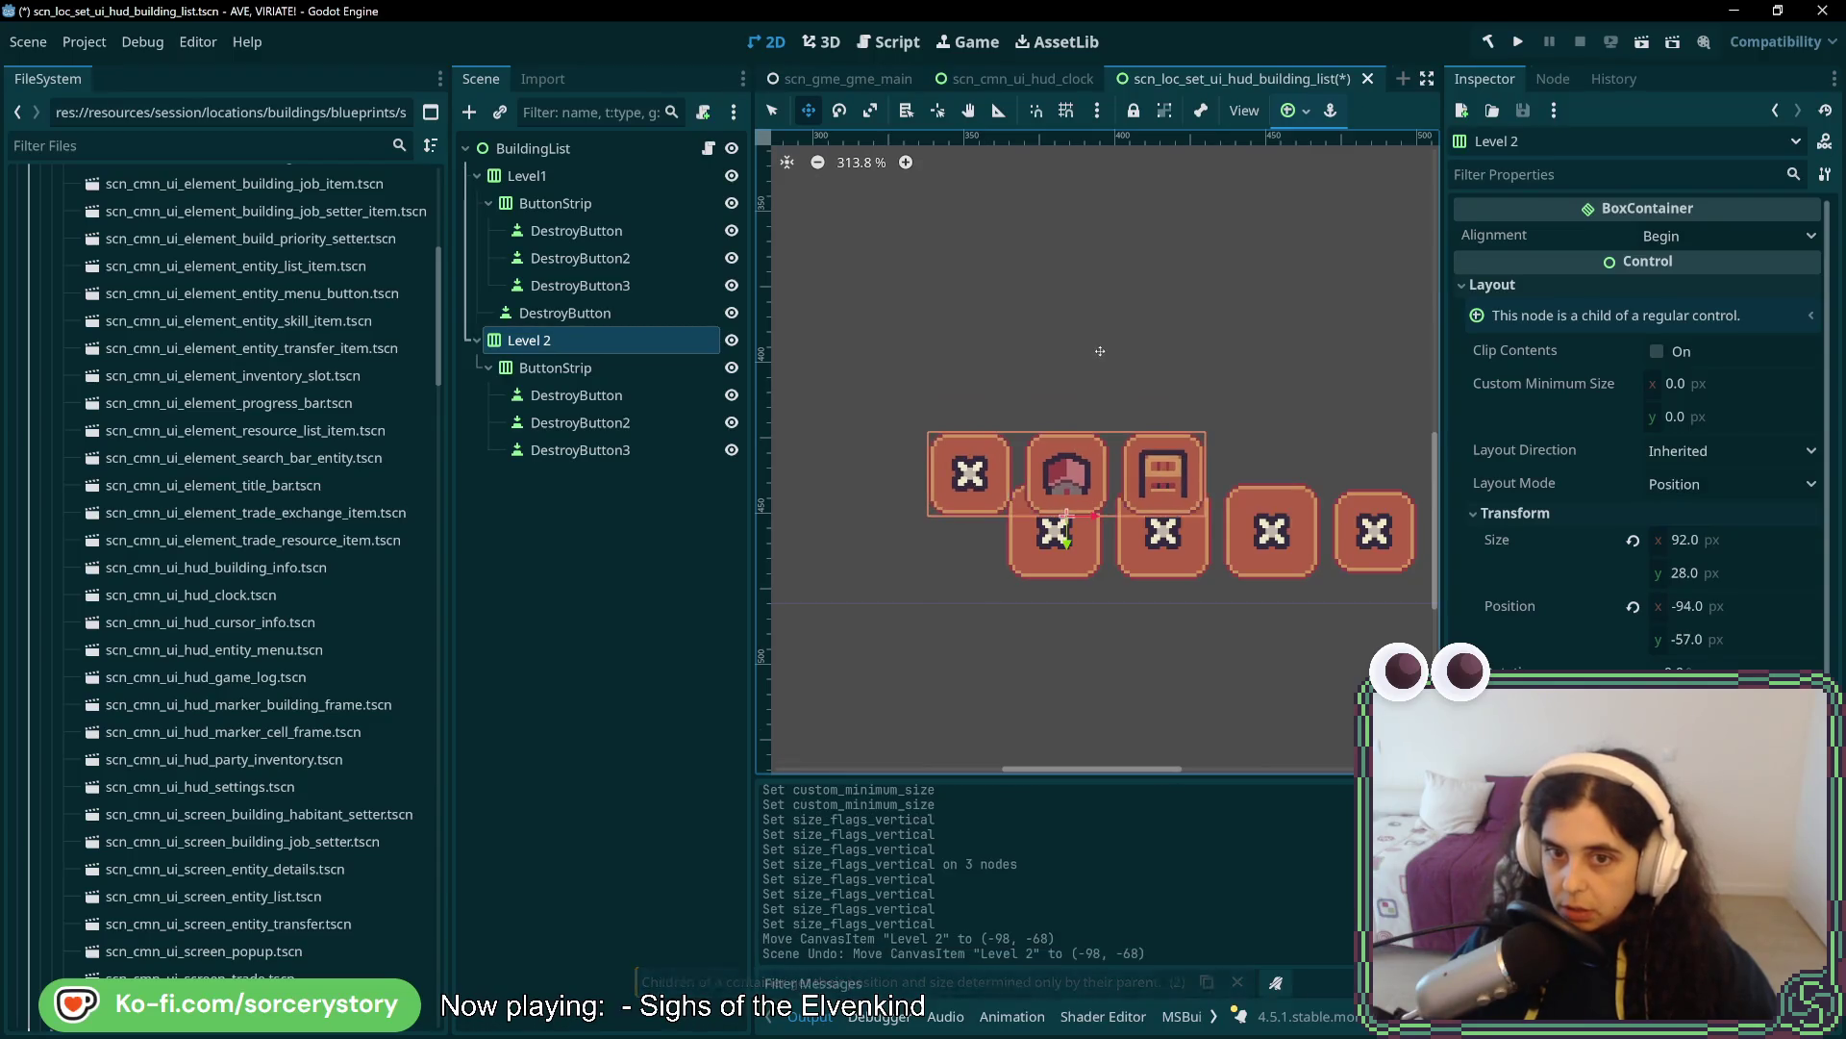
pyautogui.hotkey('ctrl', 'z')
pyautogui.hotkey('ctrl', 'z')
pyautogui.hotkey('ctrl', 'z')
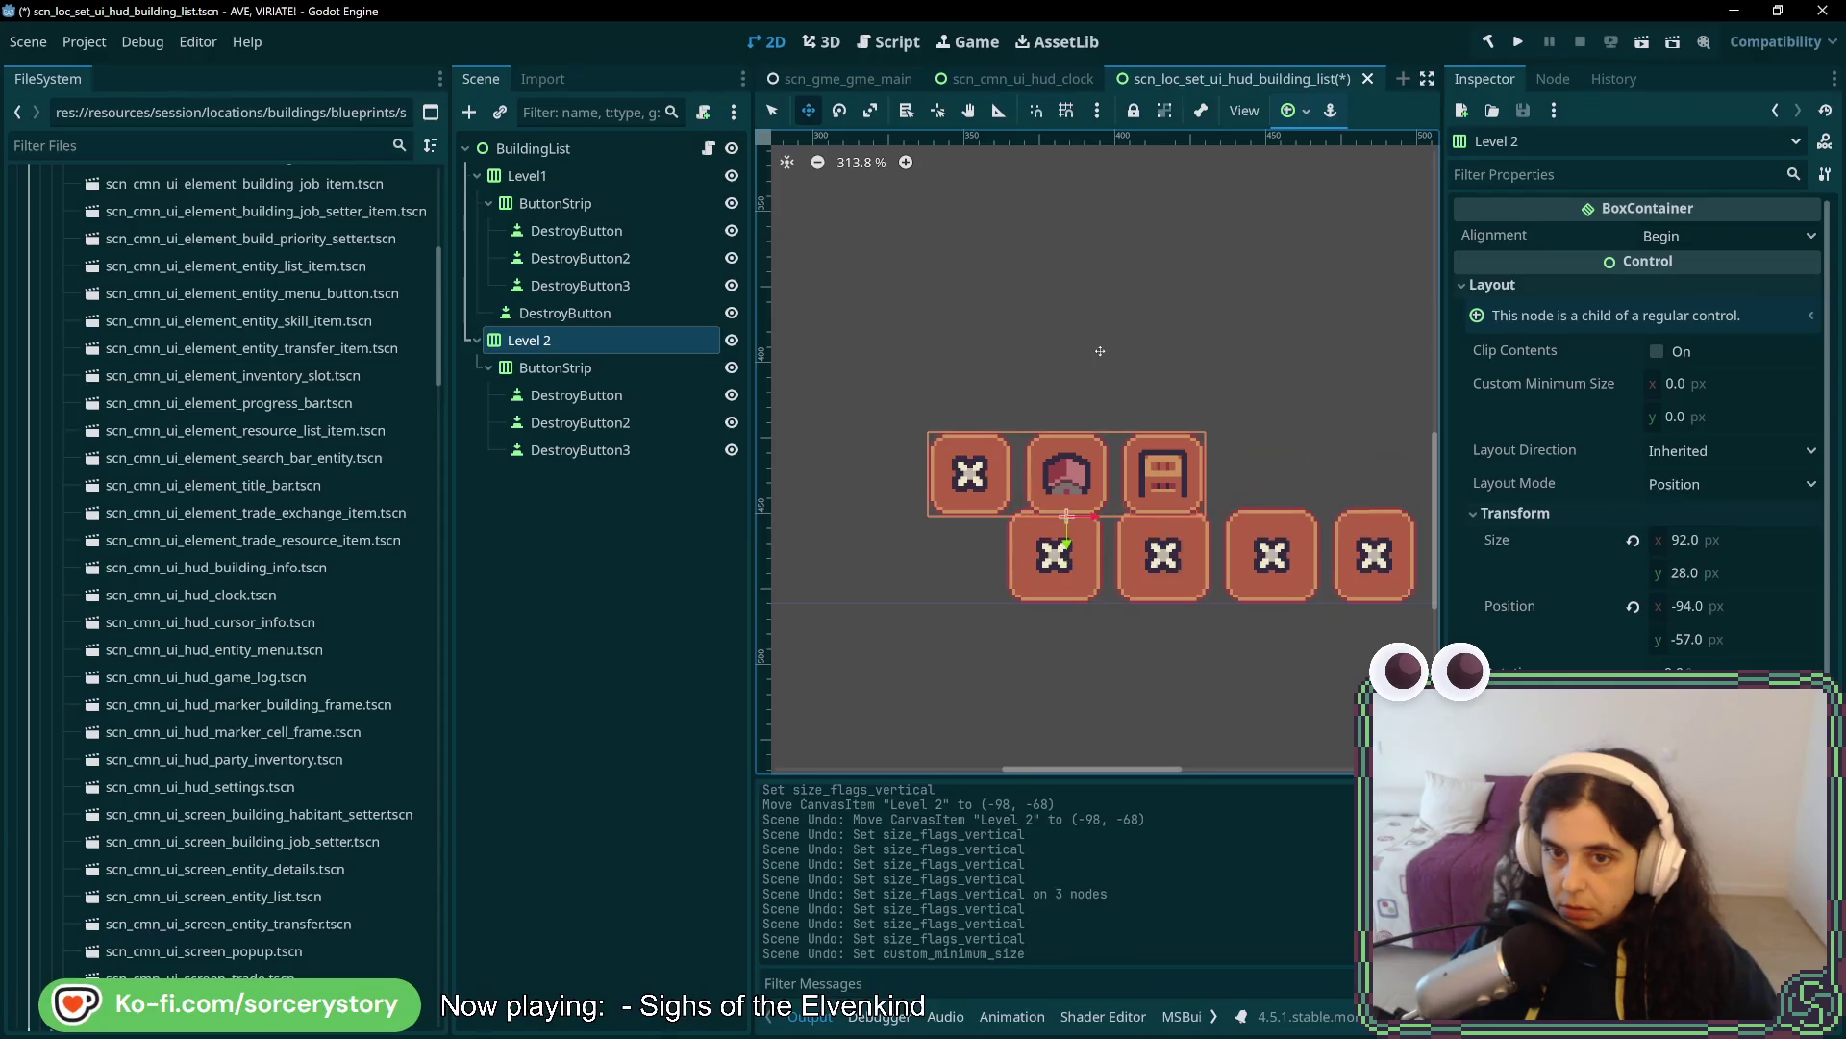
pyautogui.hotkey('ctrl', 'z')
pyautogui.hotkey('ctrl', 'z')
pyautogui.hotkey('ctrl', 'z')
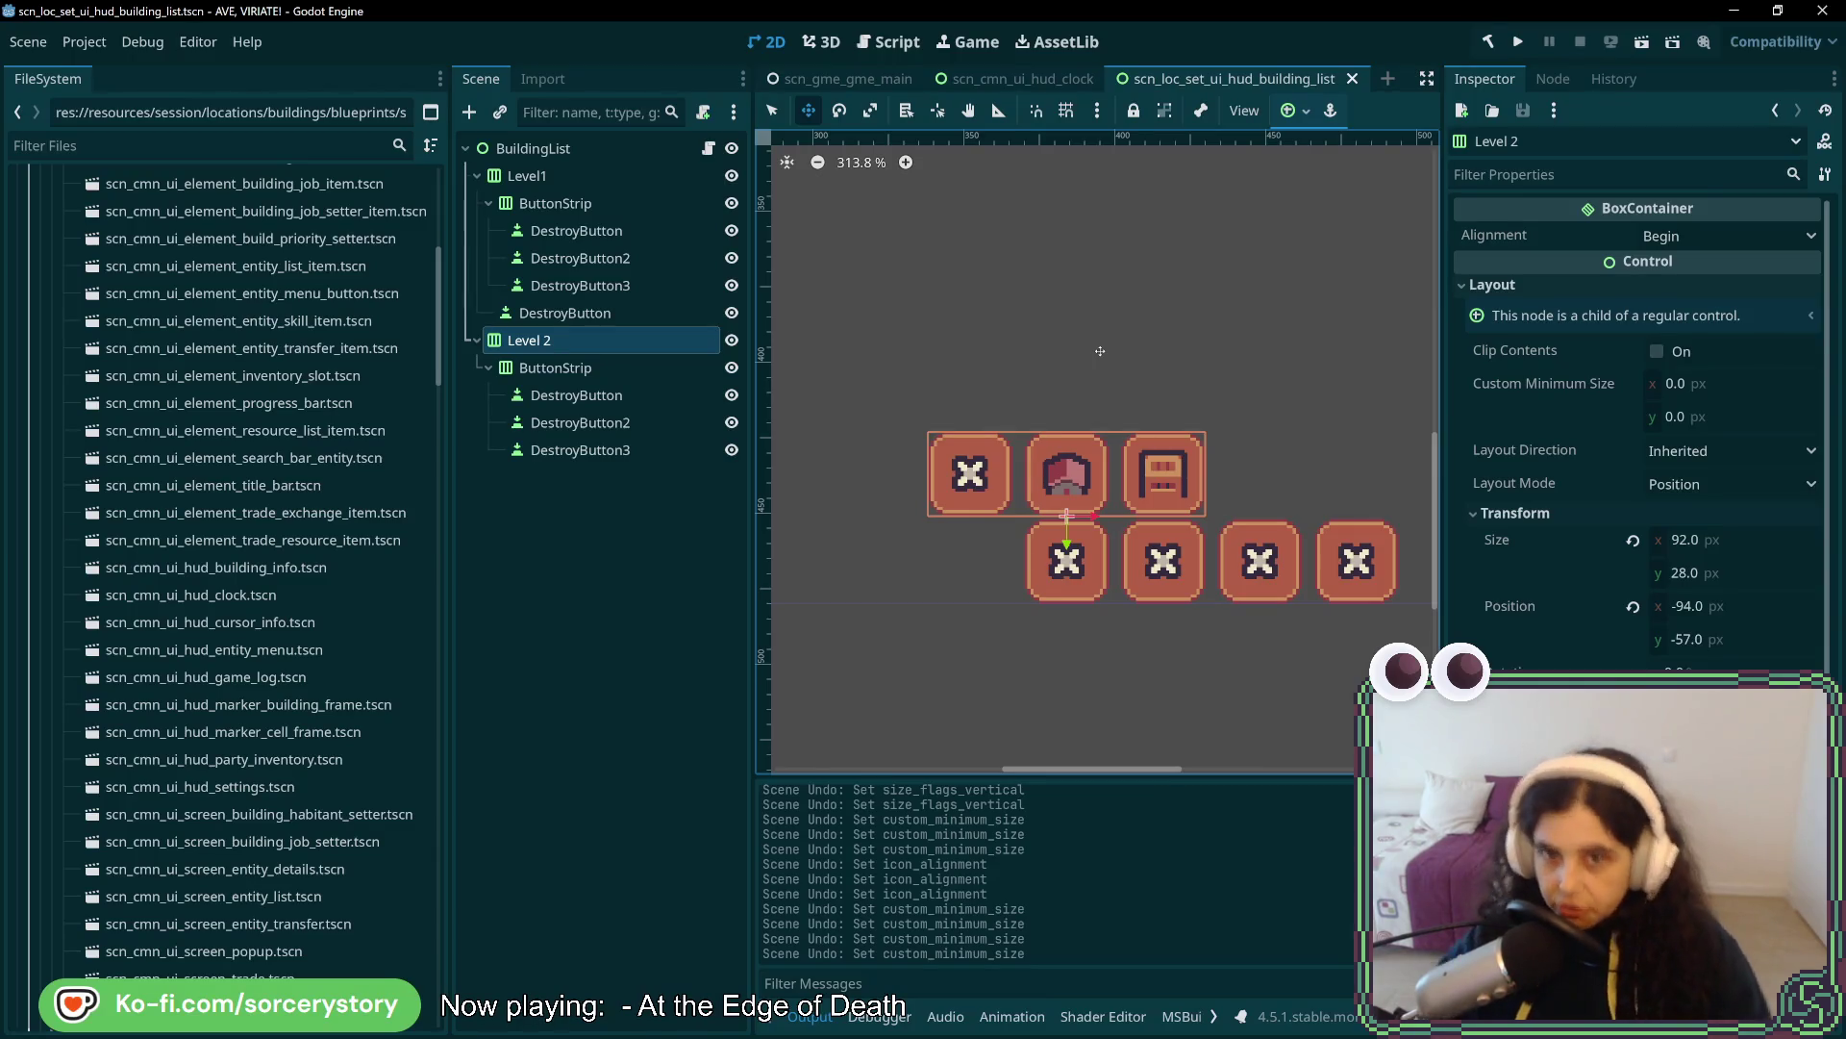
pyautogui.click(555, 368)
# - Save the building list scene, then reposition the Shattered Dreams Steam store window
pyautogui.click(596, 339)
pyautogui.hotkey('ctrl', 's')
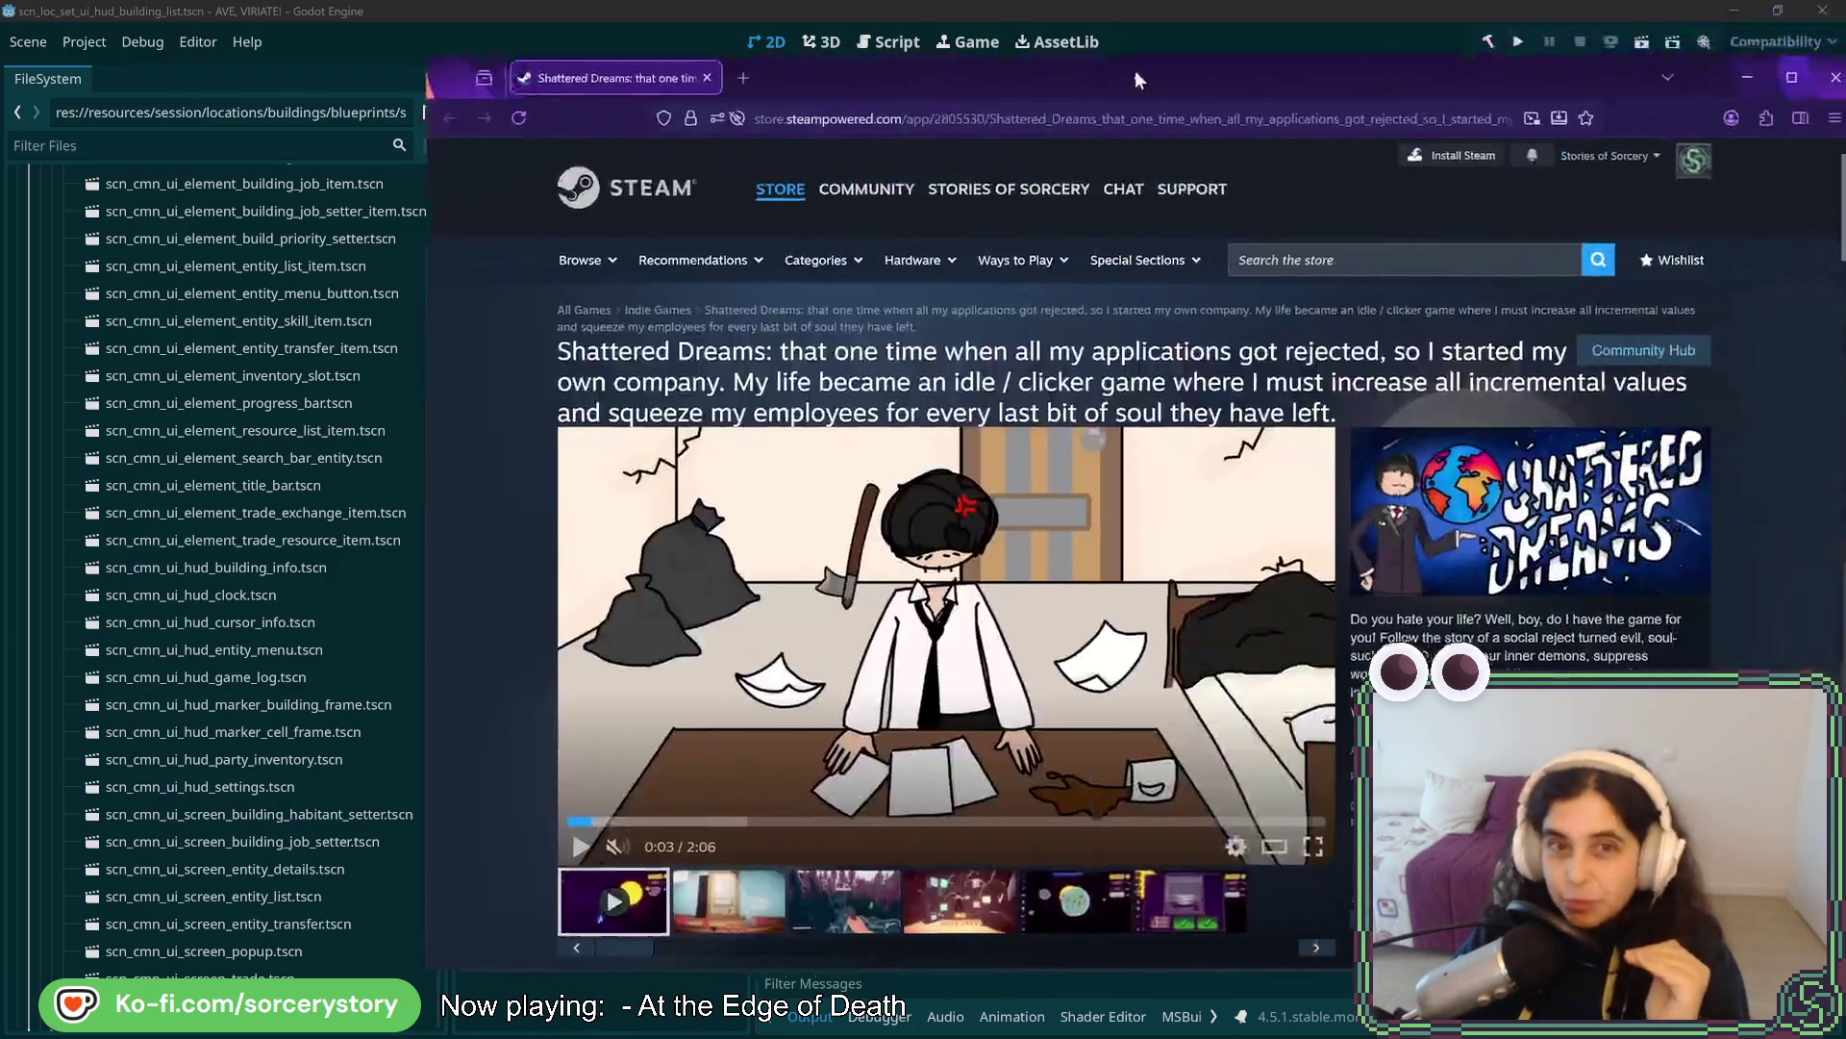
pyautogui.moveTo(1135, 71)
pyautogui.mouseDown()
pyautogui.moveTo(1108, 101)
pyautogui.moveTo(746, 79)
pyautogui.mouseUp()
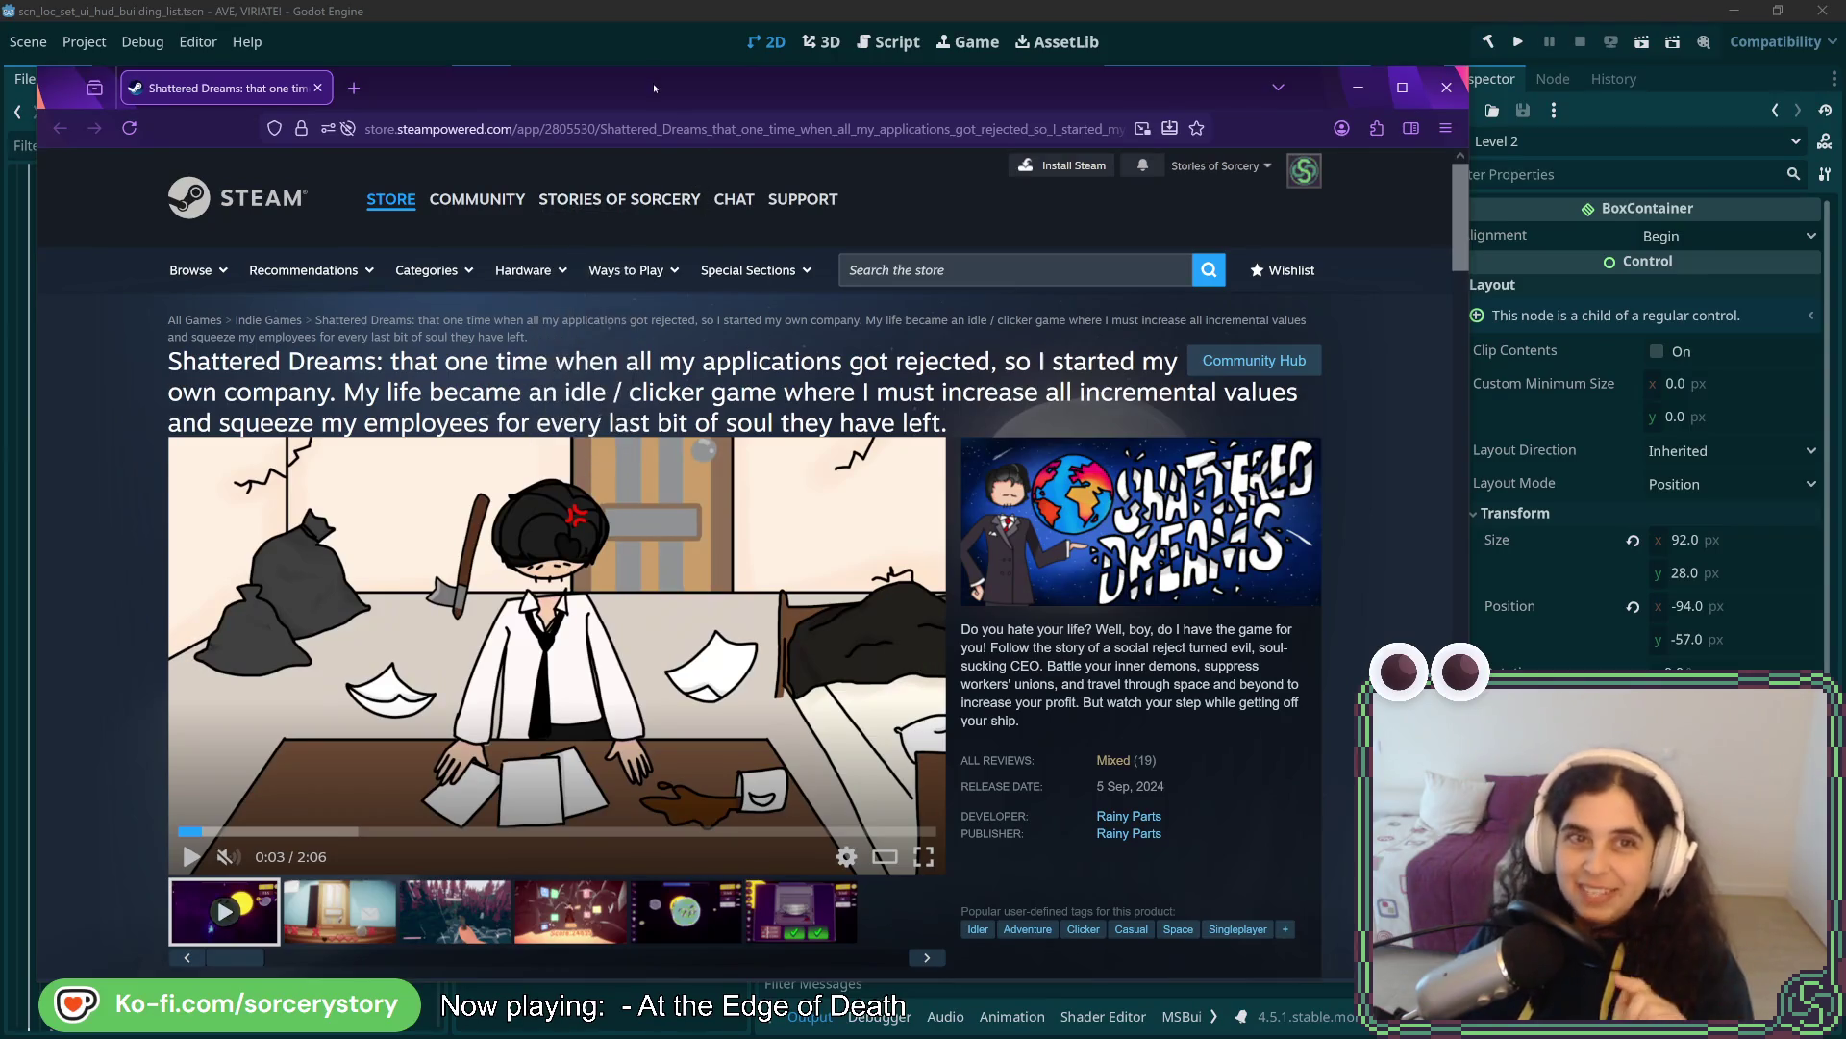
# - Move the Steam store window aside and switch away to the Aseprite HUD mockup
pyautogui.moveTo(654, 82); pyautogui.dragTo(724, 91)
pyautogui.hotkey('alt', 'Tab')
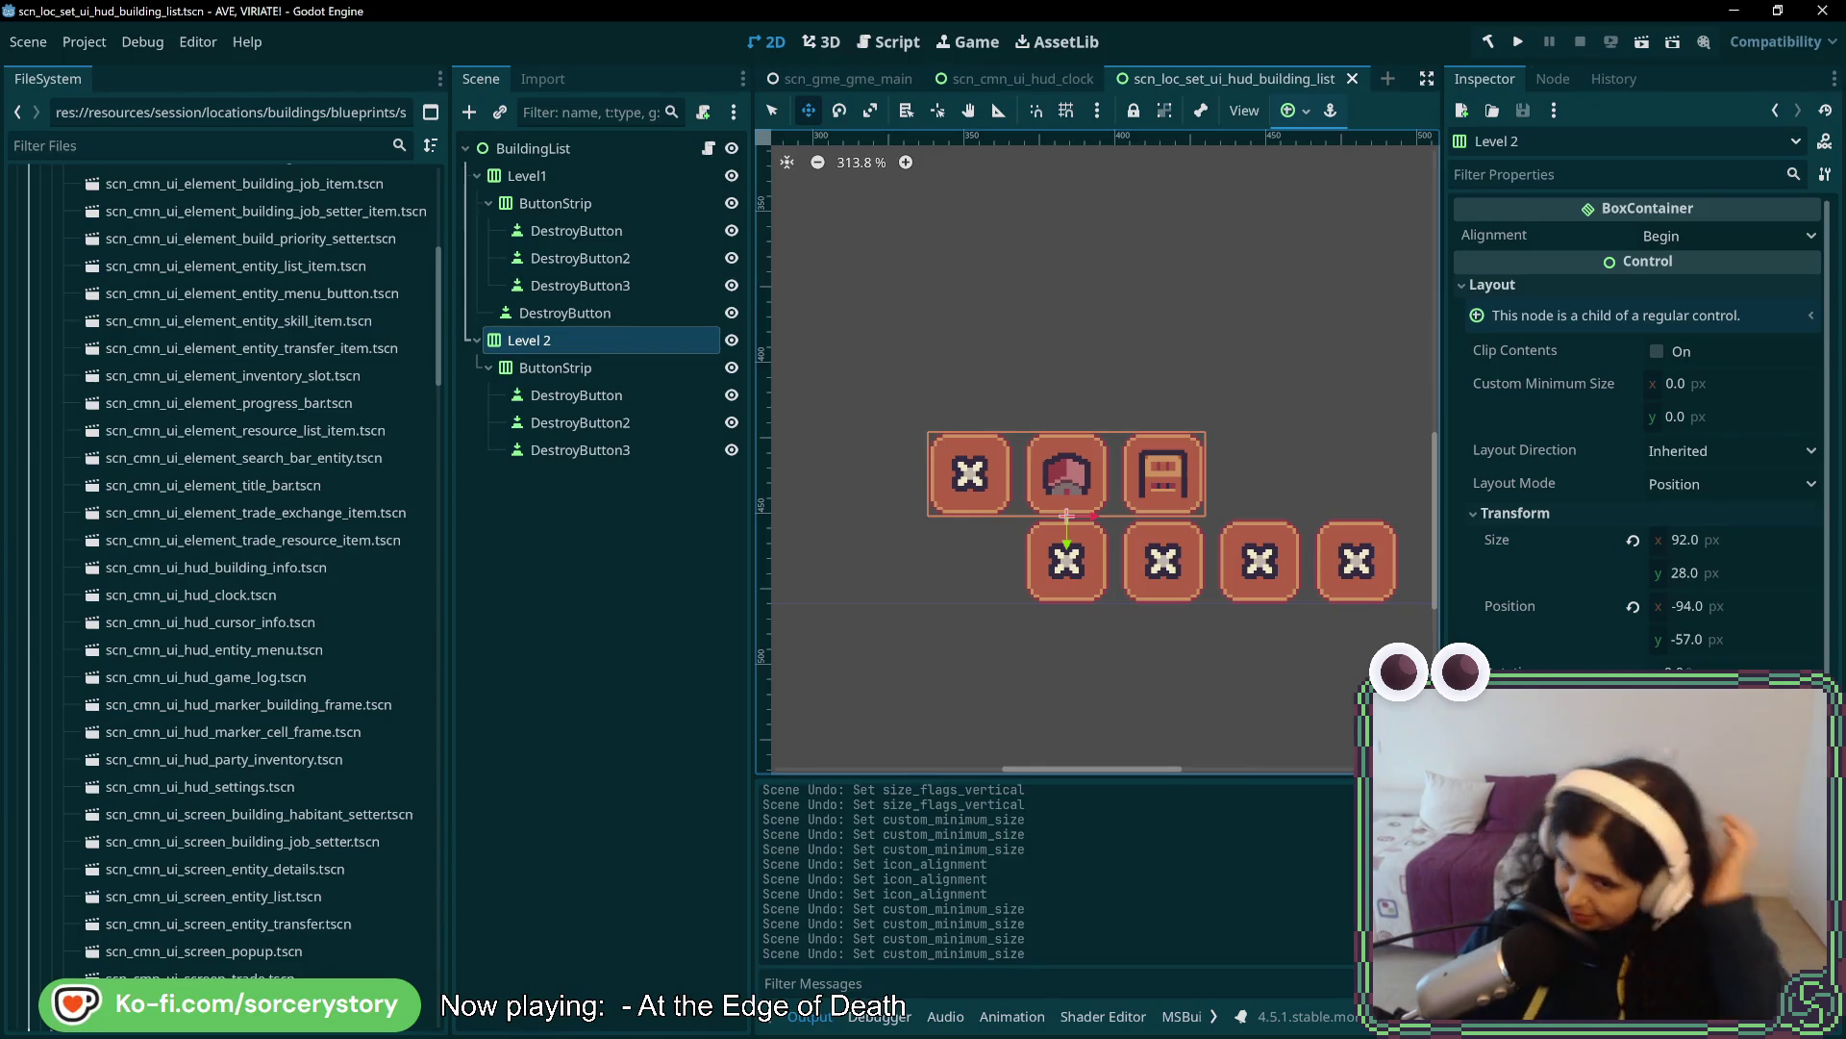
pyautogui.hotkey('alt', 'Tab')
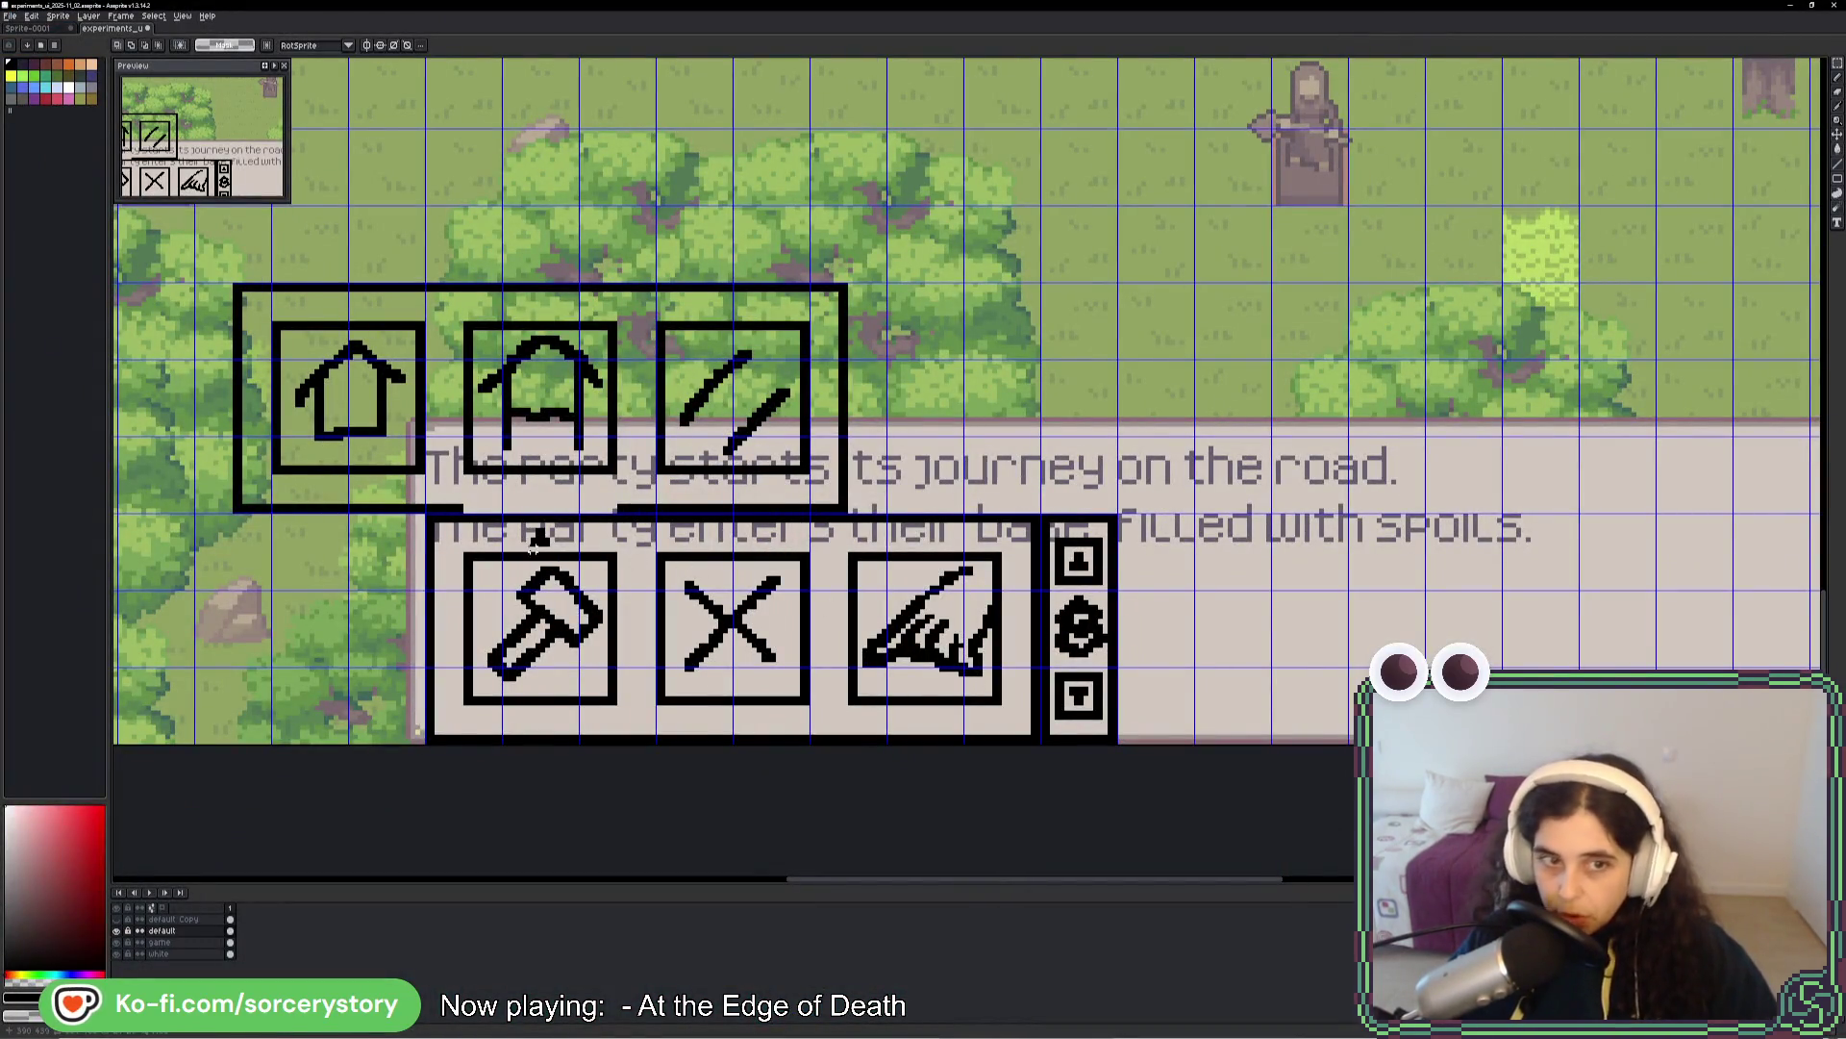
pyautogui.moveTo(434, 524)
pyautogui.mouseDown()
pyautogui.moveTo(736, 669)
pyautogui.moveTo(986, 688)
pyautogui.mouseUp()
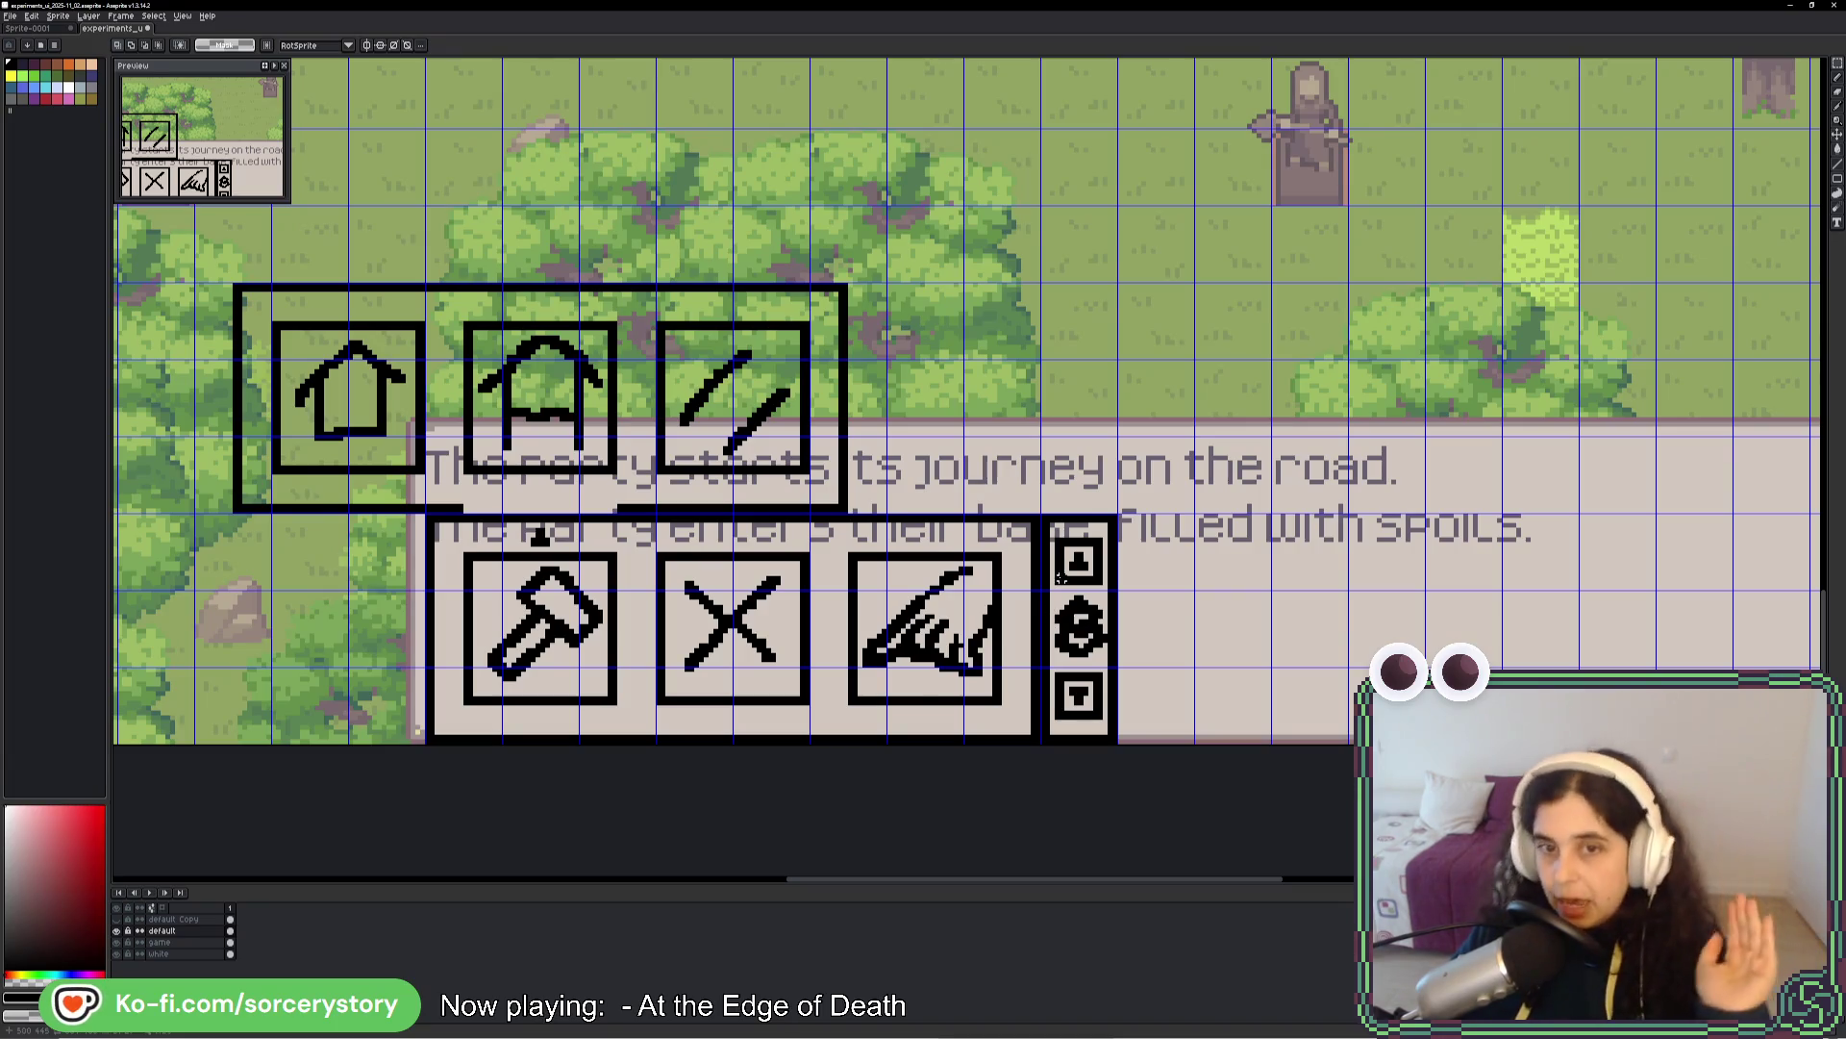
pyautogui.moveTo(1034, 524)
pyautogui.mouseDown()
pyautogui.moveTo(966, 577)
pyautogui.moveTo(452, 707)
pyautogui.mouseUp()
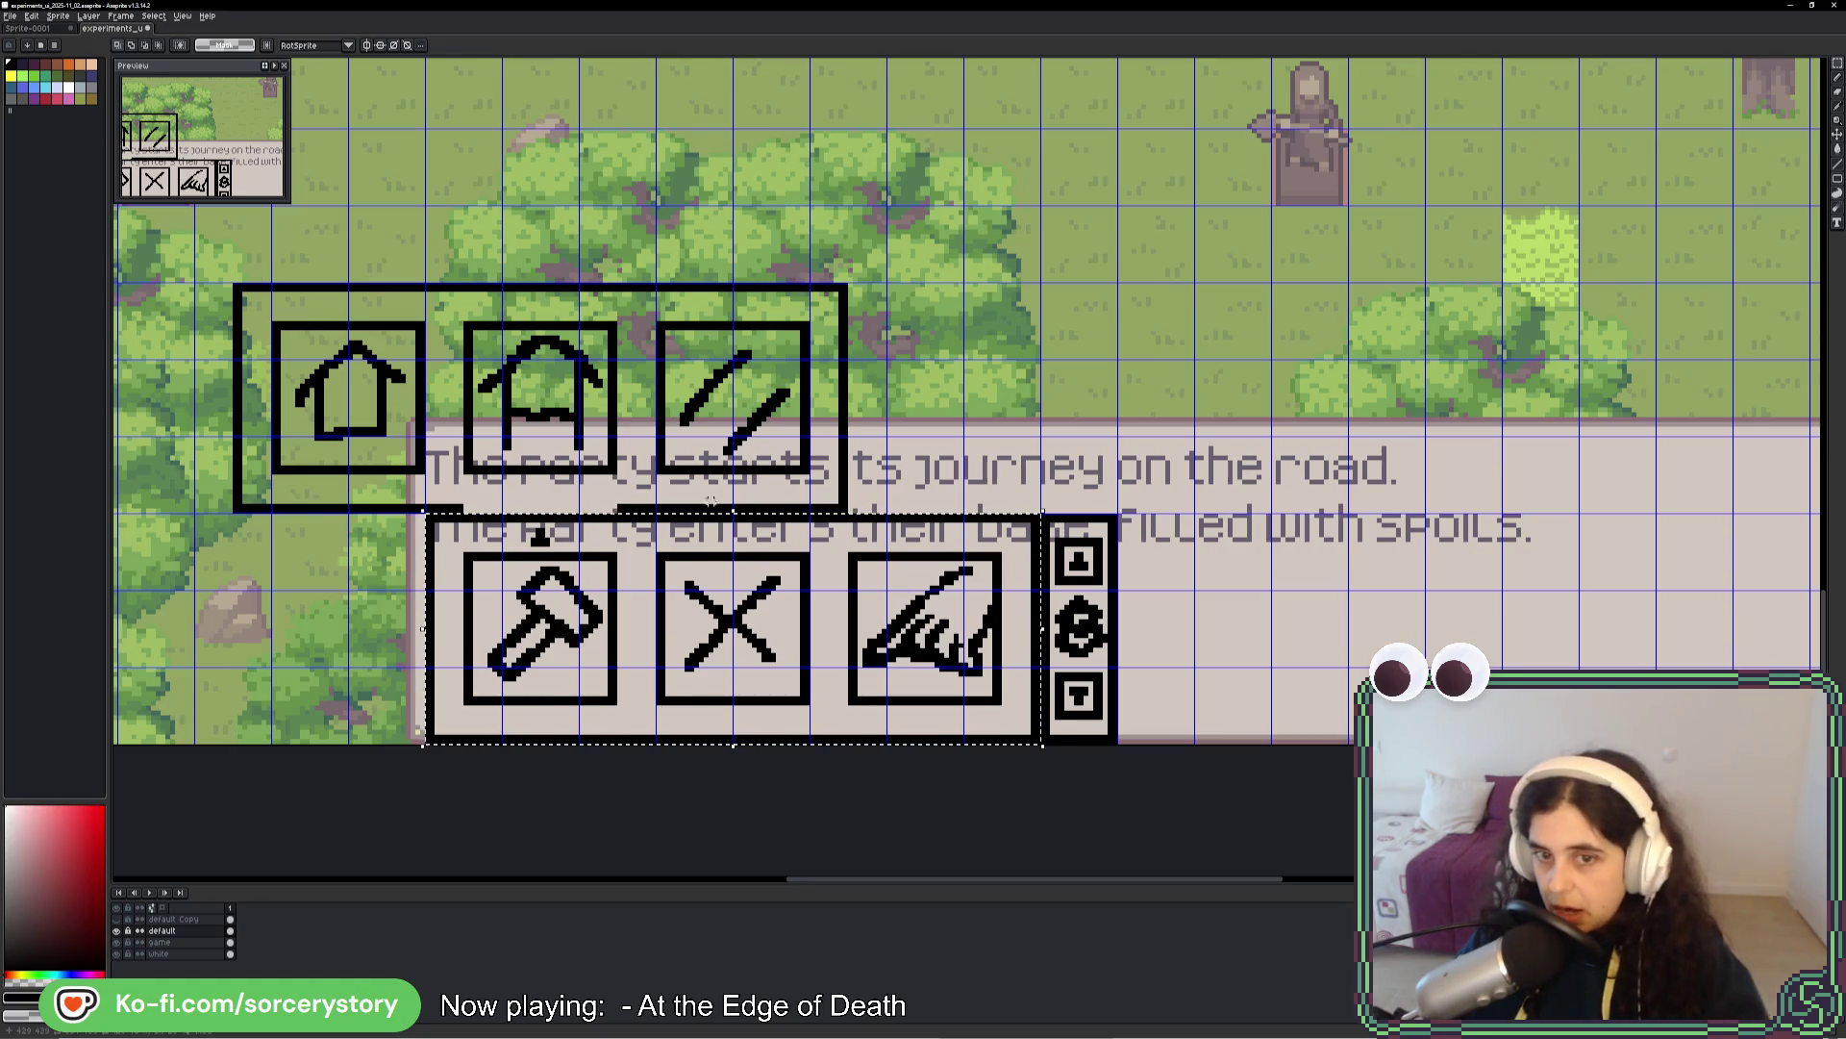
pyautogui.hotkey('ctrl', 'd')
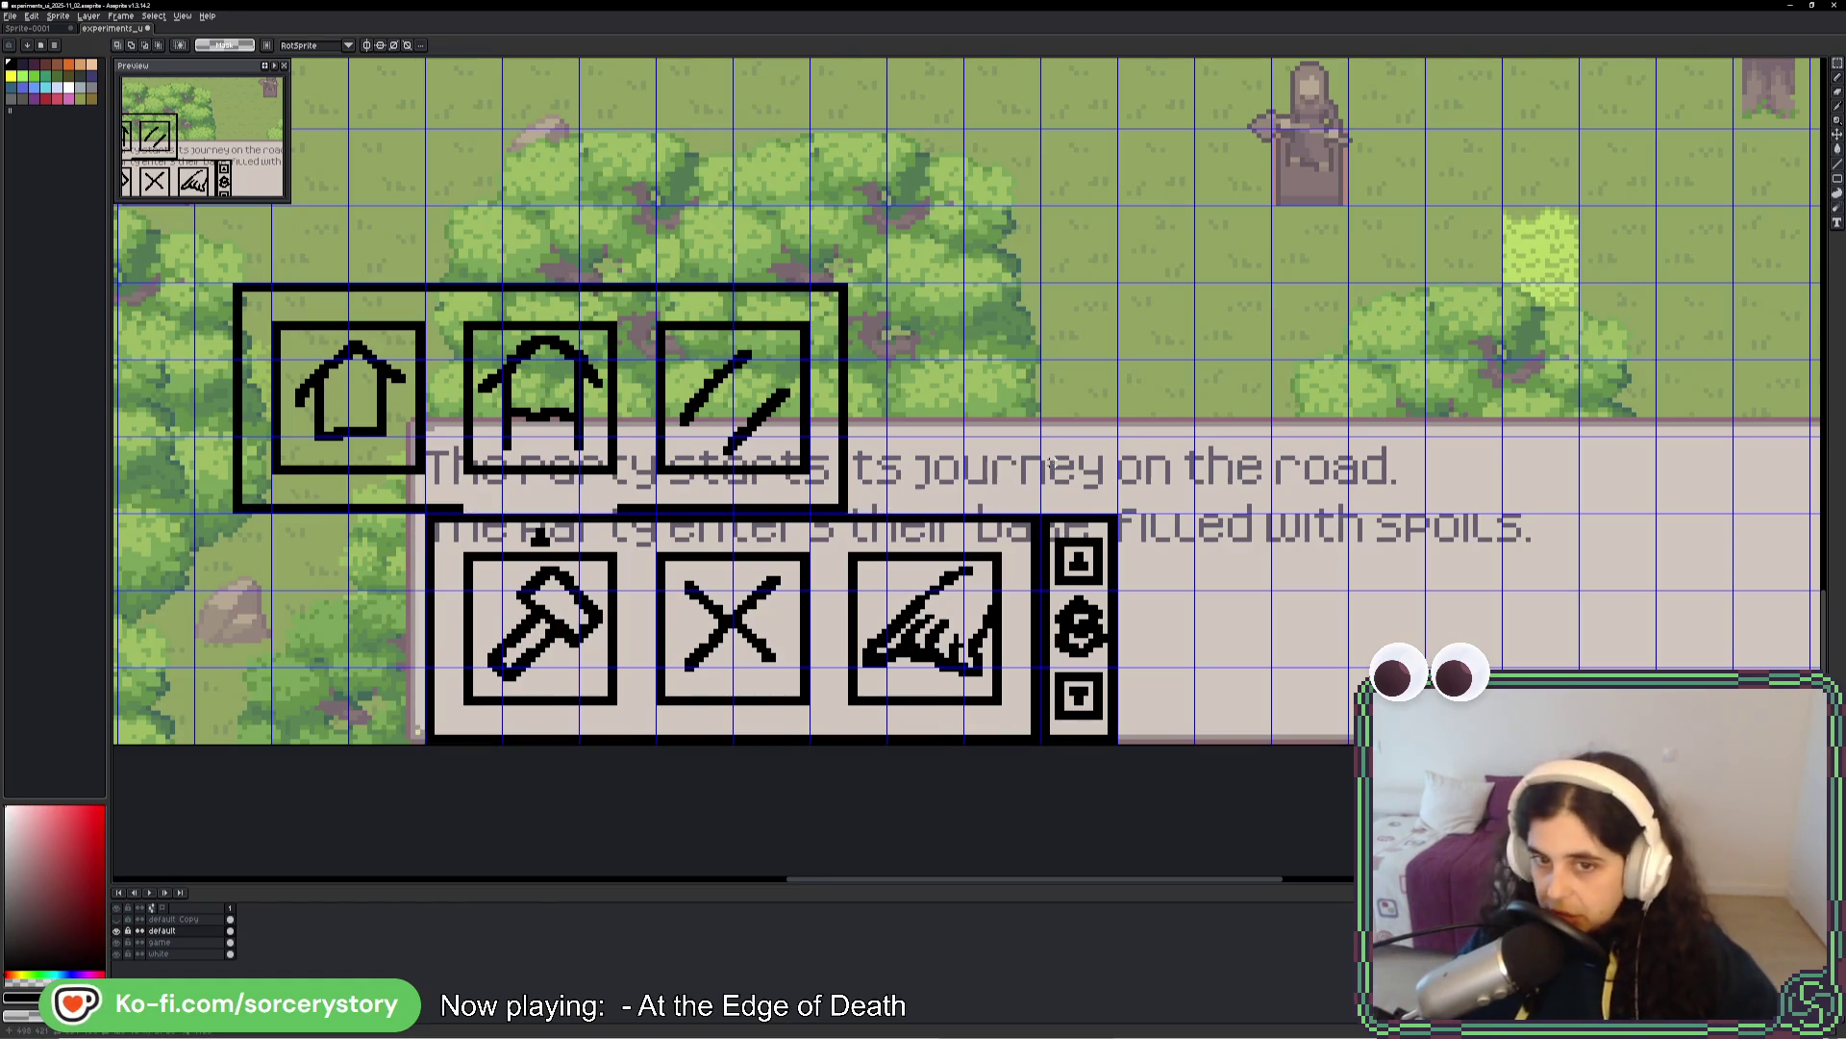
pyautogui.moveTo(1060, 541); pyautogui.dragTo(1092, 703)
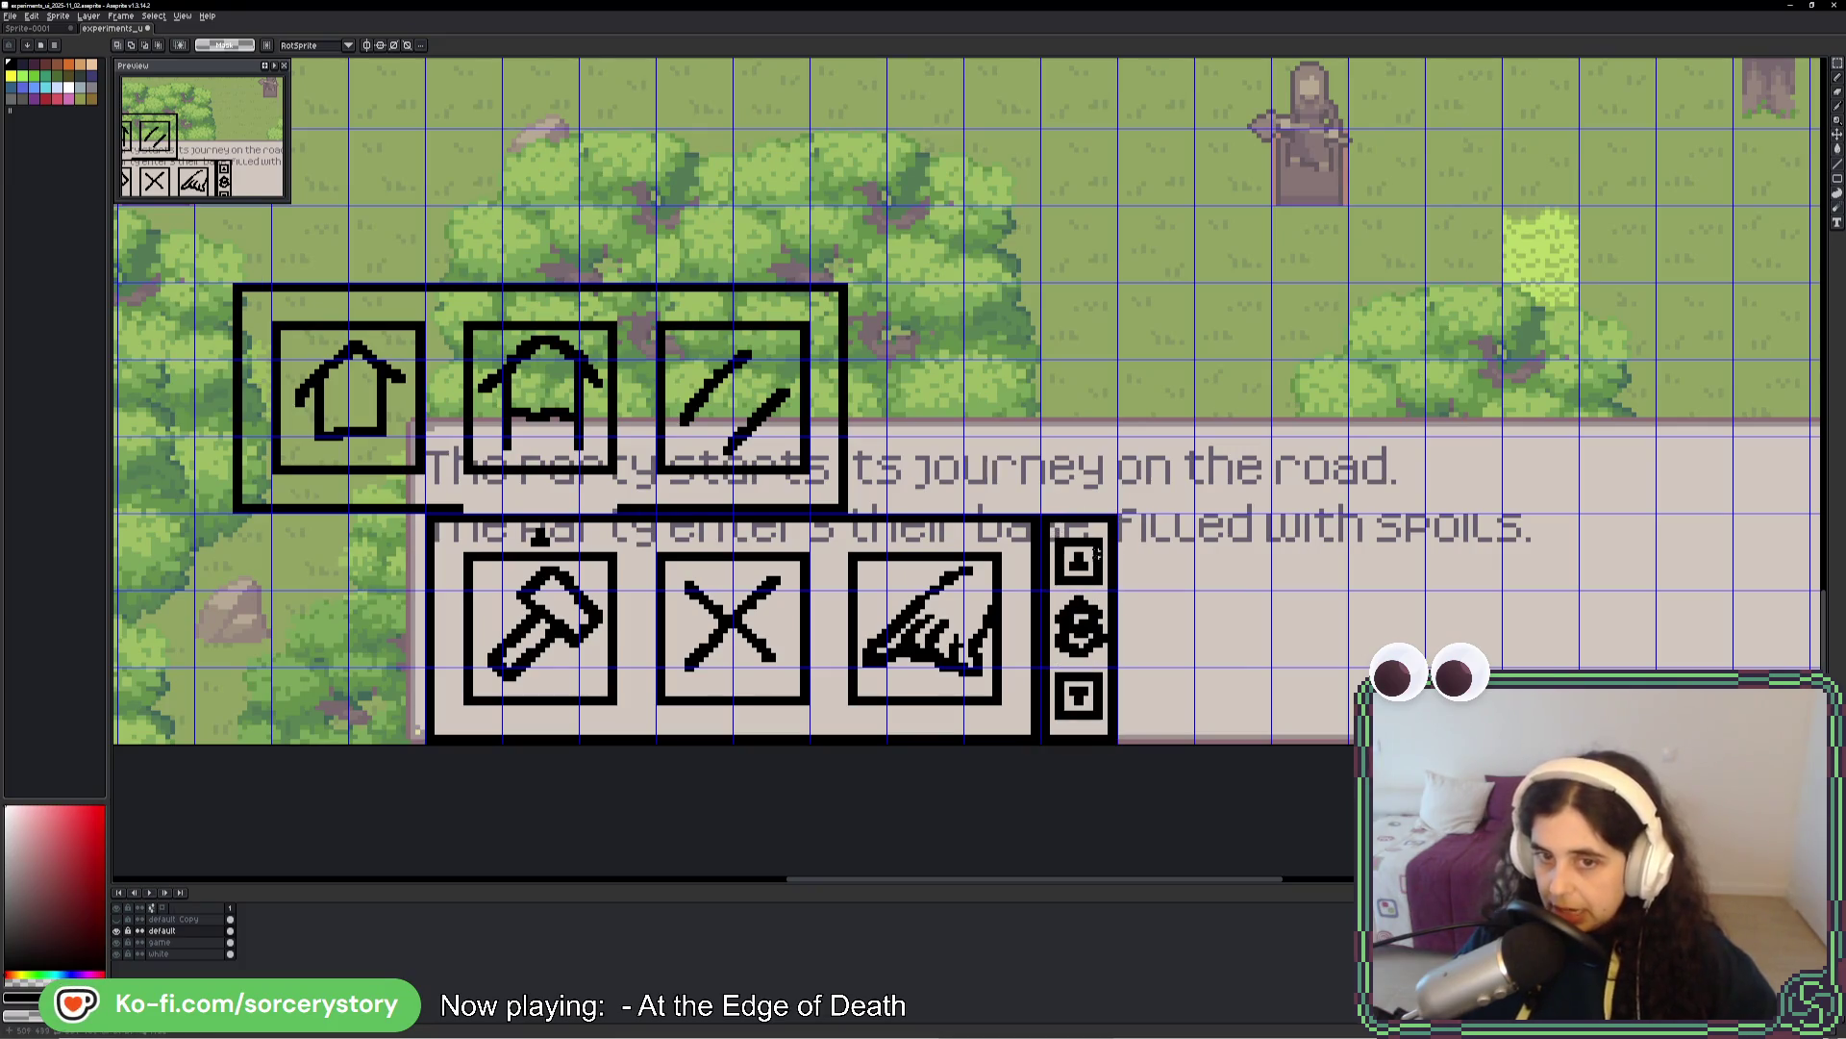
pyautogui.press('i')
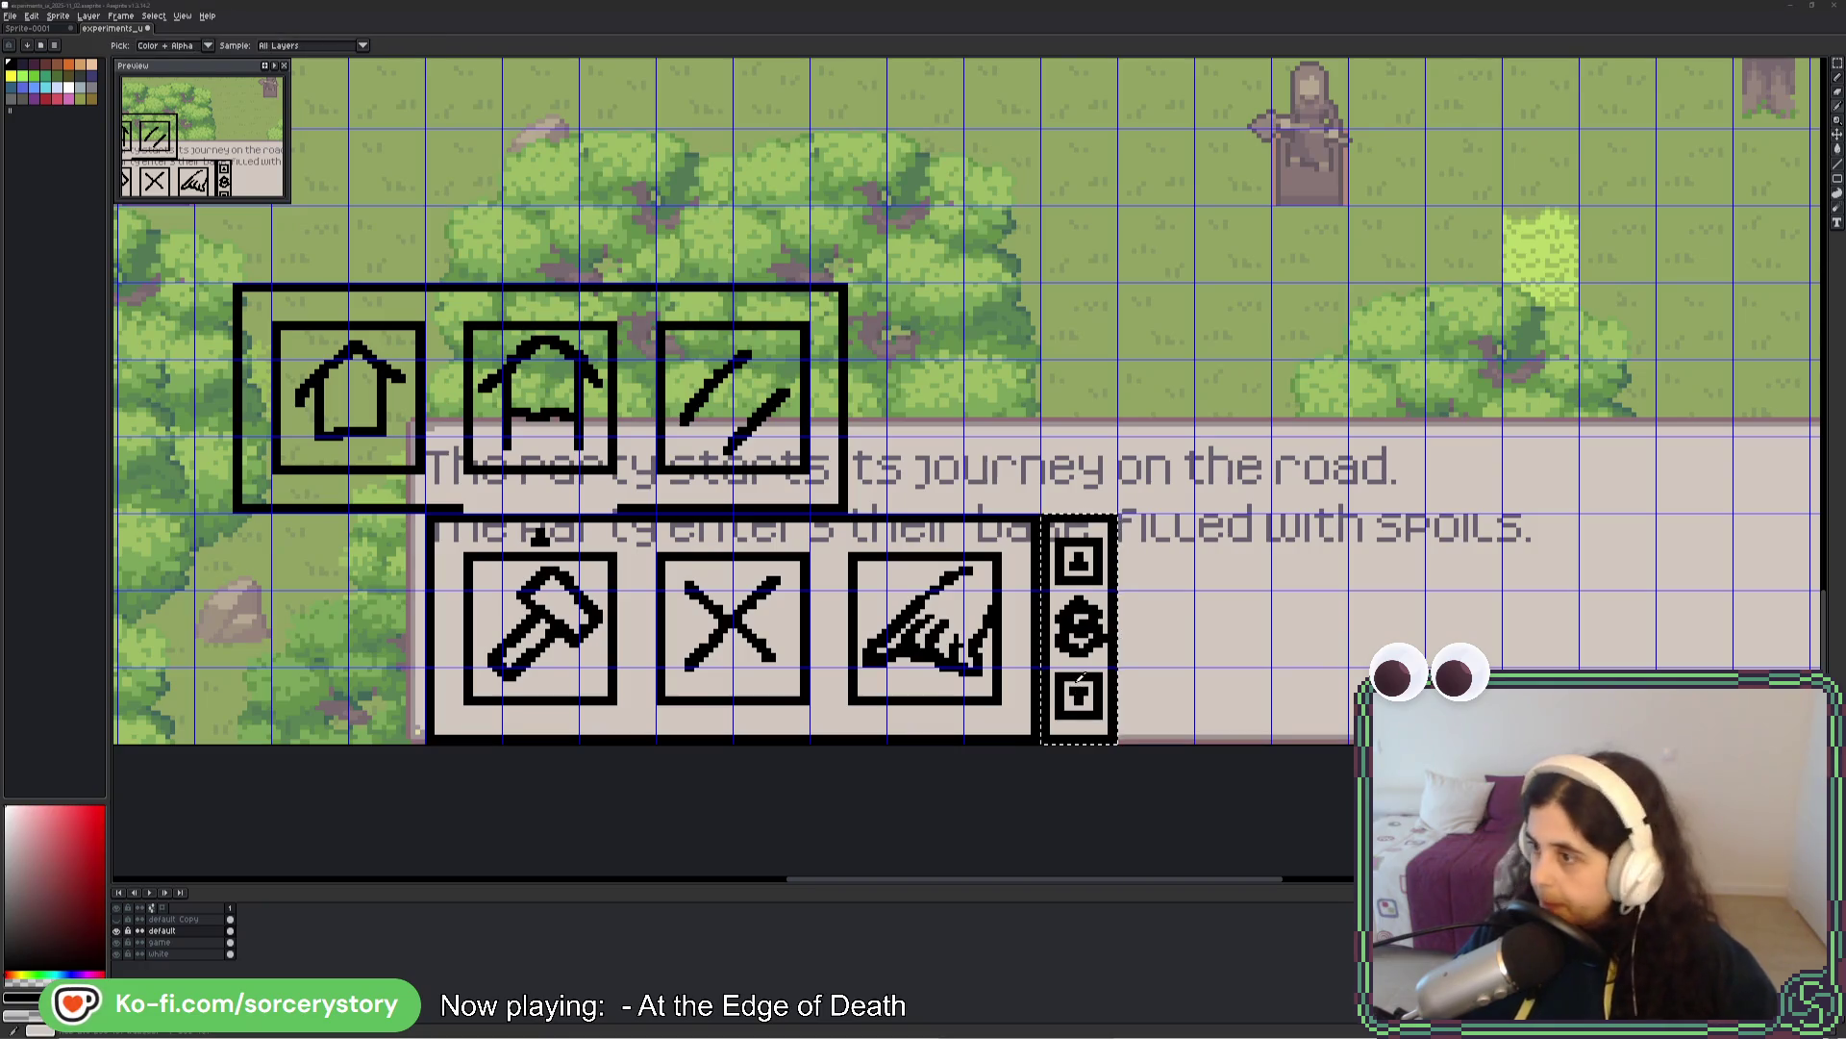
pyautogui.hotkey('alt', 'Tab')
pyautogui.click(602, 204)
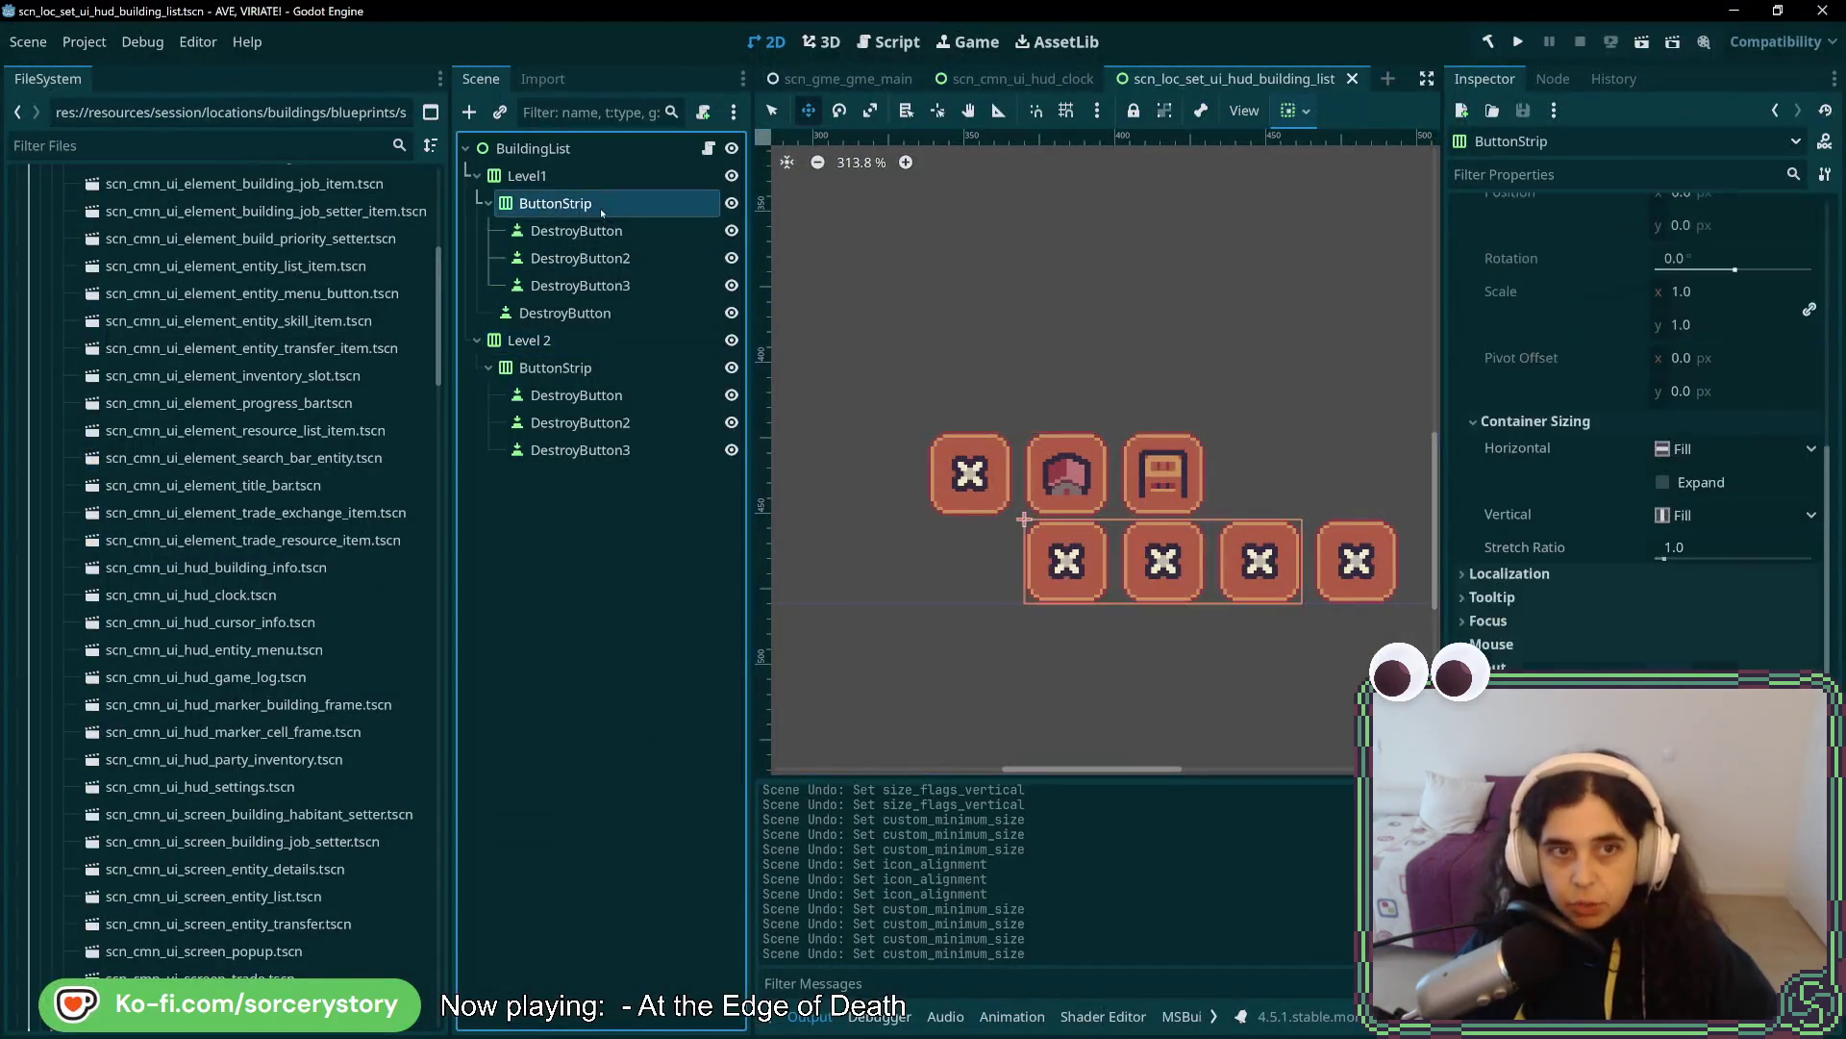
# - Add a VBoxContainer child node under Level1
pyautogui.hscroll(3, 1152, 561)
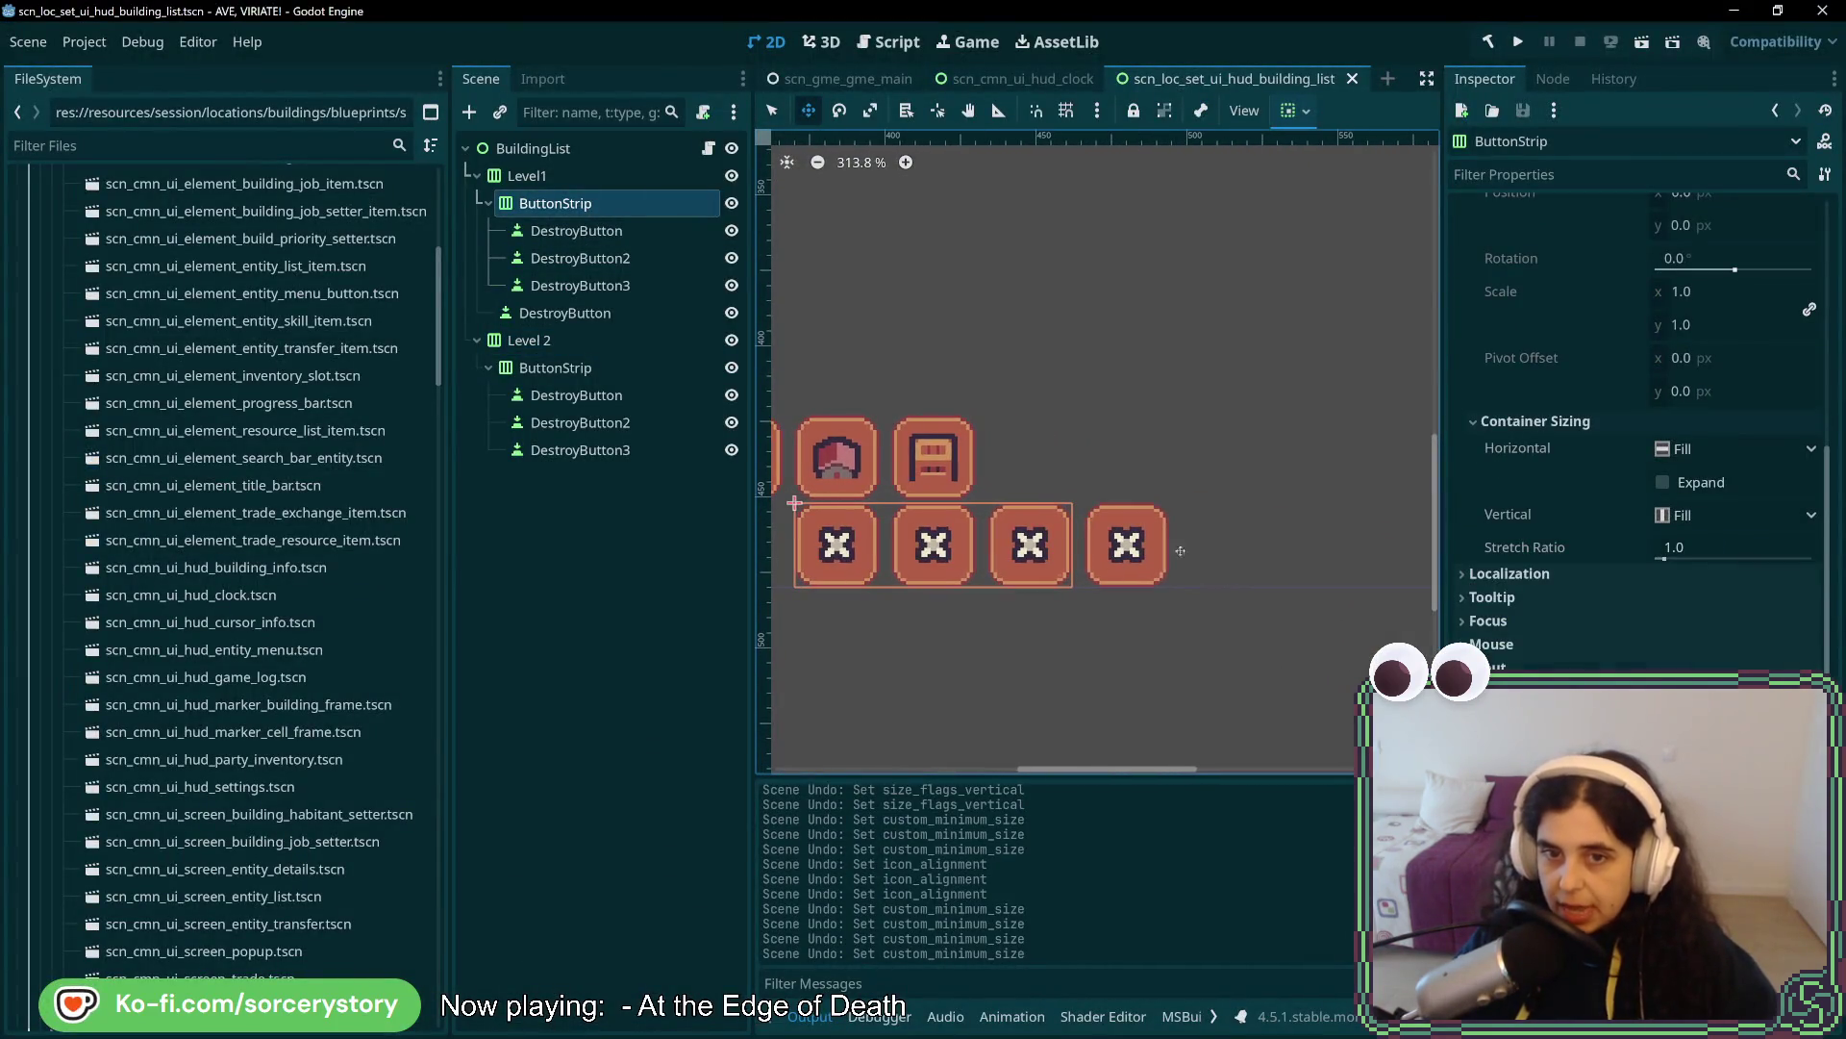
pyautogui.hscroll(-2, 1162, 540)
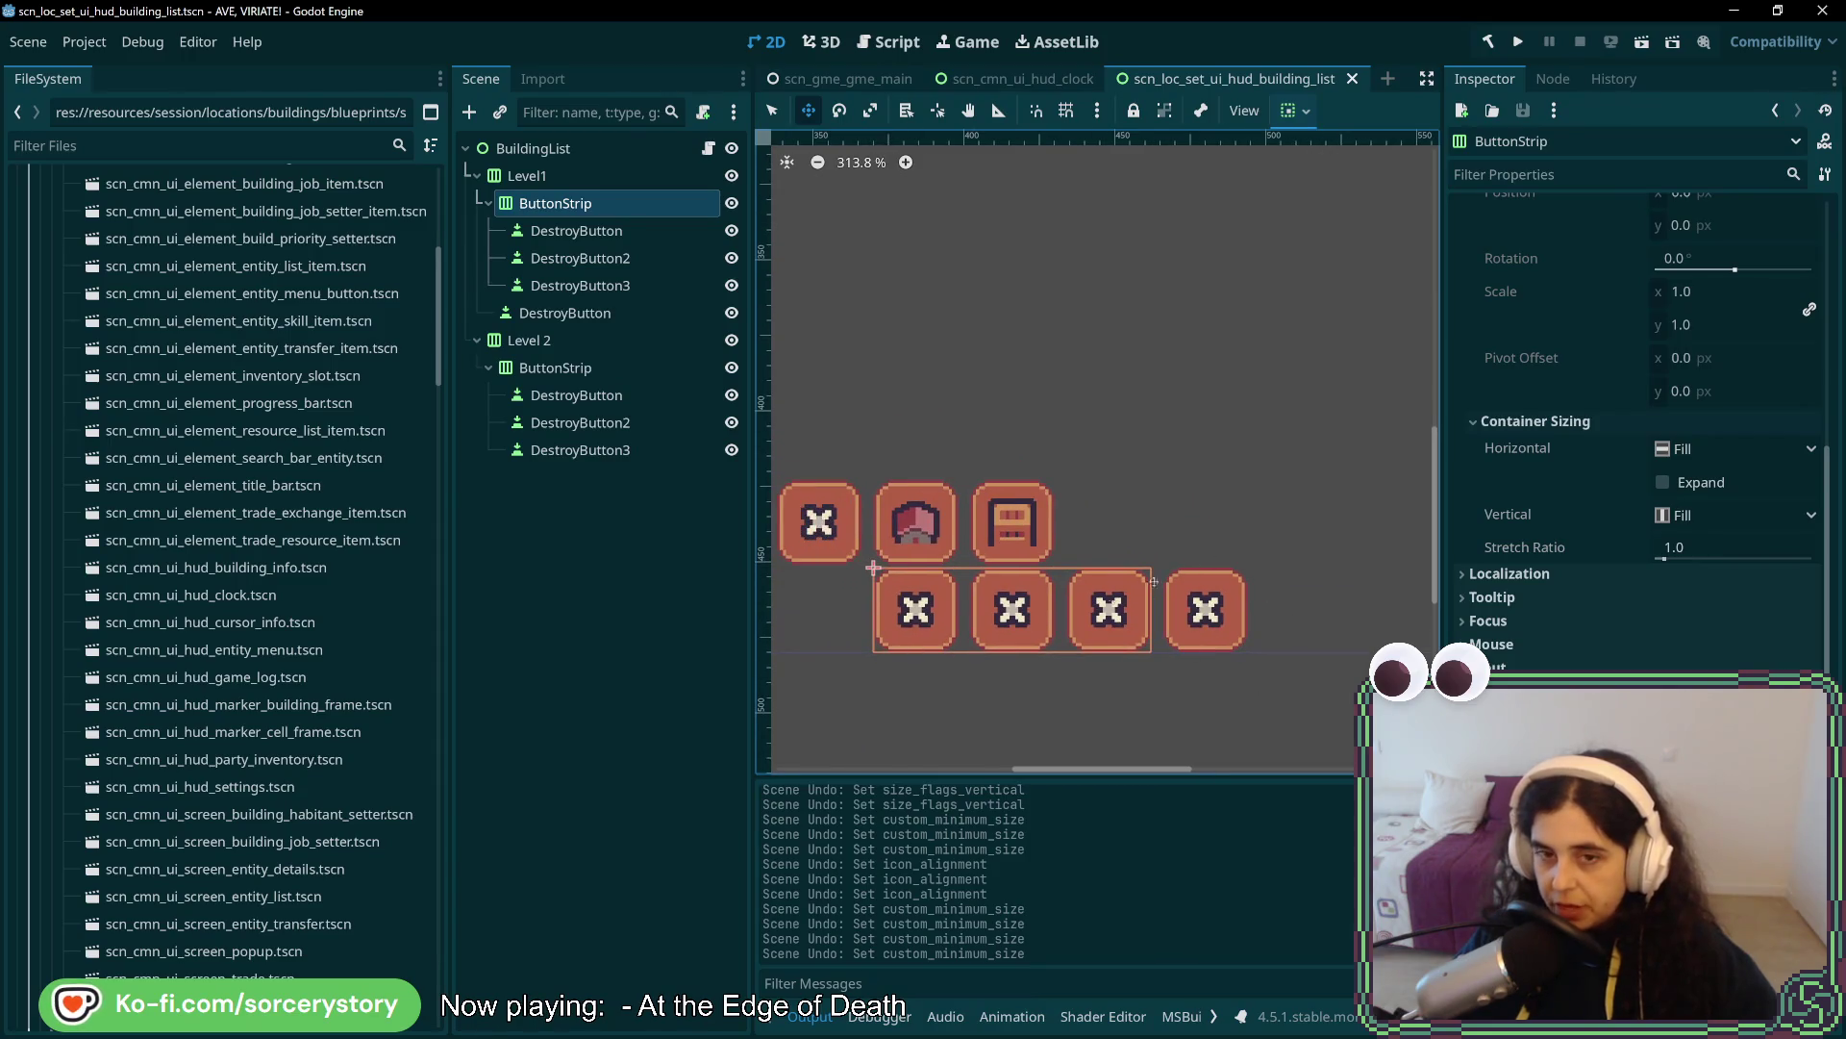
pyautogui.click(1192, 612)
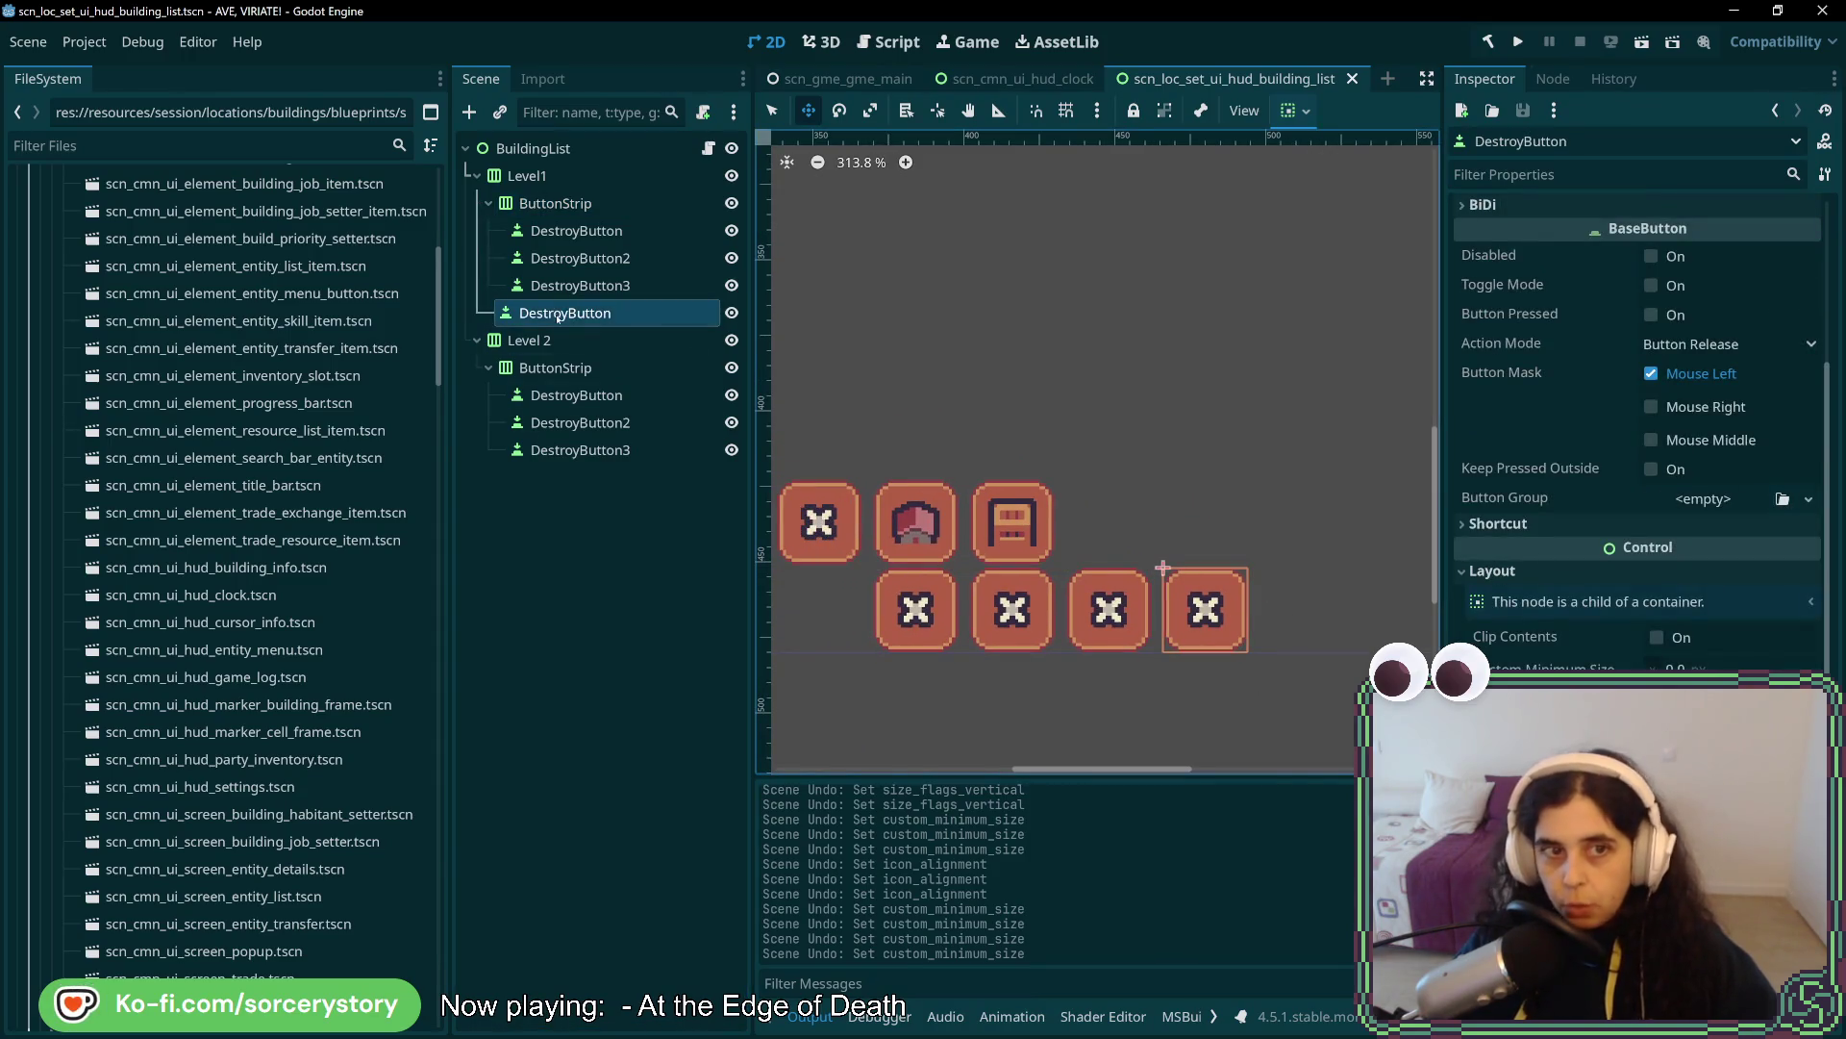
pyautogui.rightClick(529, 177)
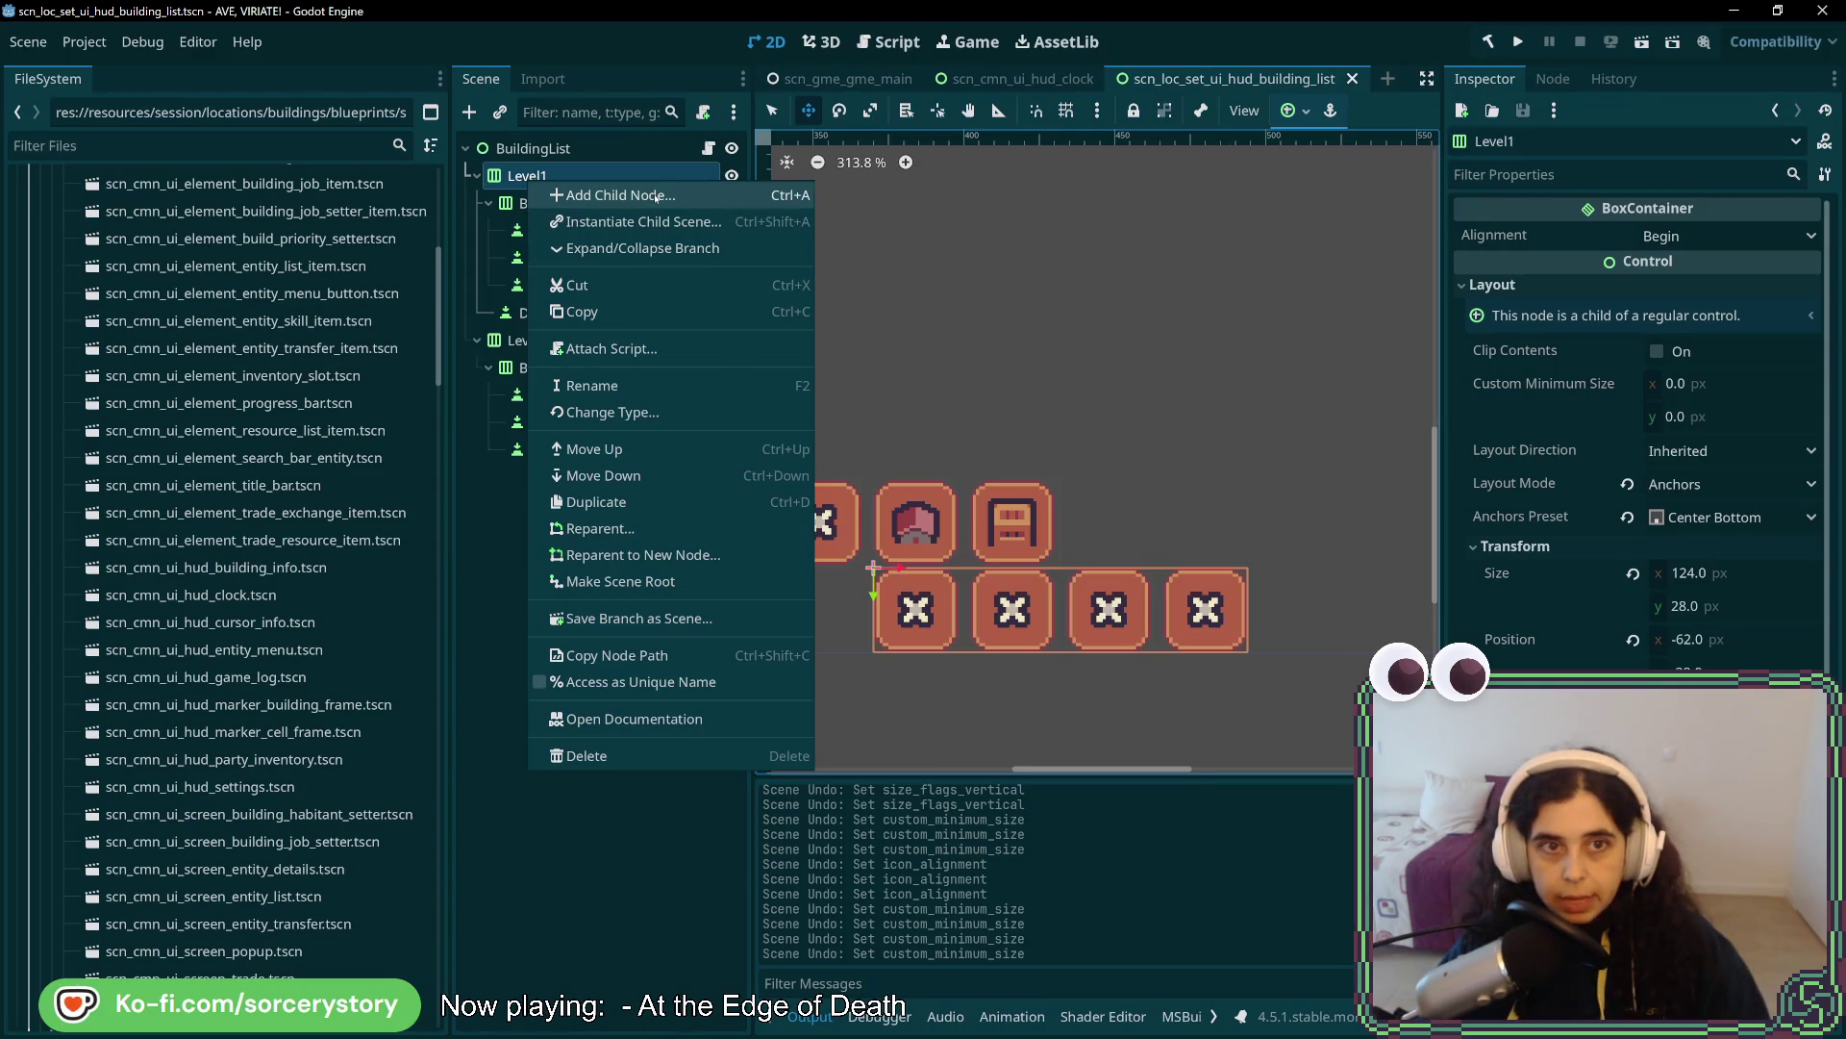
pyautogui.click(655, 196)
pyautogui.write('VBoxContainer')
pyautogui.press('Return')
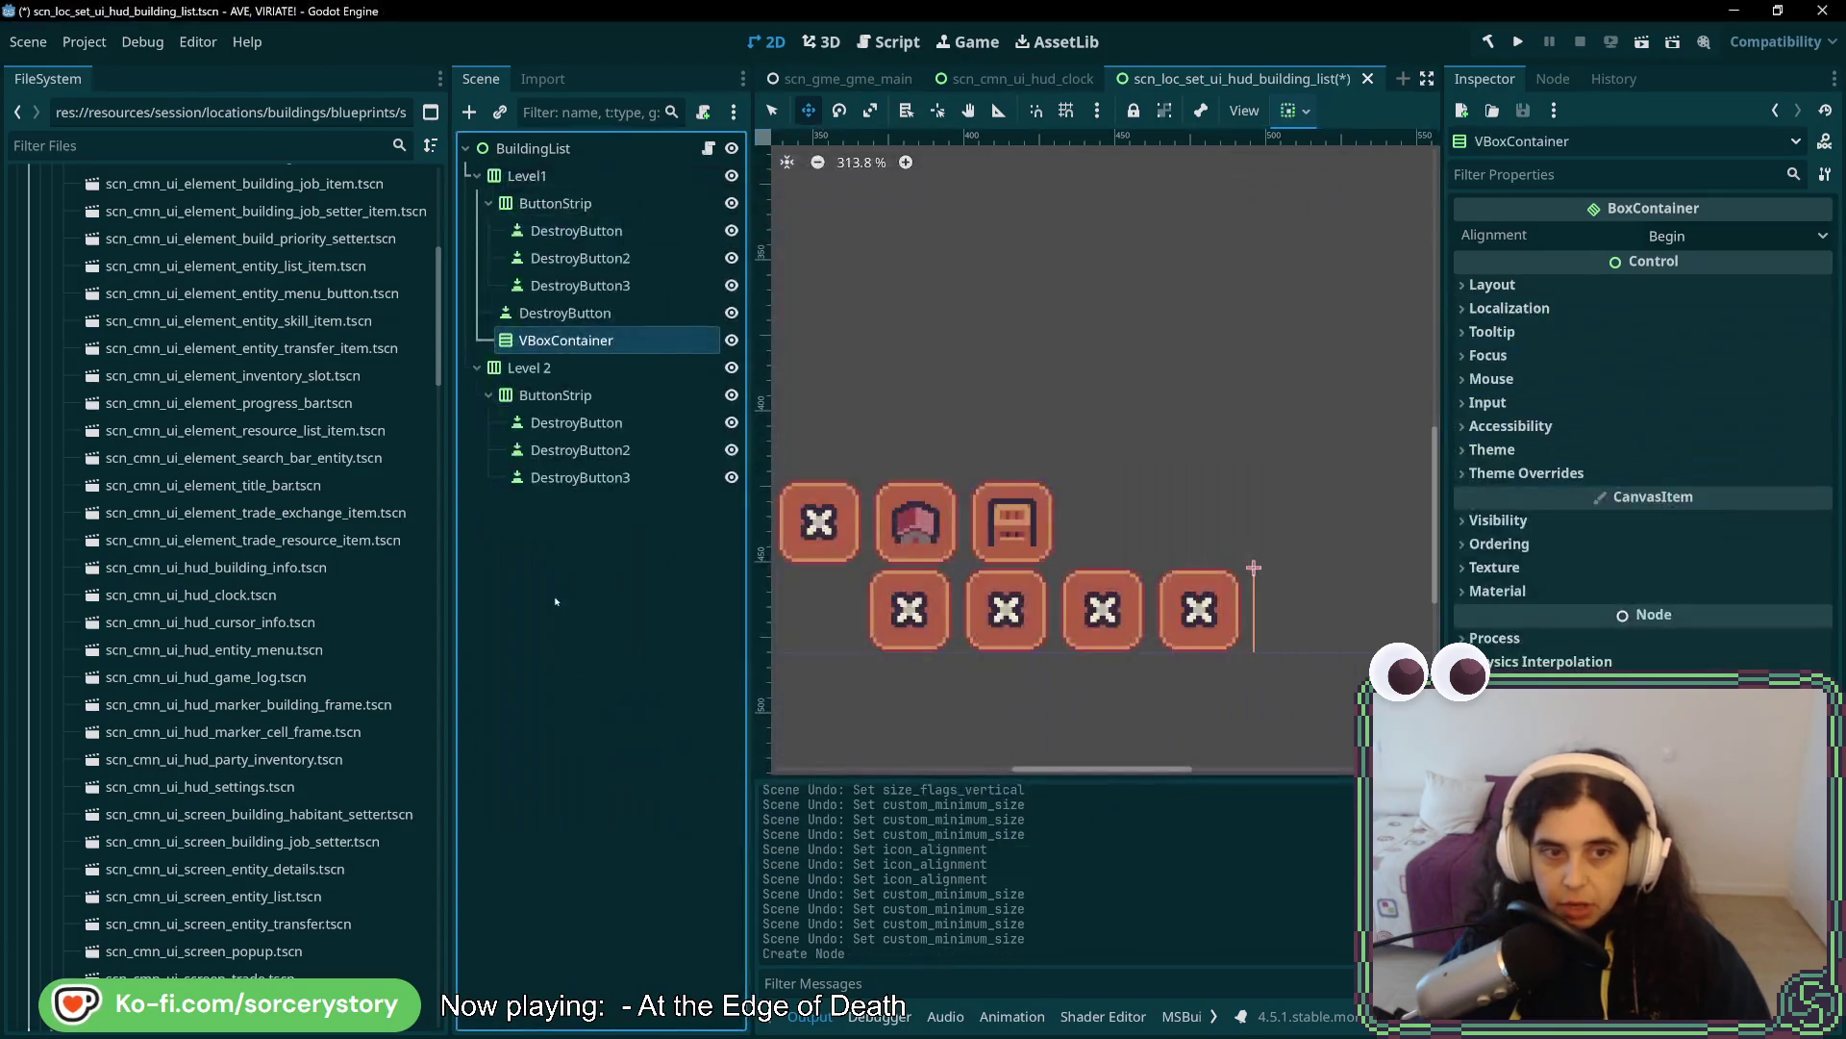
# - Move DestroyButton into the VBoxContainer and paste DestroyButton2 beneath it
pyautogui.moveTo(566, 312)
pyautogui.mouseDown()
pyautogui.moveTo(577, 363)
pyautogui.moveTo(575, 320)
pyautogui.mouseUp()
pyautogui.hotkey('ctrl', 'v')
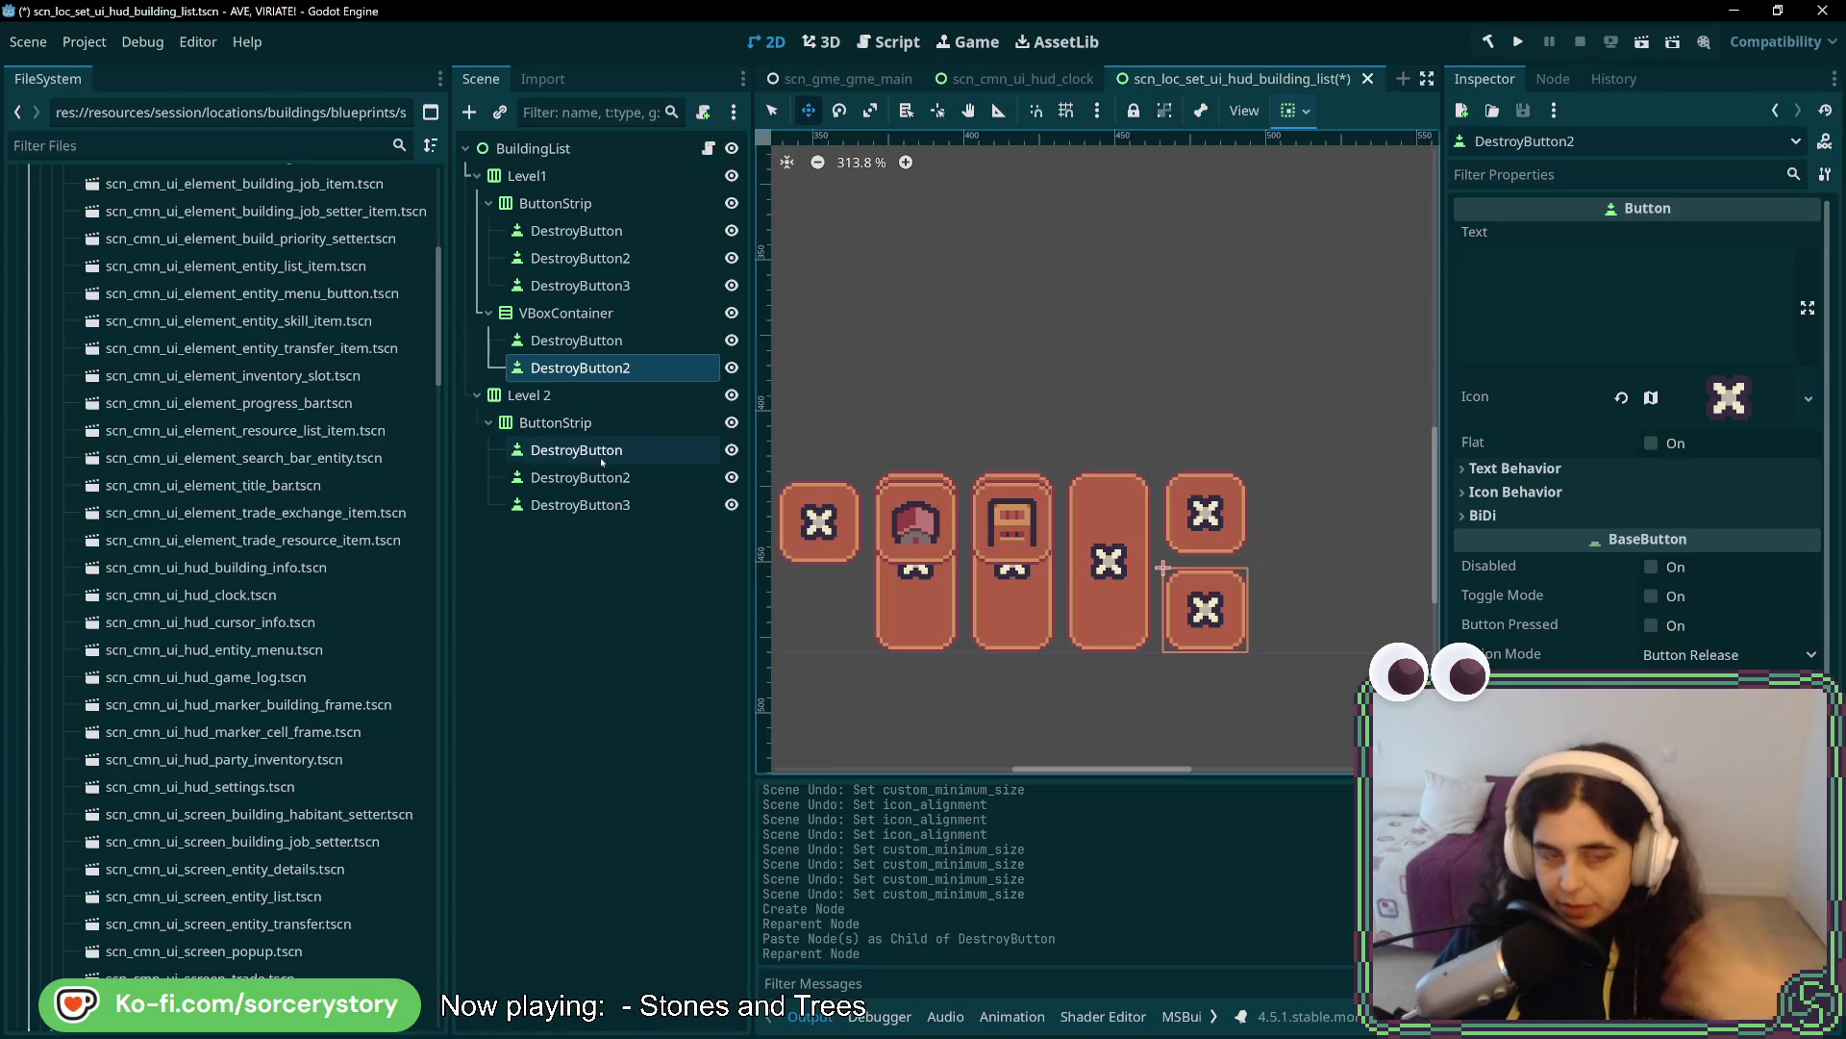
pyautogui.click(593, 402)
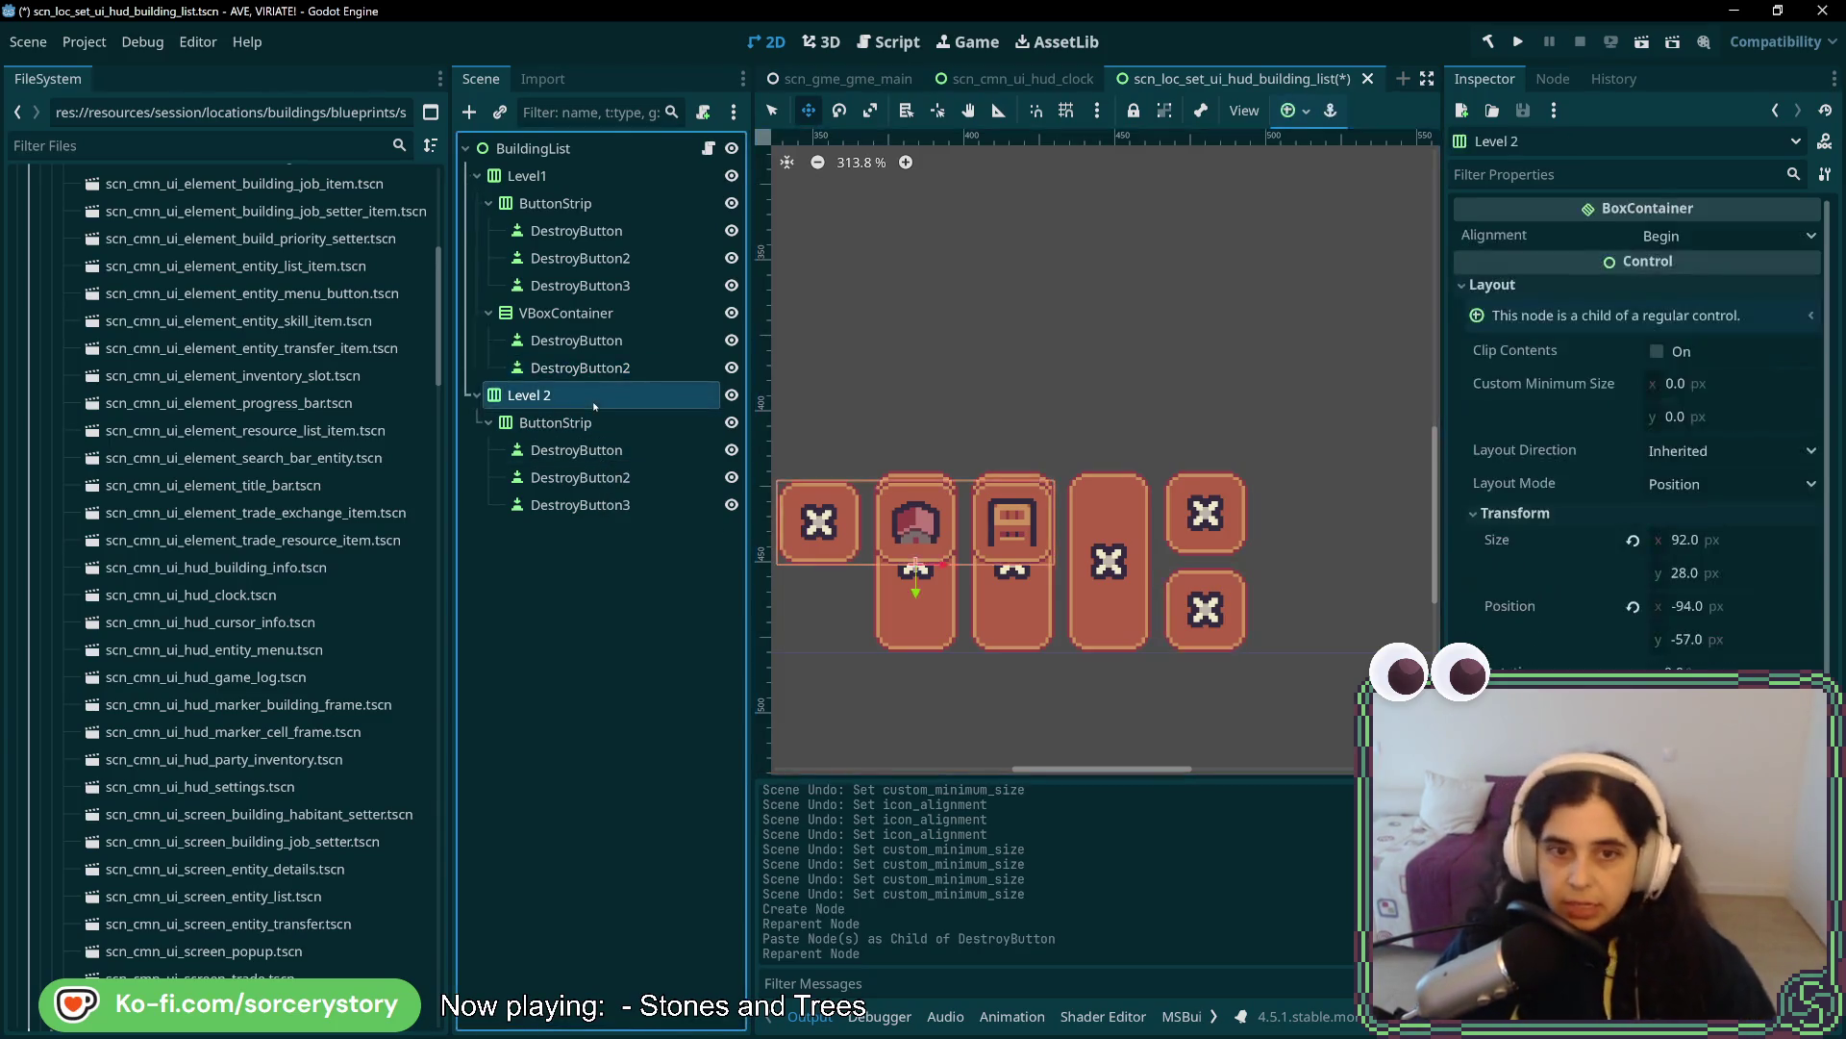
# - Select the Level 2 row and drag it further up
pyautogui.click(577, 424)
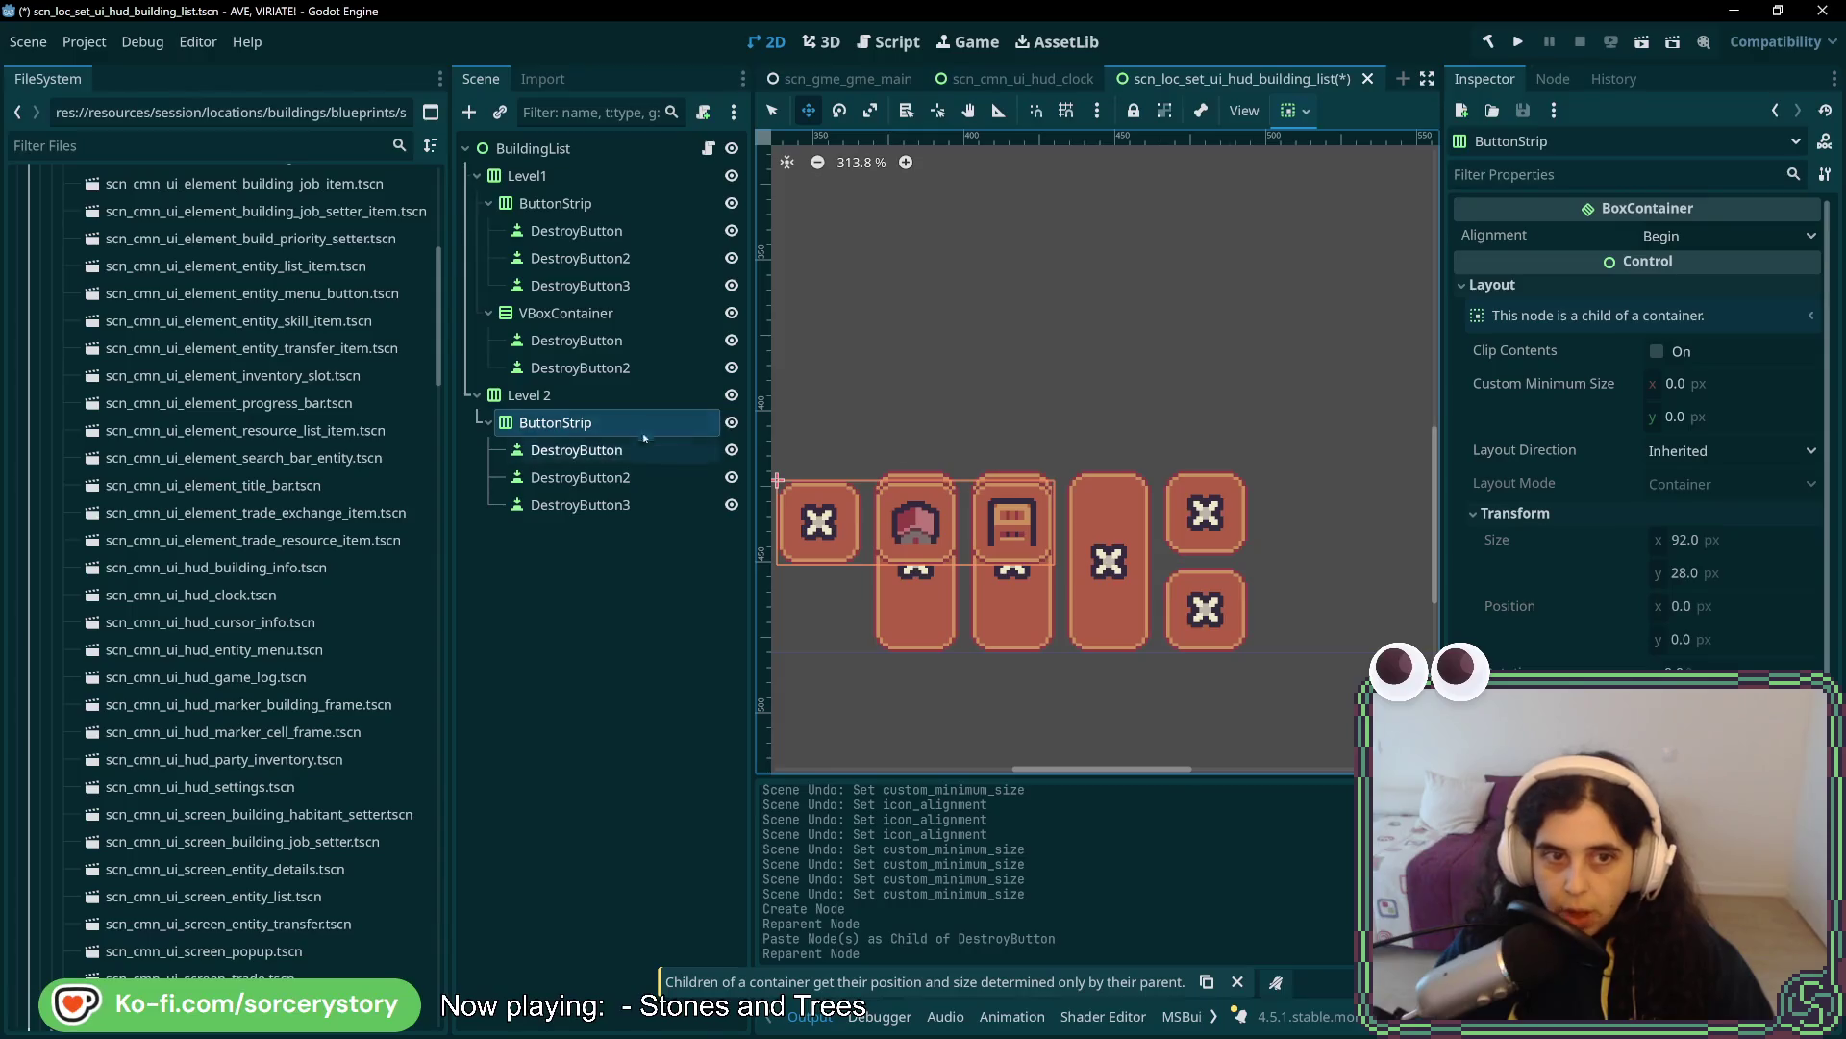
pyautogui.click(577, 395)
pyautogui.moveTo(926, 524); pyautogui.dragTo(913, 439)
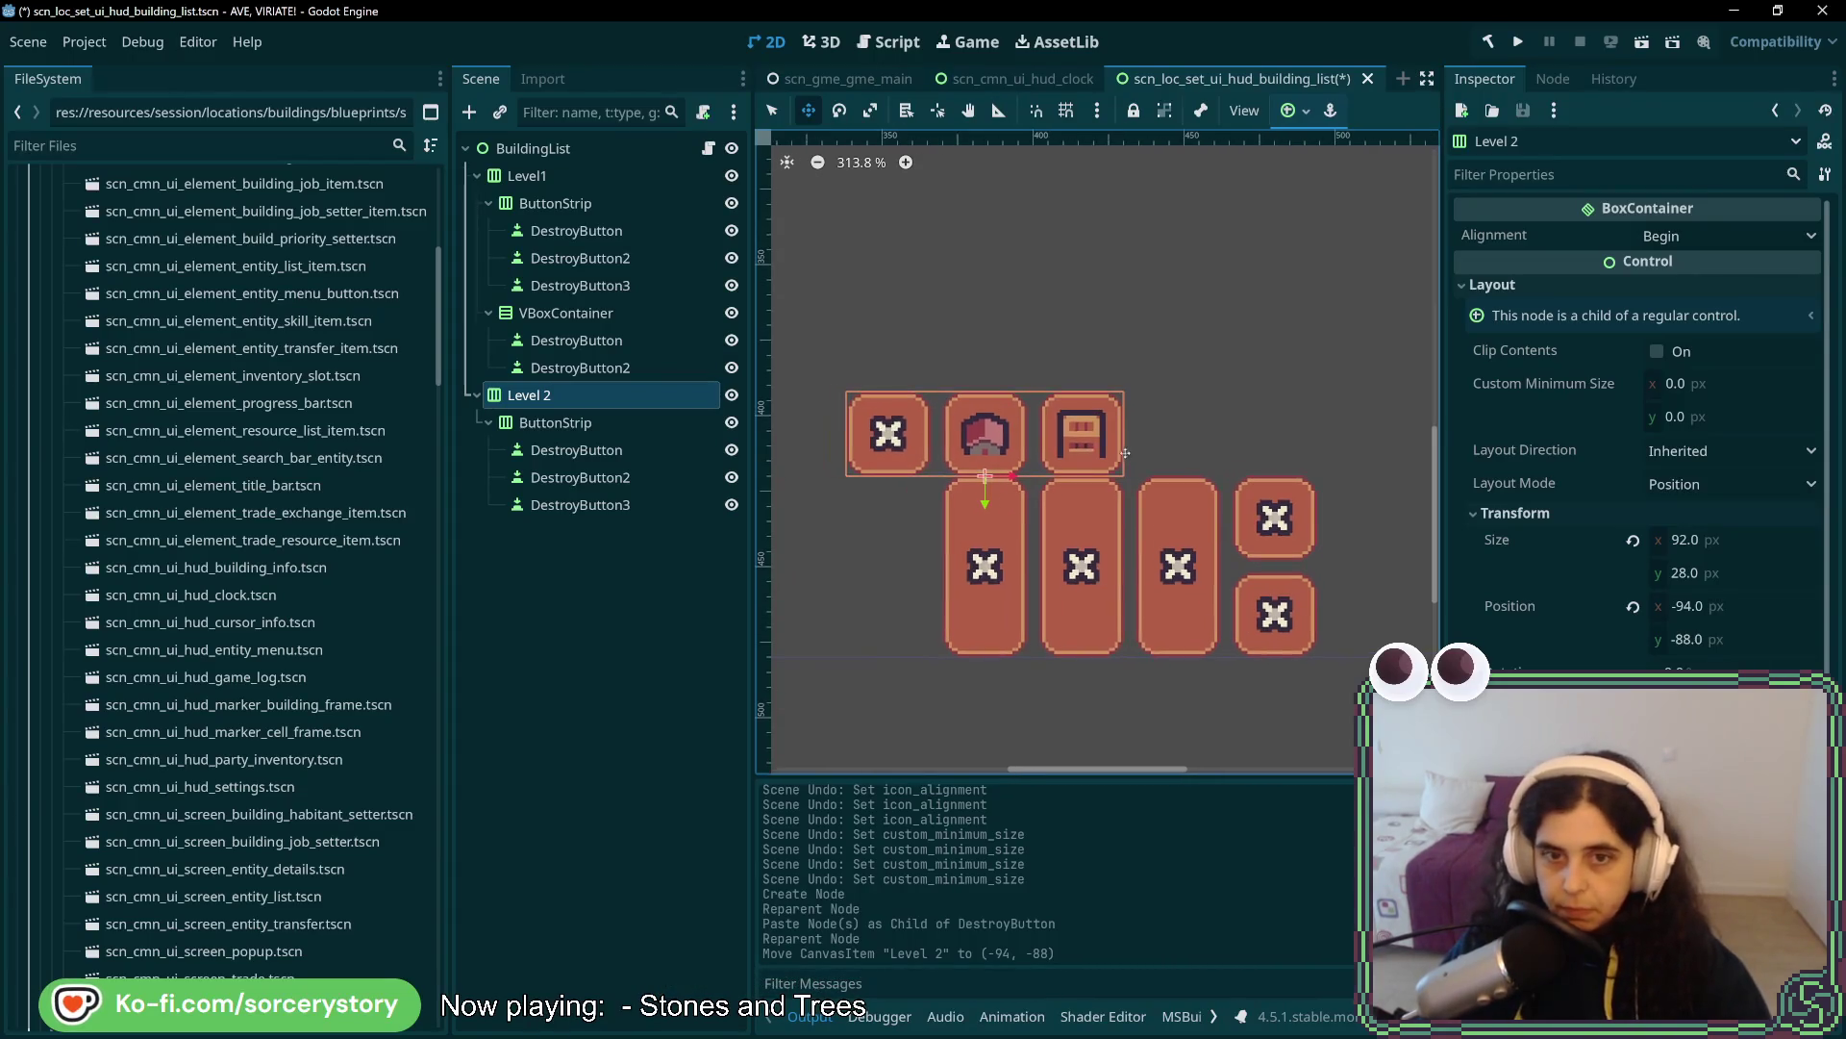
# - Rename the VBoxContainer's two buttons to Layer_Up and Layer_Down
pyautogui.click(577, 341)
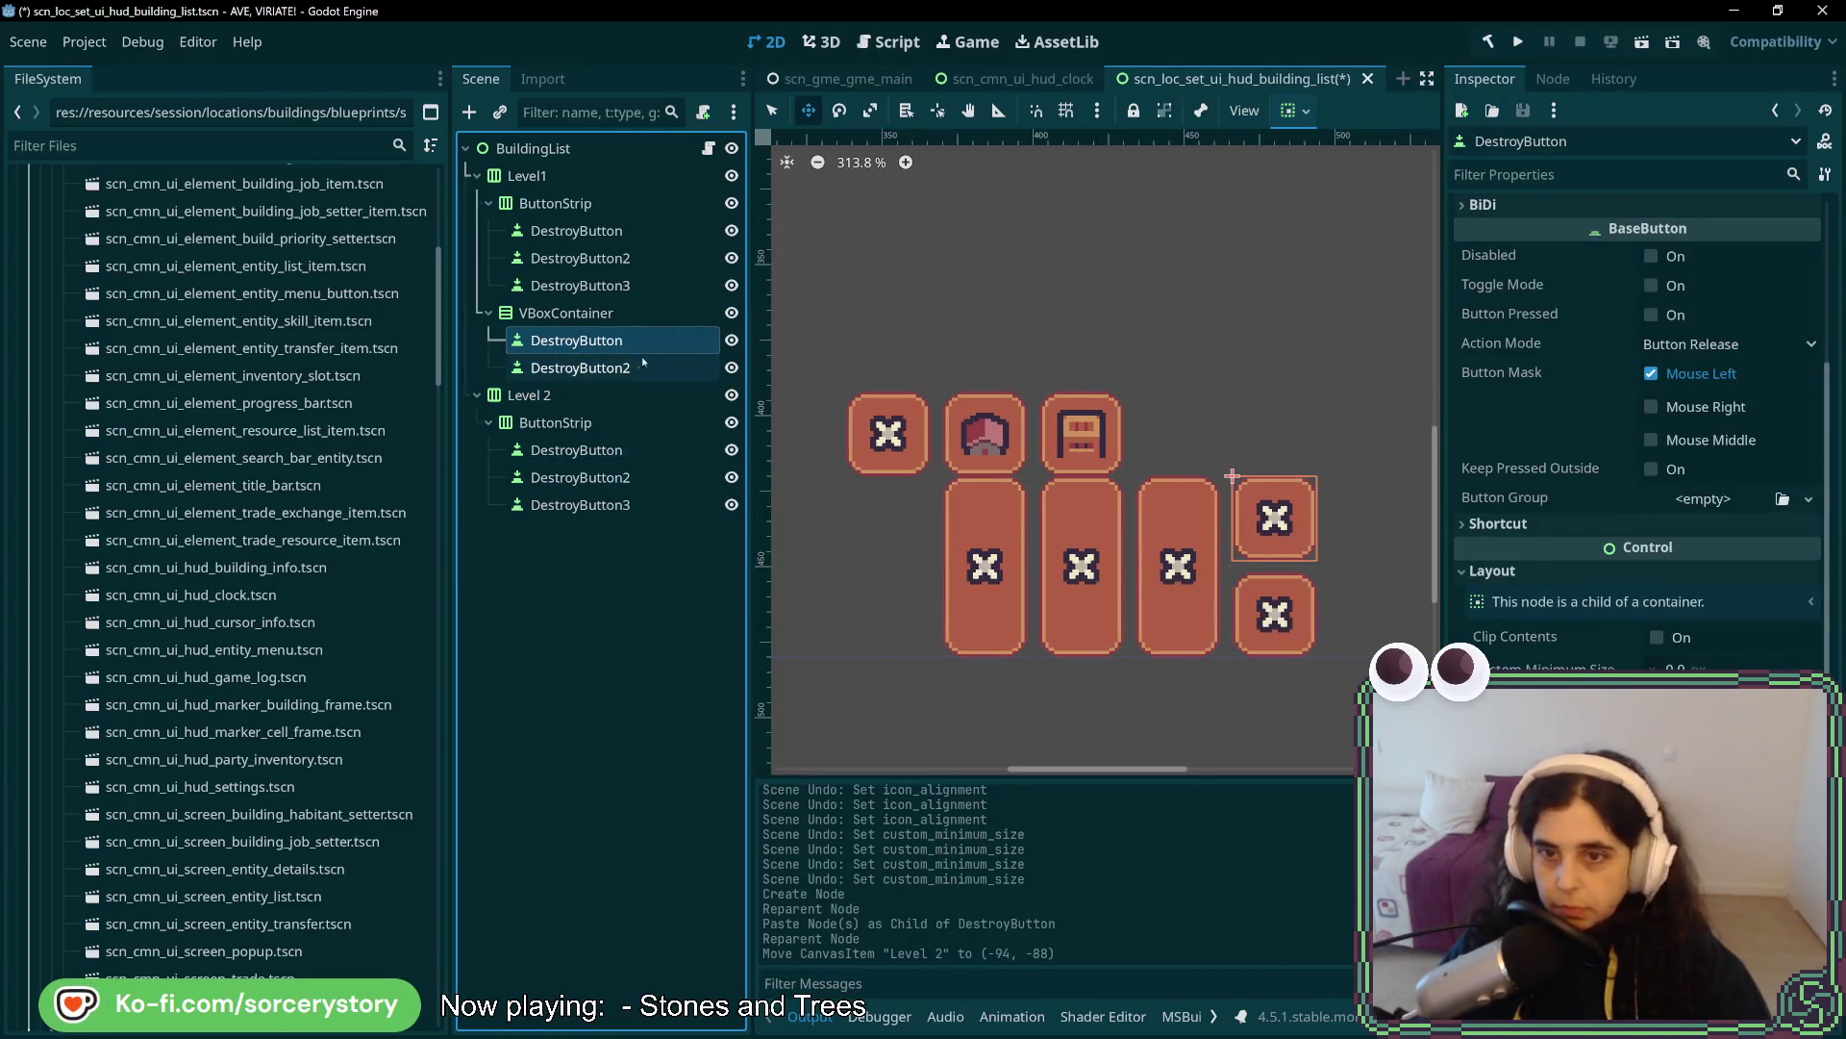
pyautogui.click(586, 341)
pyautogui.write('L')
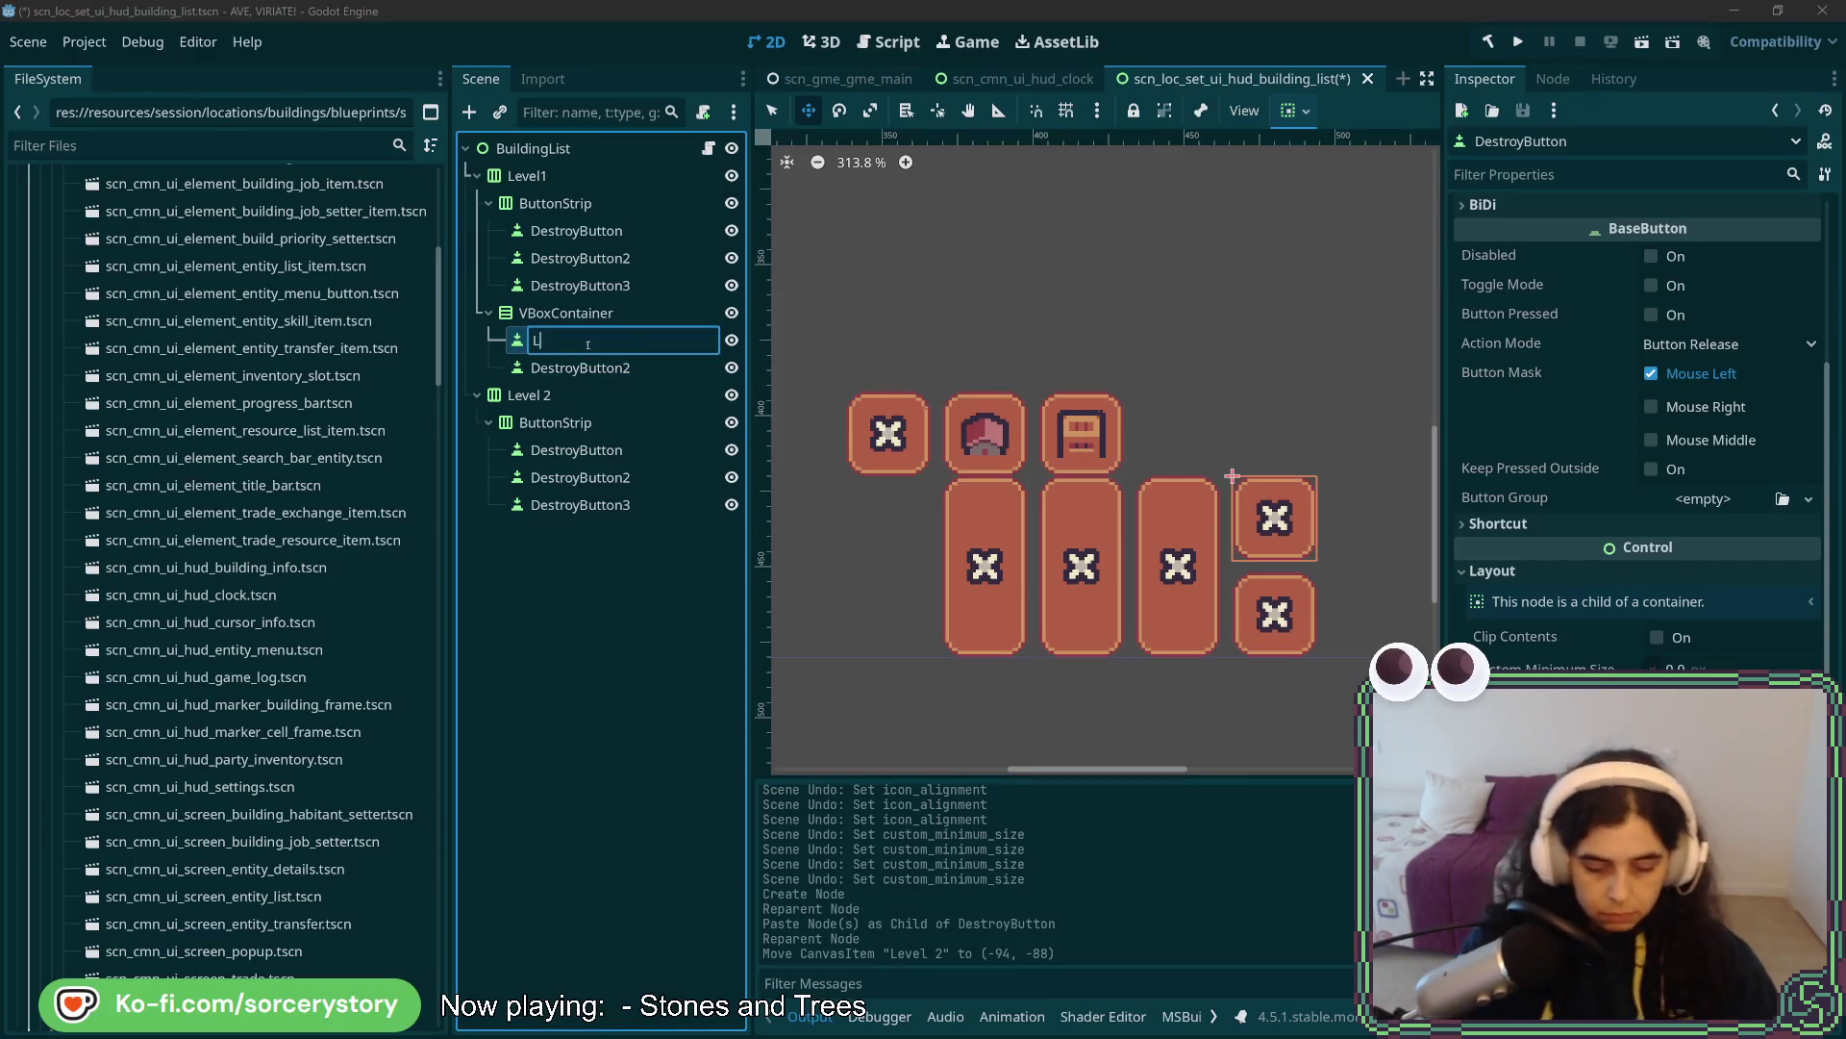
pyautogui.write('ayer')
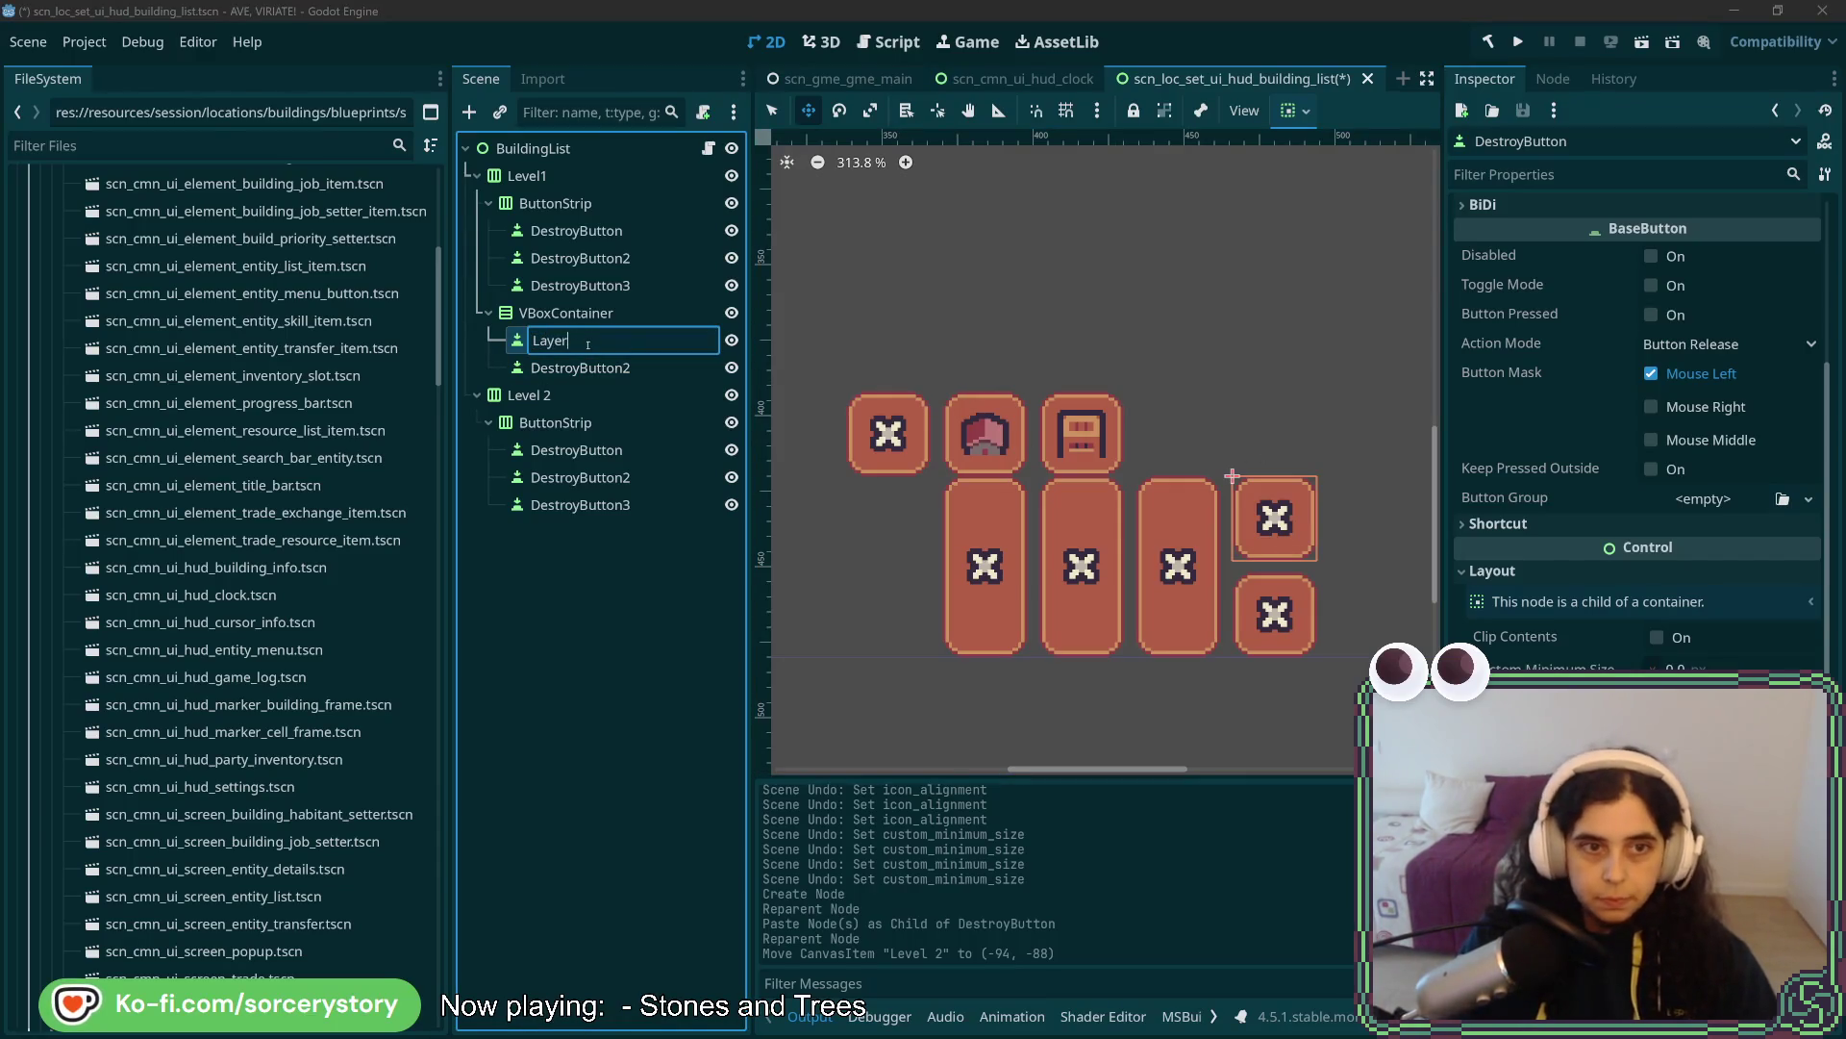
pyautogui.write(' U_Up')
pyautogui.press('Return')
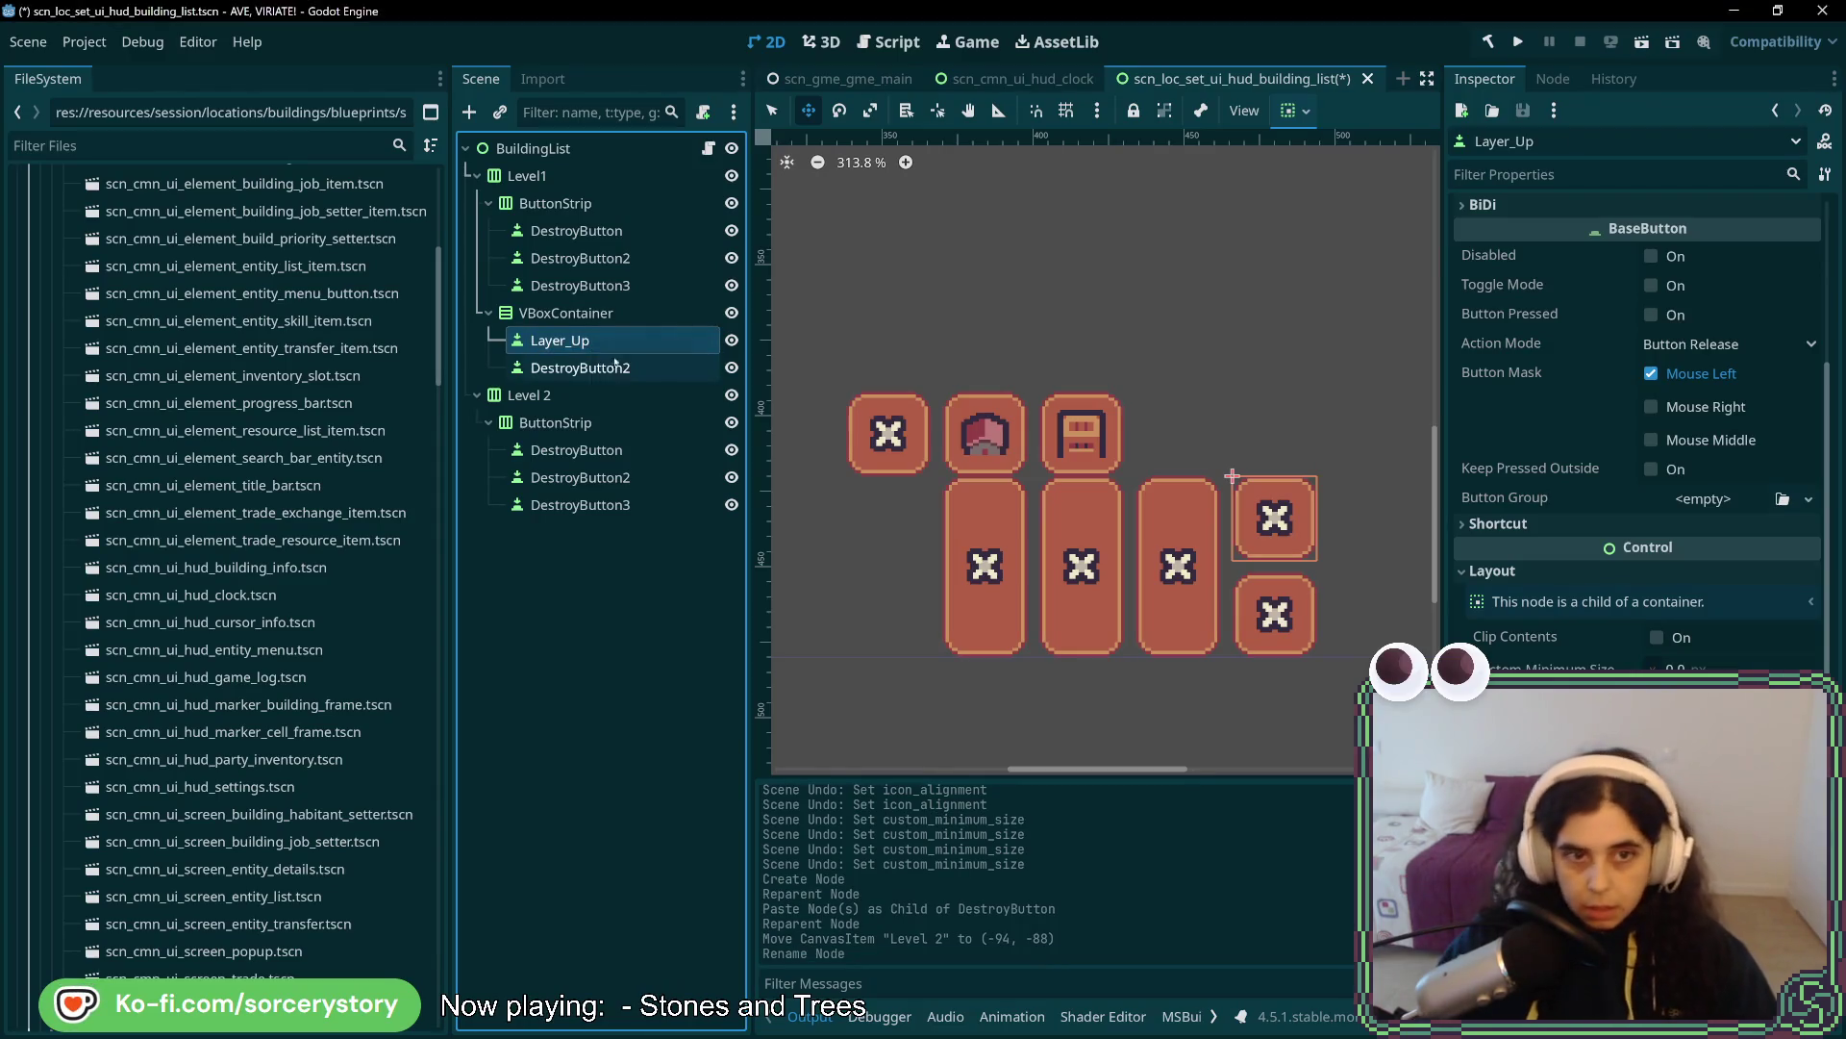
pyautogui.doubleClick(595, 365)
pyautogui.write('Laye')
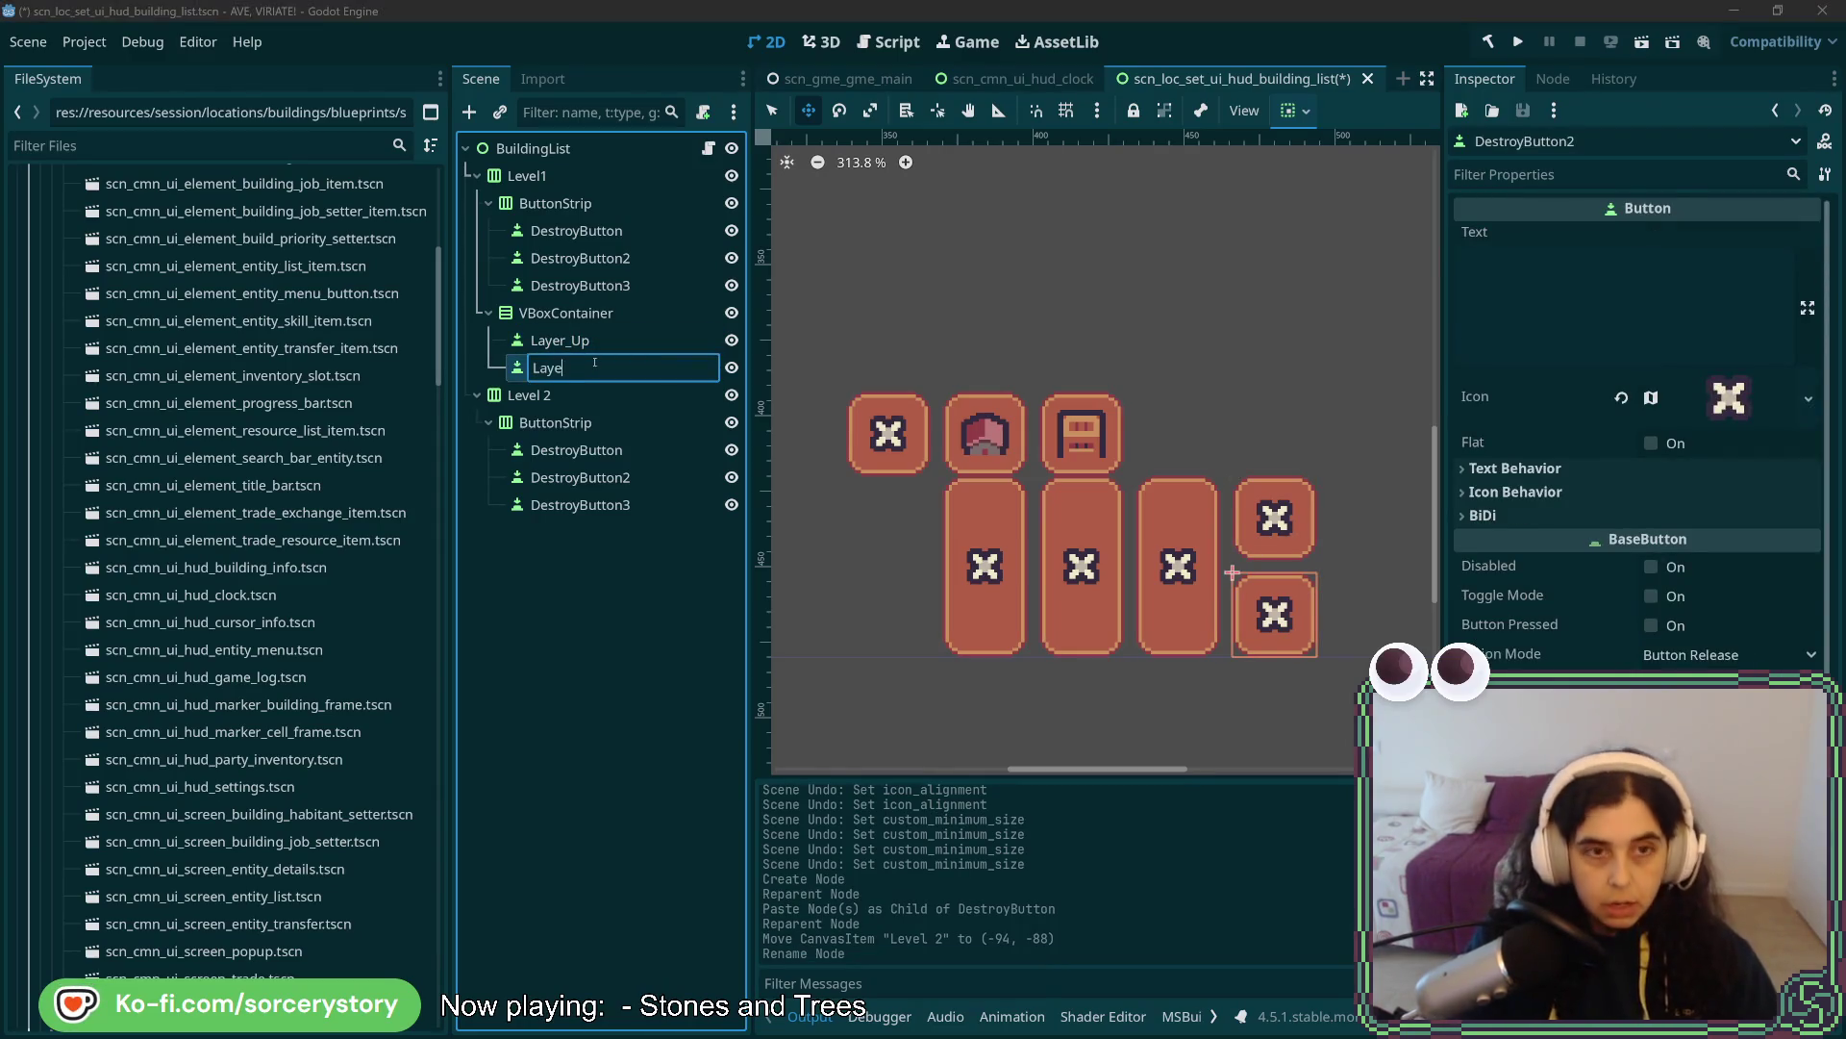
pyautogui.write('r_Down')
pyautogui.press('Return')
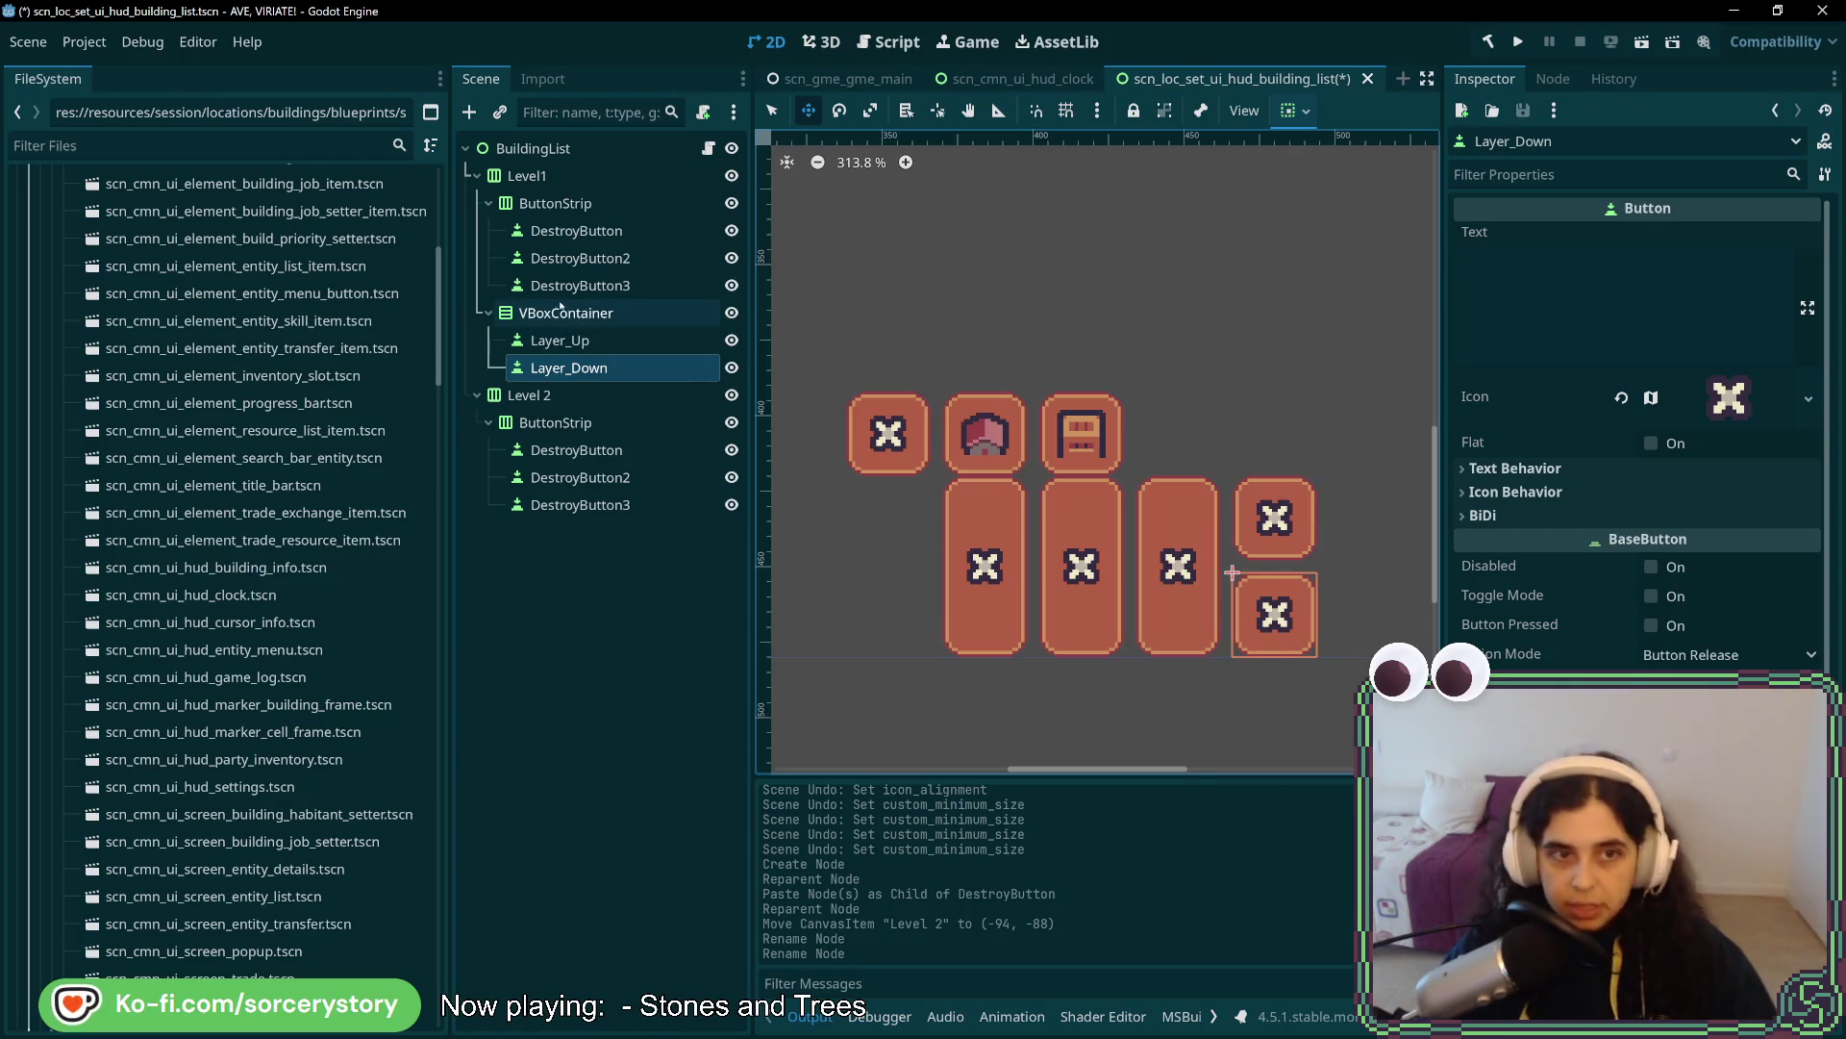
# - Nudge the Level 2 row up one pixel and confirm Position y stays at -89
pyautogui.click(529, 395)
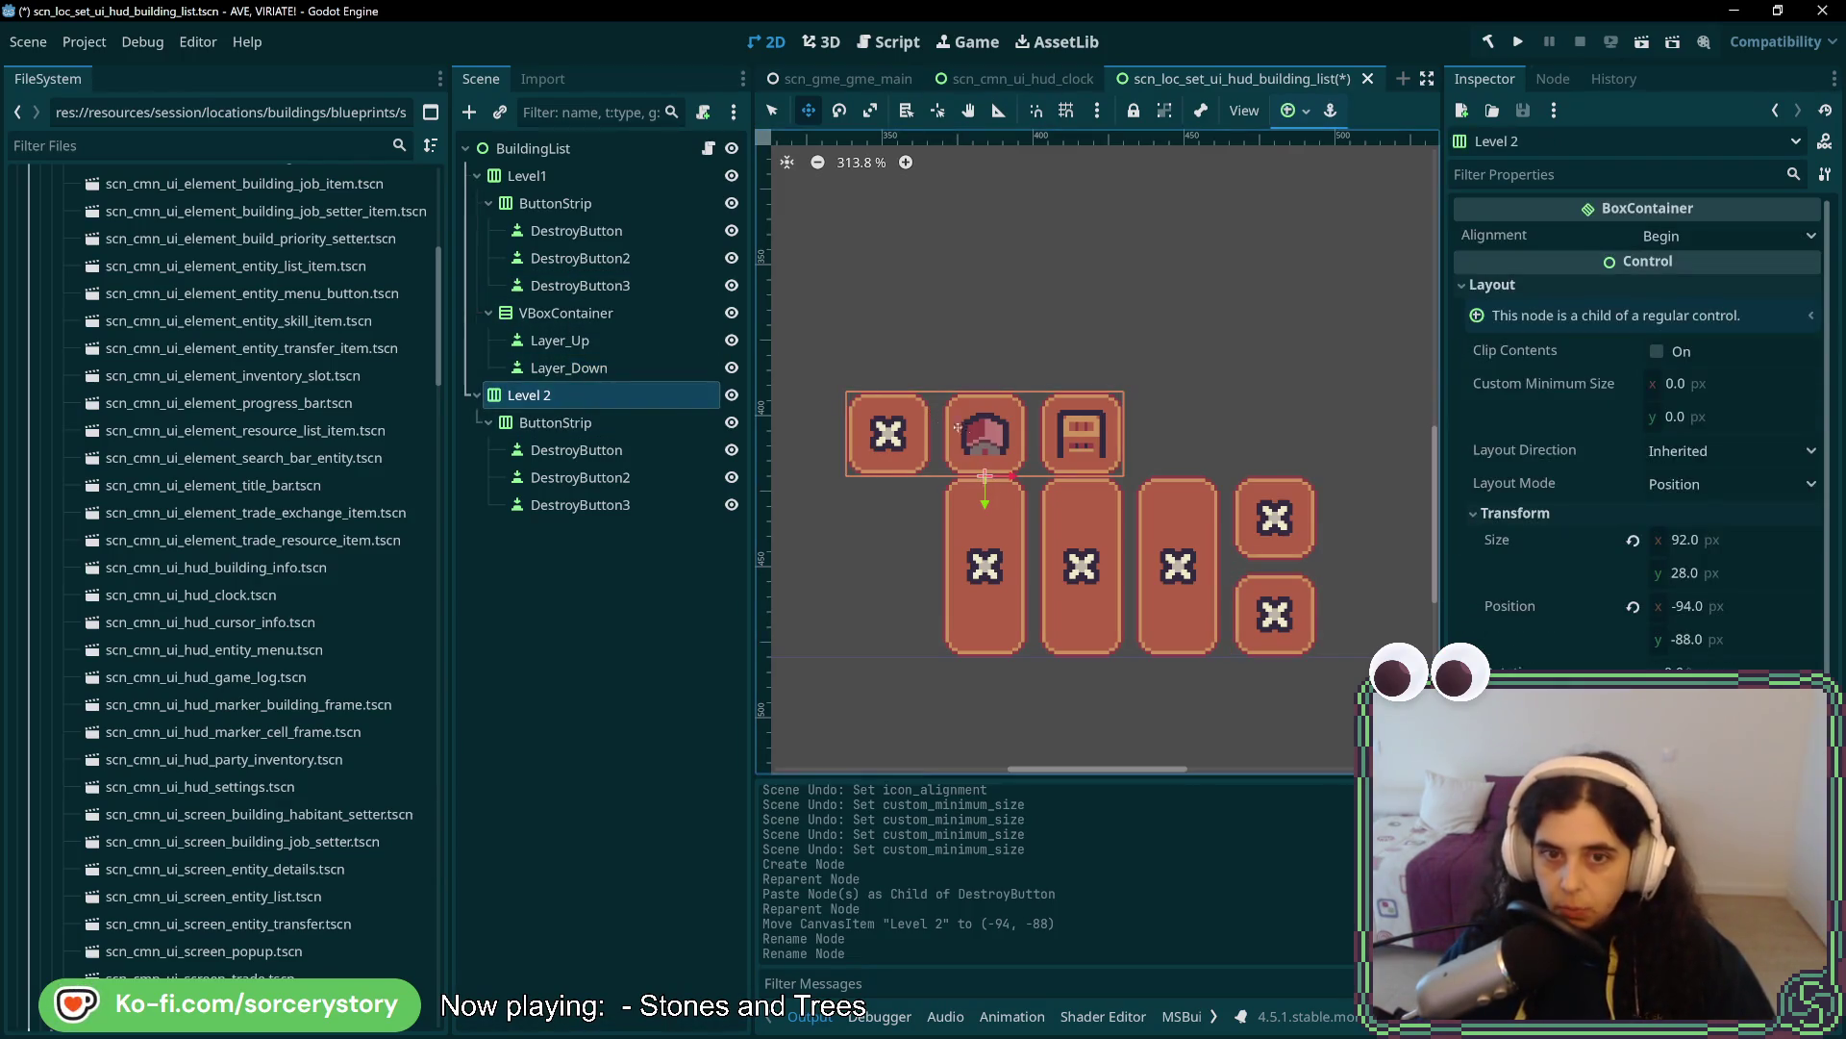
pyautogui.moveTo(989, 432); pyautogui.dragTo(989, 429)
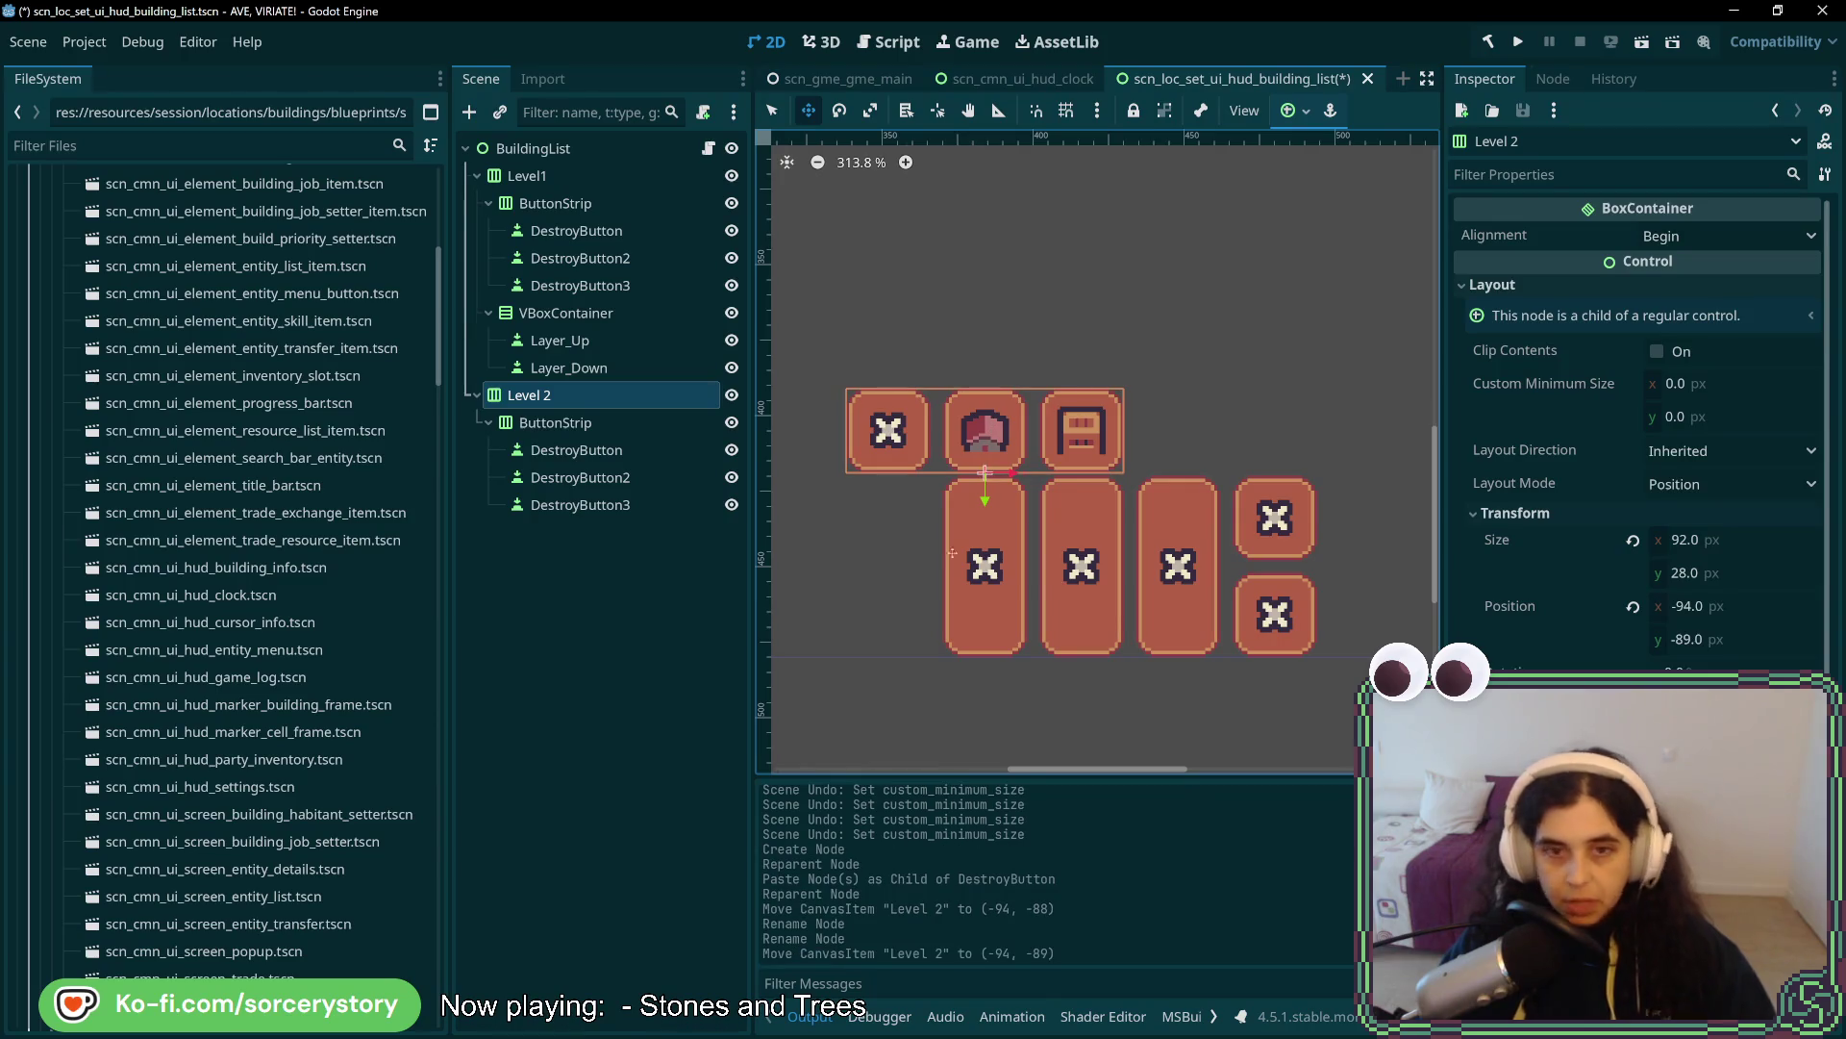
pyautogui.click(1693, 640)
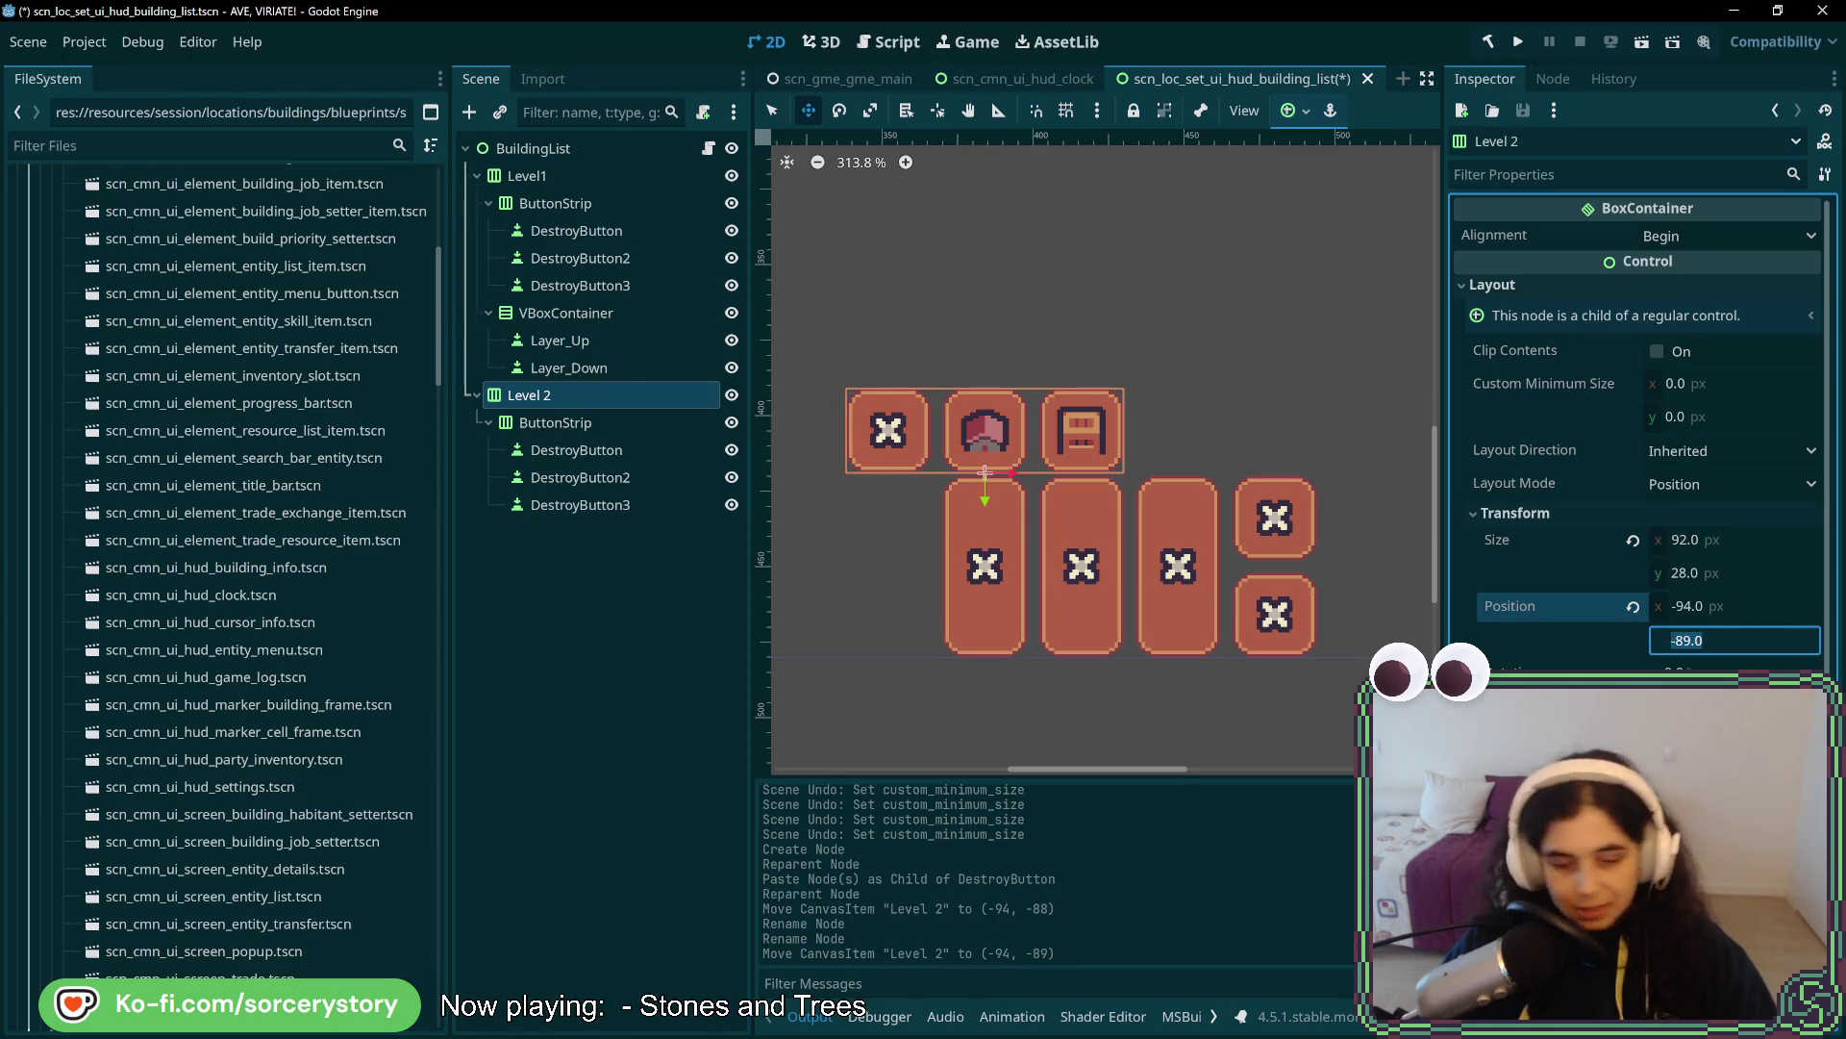
pyautogui.press('Return')
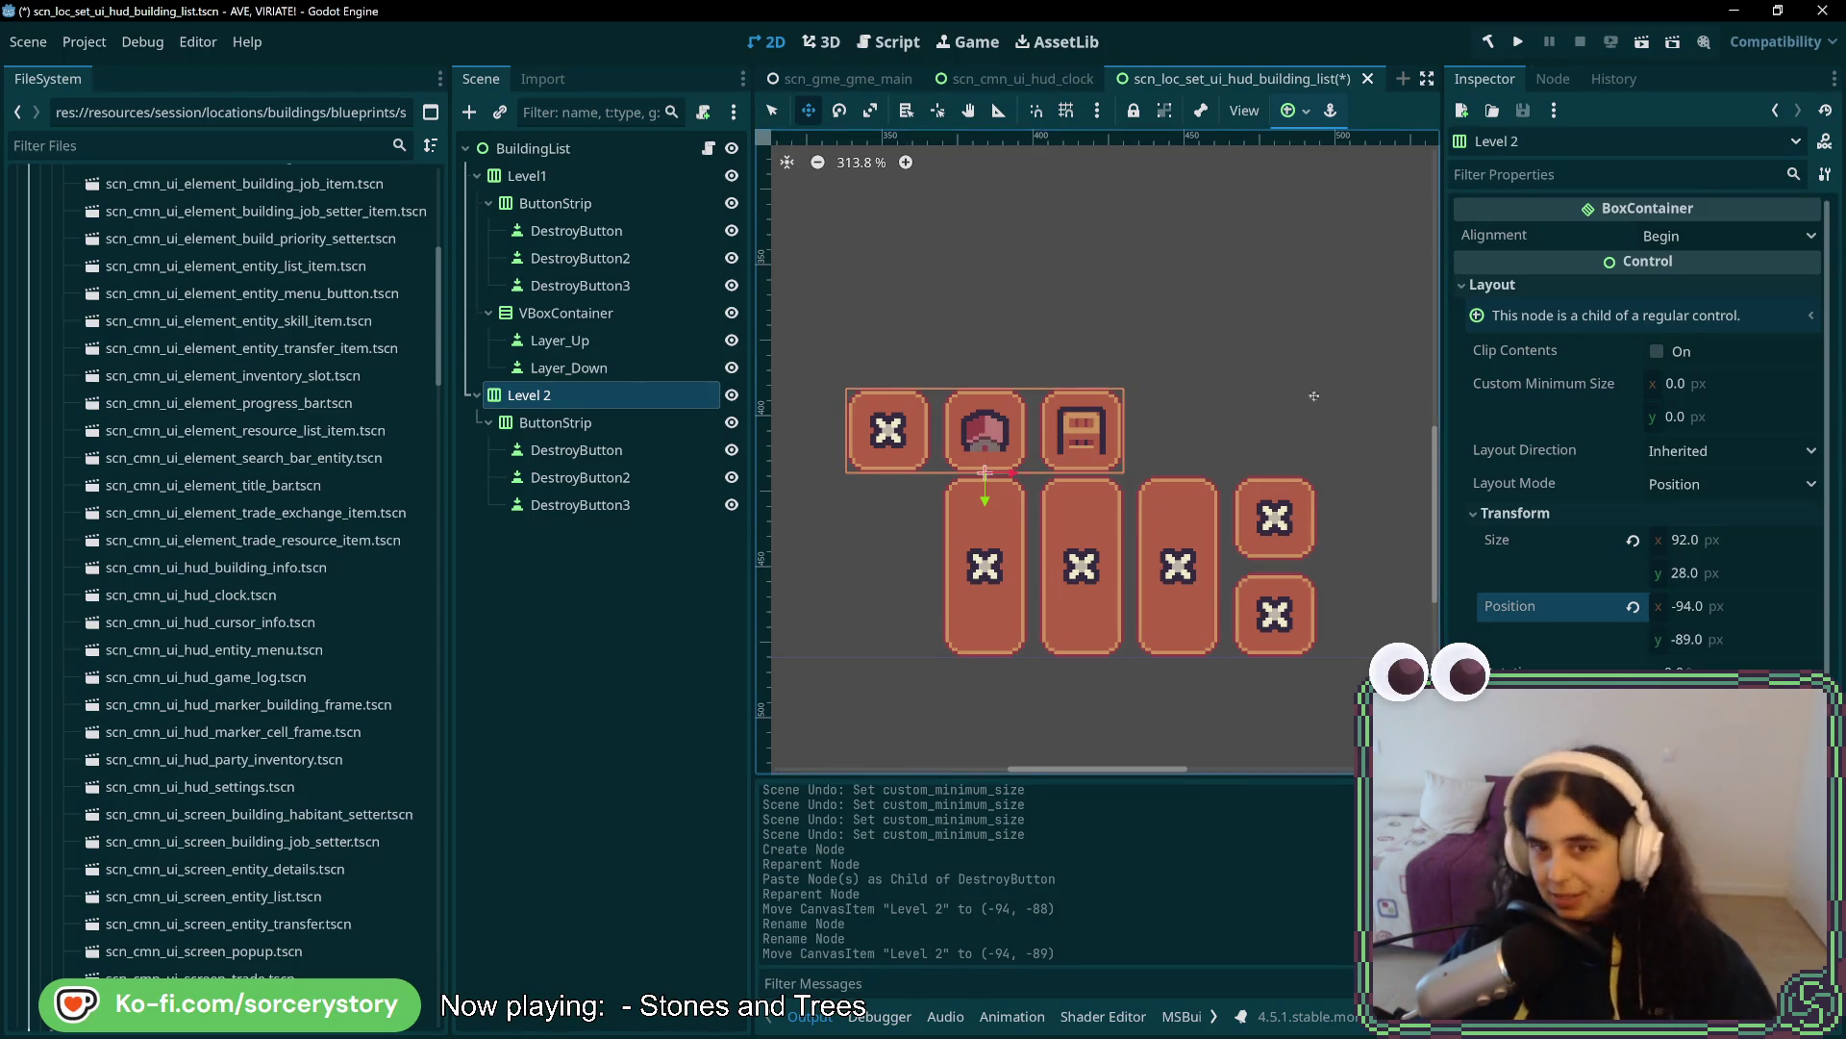
pyautogui.click(1277, 534)
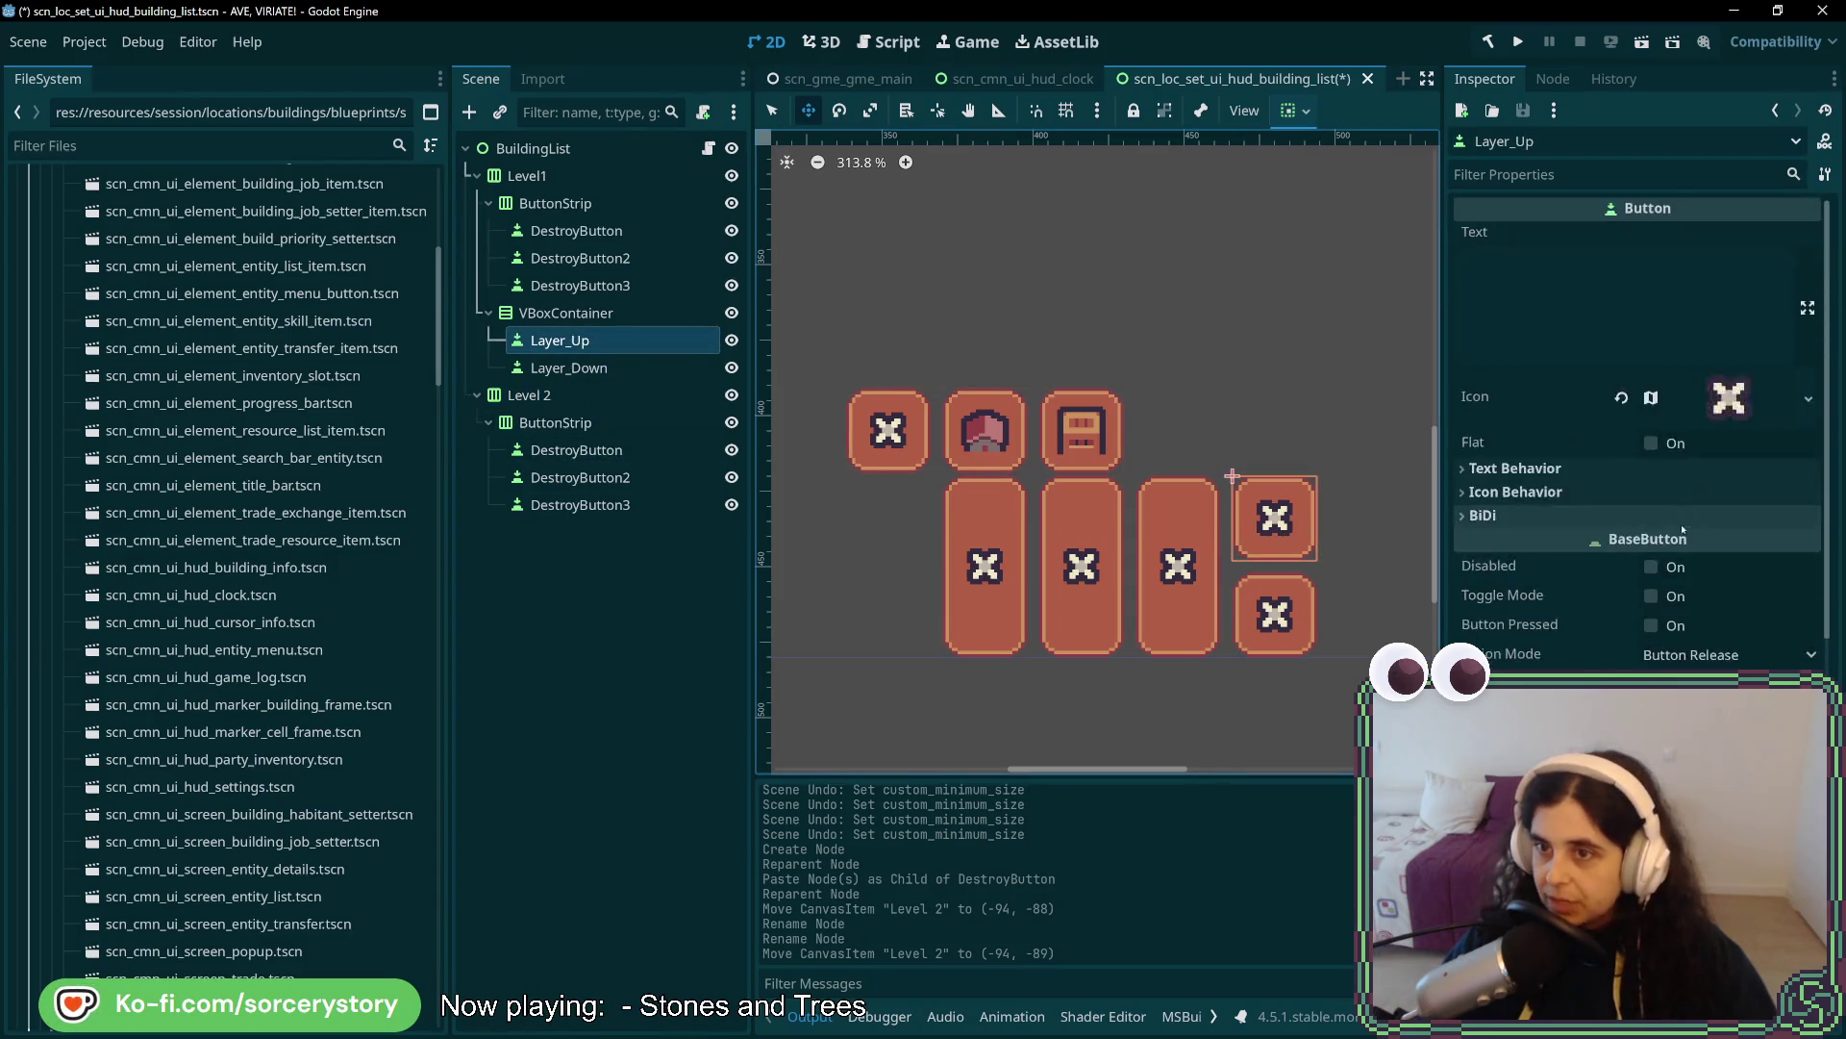
# - Give Layer_Up the up-arrow texture as its icon via Quick Load
pyautogui.click(1808, 397)
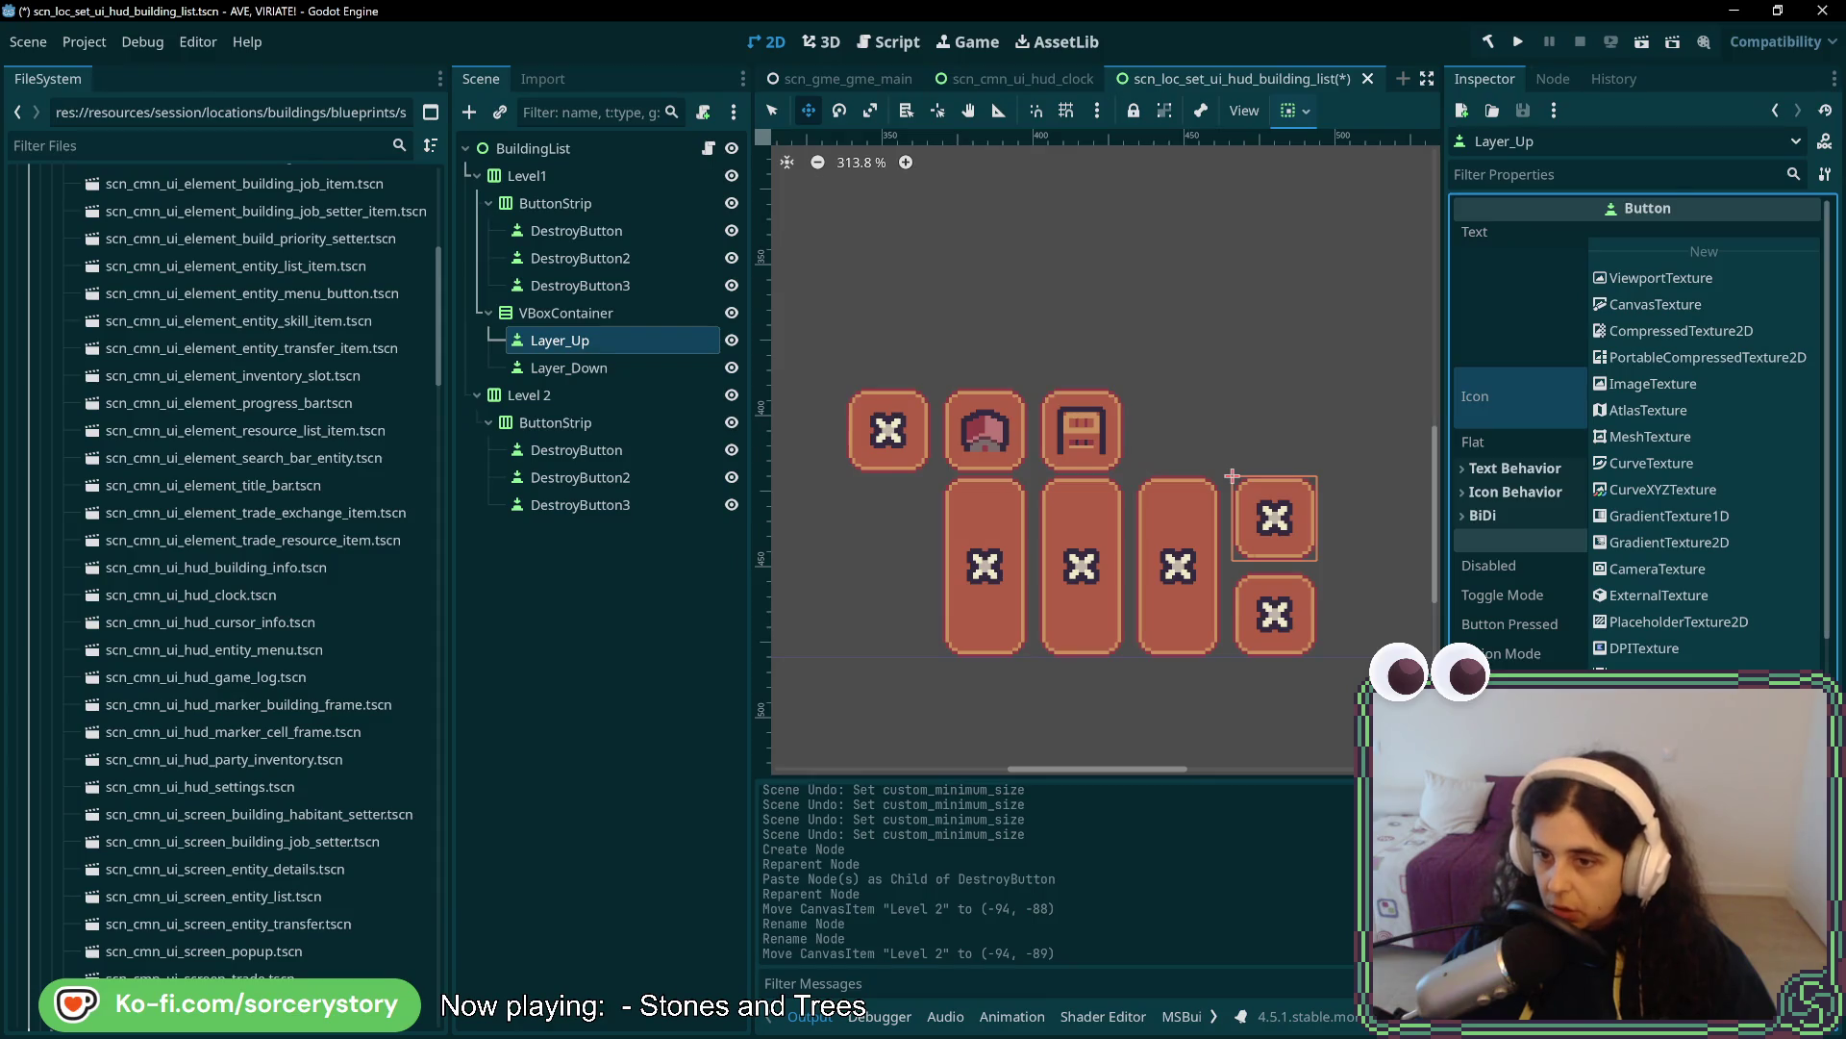
pyautogui.click(1664, 727)
pyautogui.write('layer')
pyautogui.press('BackSpace')
pyautogui.press('BackSpace')
pyautogui.press('BackSpace')
pyautogui.write('arrow')
pyautogui.doubleClick(612, 280)
# - Give Layer_Down the down-arrow texture as its icon
pyautogui.click(584, 367)
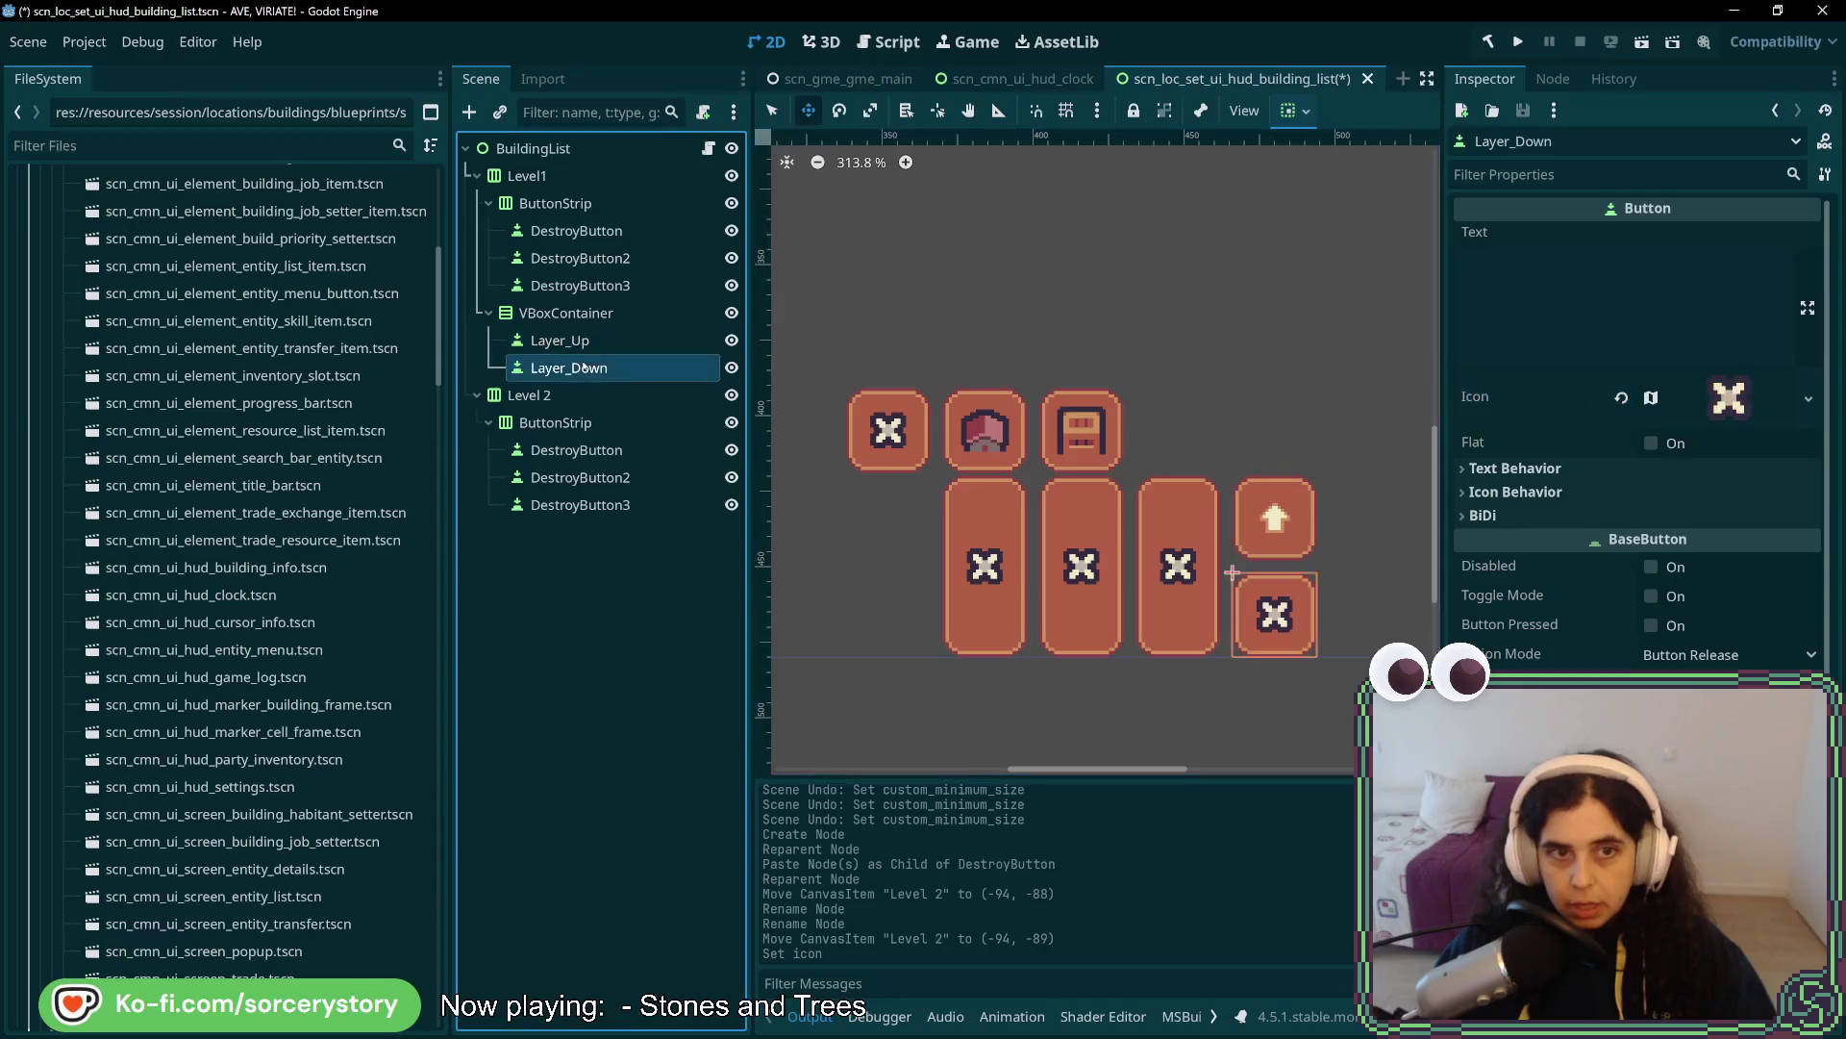
pyautogui.click(1809, 399)
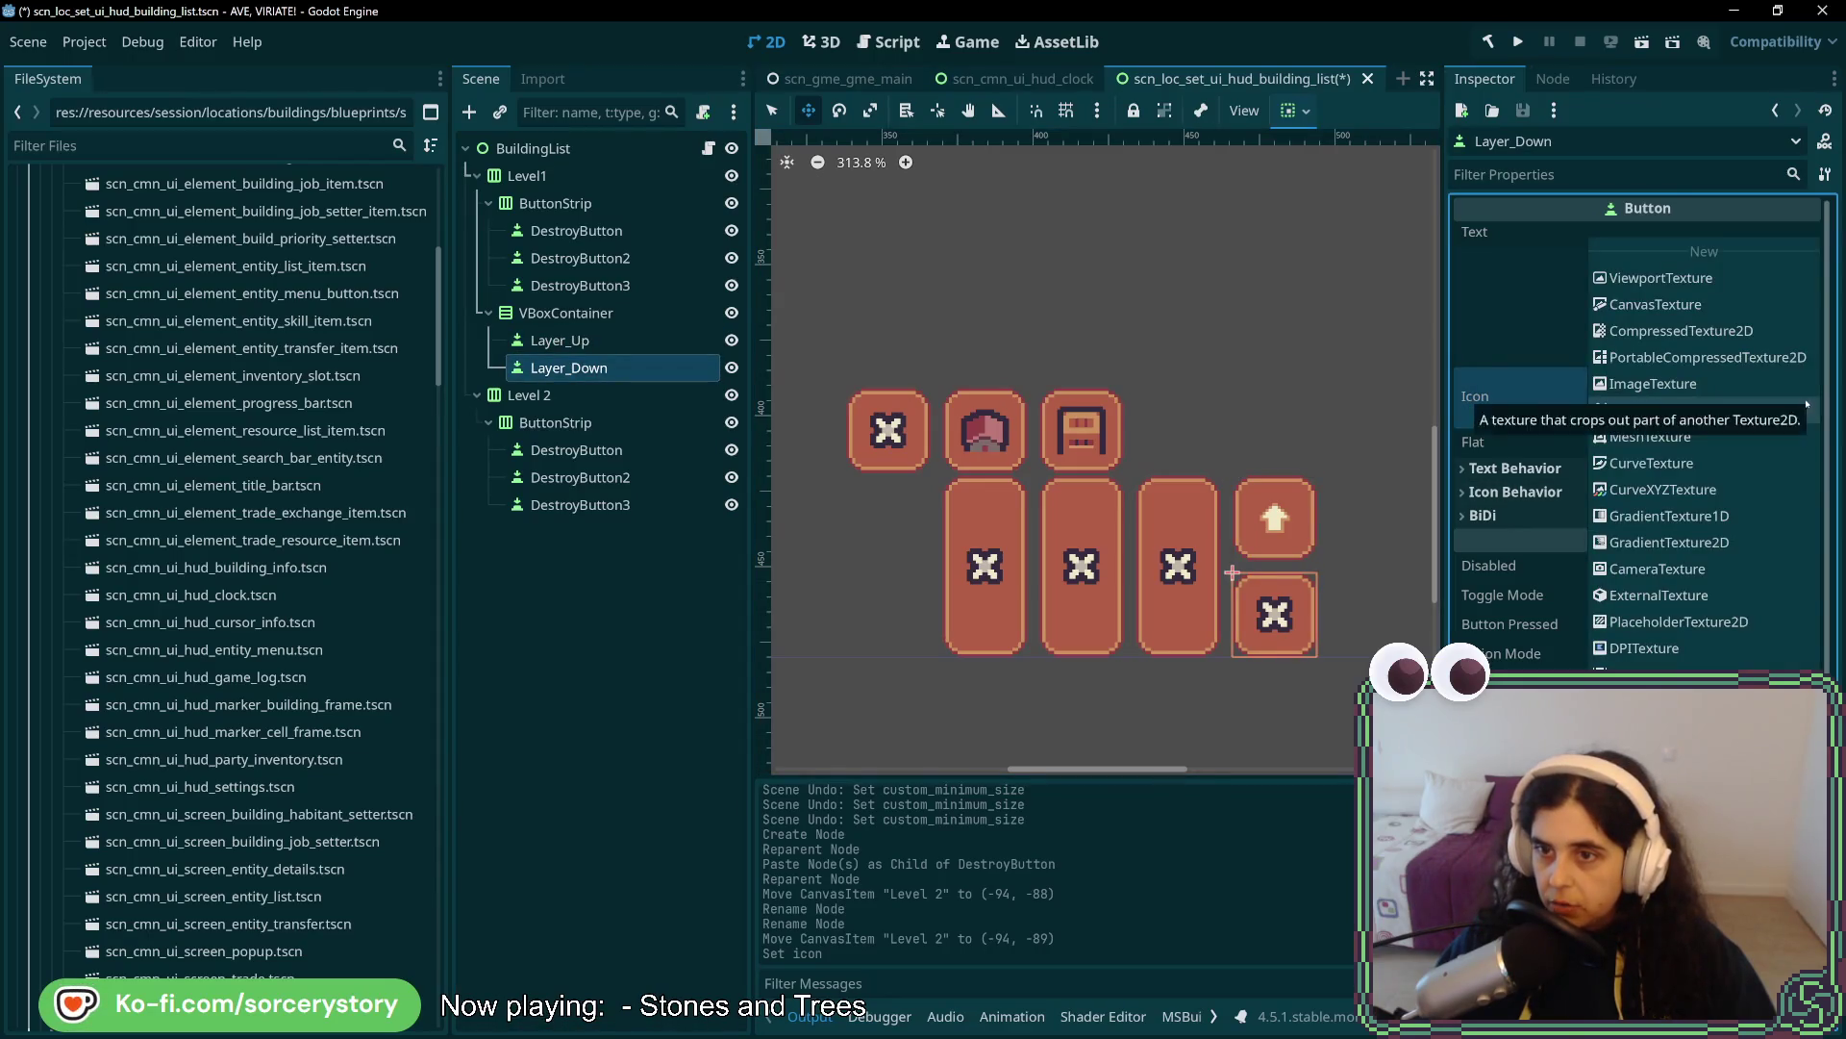
pyautogui.click(1693, 750)
pyautogui.write('a')
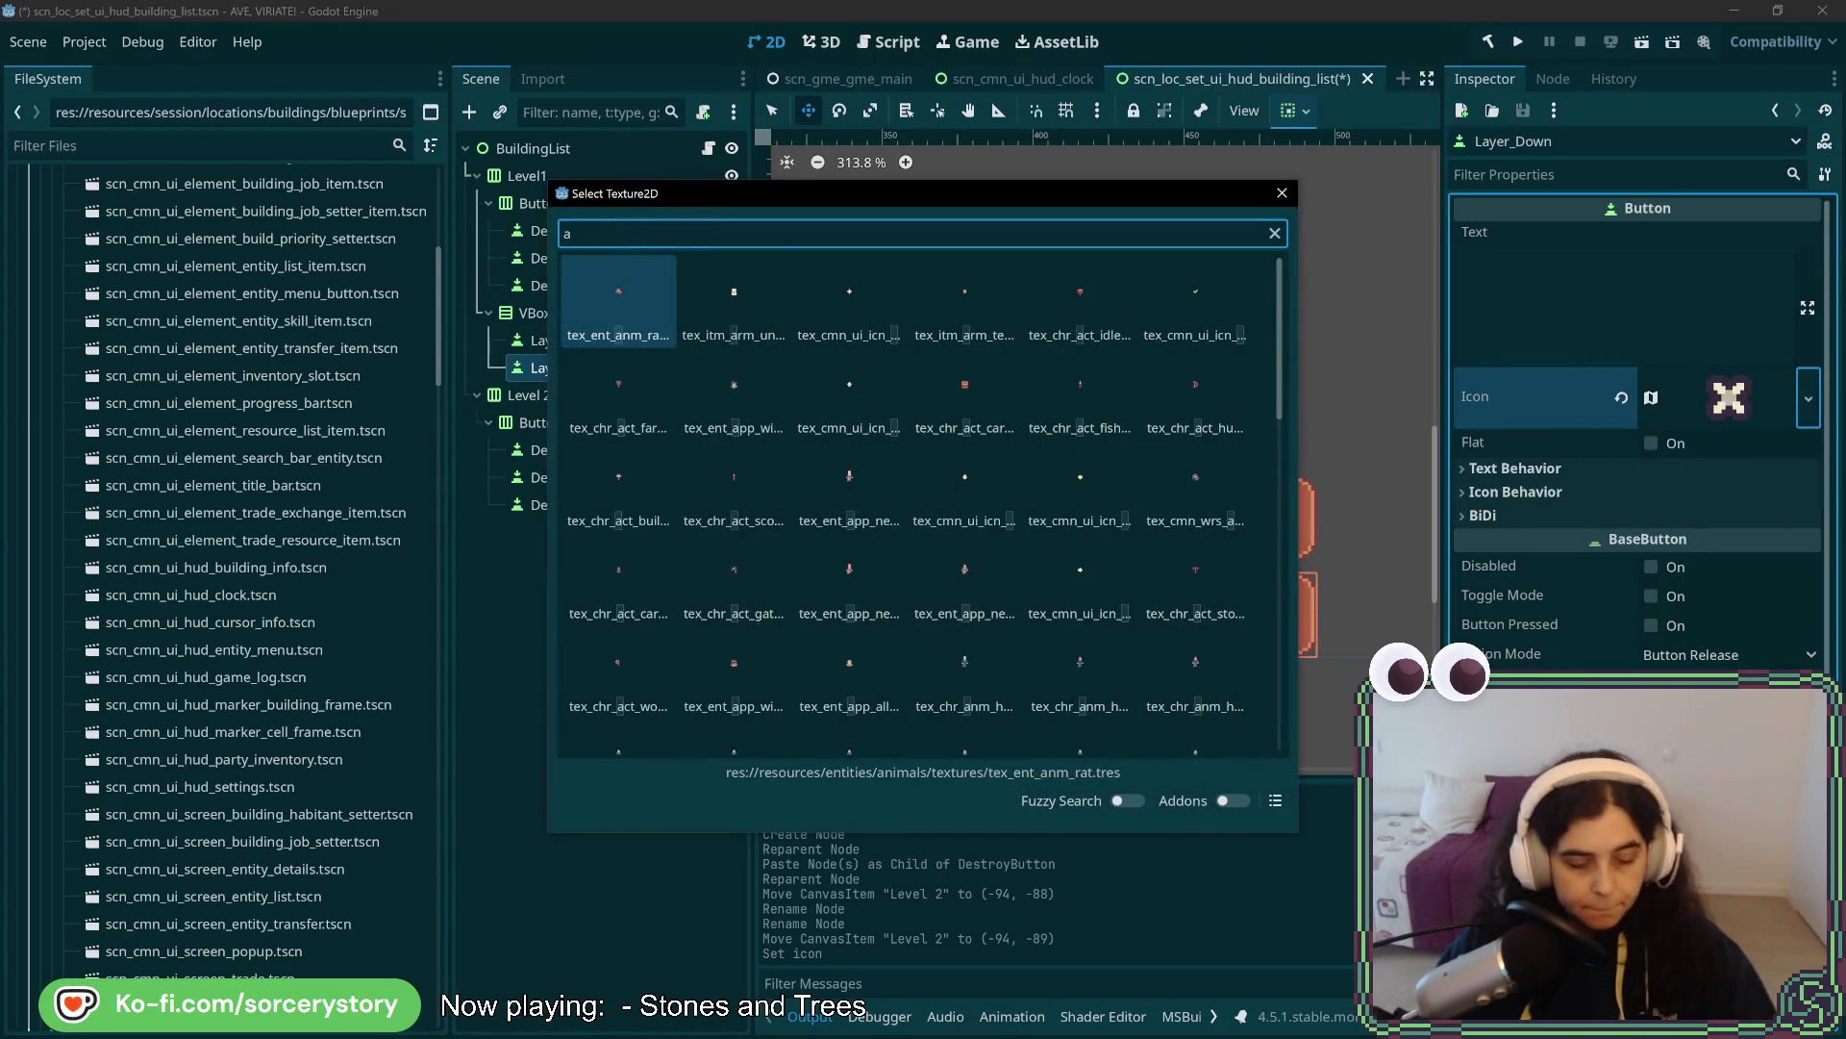
pyautogui.write('rrow')
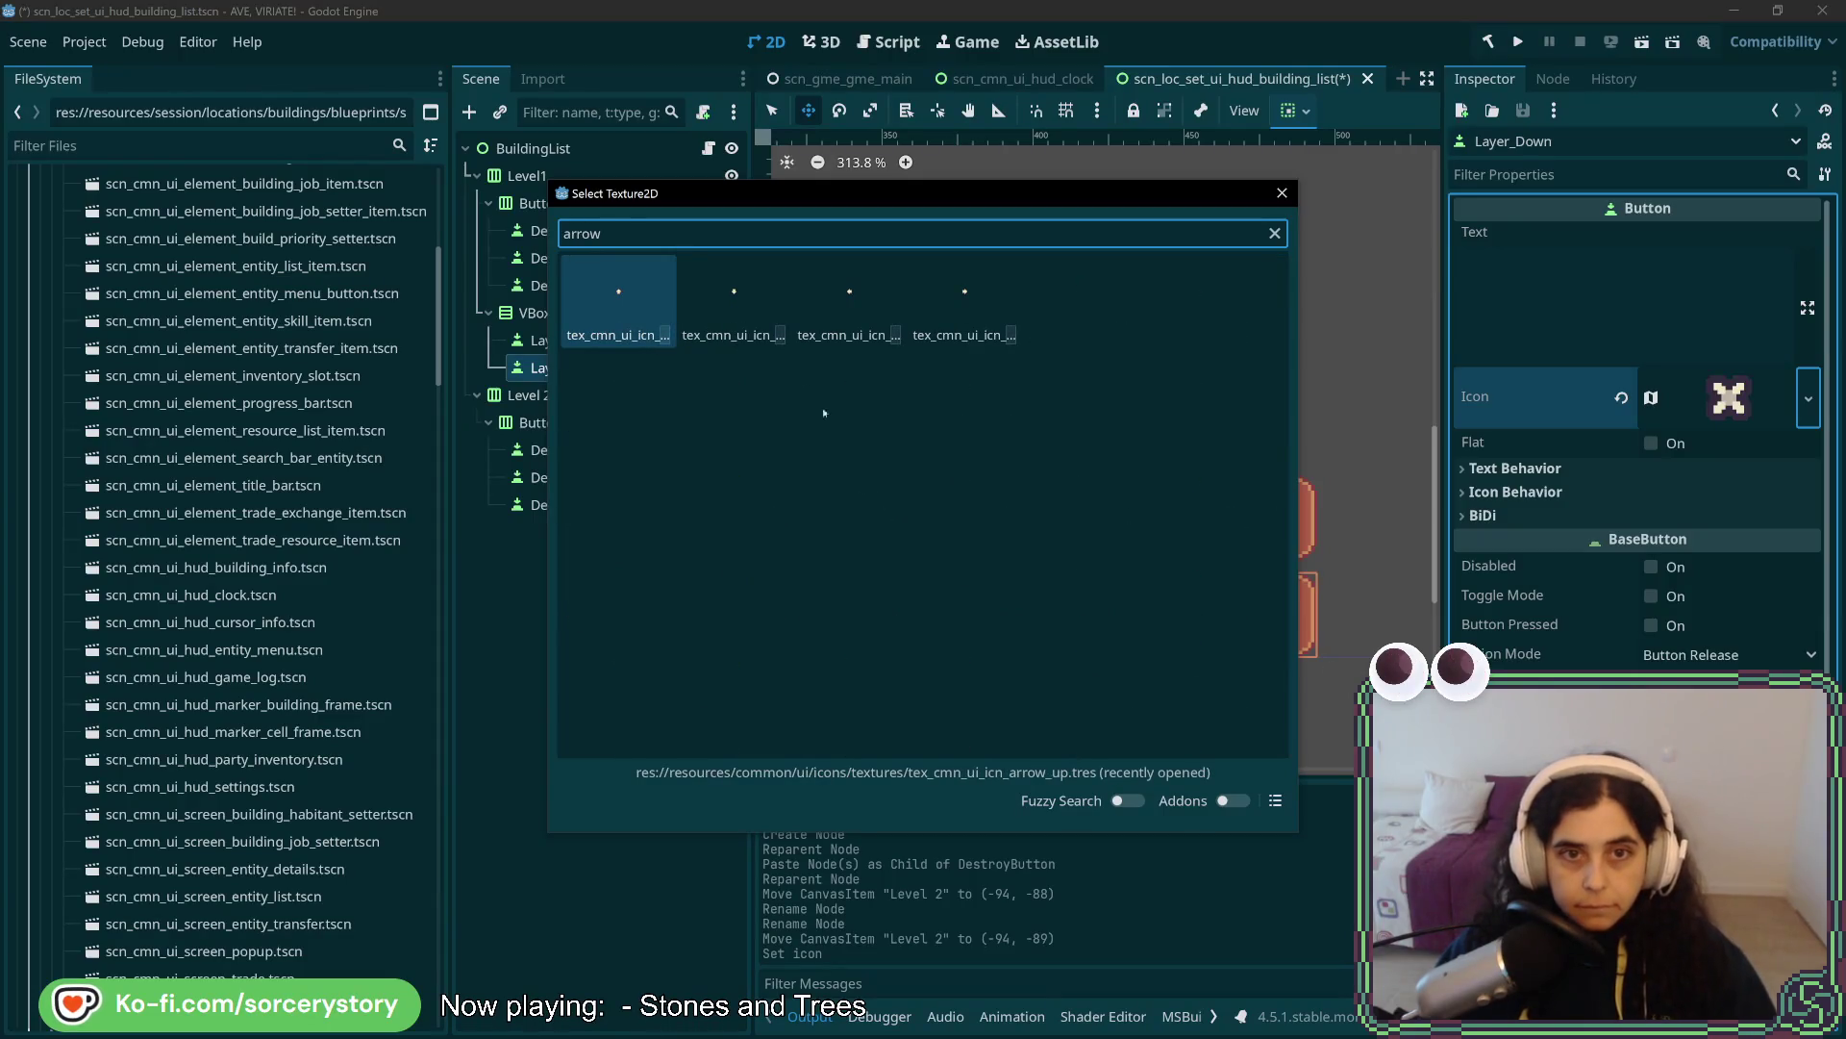
pyautogui.press('Return')
# - Rename the buttons from Layer_Up and Layer_Down to LayerUp and LayerDown
pyautogui.click(608, 352)
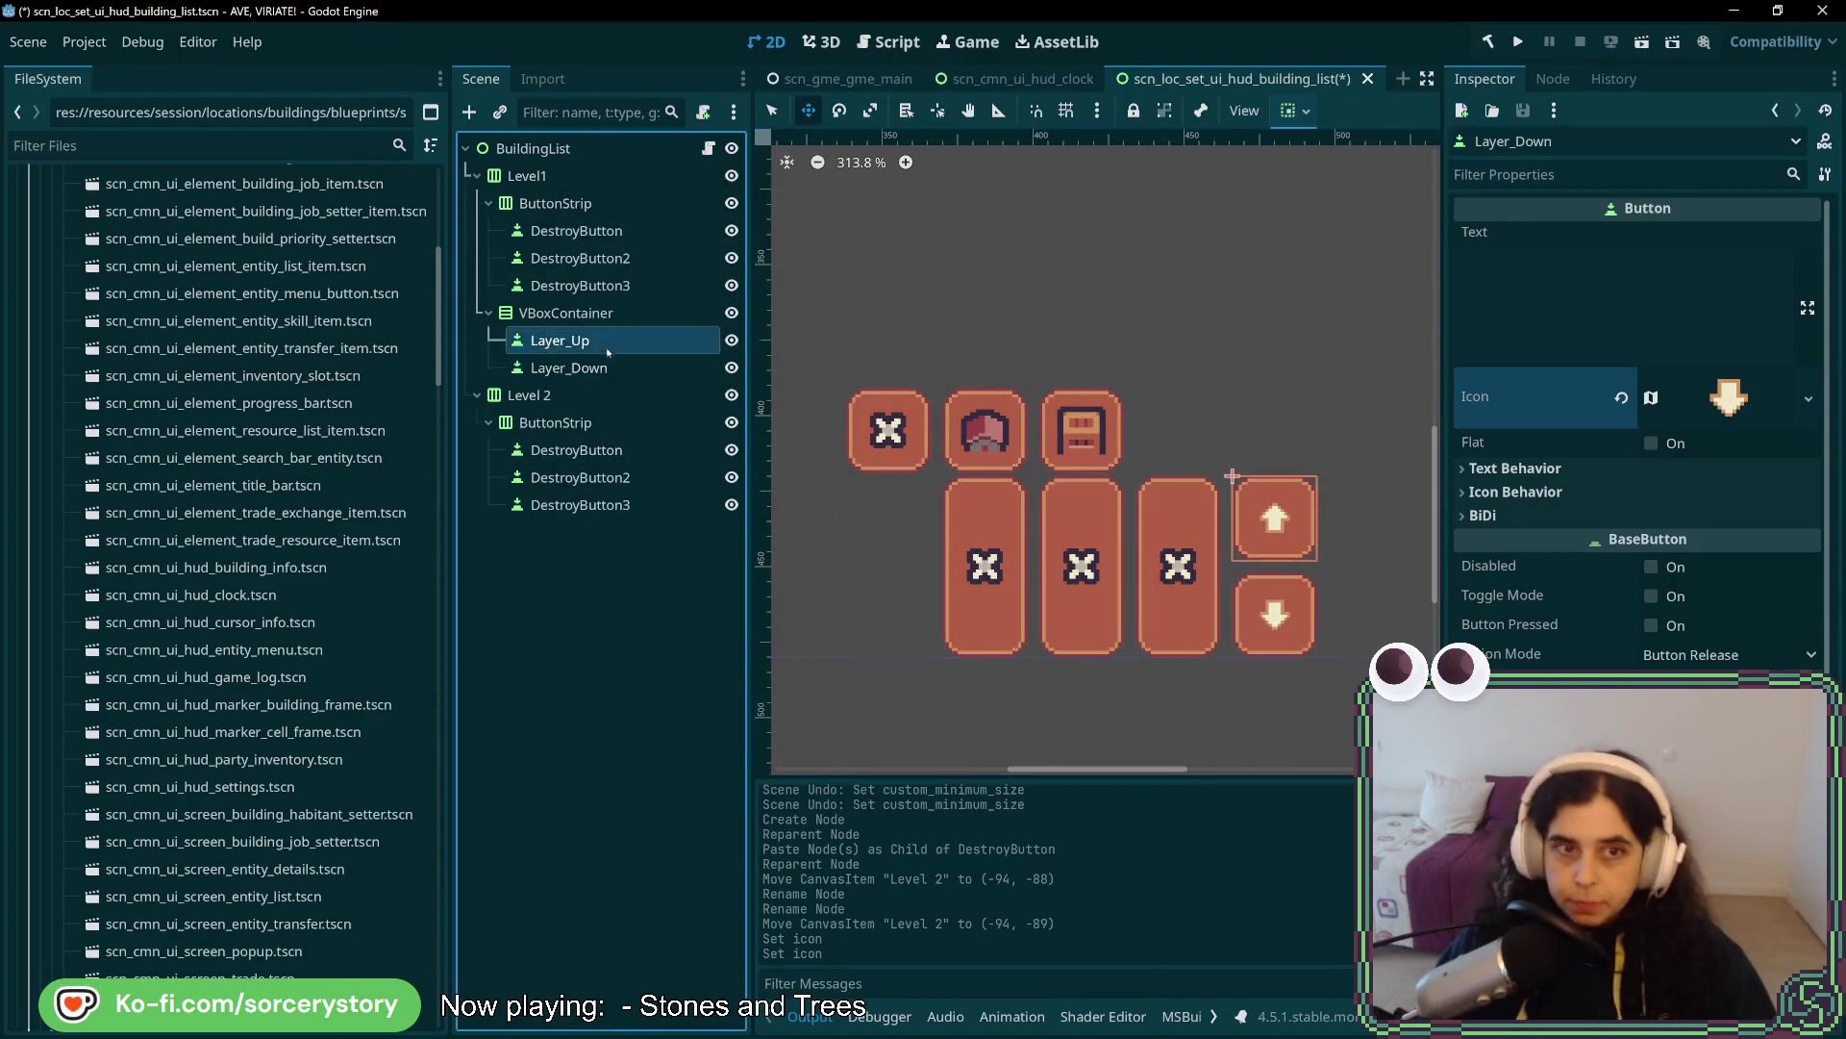
pyautogui.click(602, 351)
pyautogui.press('BackSpace')
pyautogui.press('Return')
pyautogui.click(577, 369)
pyautogui.click(577, 368)
pyautogui.click(570, 369)
pyautogui.press('BackSpace')
pyautogui.press('Return')
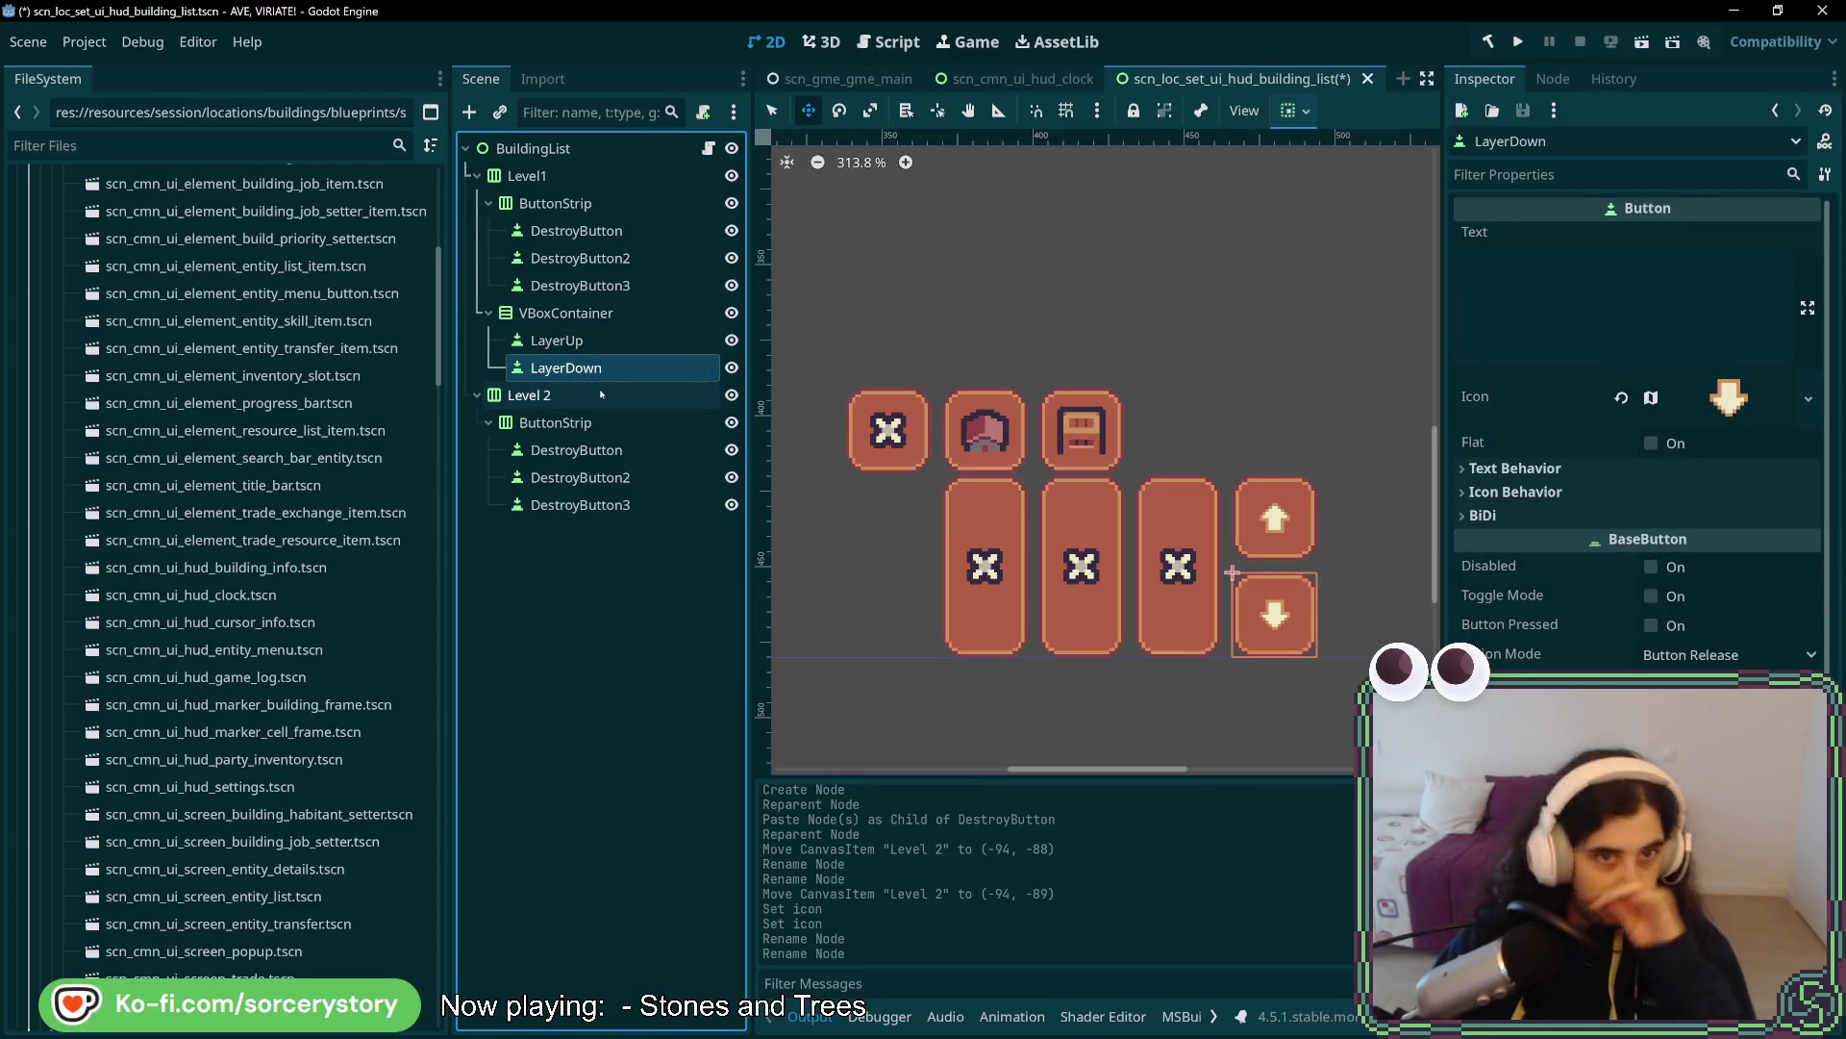
# - Save the building-list scene and run the game to test it
pyautogui.hotkey('ctrl', 's')
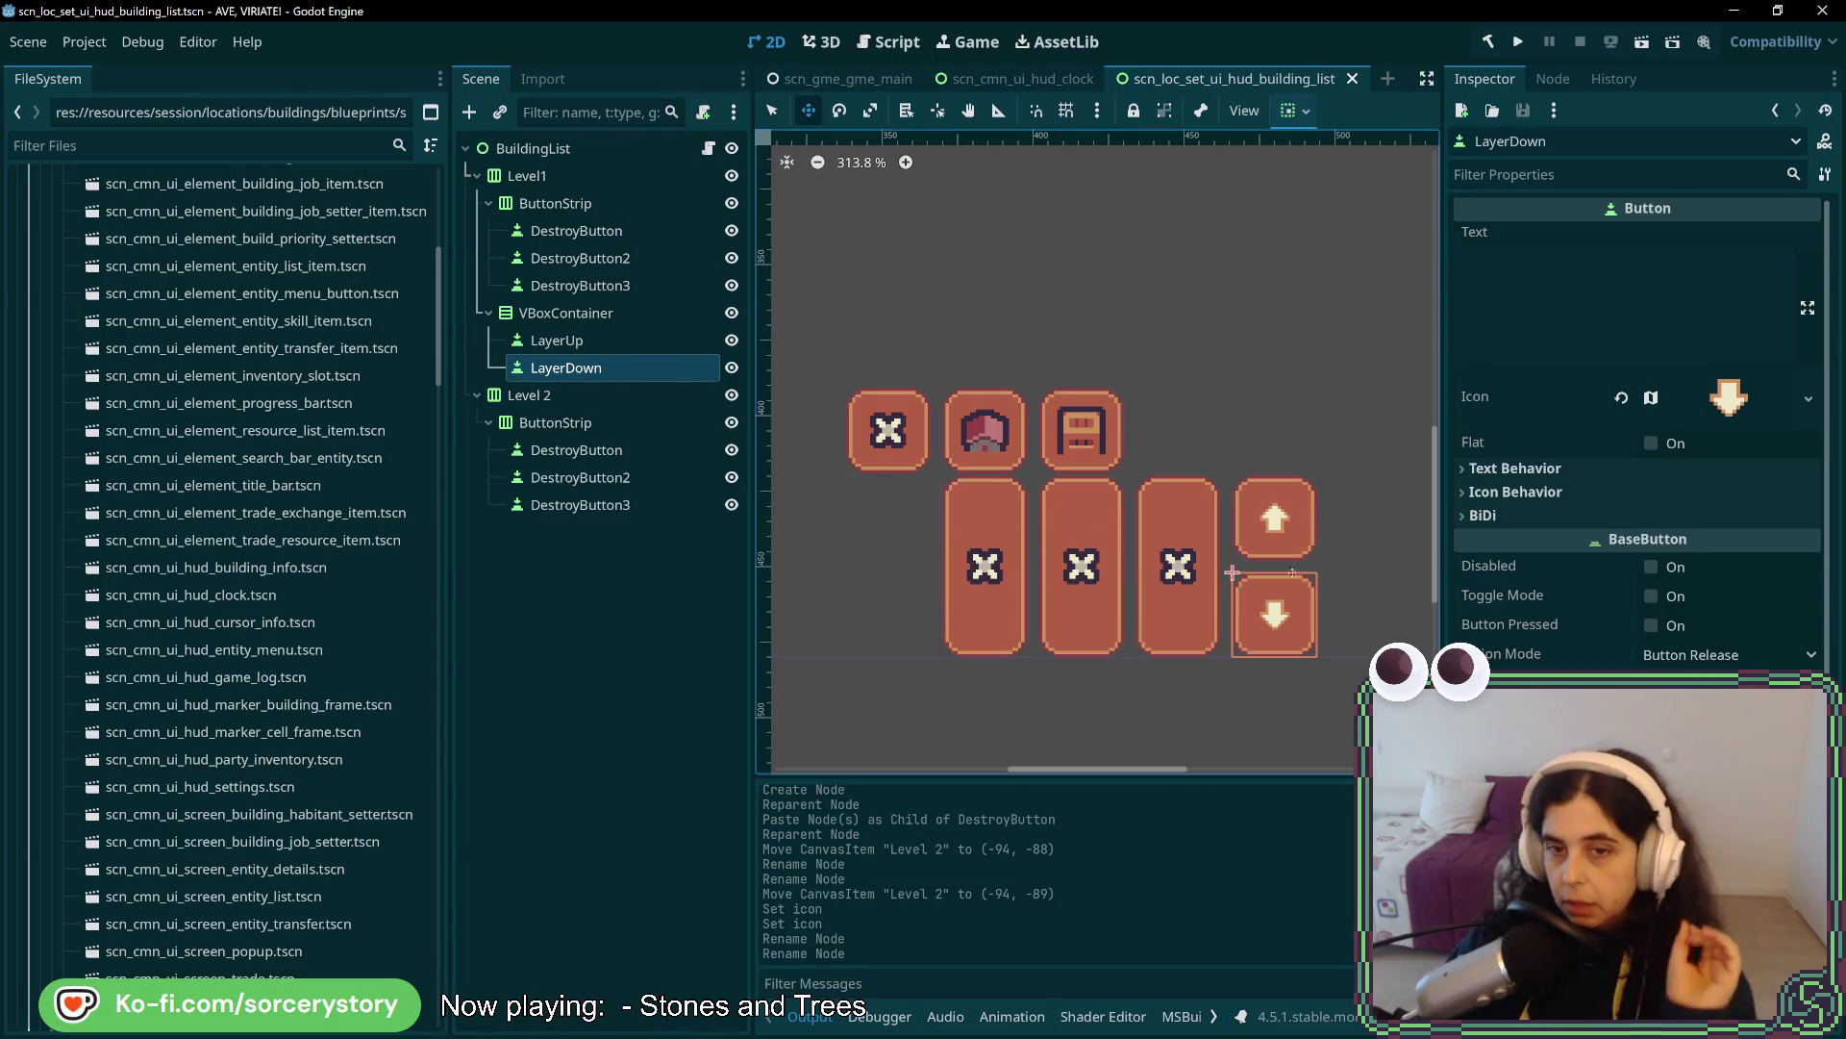
pyautogui.scroll(-8, 1286, 561)
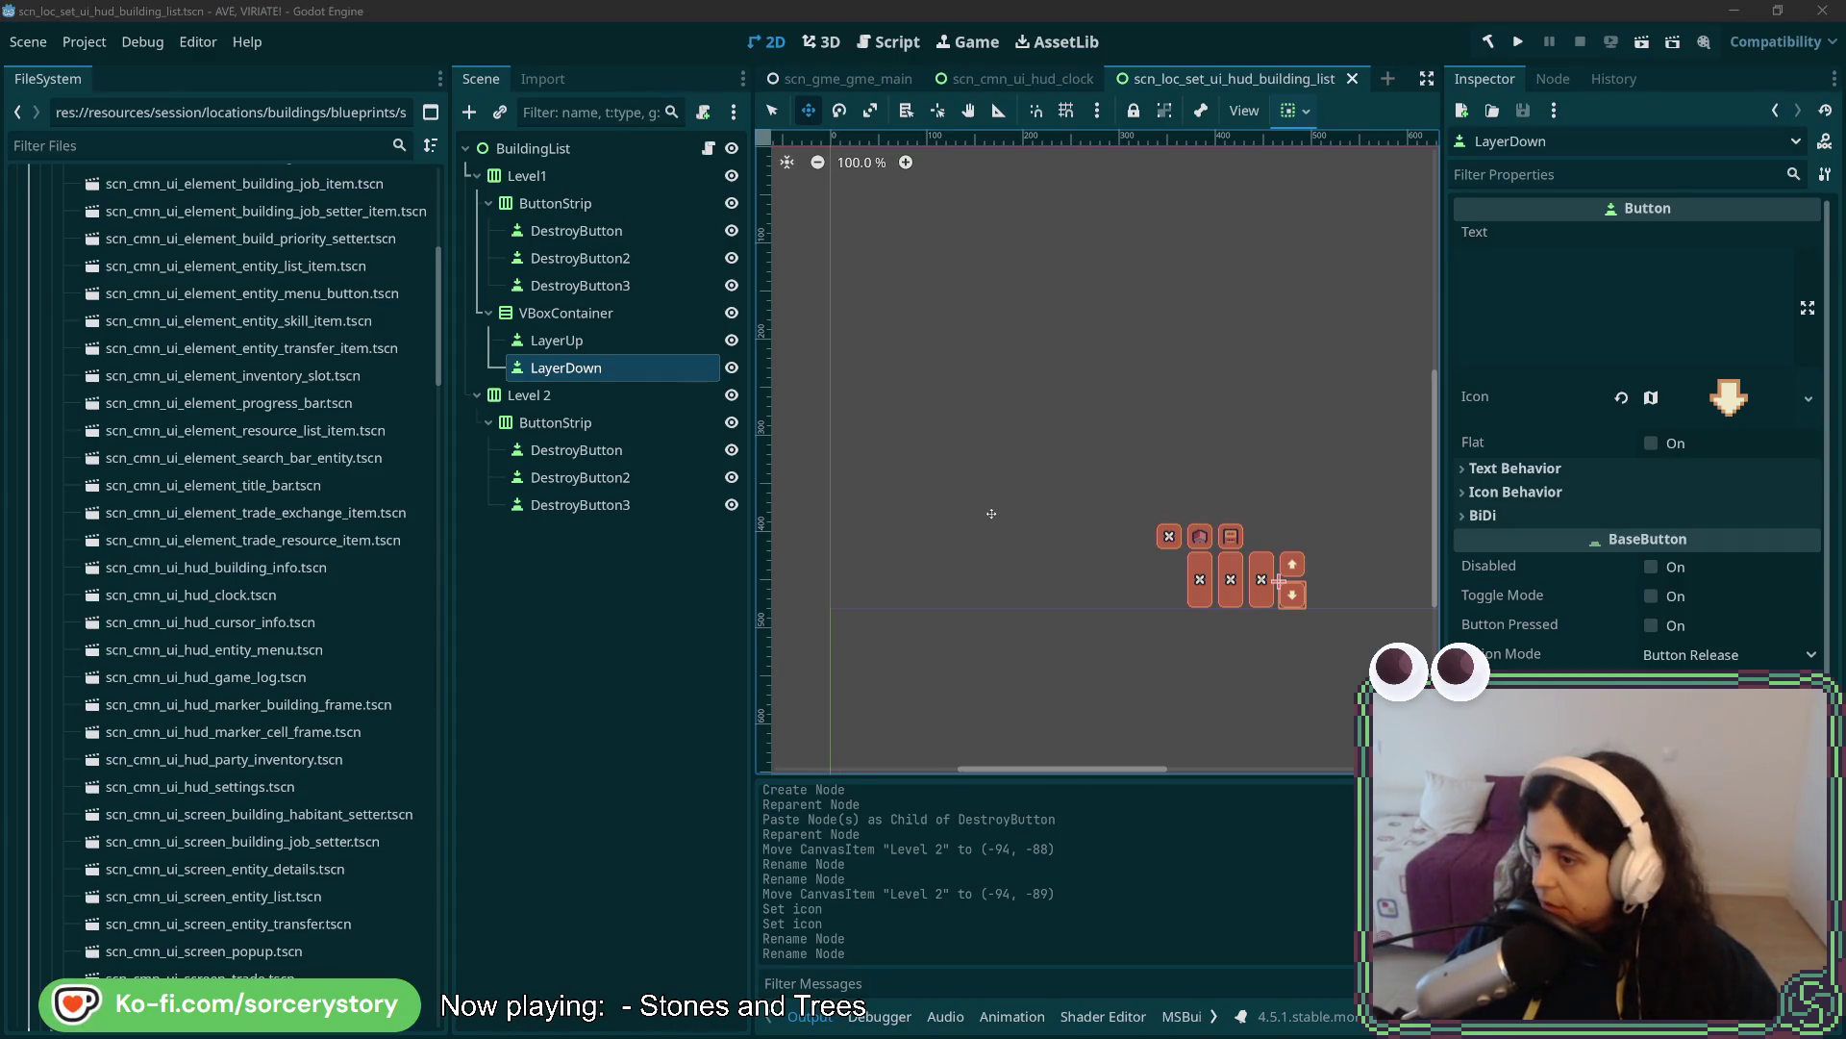
pyautogui.click(1516, 42)
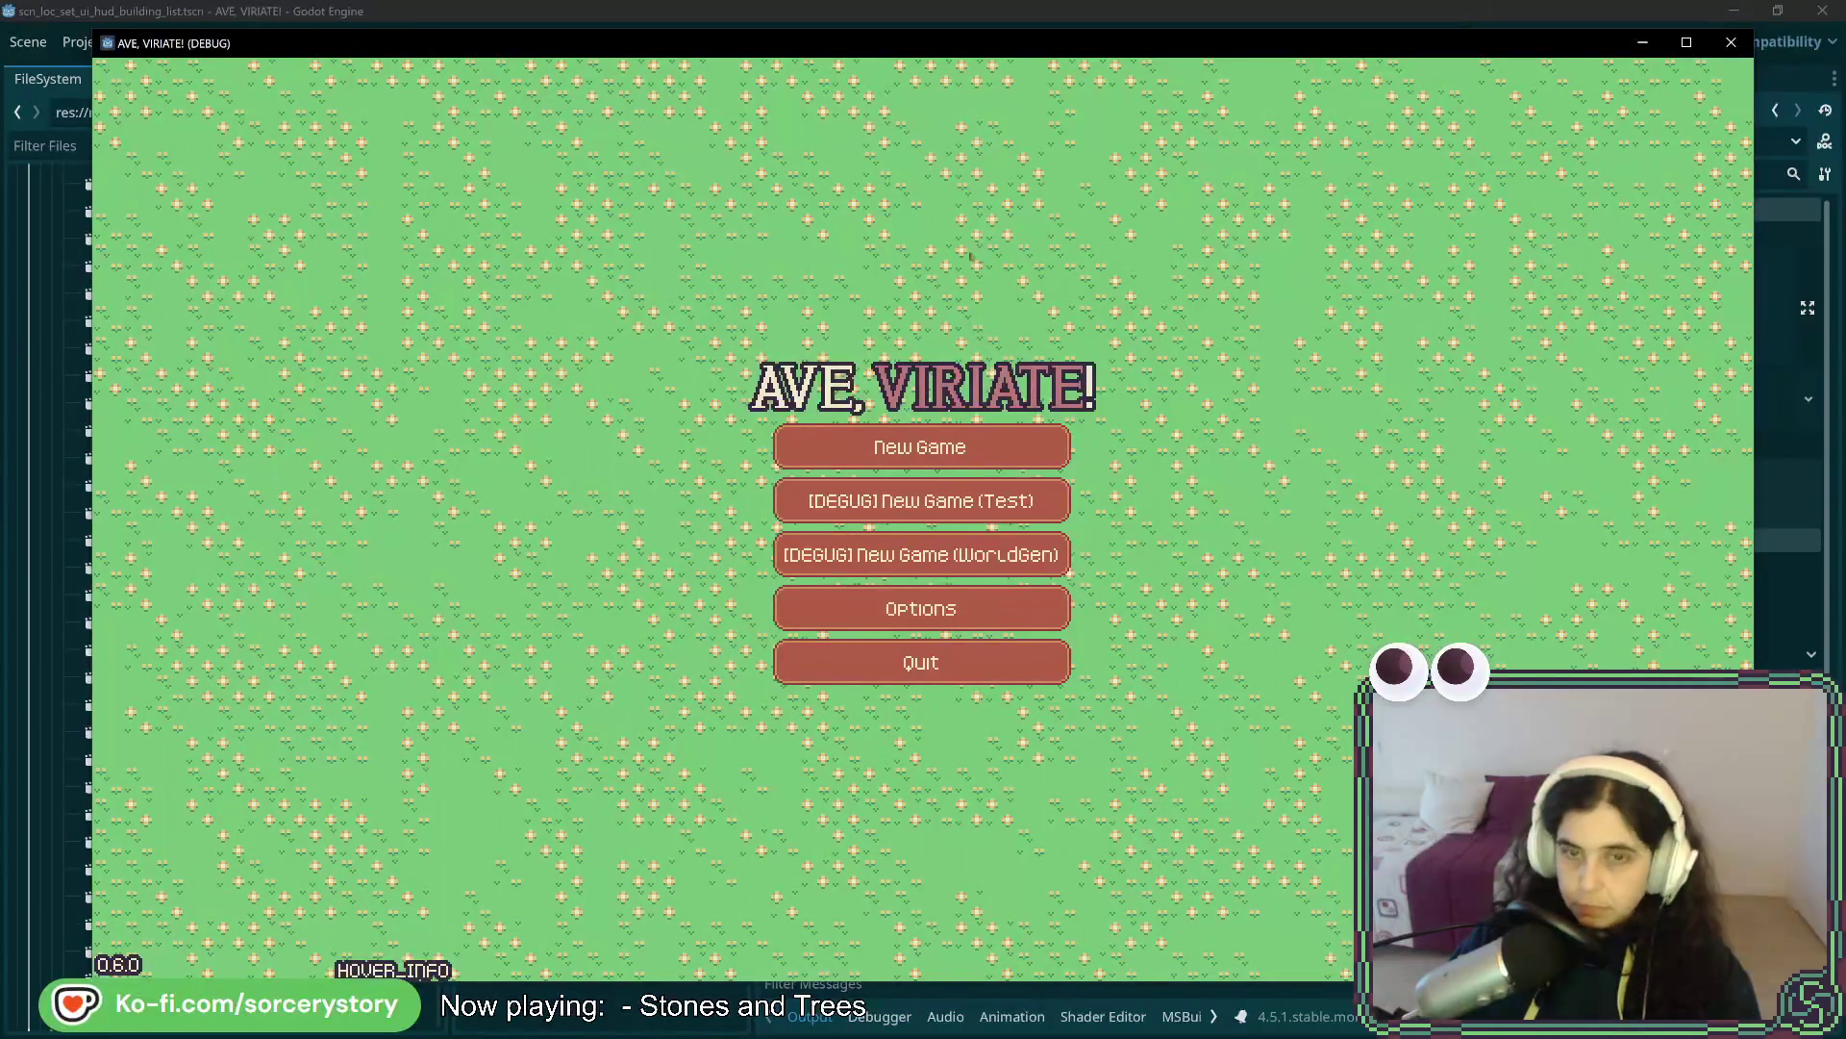
pyautogui.click(1004, 436)
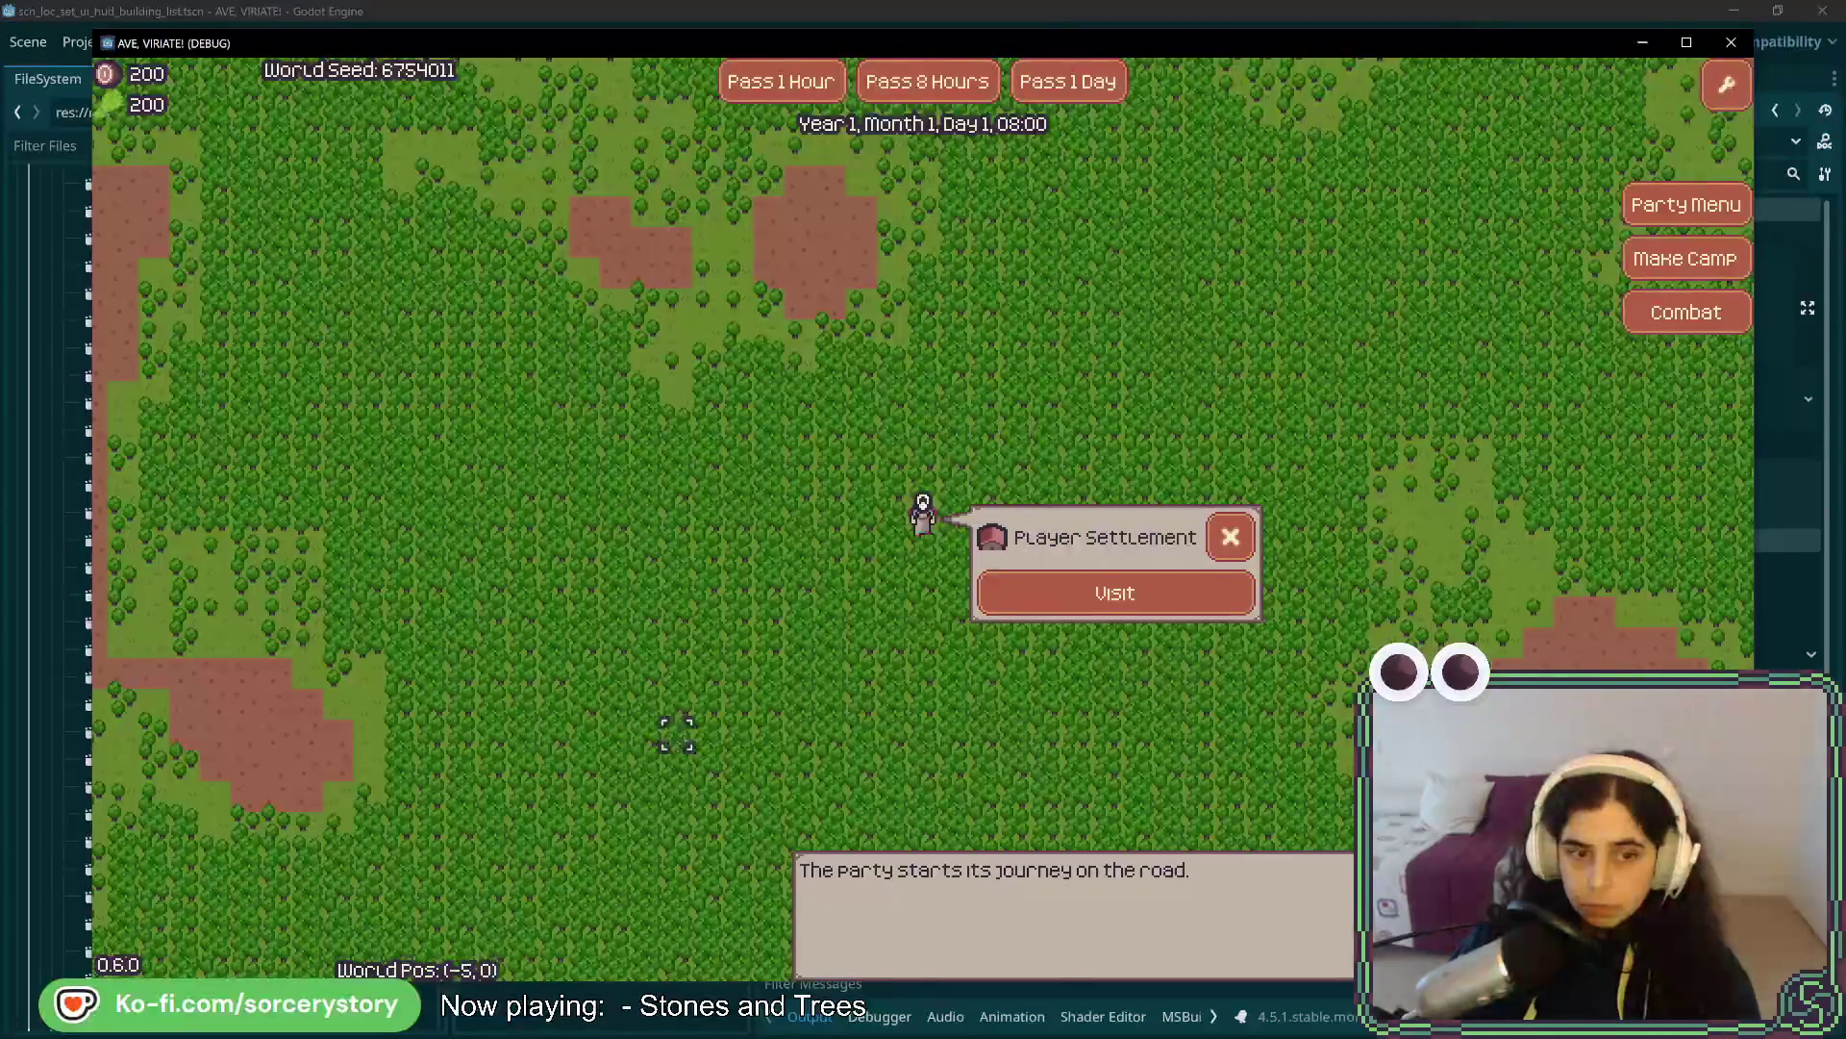
pyautogui.click(1230, 596)
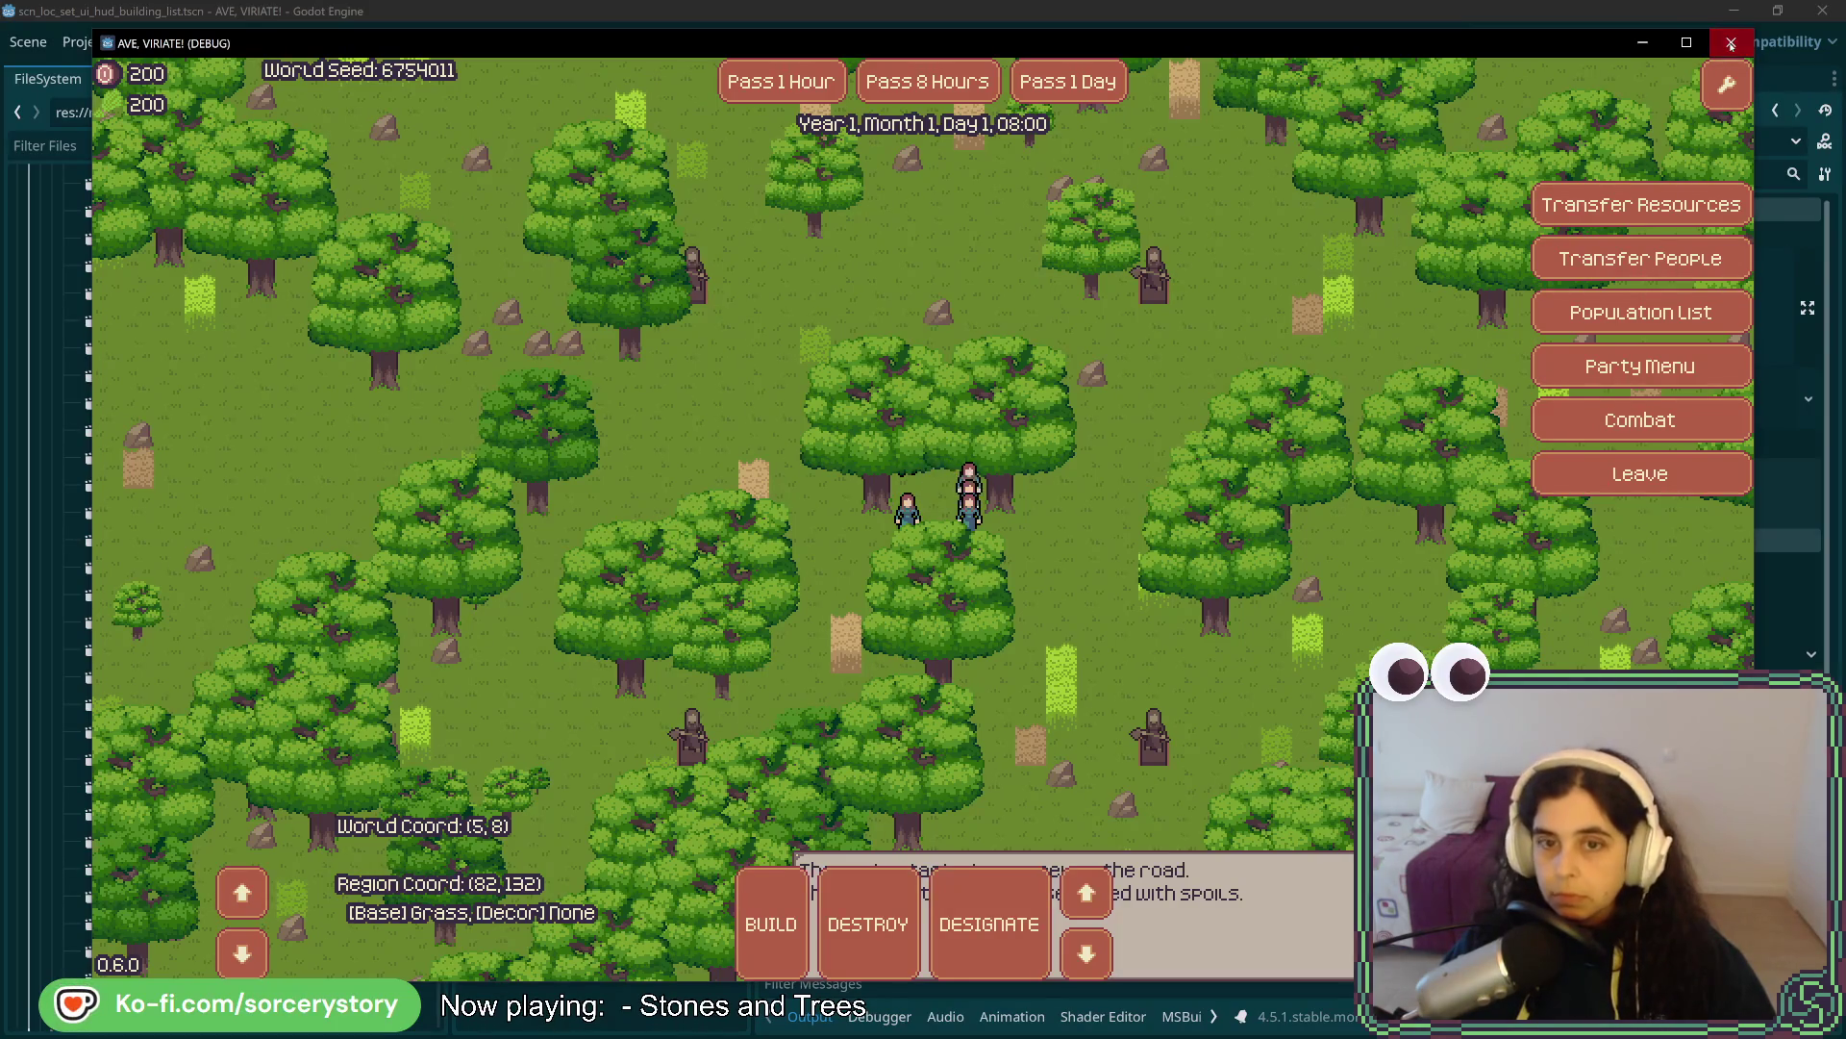
pyautogui.click(1731, 43)
pyautogui.click(1180, 621)
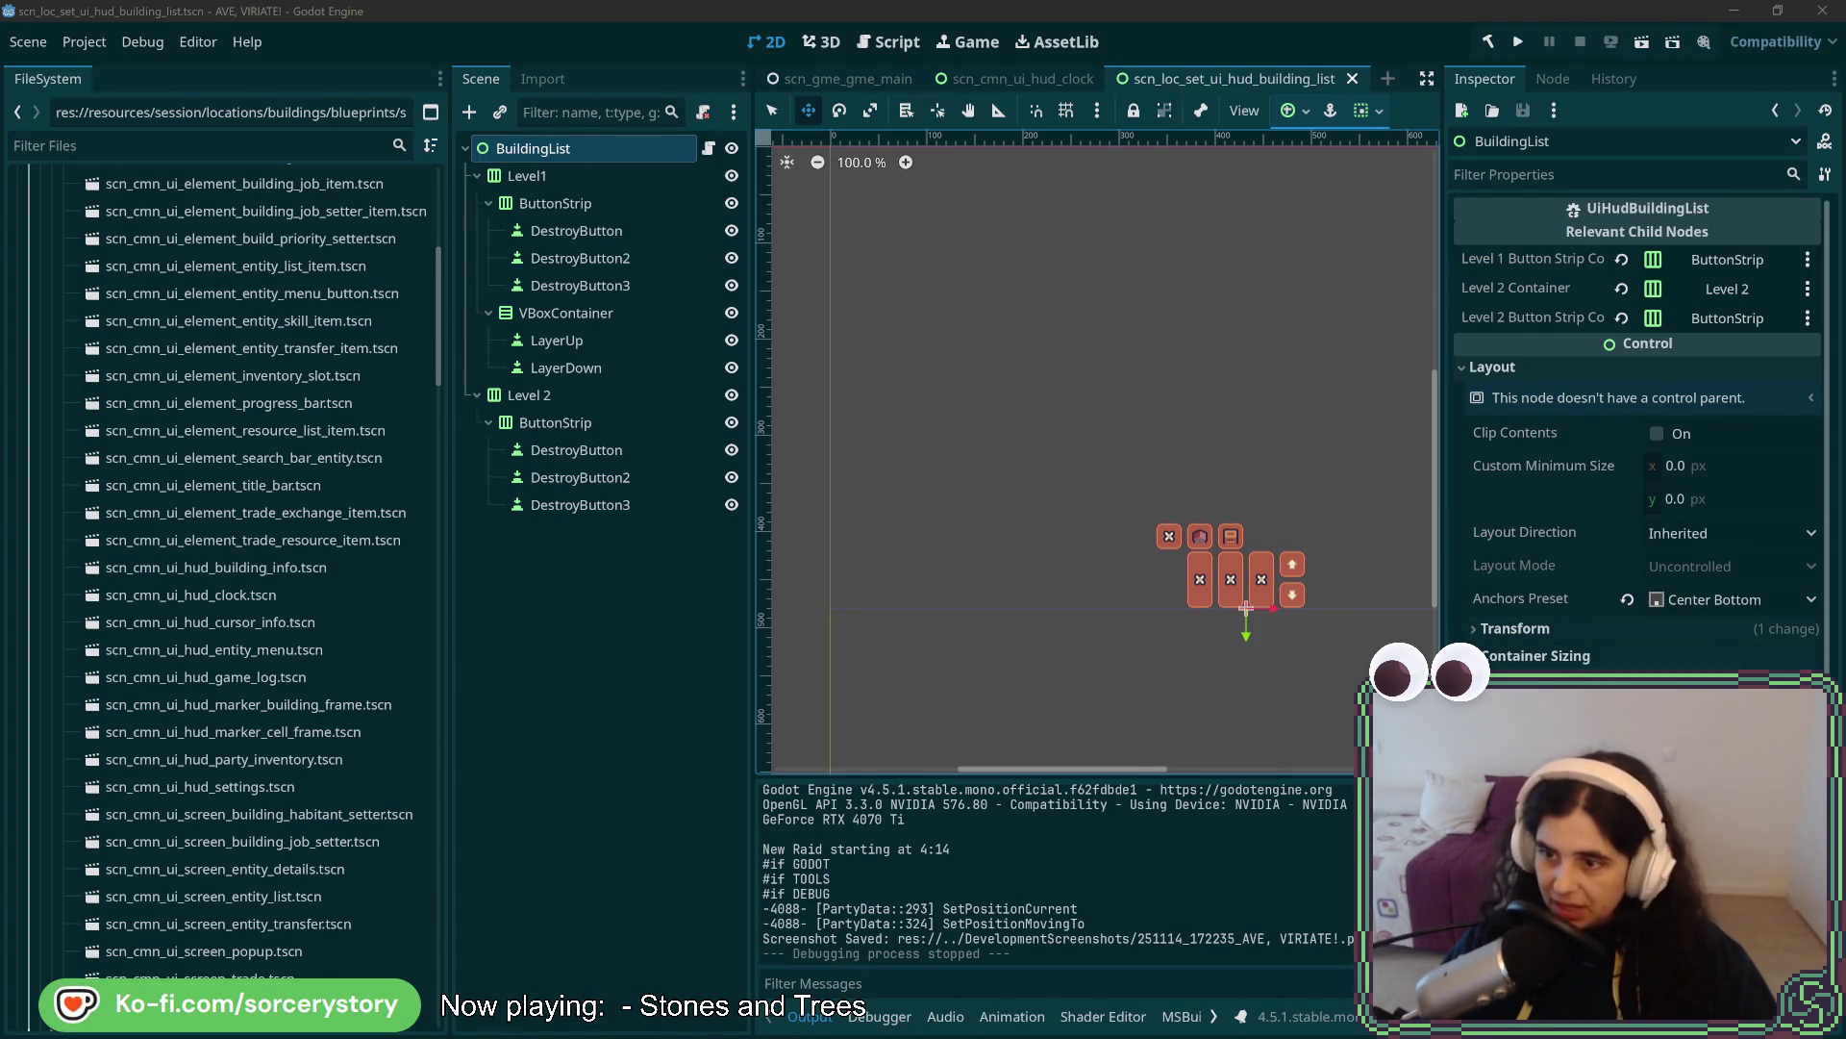
pyautogui.hotkey('alt', 'Tab')
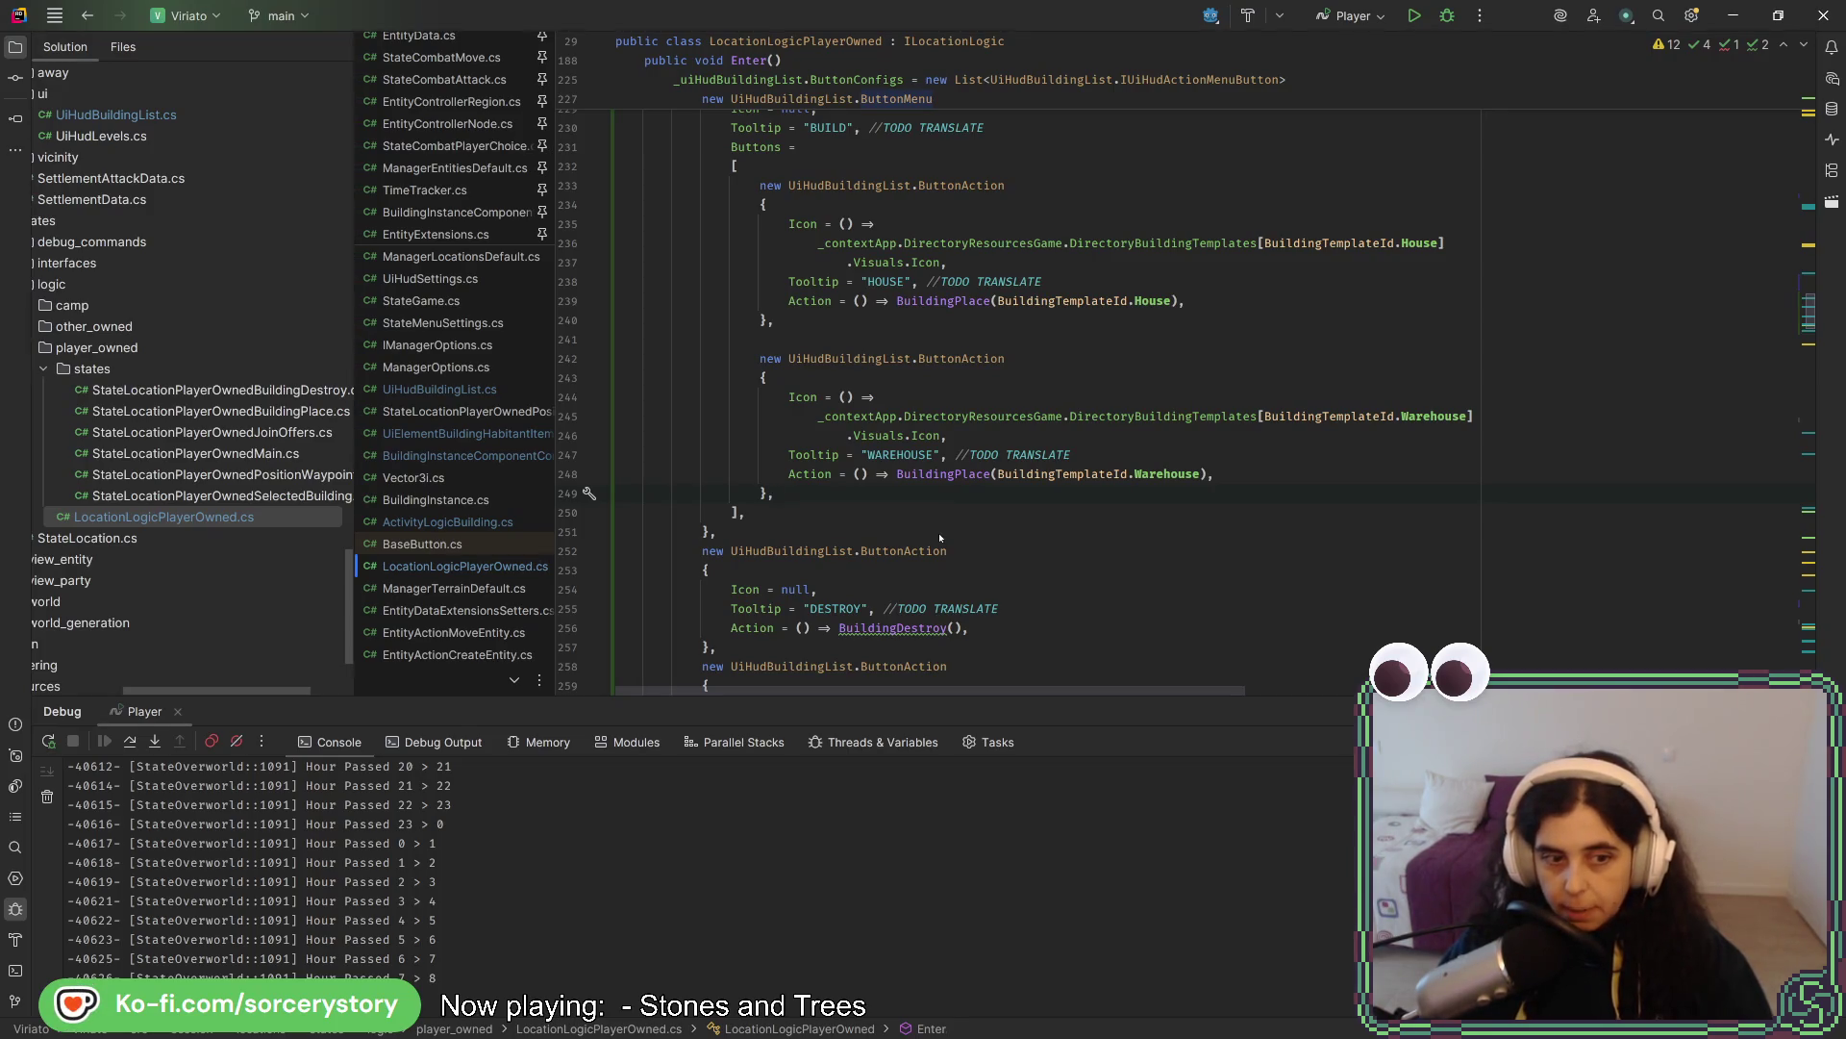
# - Scroll through UiHudBuildingList.cs around the Warehouse icon code
pyautogui.click(955, 435)
pyautogui.scroll(1, 955, 433)
pyautogui.scroll(10, 952, 429)
pyautogui.scroll(-9, 949, 424)
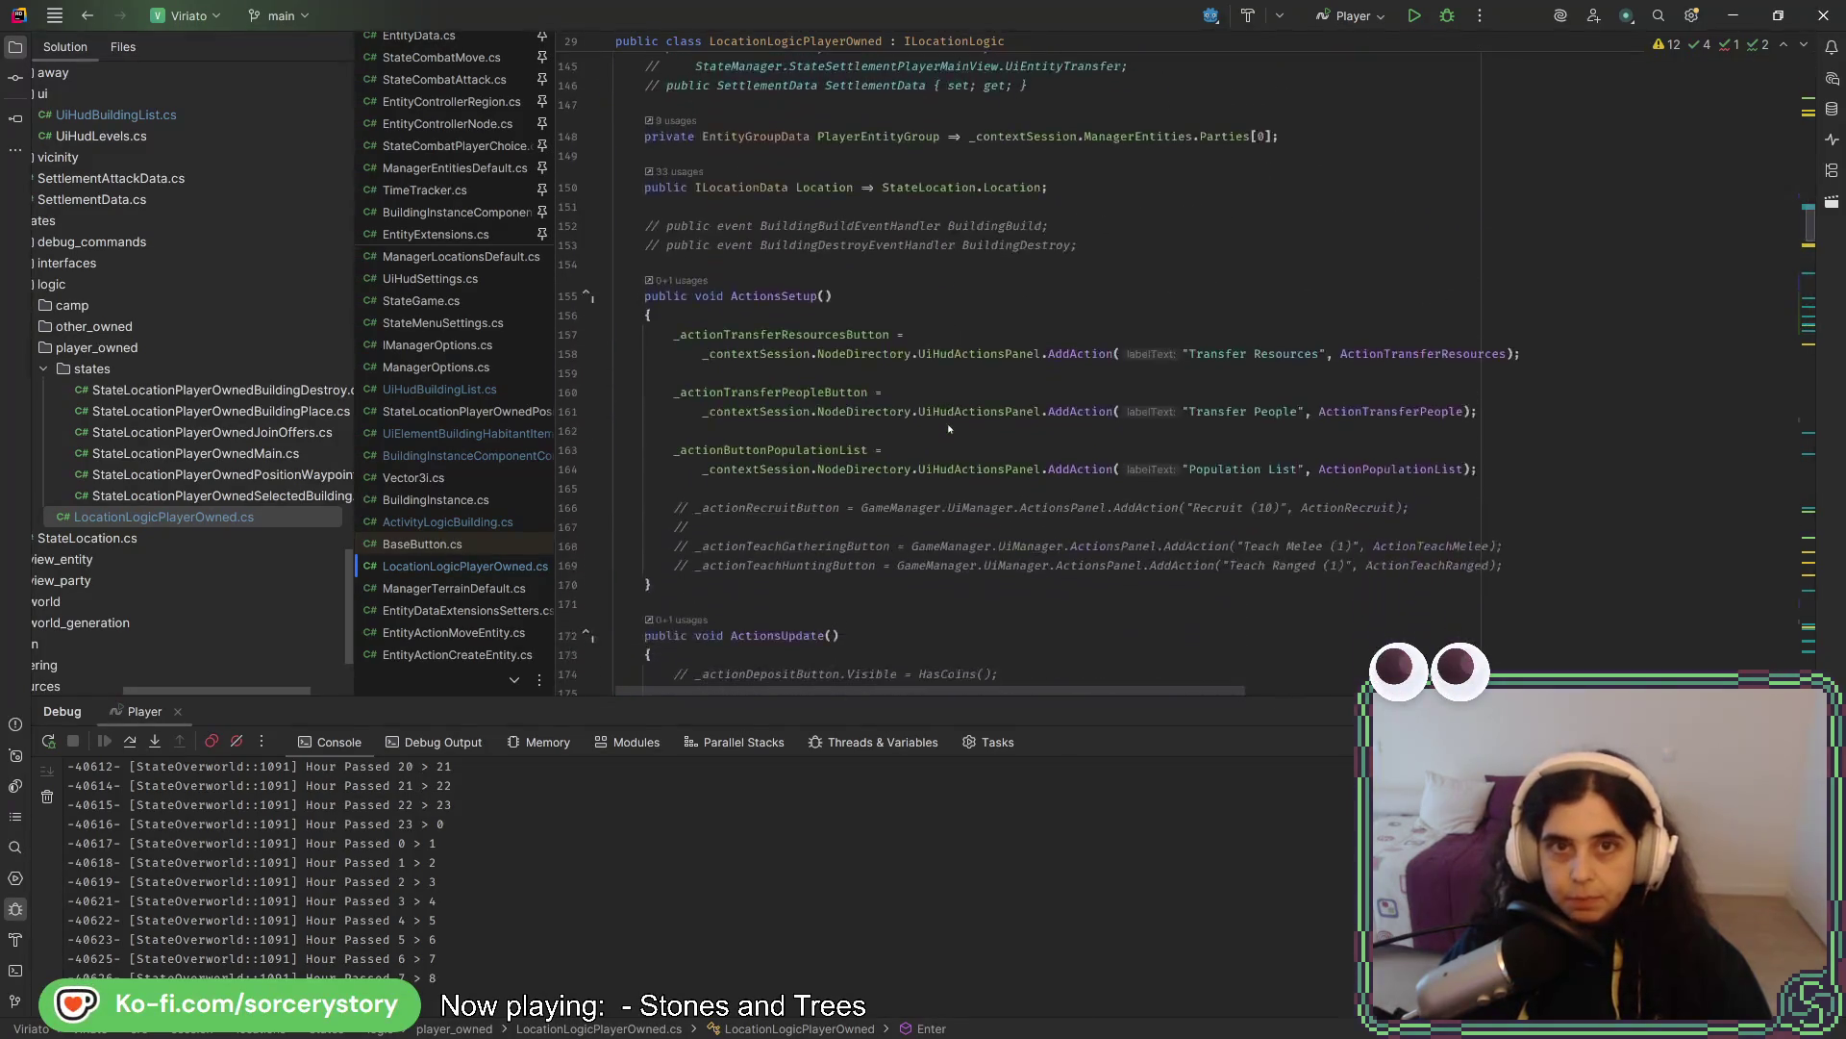
pyautogui.scroll(5, 949, 423)
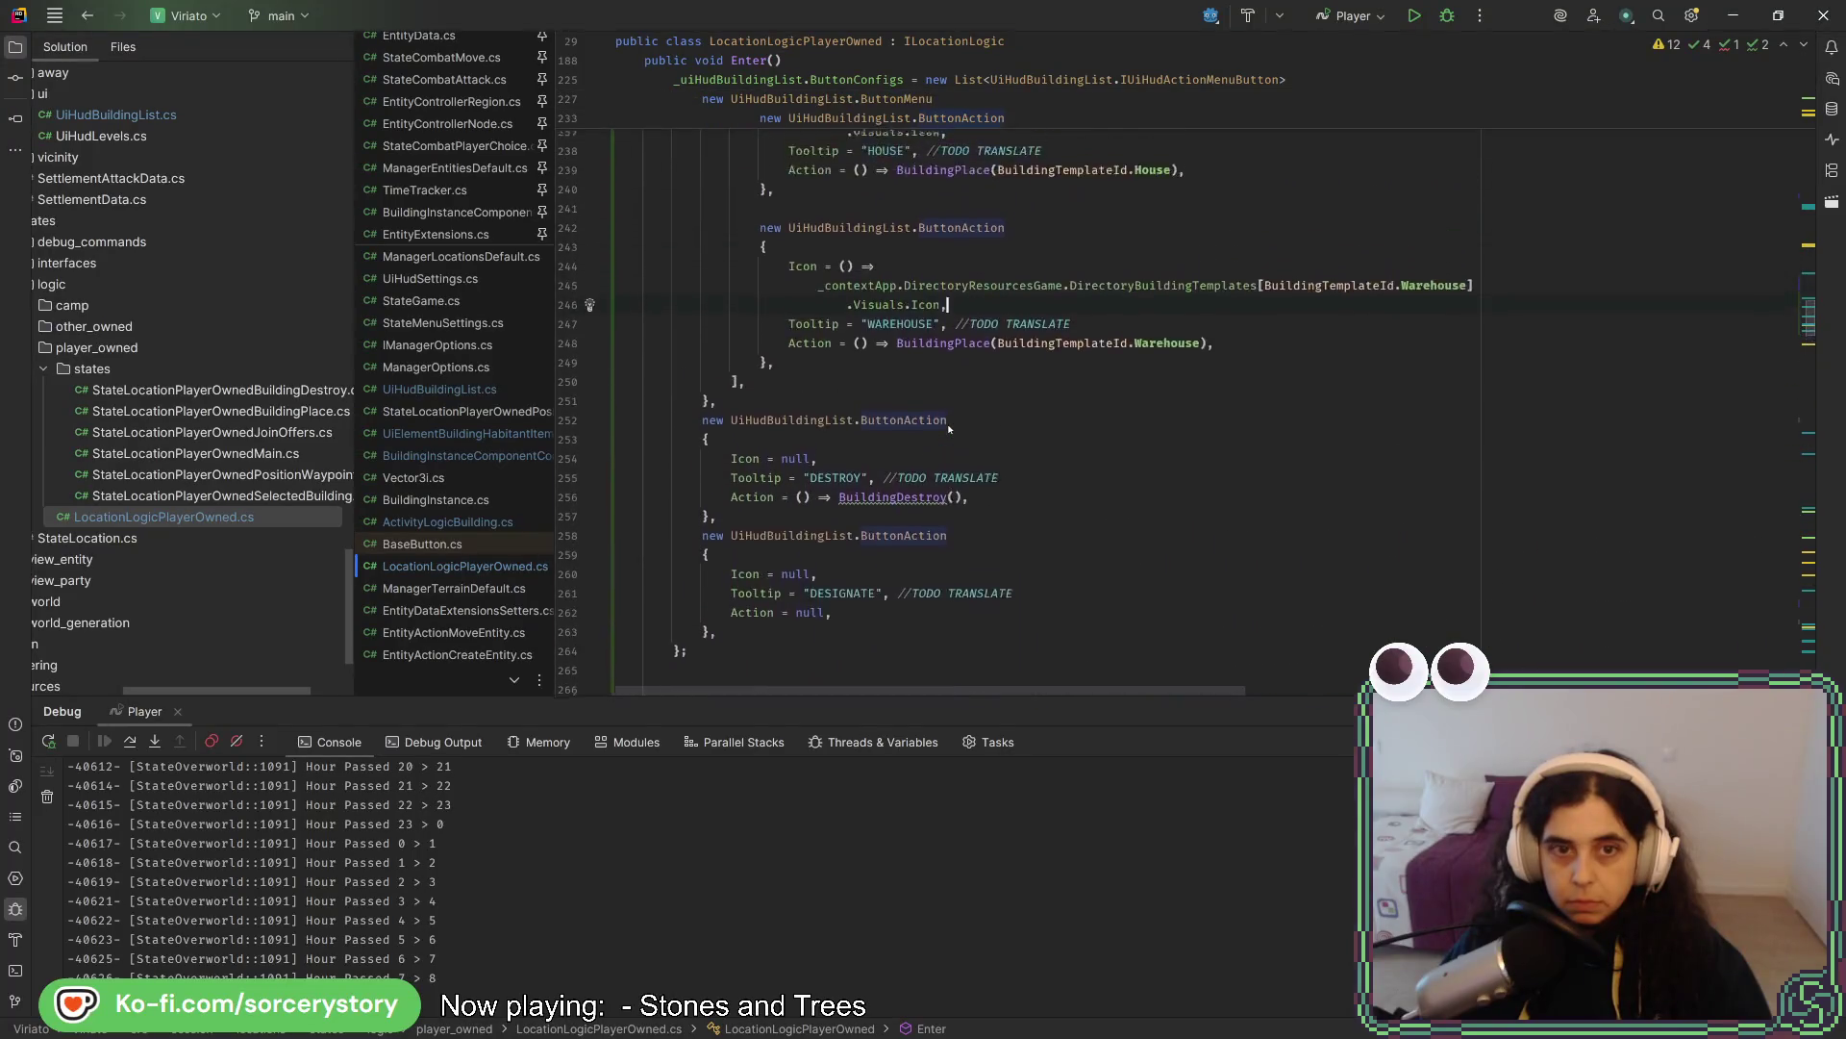
pyautogui.scroll(5, 949, 414)
# - Jump to the ButtonConfigs declaration and review the exported properties above it
pyautogui.click(878, 500)
pyautogui.click(878, 484)
pyautogui.click(880, 514)
pyautogui.keyDown('ctrl'); pyautogui.click(879, 513); pyautogui.keyUp('ctrl')
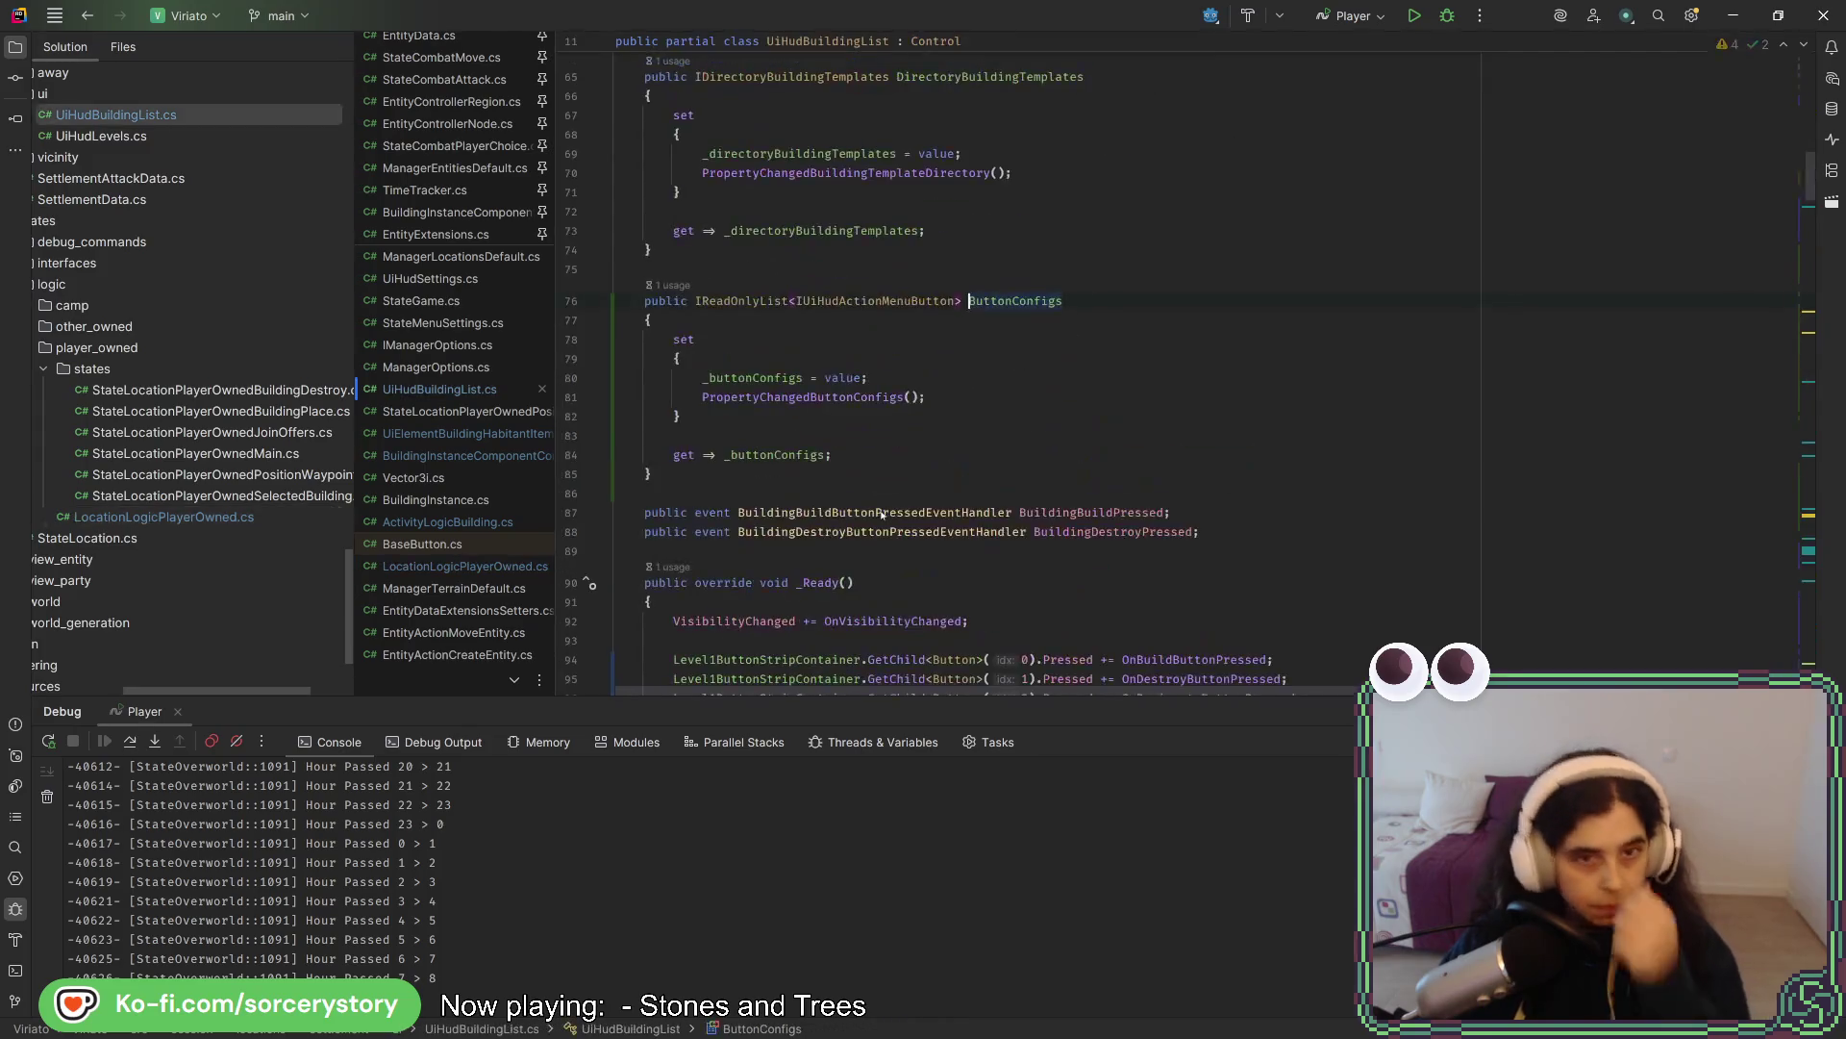
pyautogui.click(756, 465)
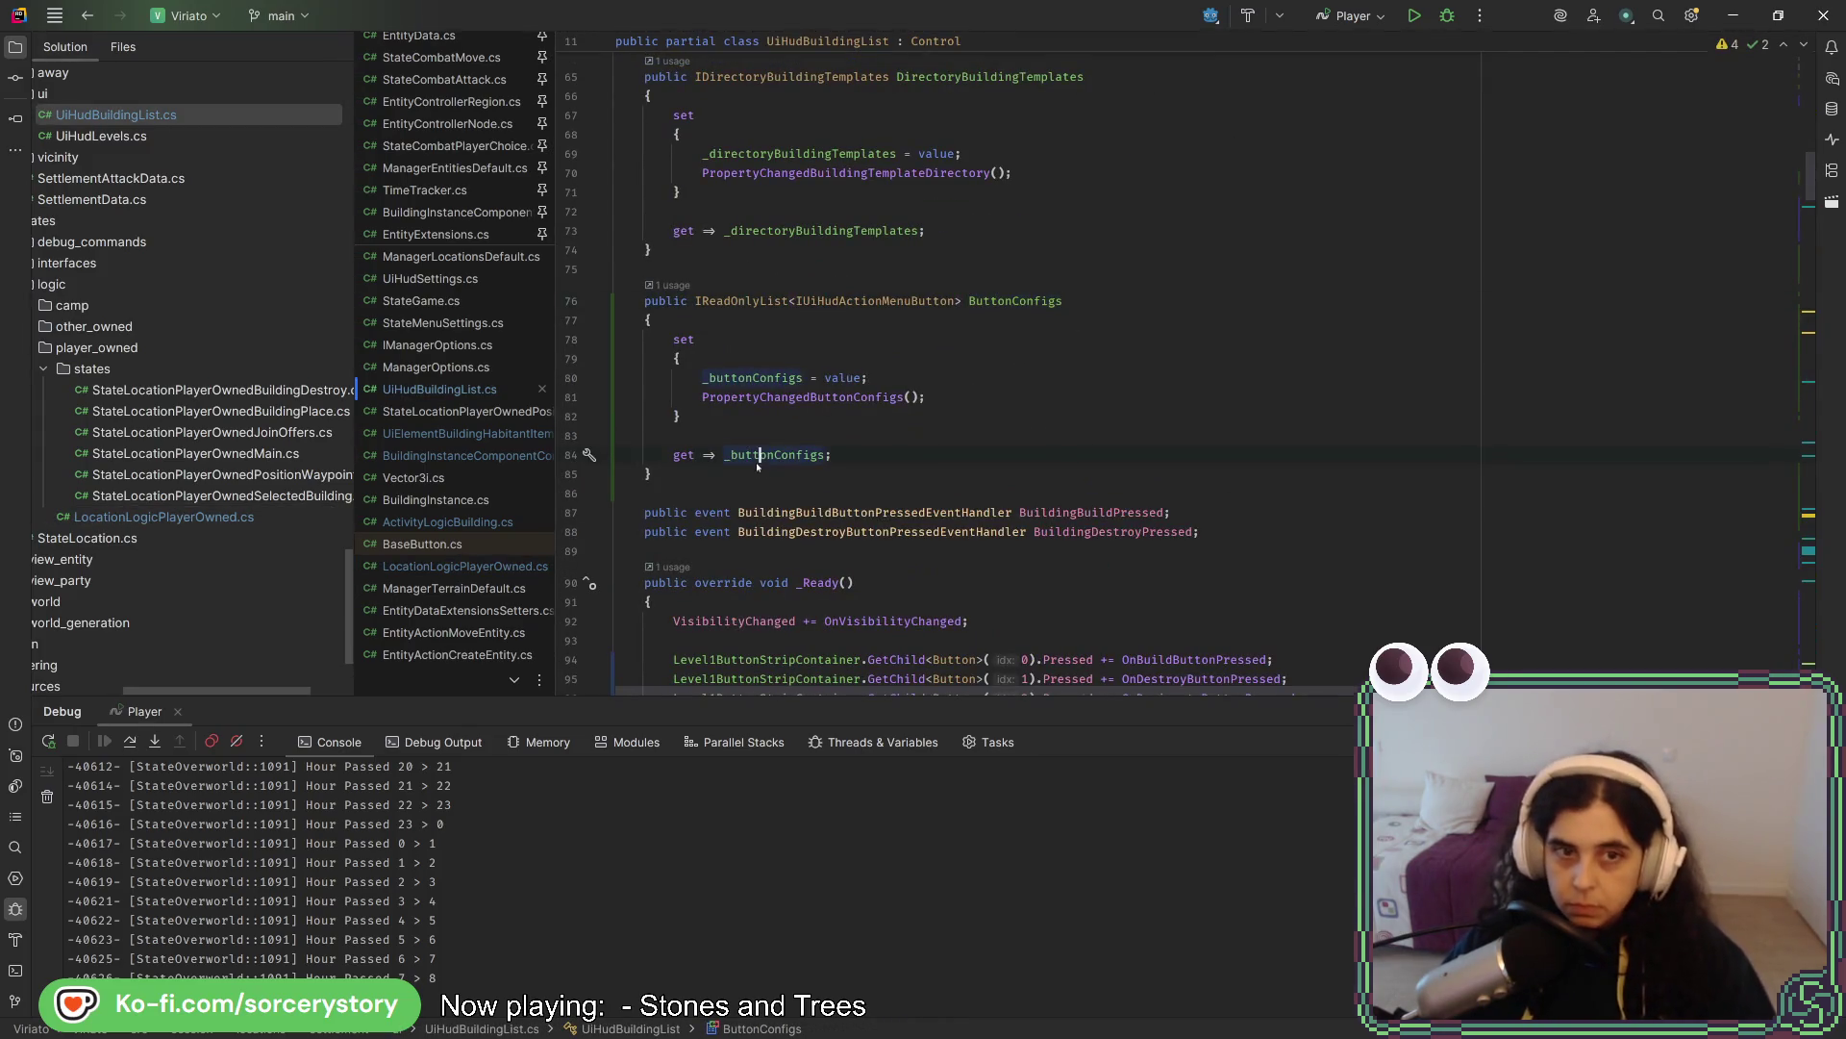
pyautogui.scroll(15, 764, 471)
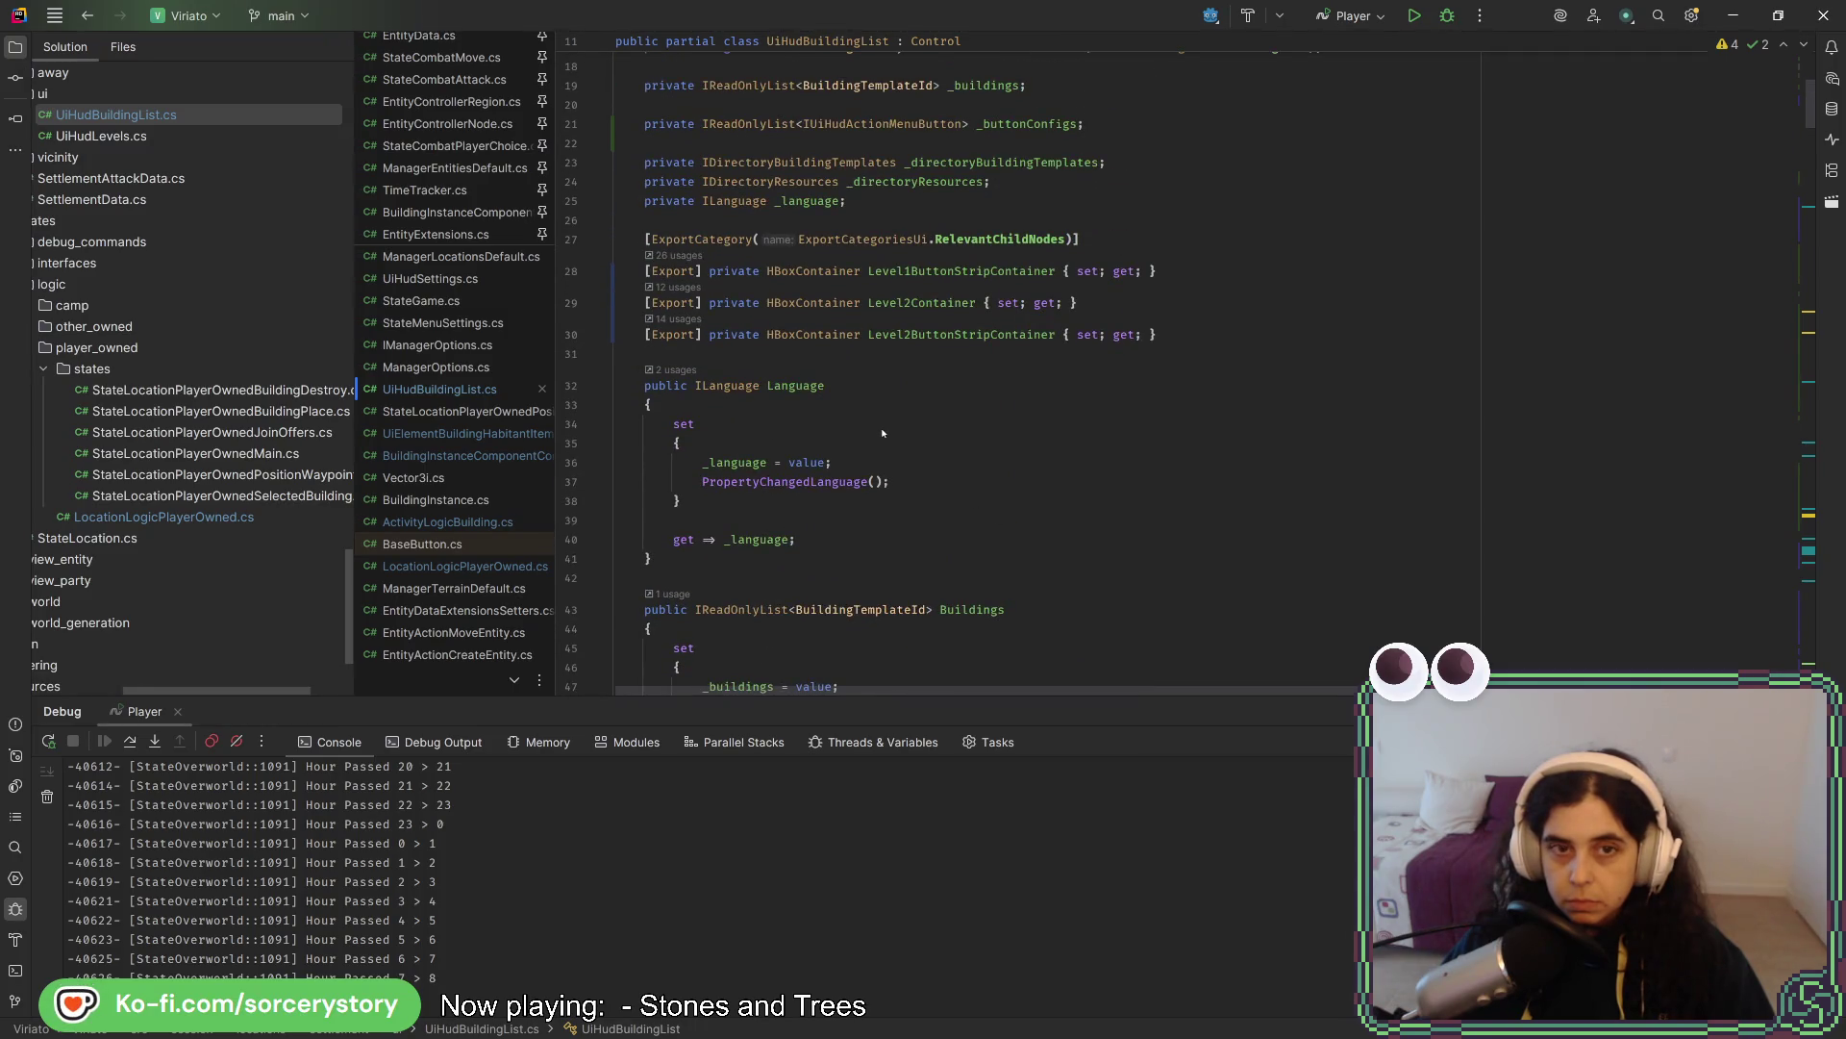
pyautogui.hotkey('alt', 'Tab')
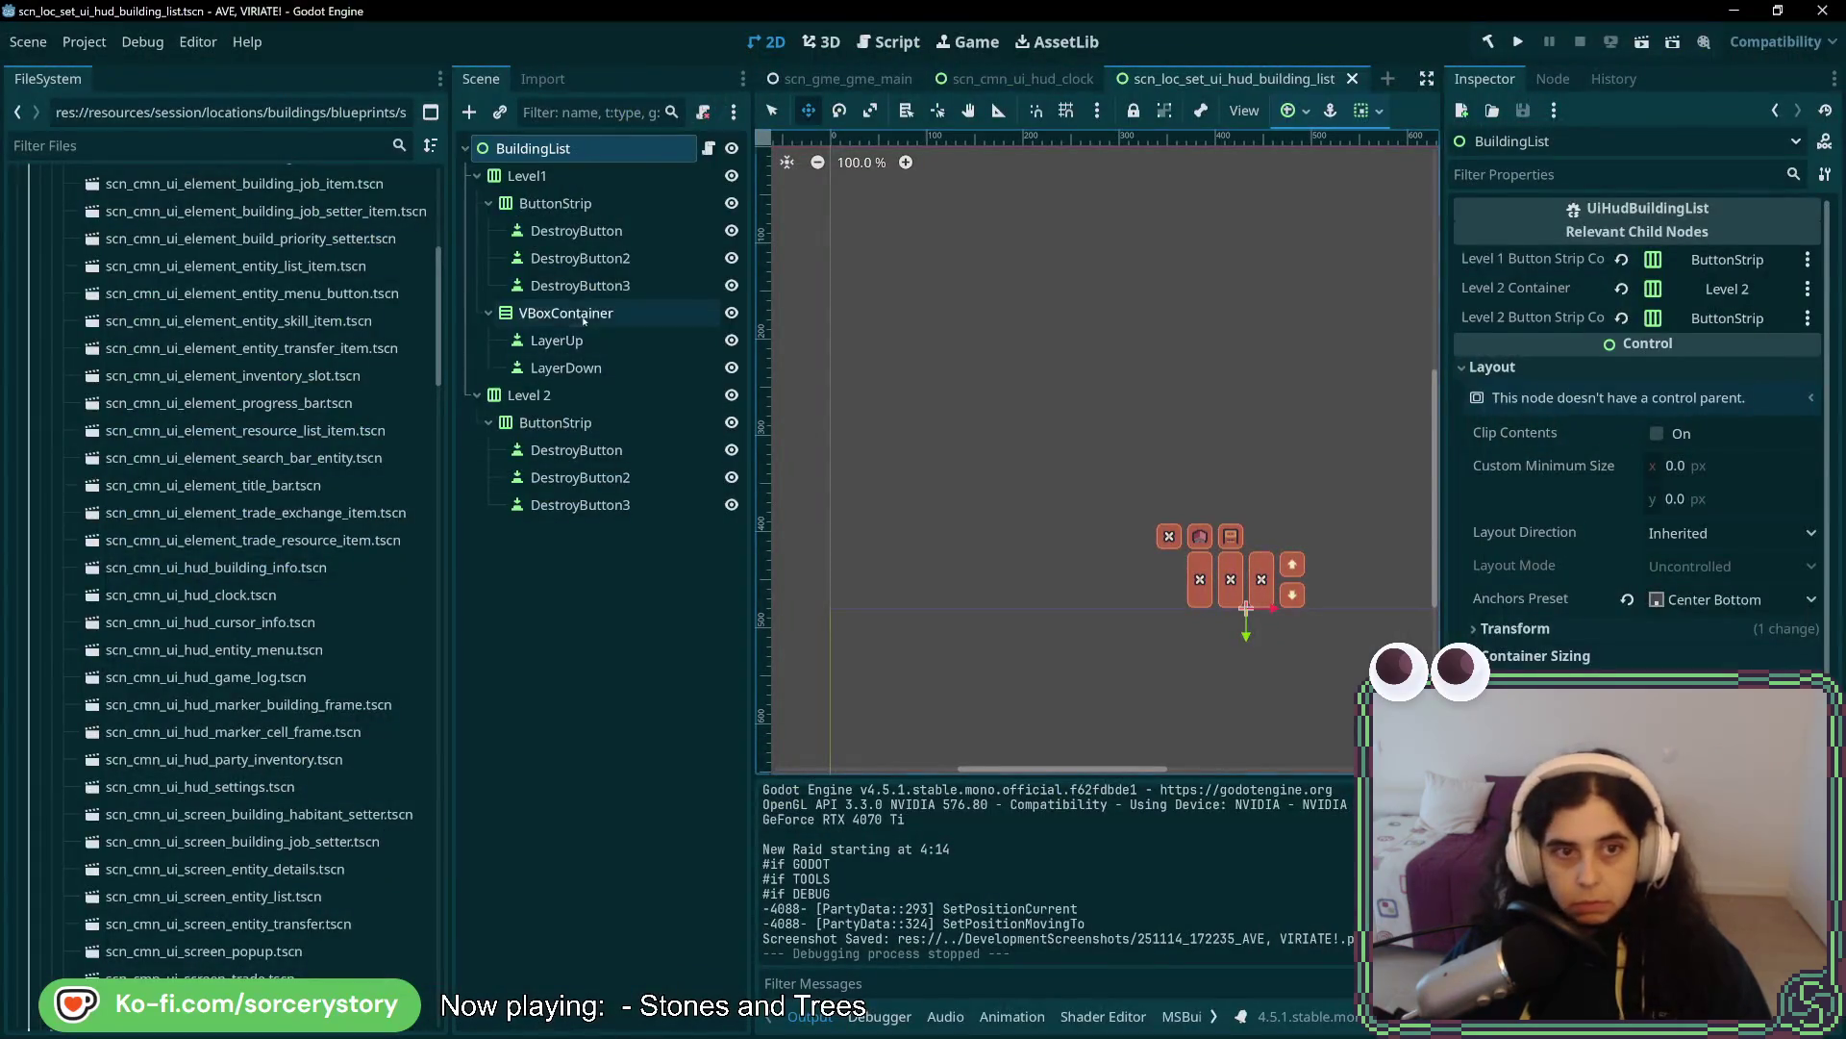
# - Rename Level1's VBoxContainer holding LayerUp and LayerDown to 'LayerControl'
pyautogui.doubleClick(584, 314)
pyautogui.write('LayerControl')
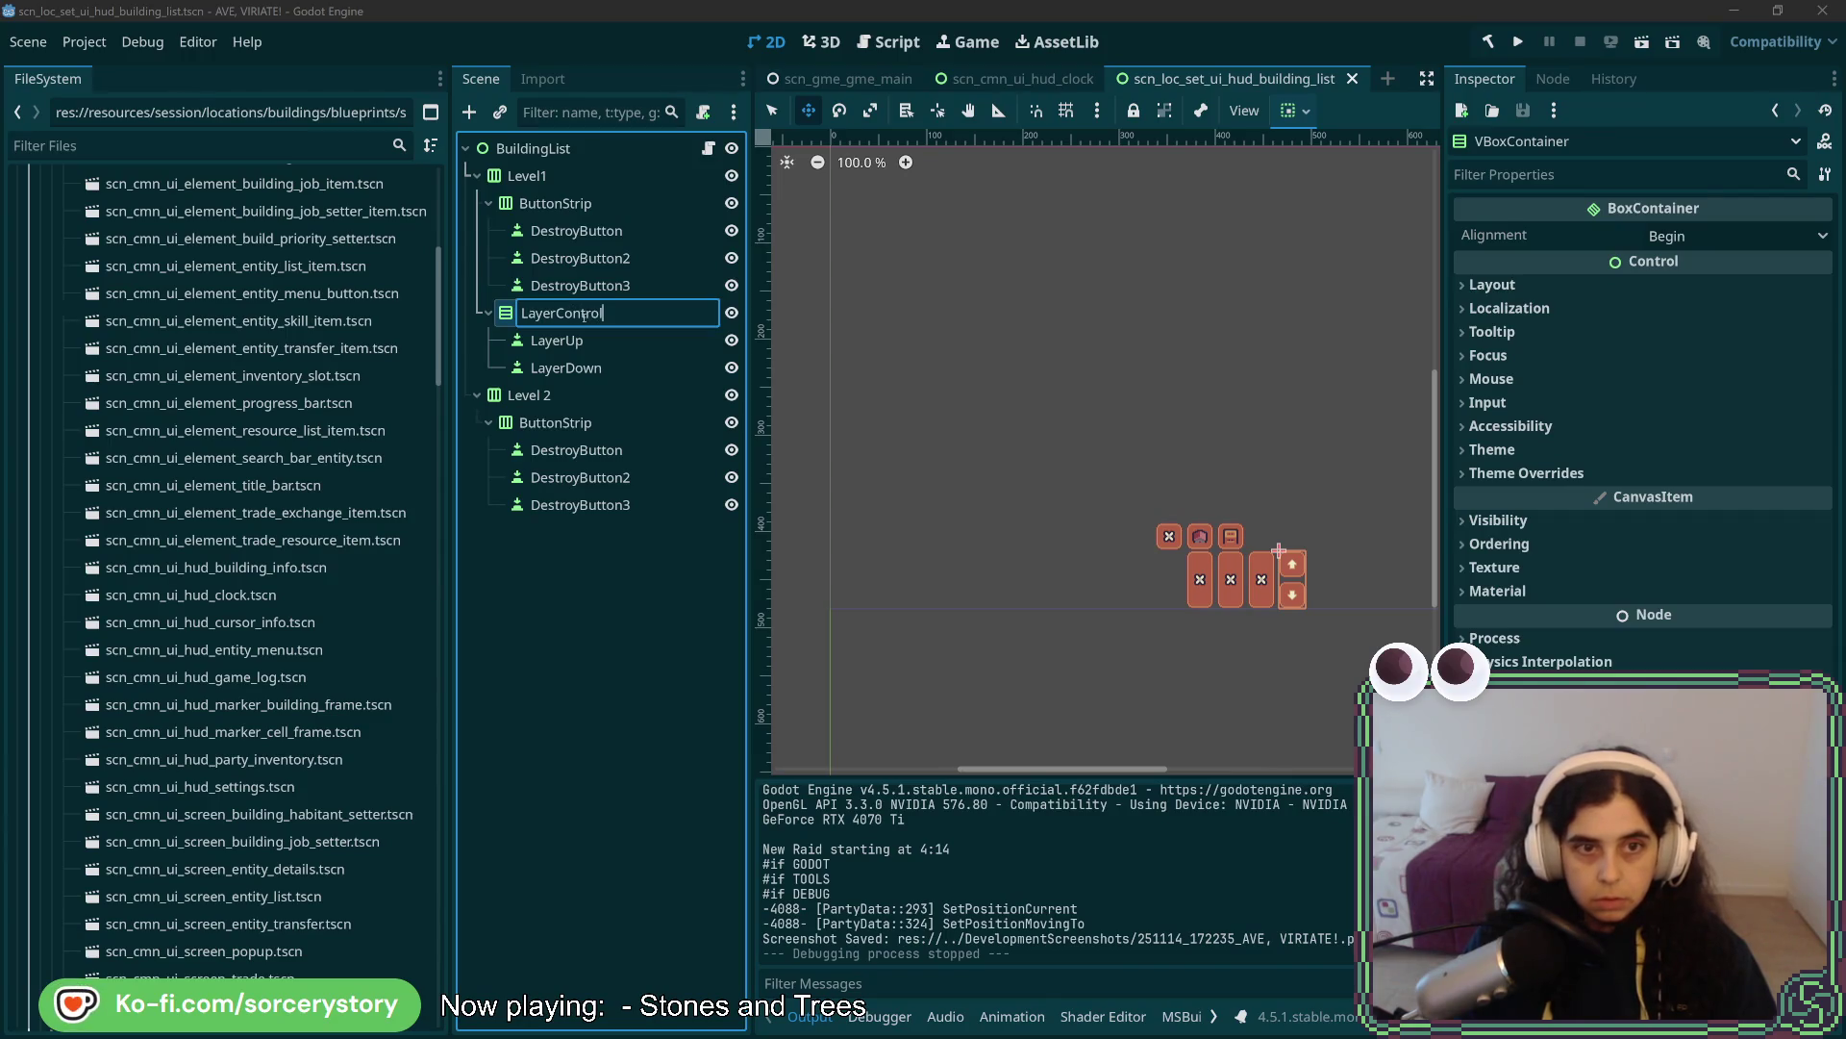
pyautogui.press('Return')
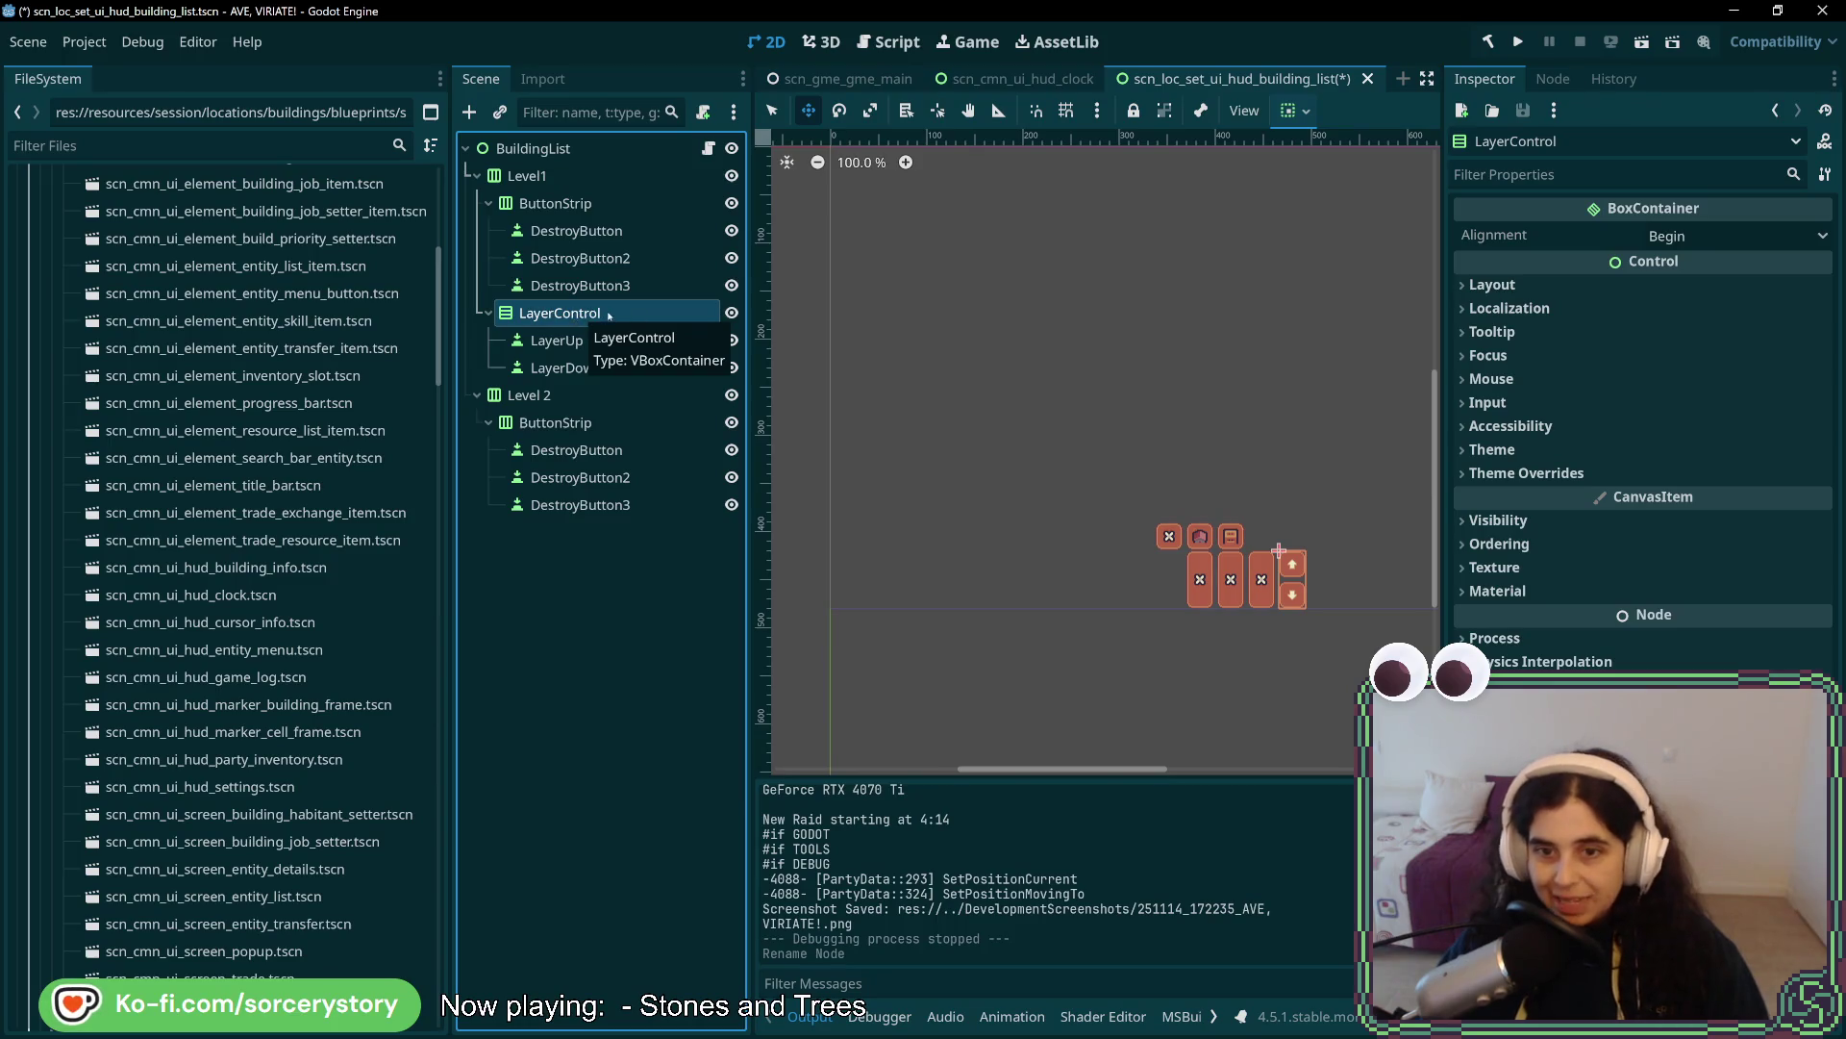
pyautogui.hotkey('alt', 'Tab')
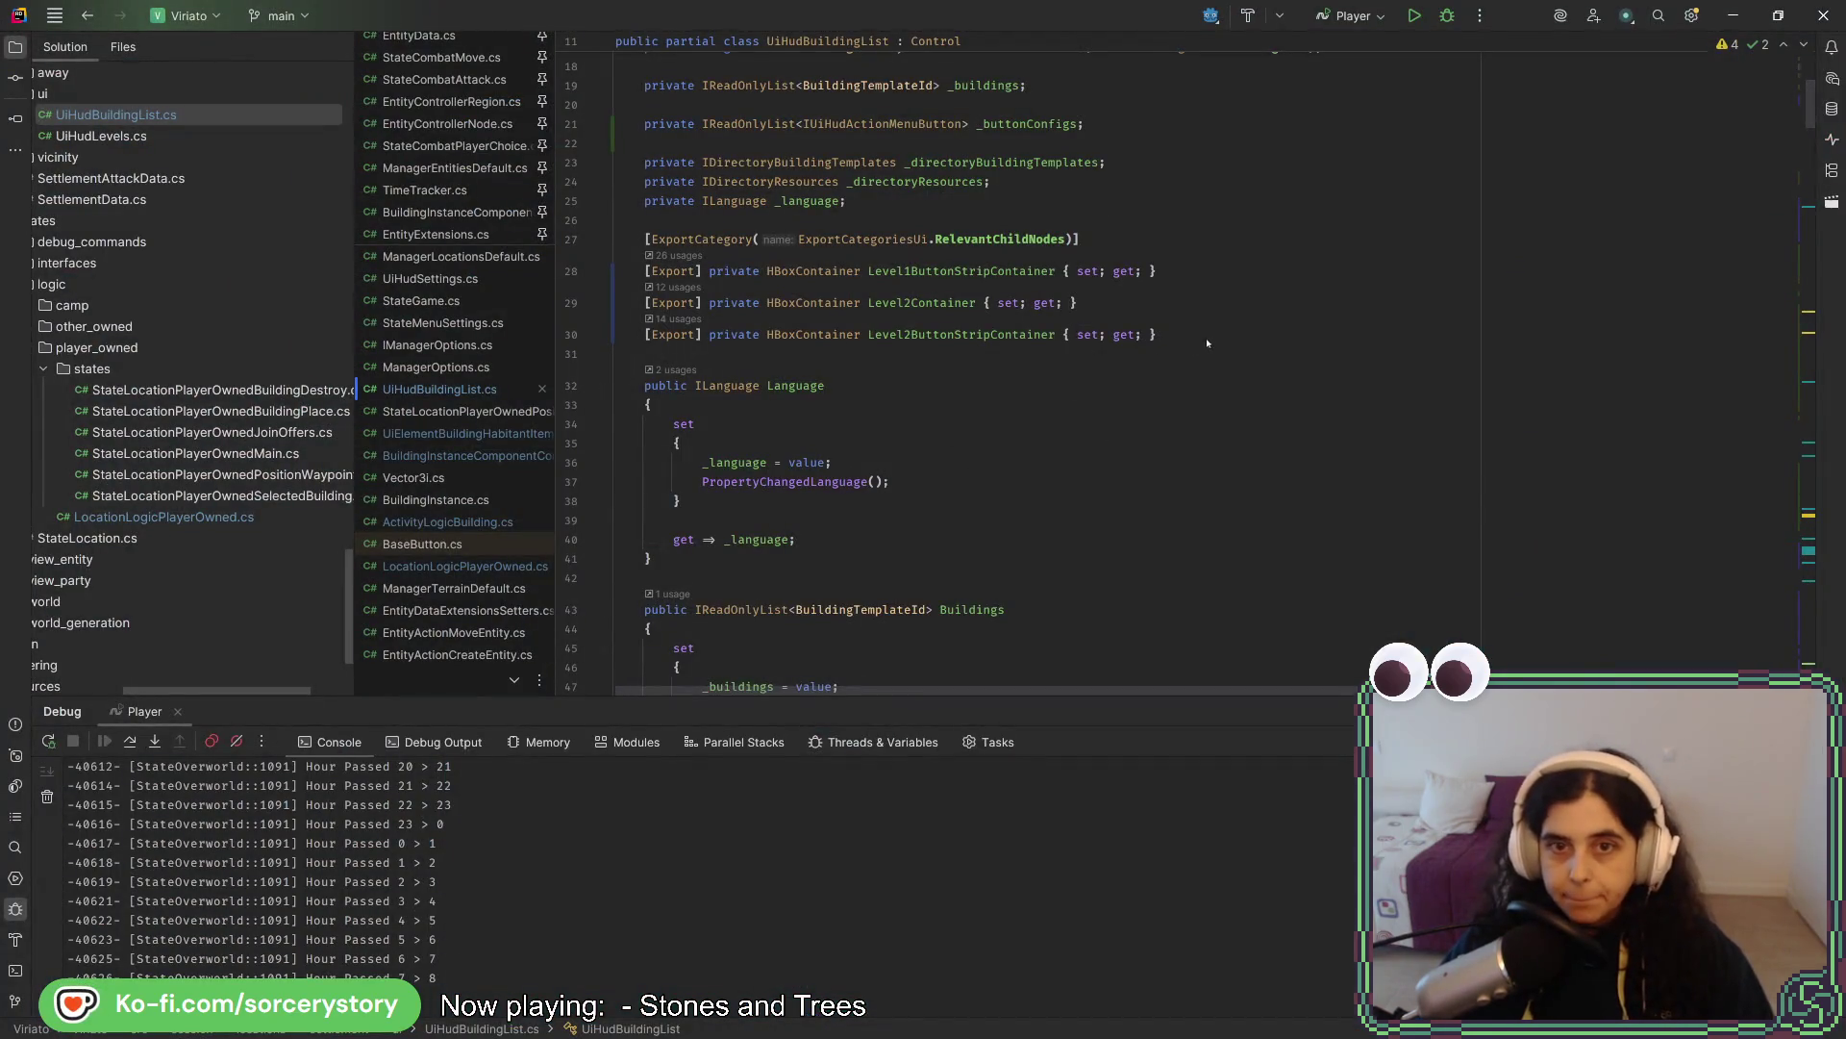
# - Duplicate the Level2ButtonStripContainer line as a VBoxContainer property named LayerControlContainer
pyautogui.moveTo(1209, 332); pyautogui.dragTo(1217, 313)
pyautogui.hotkey('ctrl', 'd')
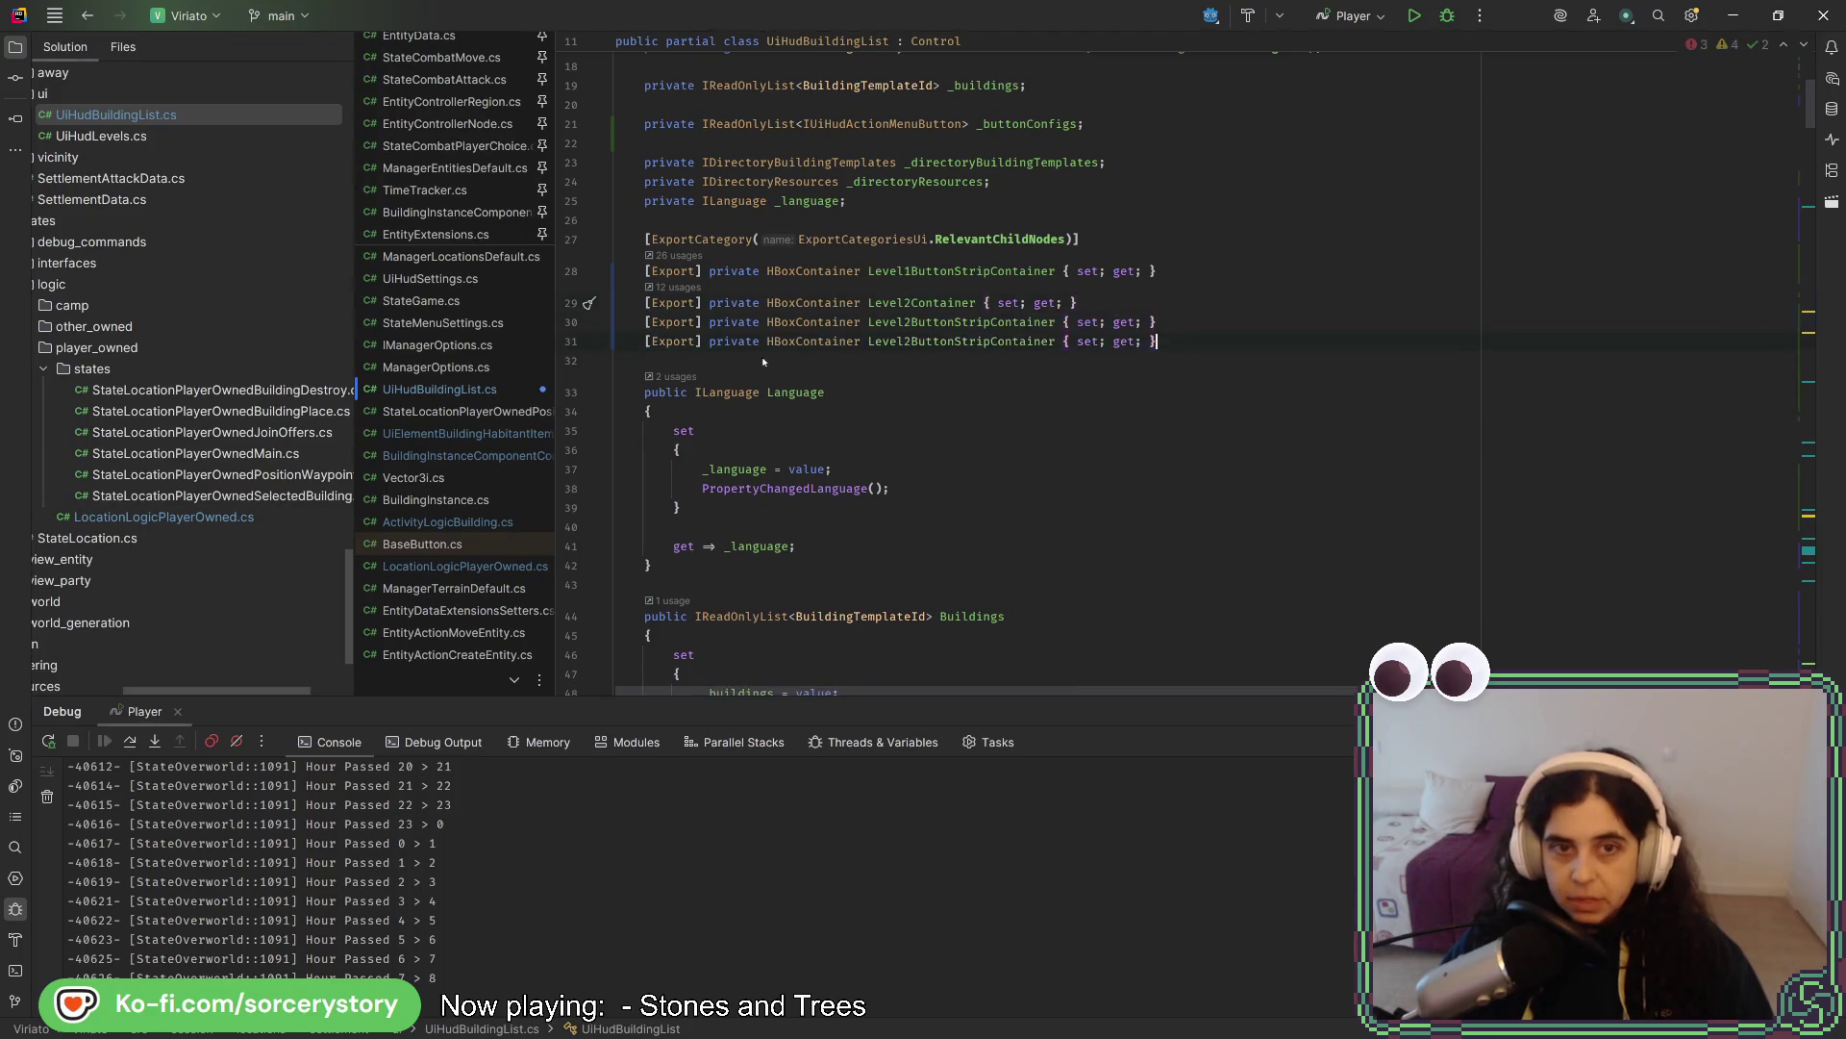
pyautogui.click(767, 317)
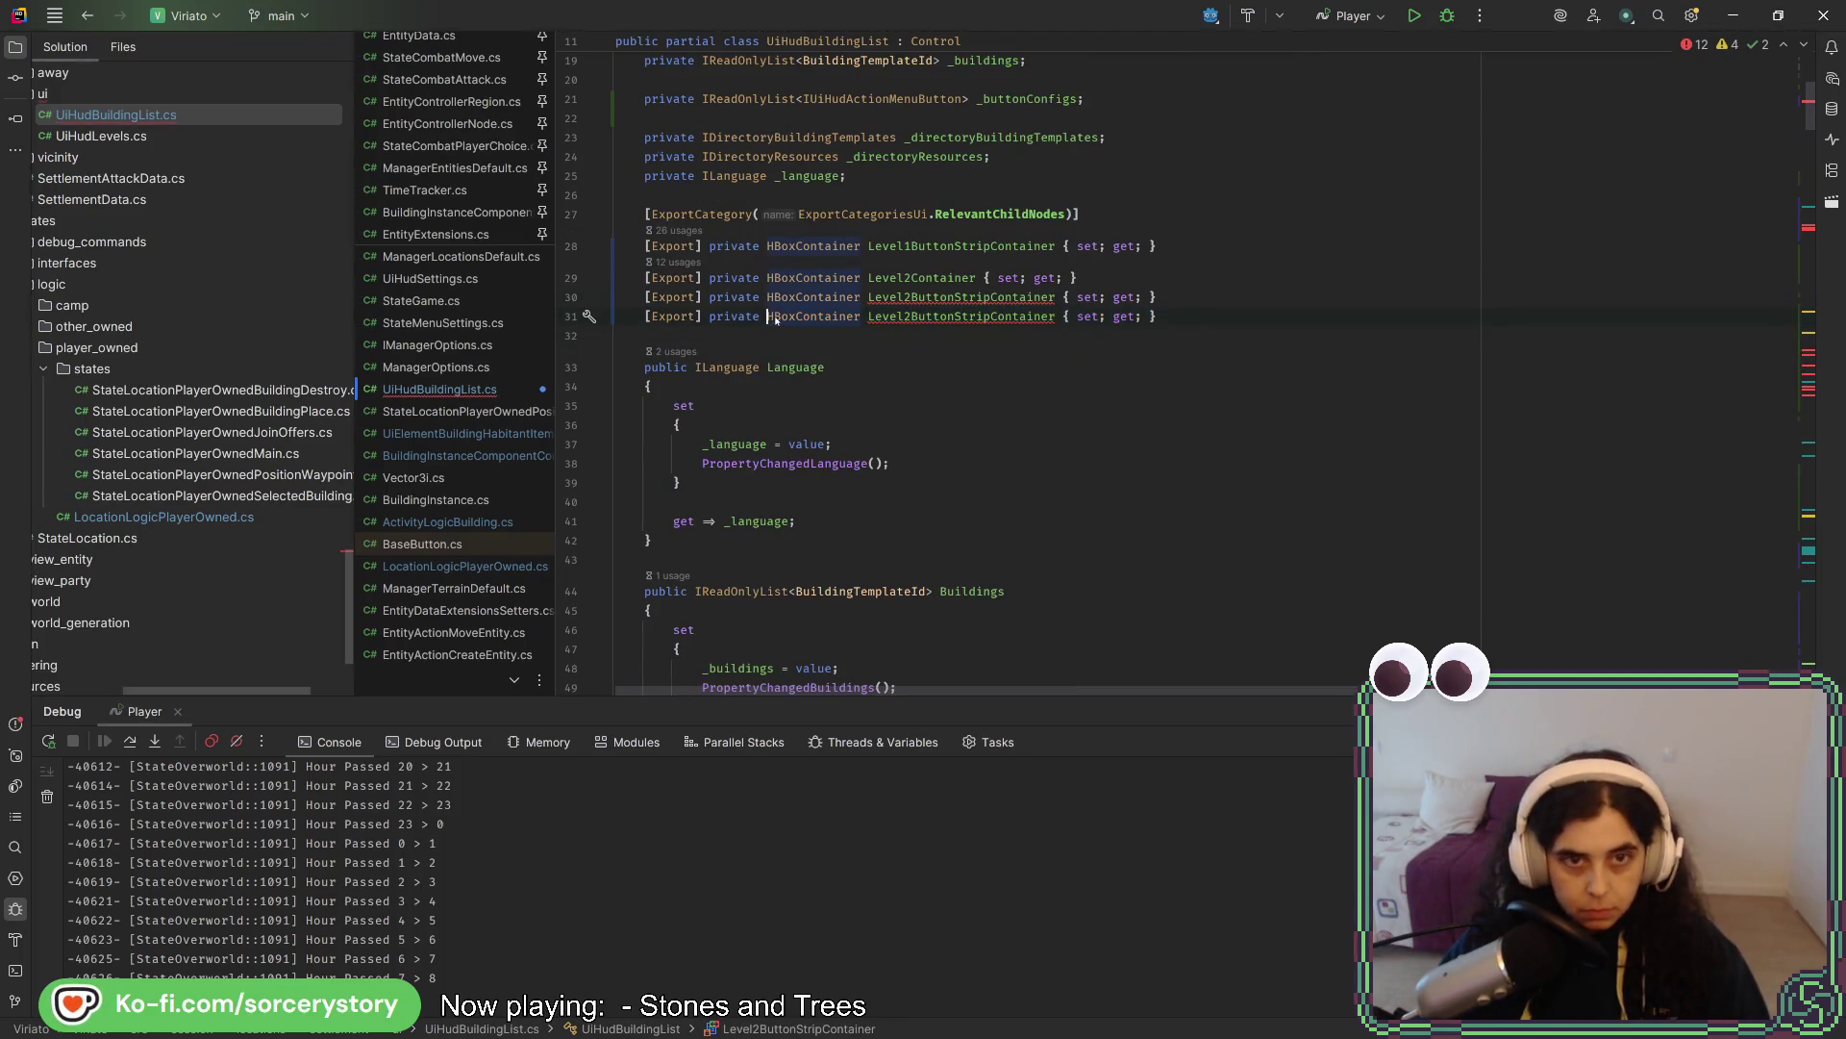
pyautogui.press('Delete')
pyautogui.write('V')
pyautogui.press('Escape')
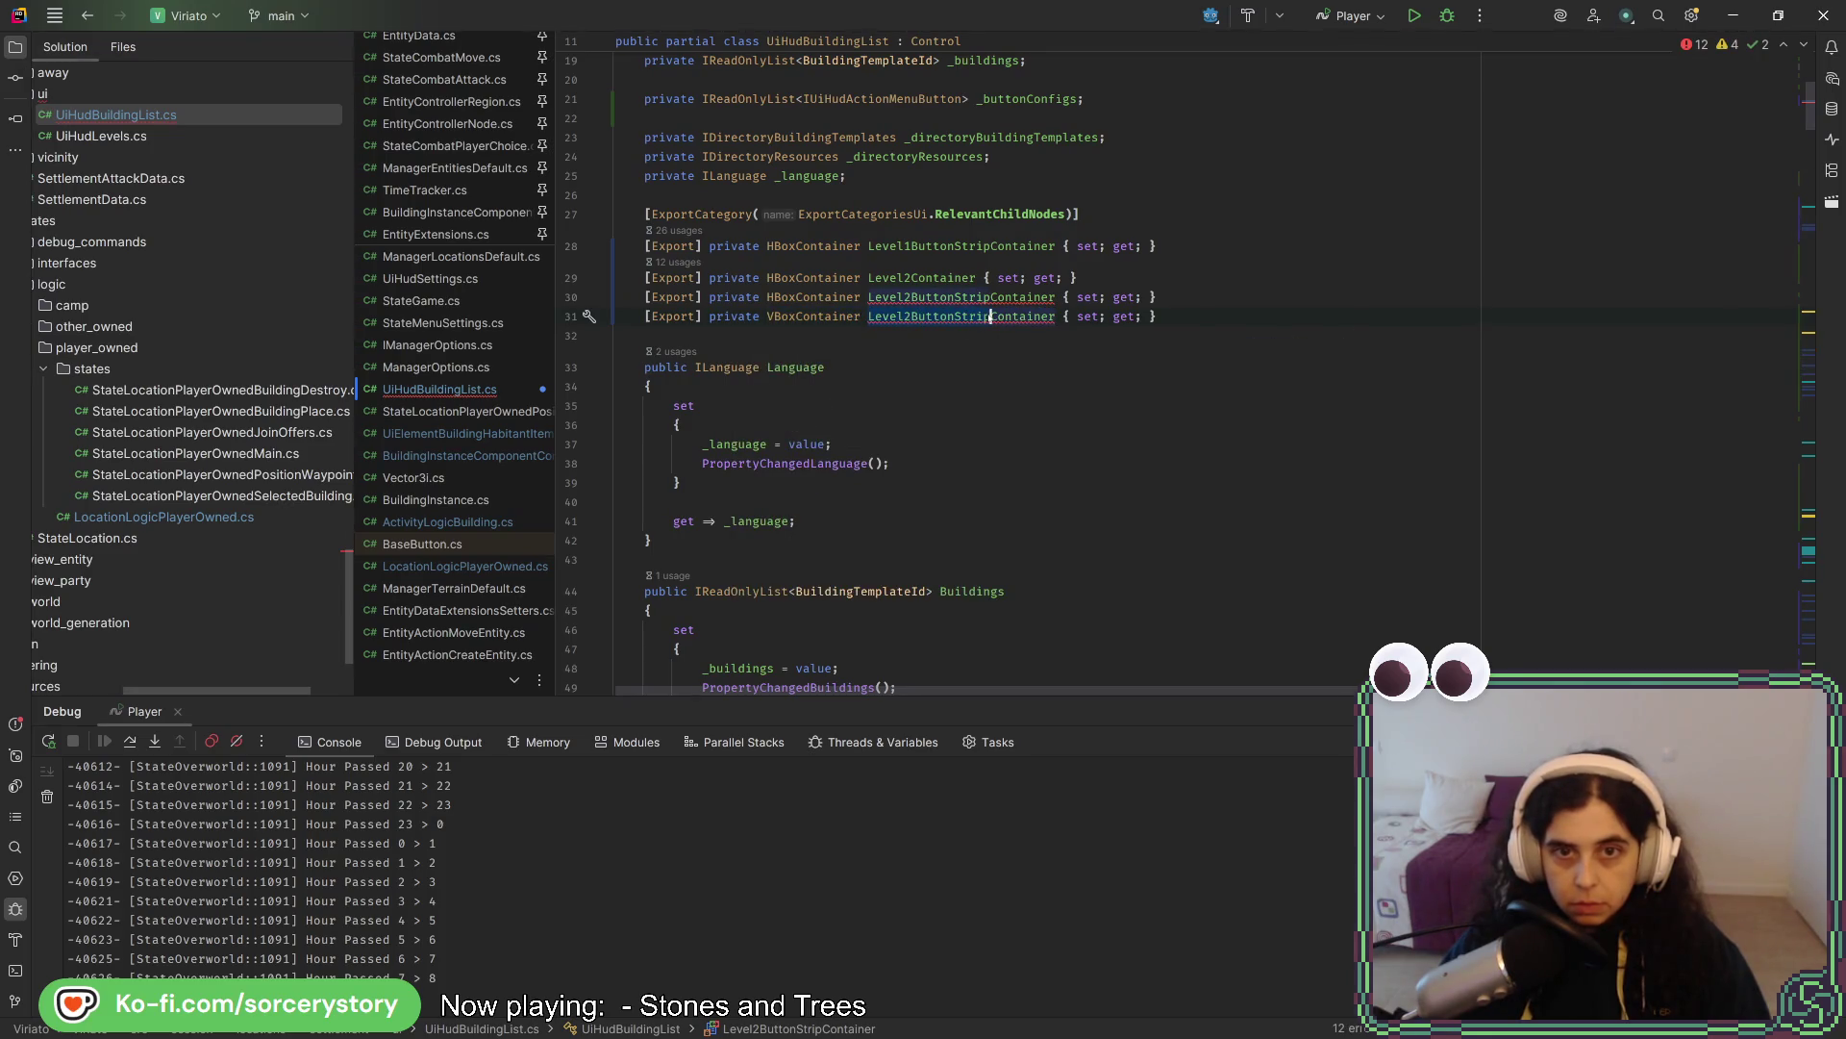
pyautogui.hotkey('ctrl', 'shift', 'Left')
pyautogui.hotkey('ctrl', 'shift', 'Left')
pyautogui.hotkey('ctrl', 'shift', 'Left')
pyautogui.write('LayerControl')
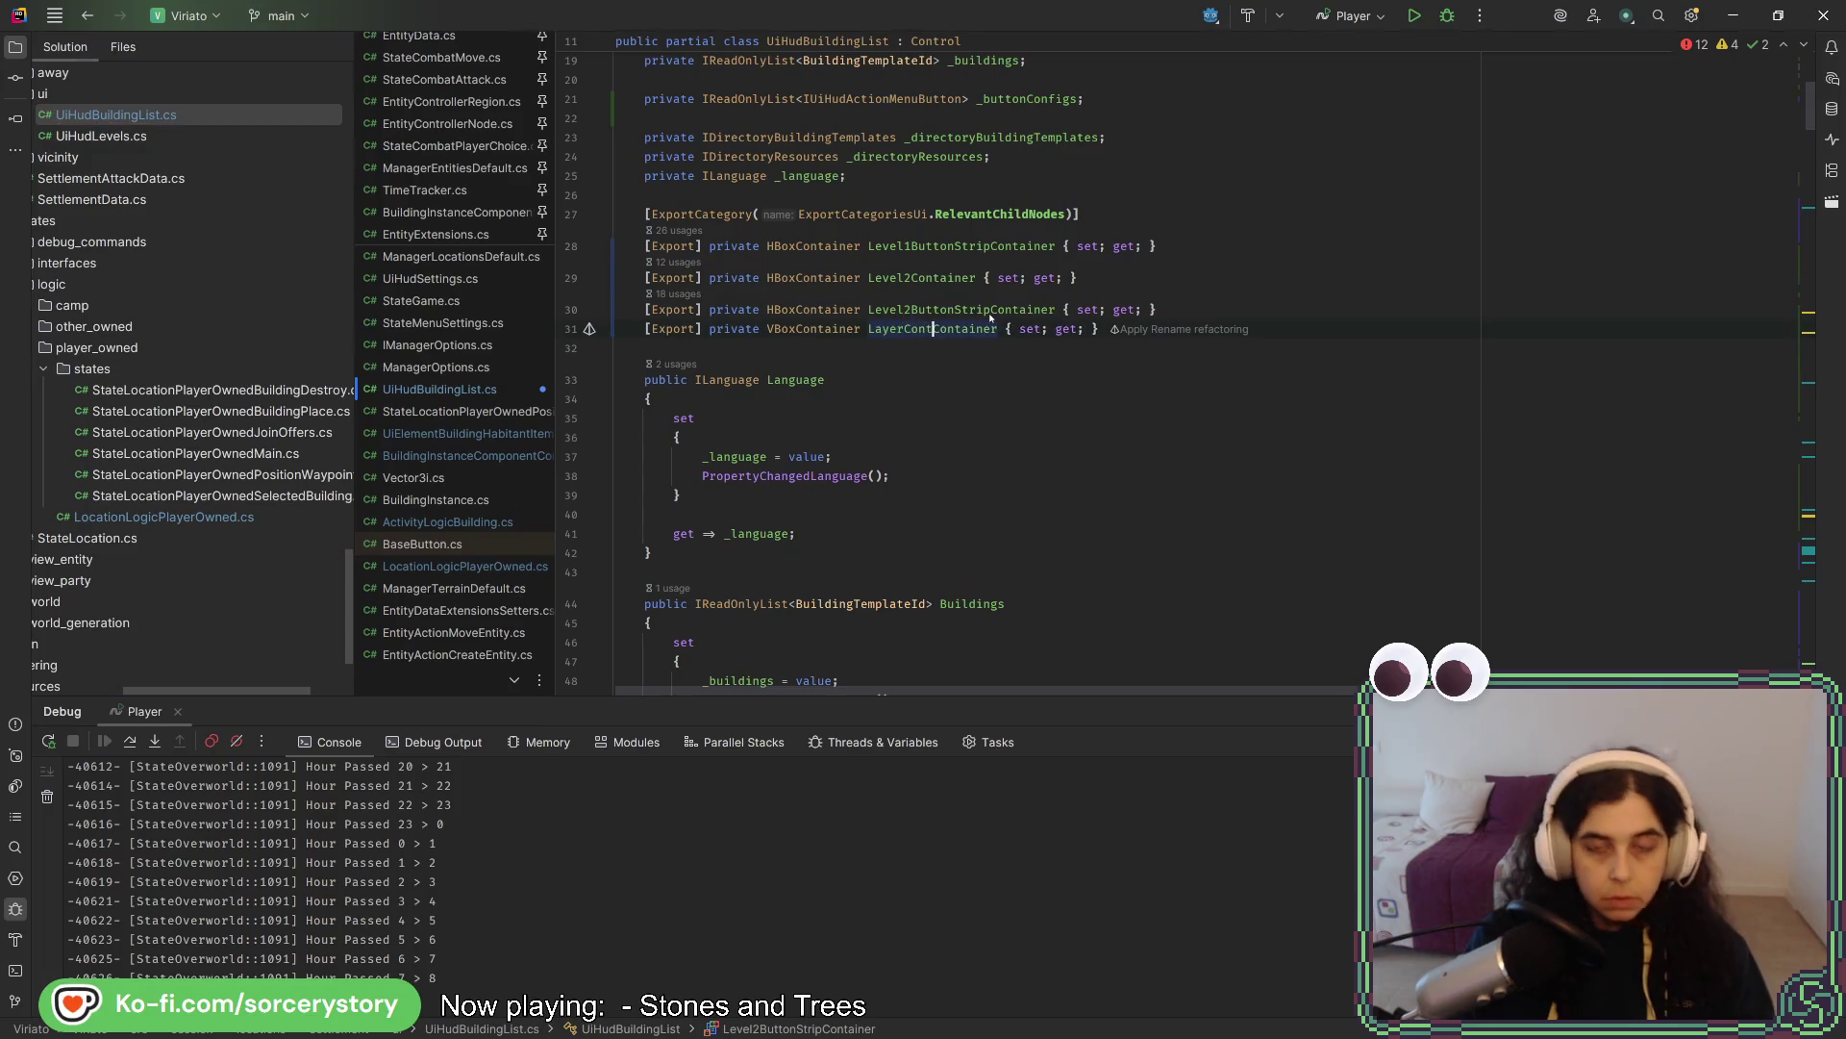
# - Make two copies of the LayerControlContainer declaration and change both types to Button
pyautogui.moveTo(1289, 309); pyautogui.dragTo(1321, 285)
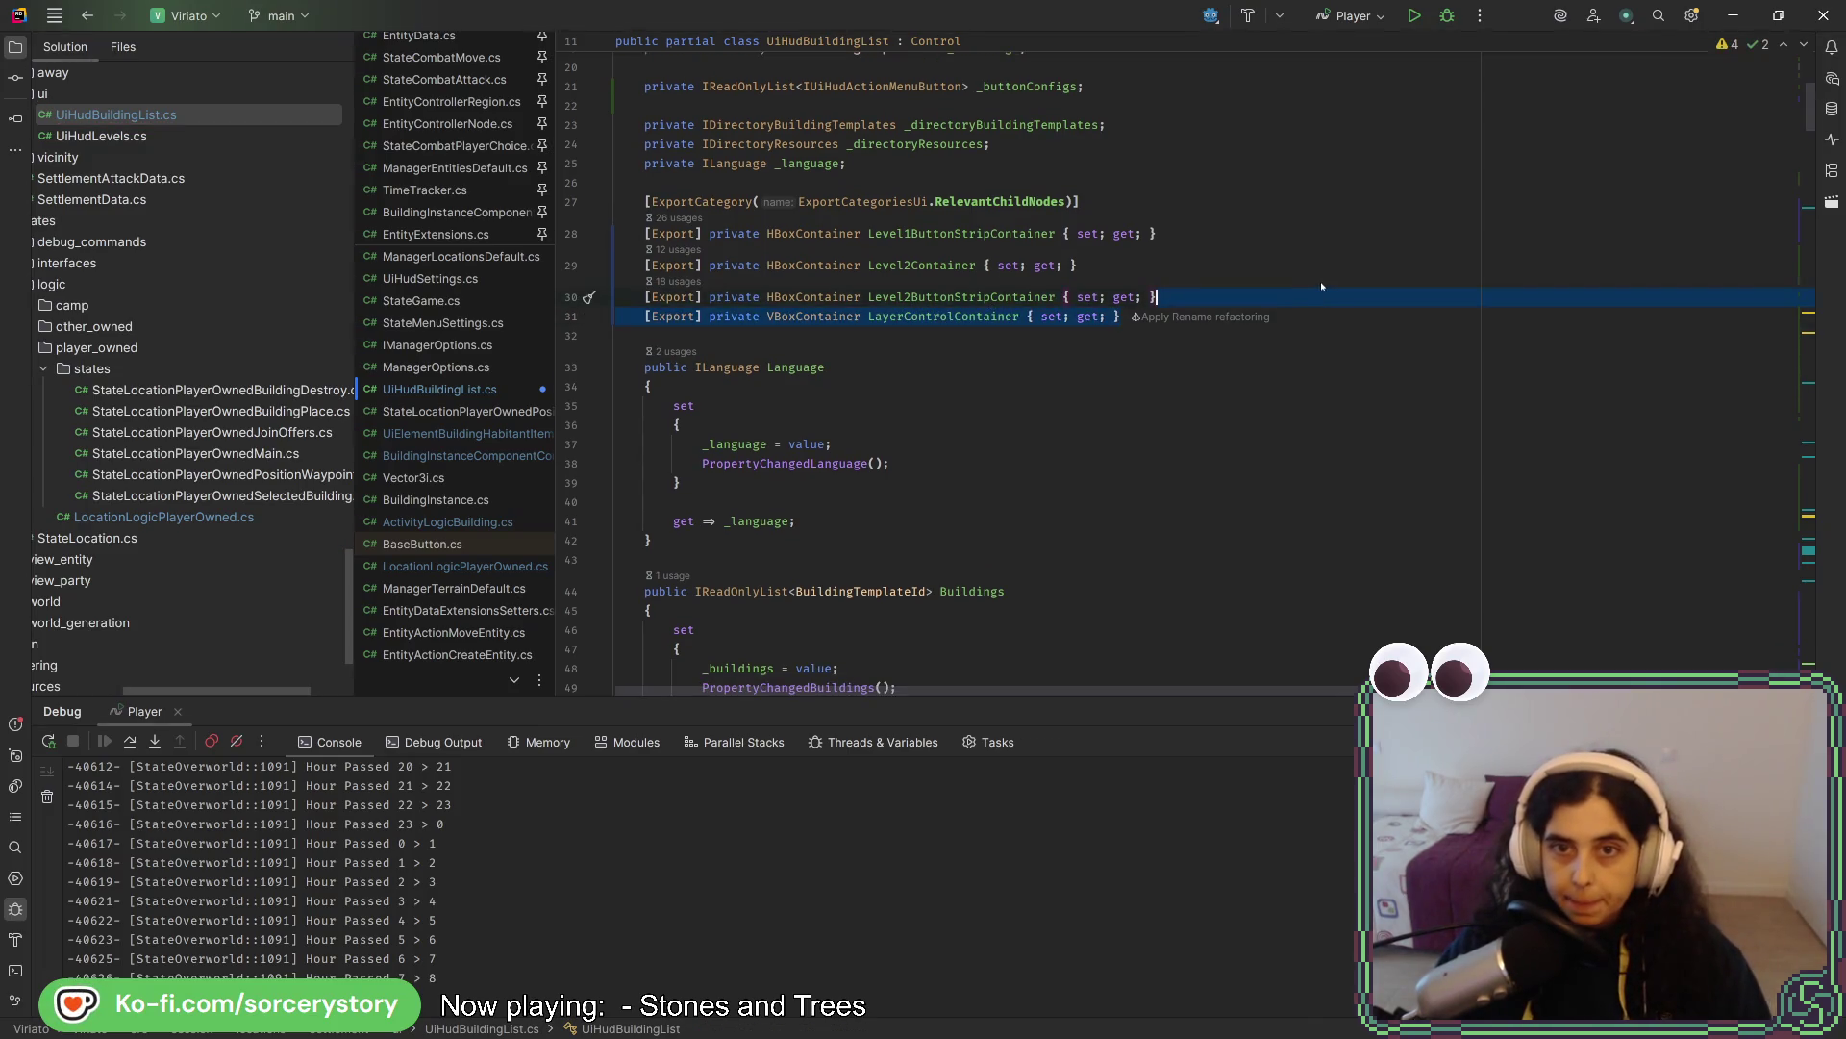
pyautogui.hotkey('ctrl', 'd')
pyautogui.hotkey('ctrl', 'd')
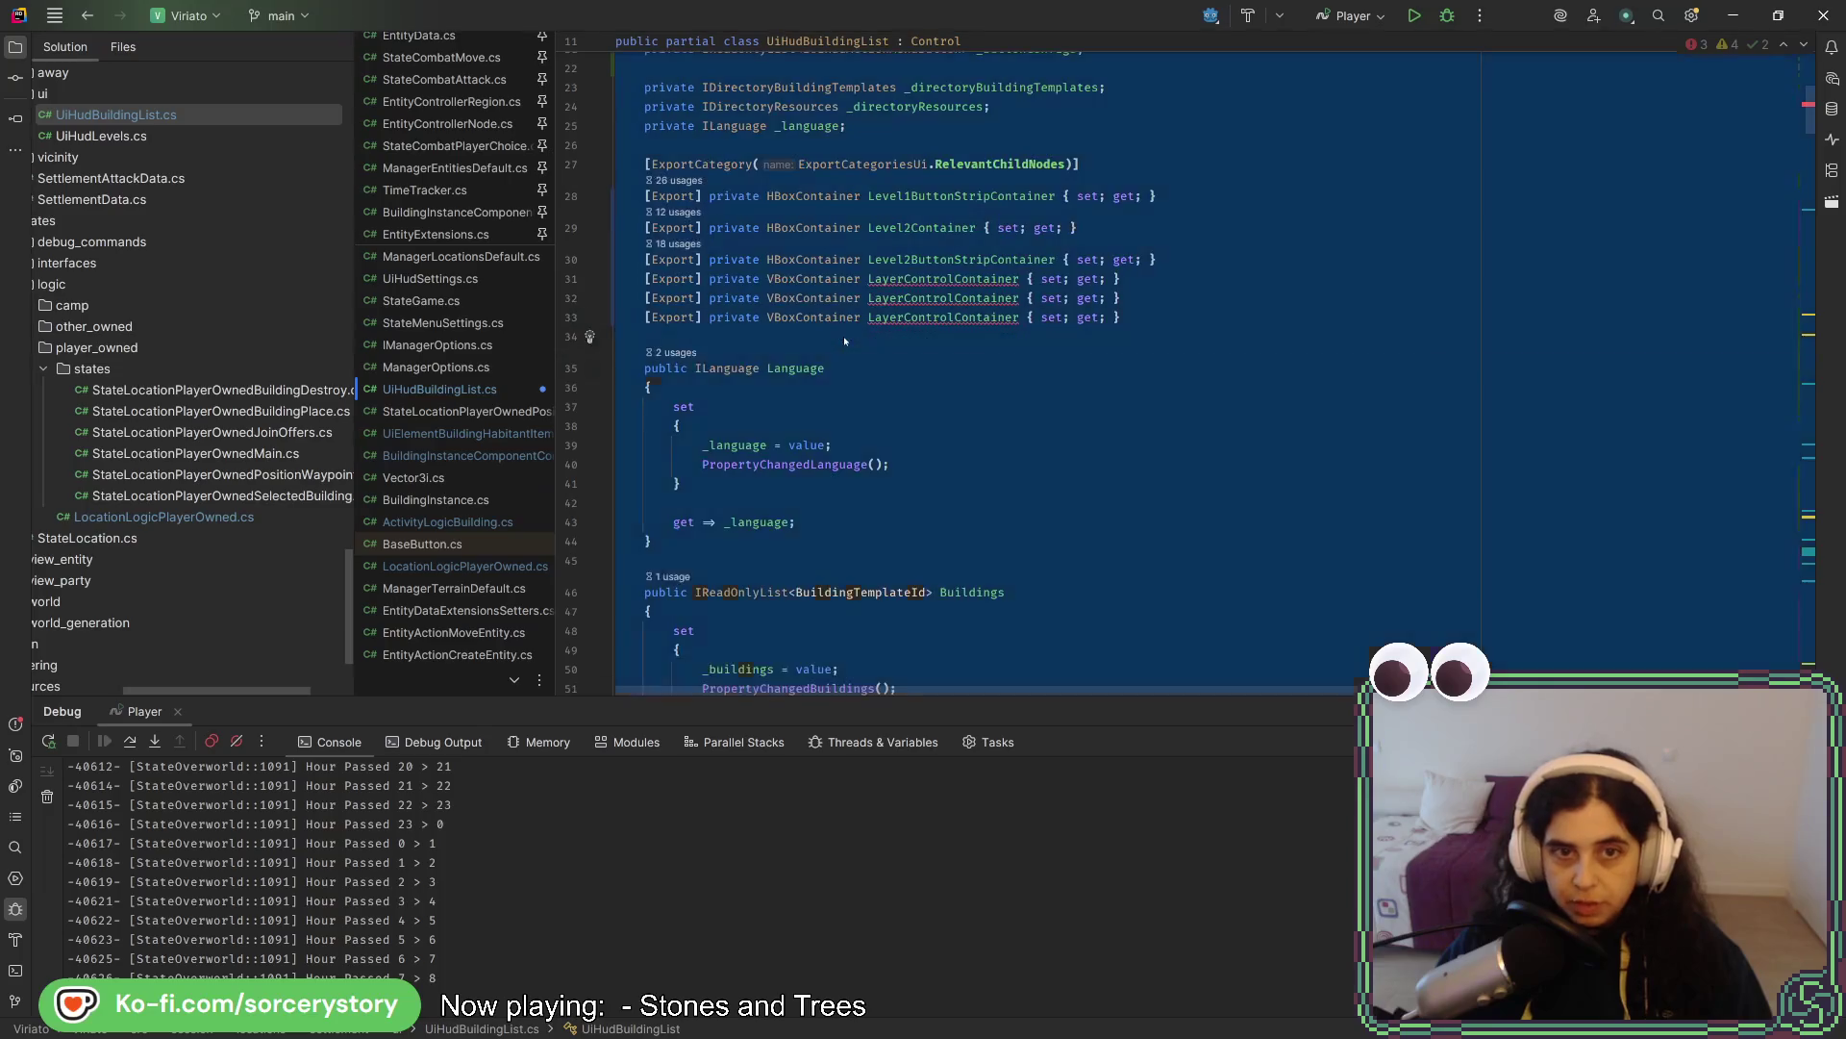
pyautogui.hotkey('ctrl', 'w')
pyautogui.click(858, 298)
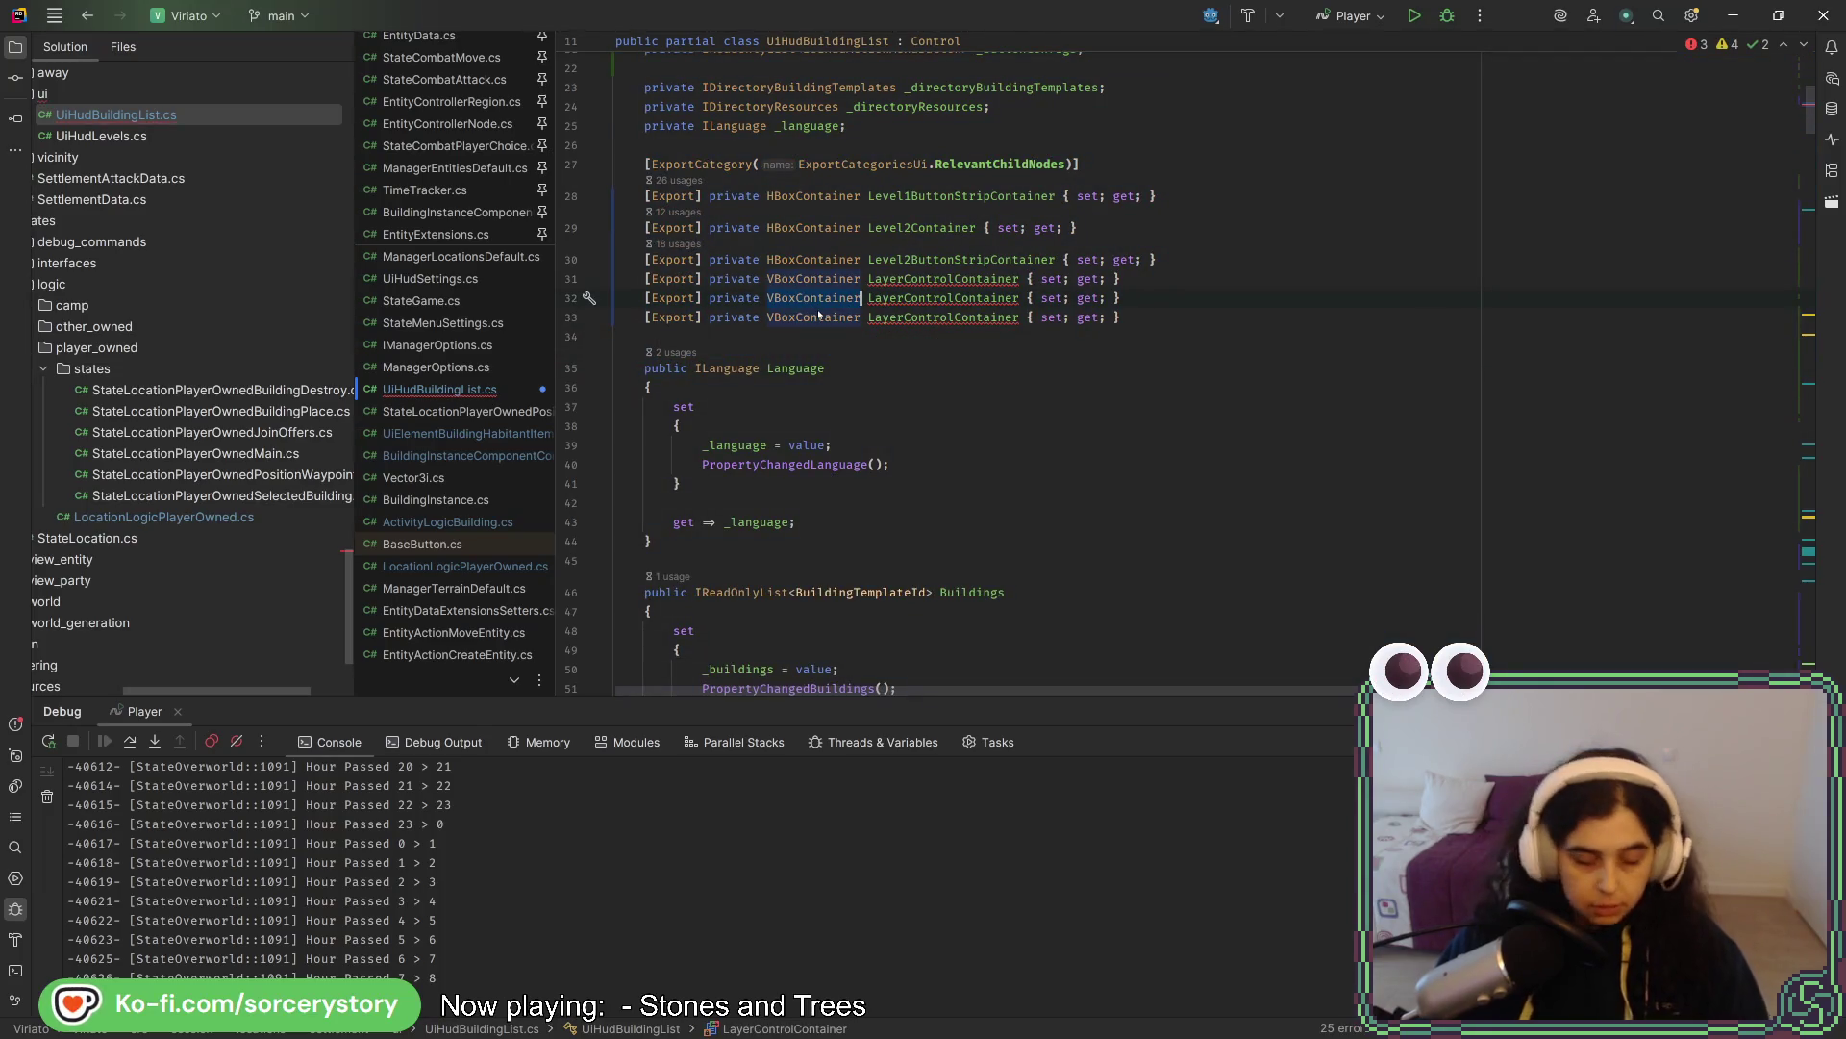
pyautogui.hotkey('ctrl', 'BackSpace')
pyautogui.write('Button')
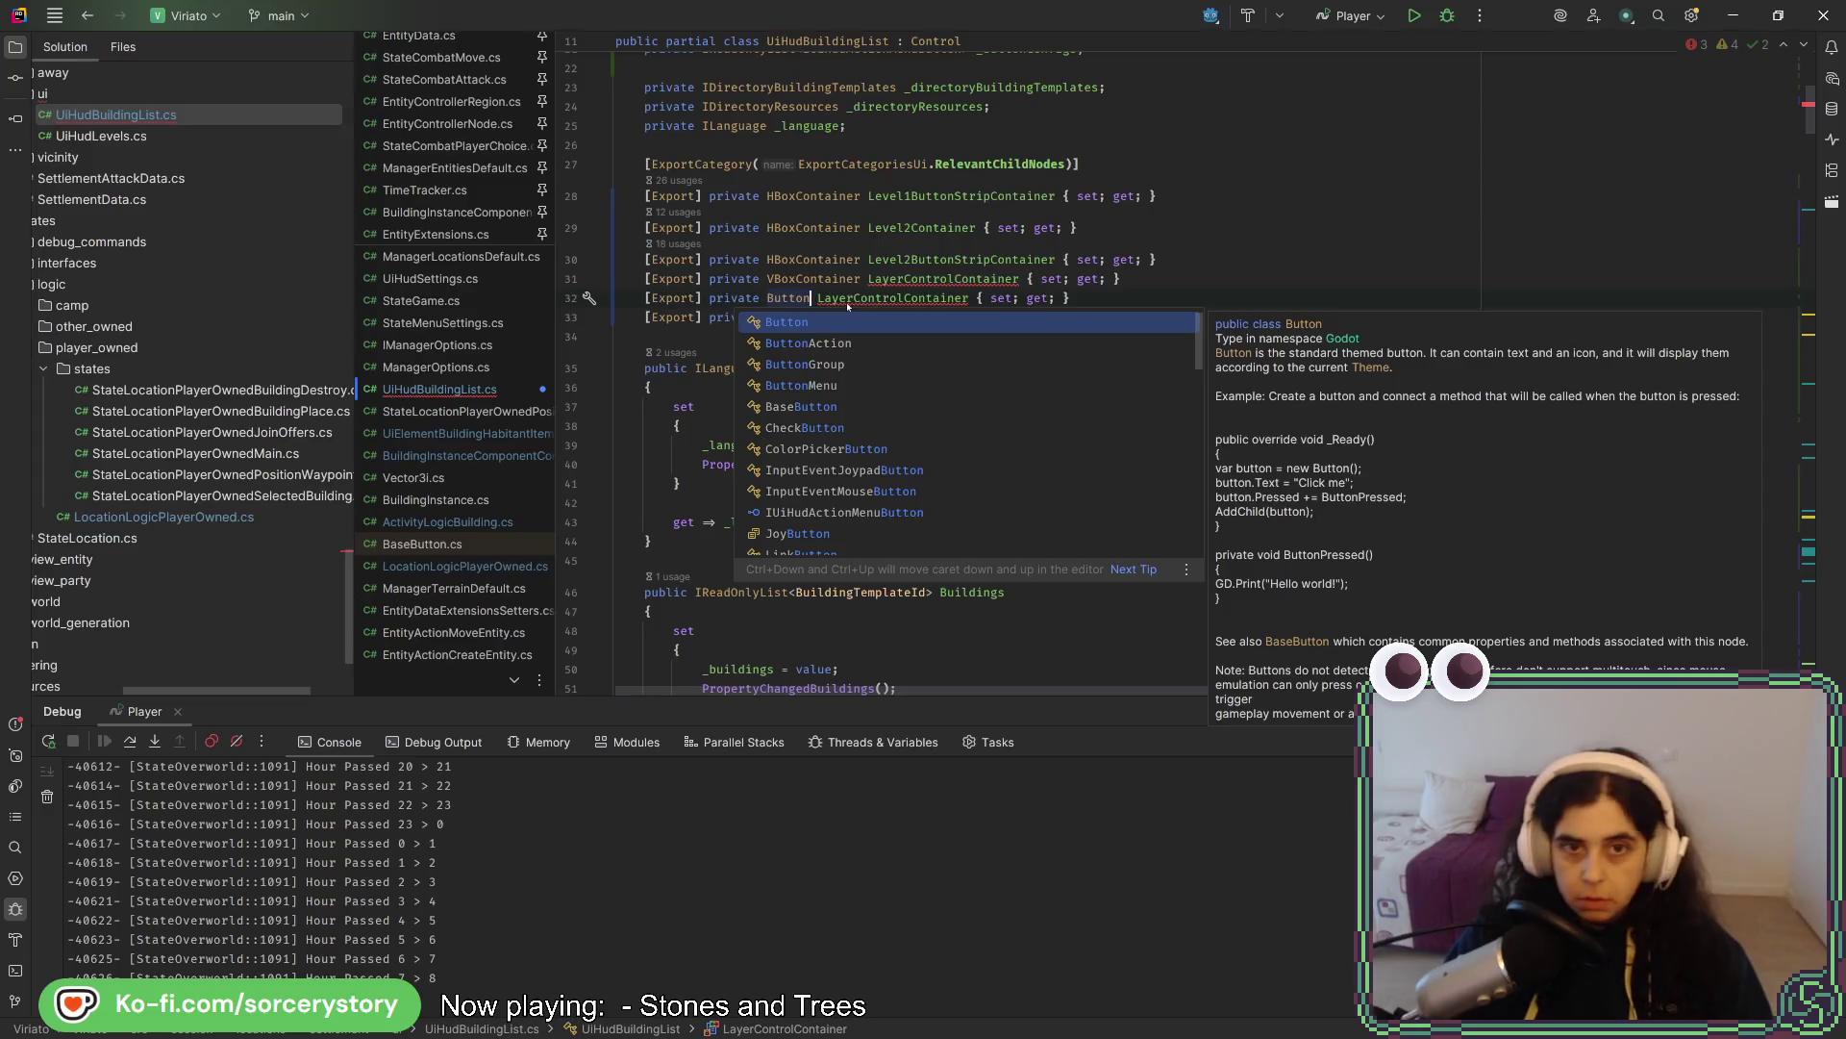
pyautogui.click(847, 299)
pyautogui.write('Button LayerControlContainer { set; get;')
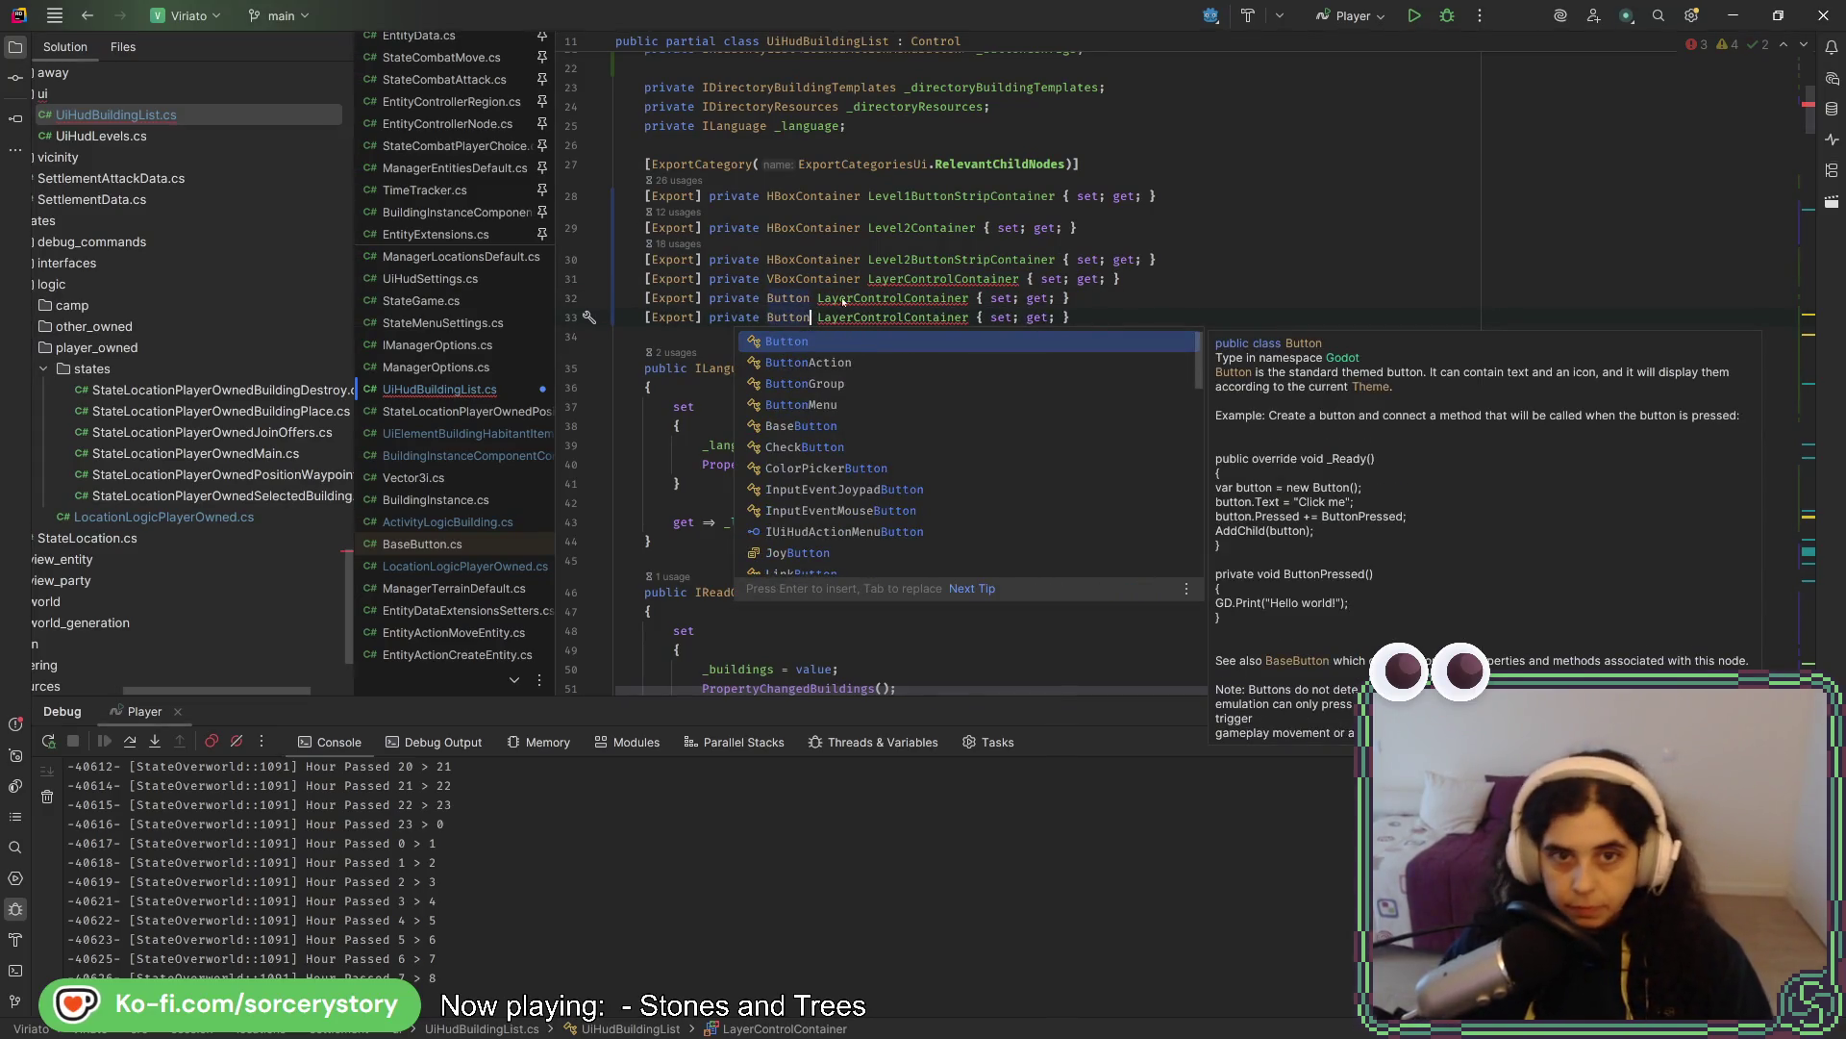
# - Name the first Button property LayerUpButton
pyautogui.click(842, 300)
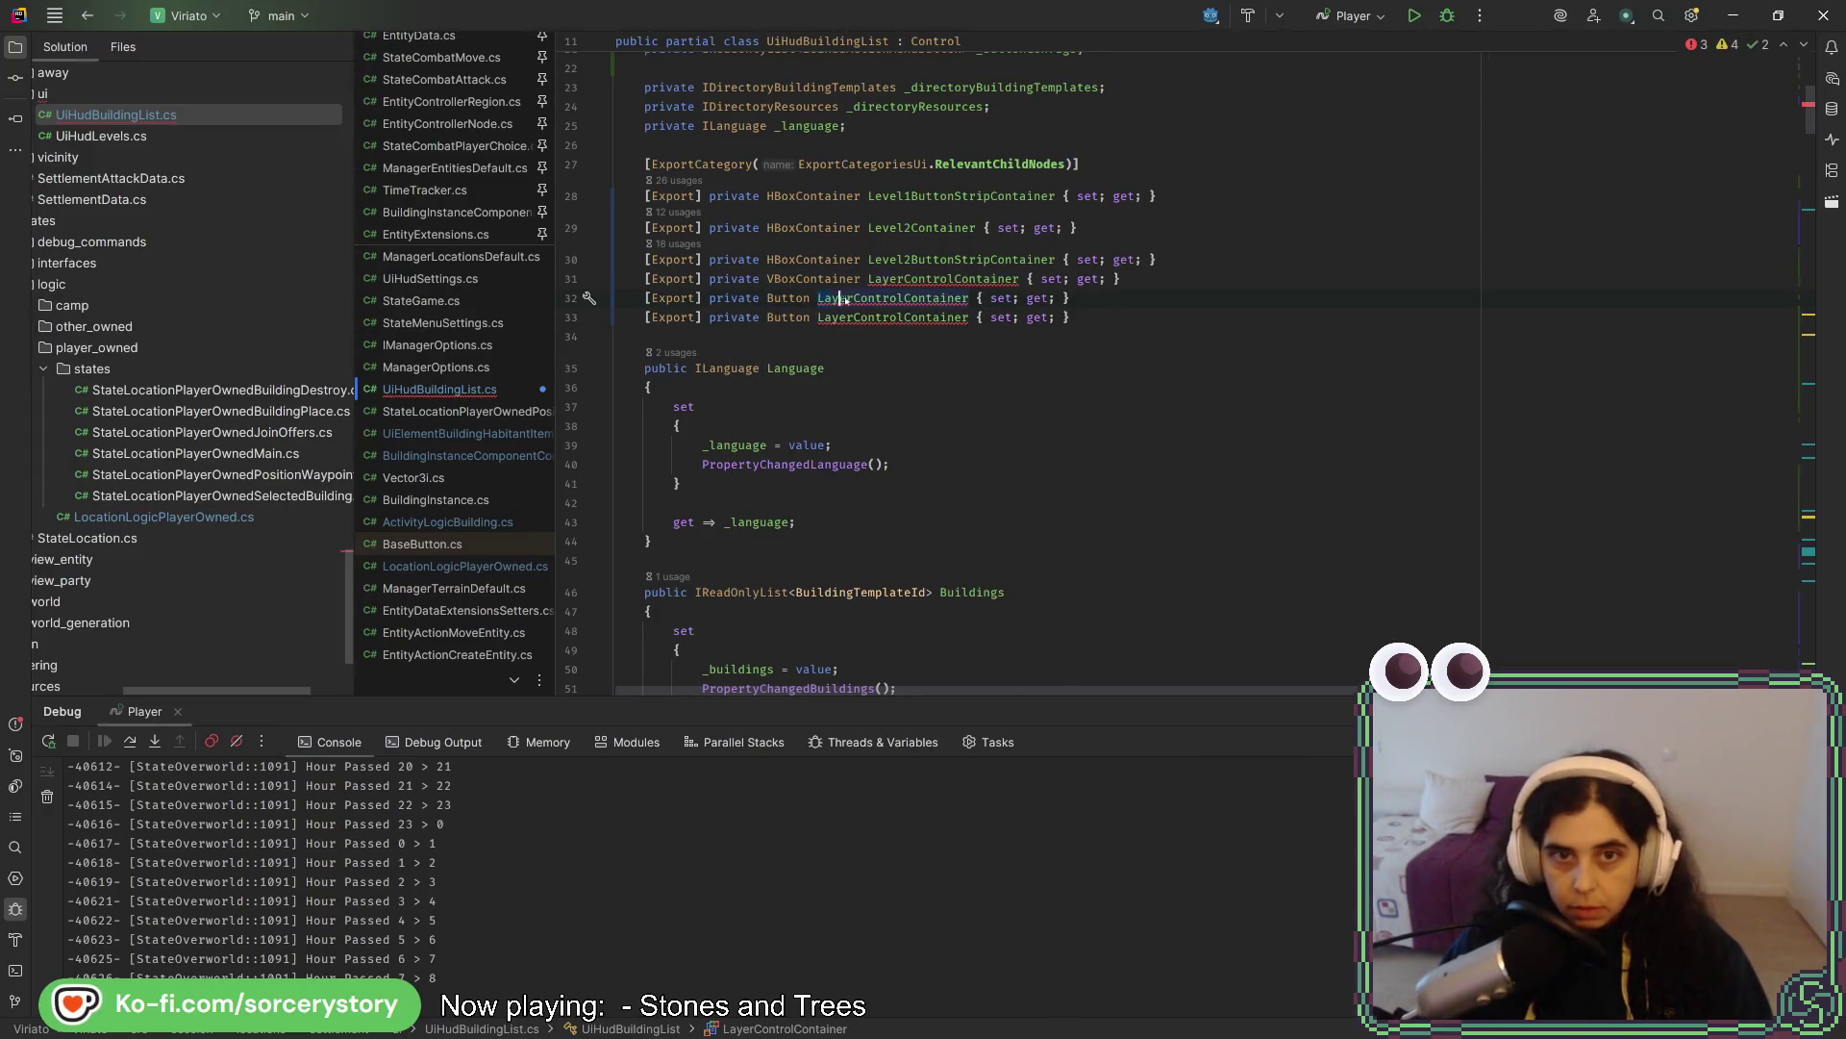
pyautogui.hotkey('ctrl', 'BackSpace')
pyautogui.write('LayerUpo')
pyautogui.press('BackSpace')
pyautogui.write('Button')
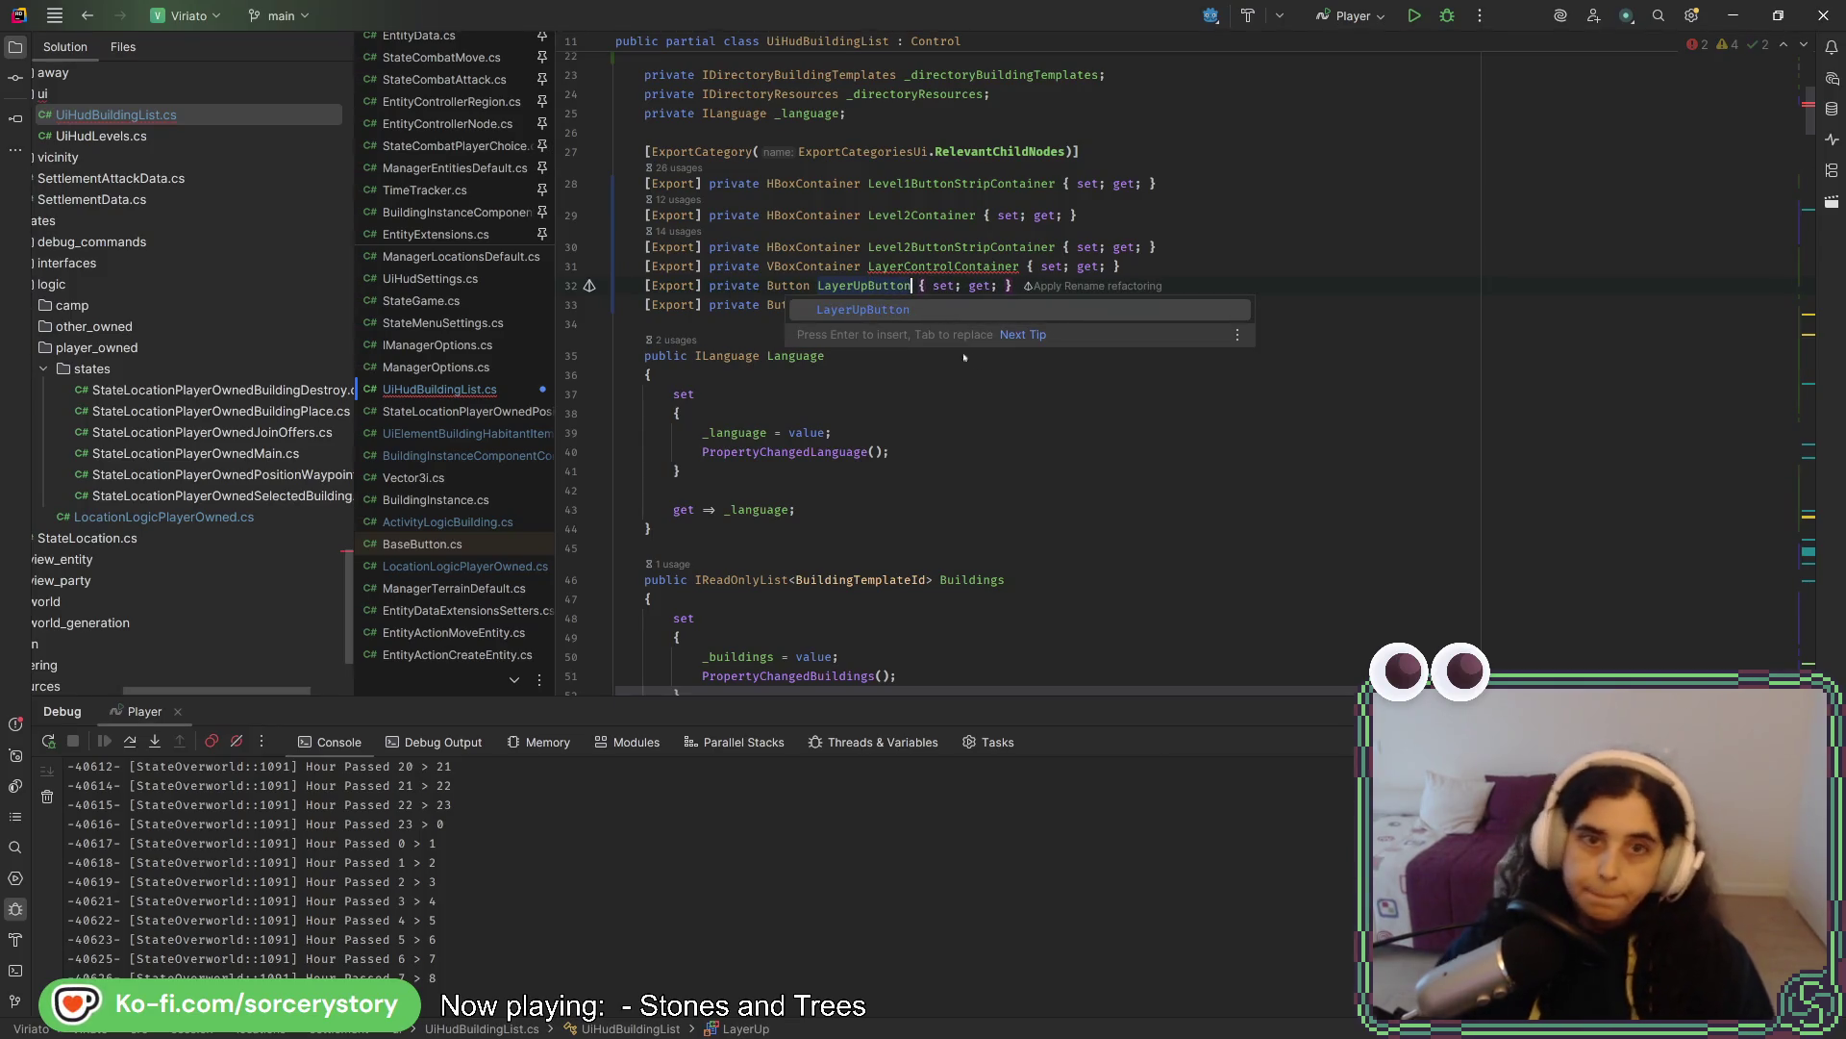
pyautogui.press('Escape')
pyautogui.doubleClick(866, 305)
pyautogui.hotkey('ctrl', 'v')
# - Rename the second Button property to LayerDownButton and rebuild the .NET project in Godot
pyautogui.click(859, 318)
pyautogui.press('Delete')
pyautogui.press('Delete')
pyautogui.write('Down')
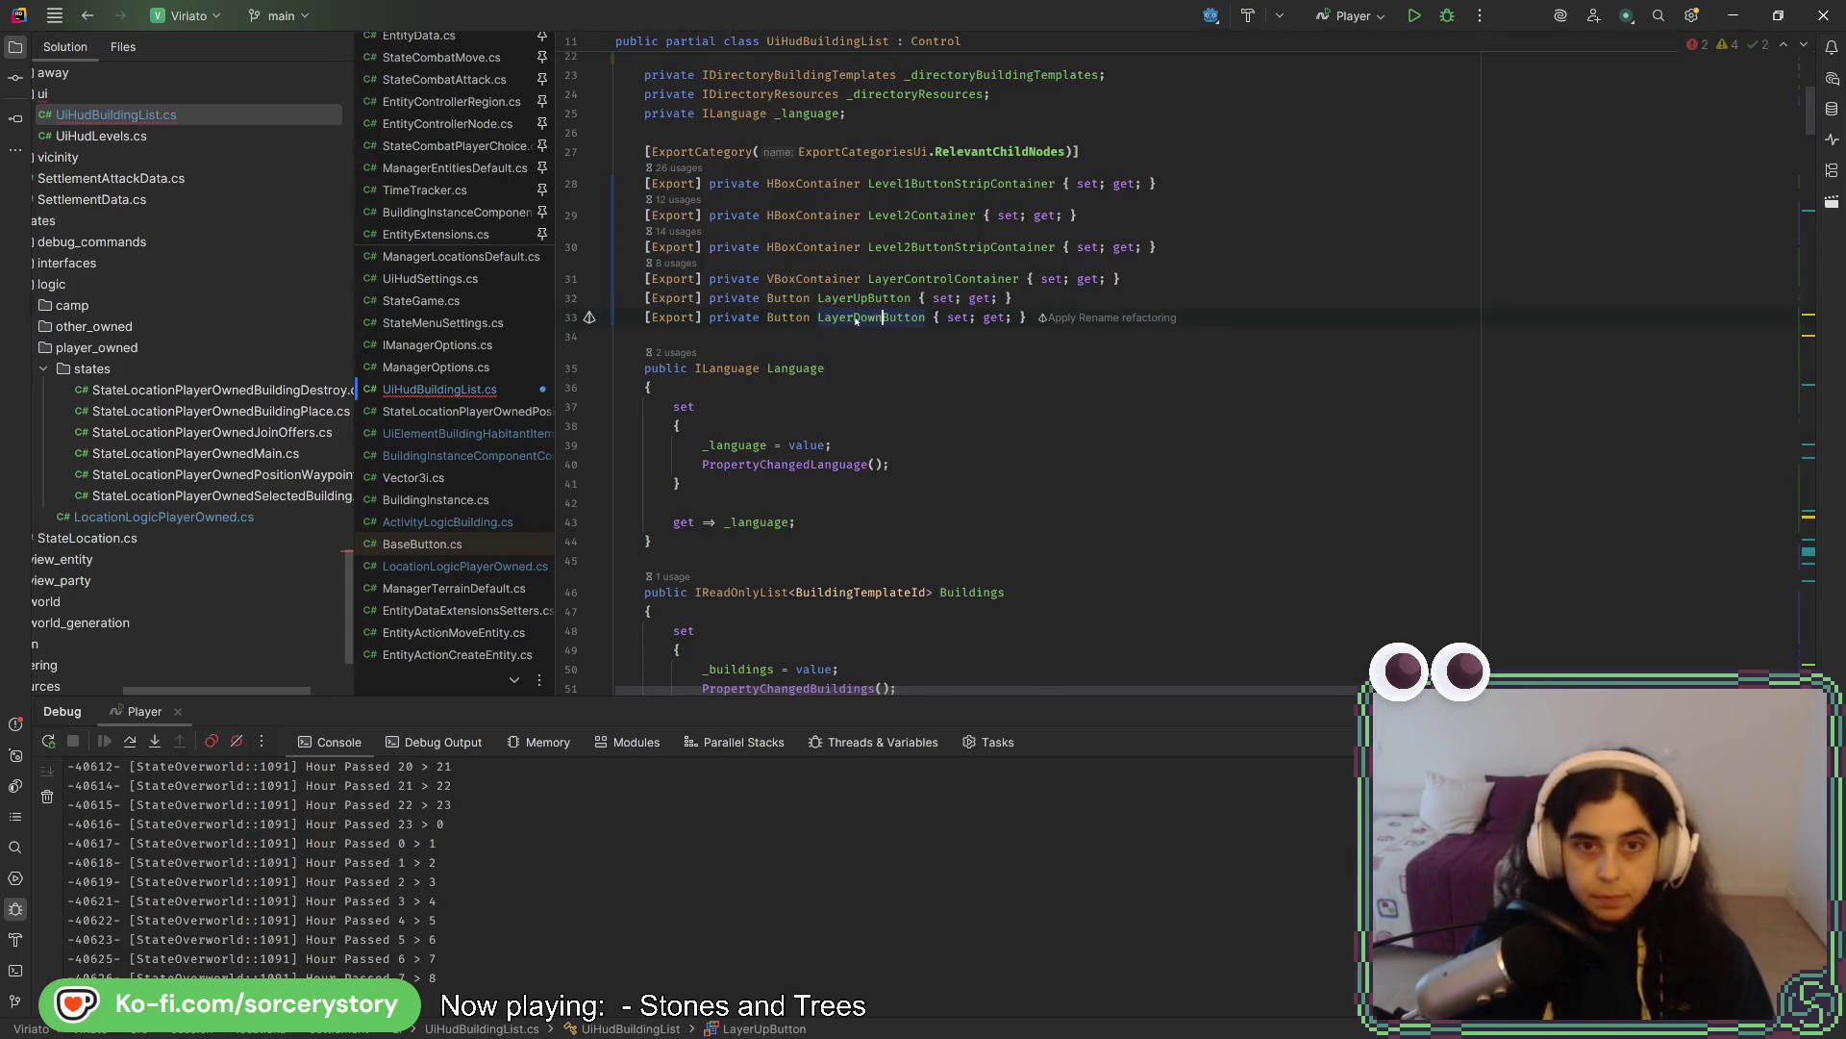
pyautogui.click(1185, 316)
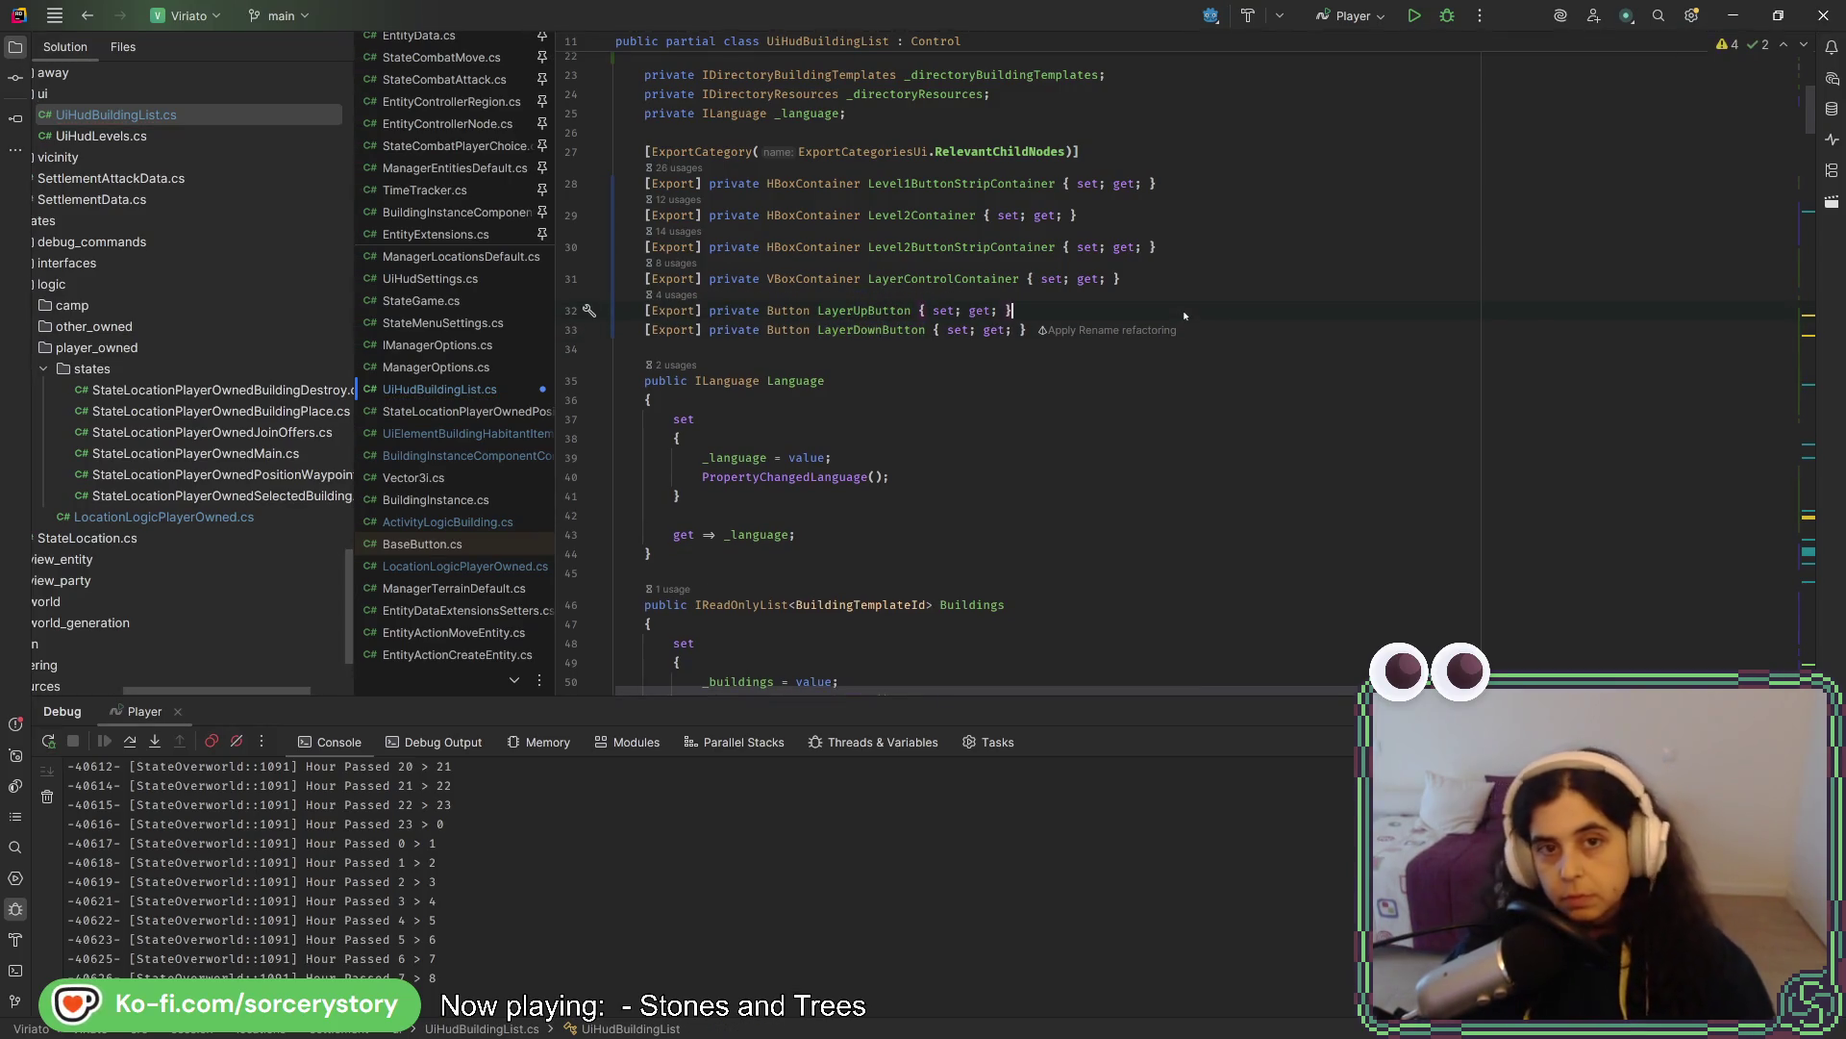
pyautogui.click(905, 364)
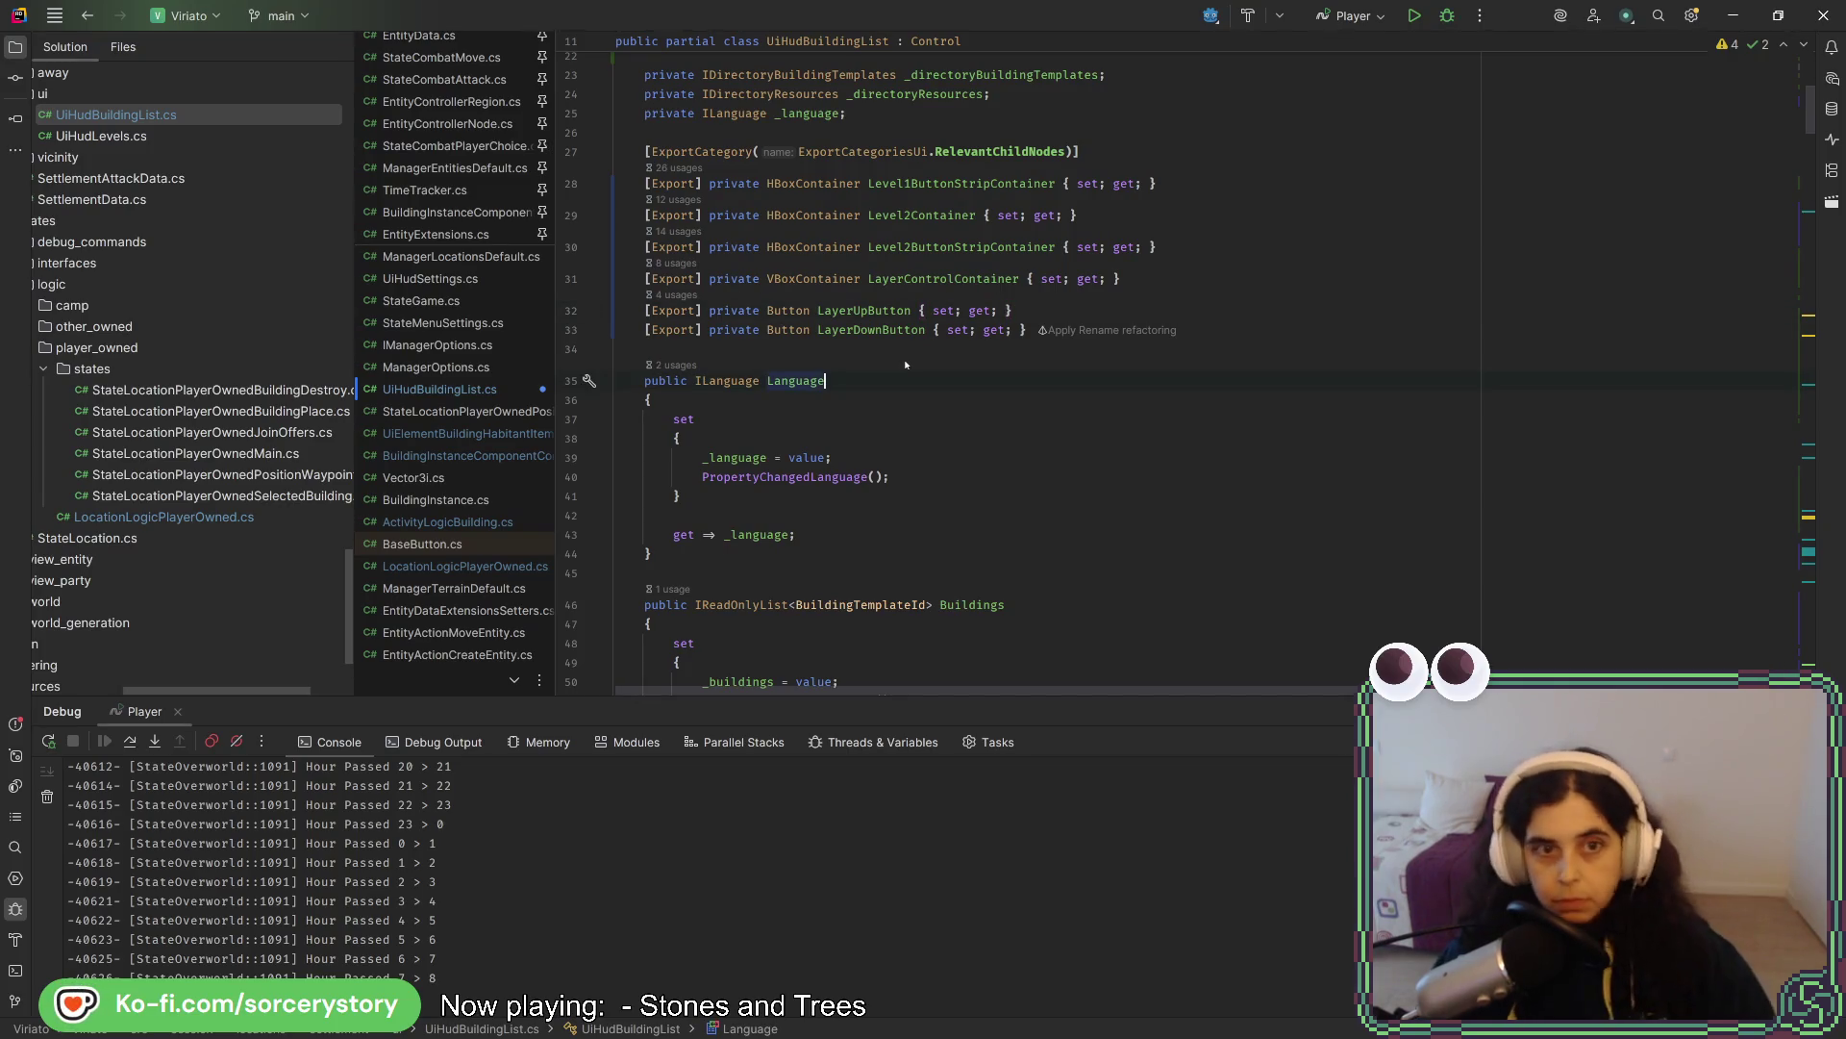
pyautogui.hotkey('alt', 'Tab')
pyautogui.click(1490, 43)
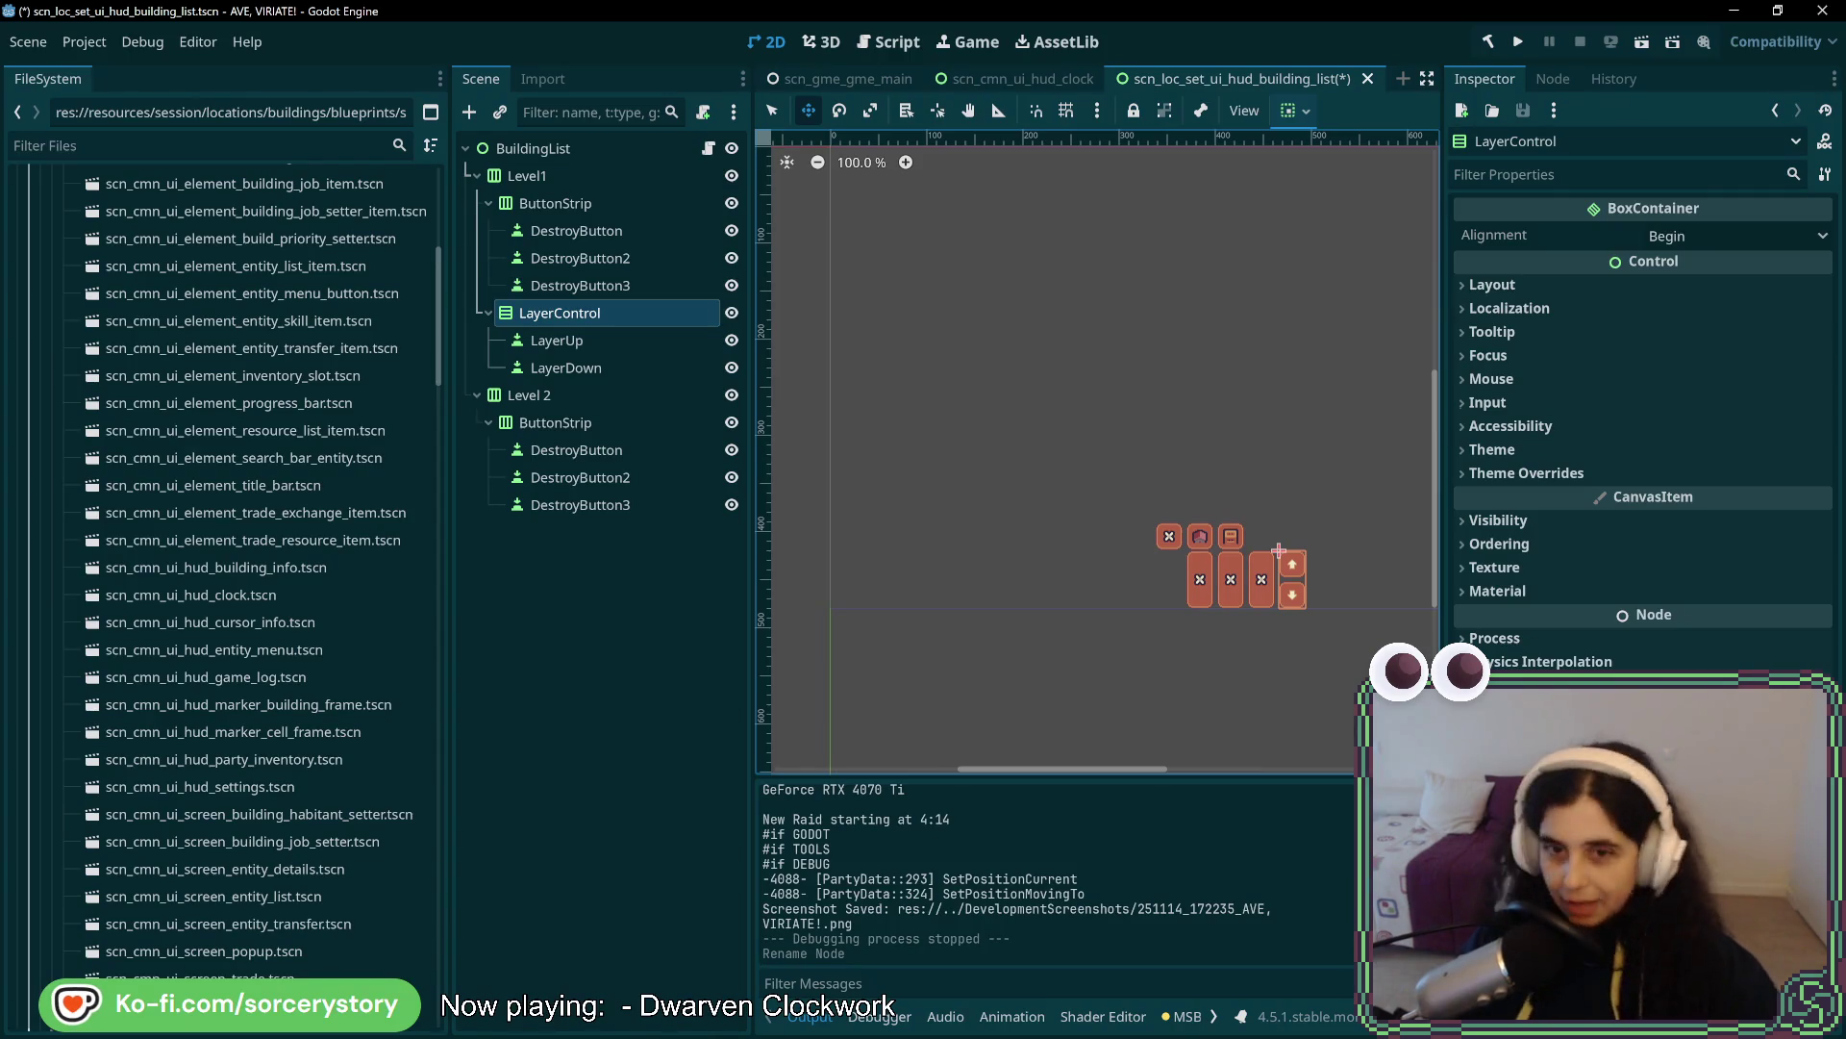
# - Check the LayerDown node, then review the LayerUpButton and LayerDownButton declarations in Rider
pyautogui.click(618, 368)
pyautogui.hotkey('alt', 'Tab')
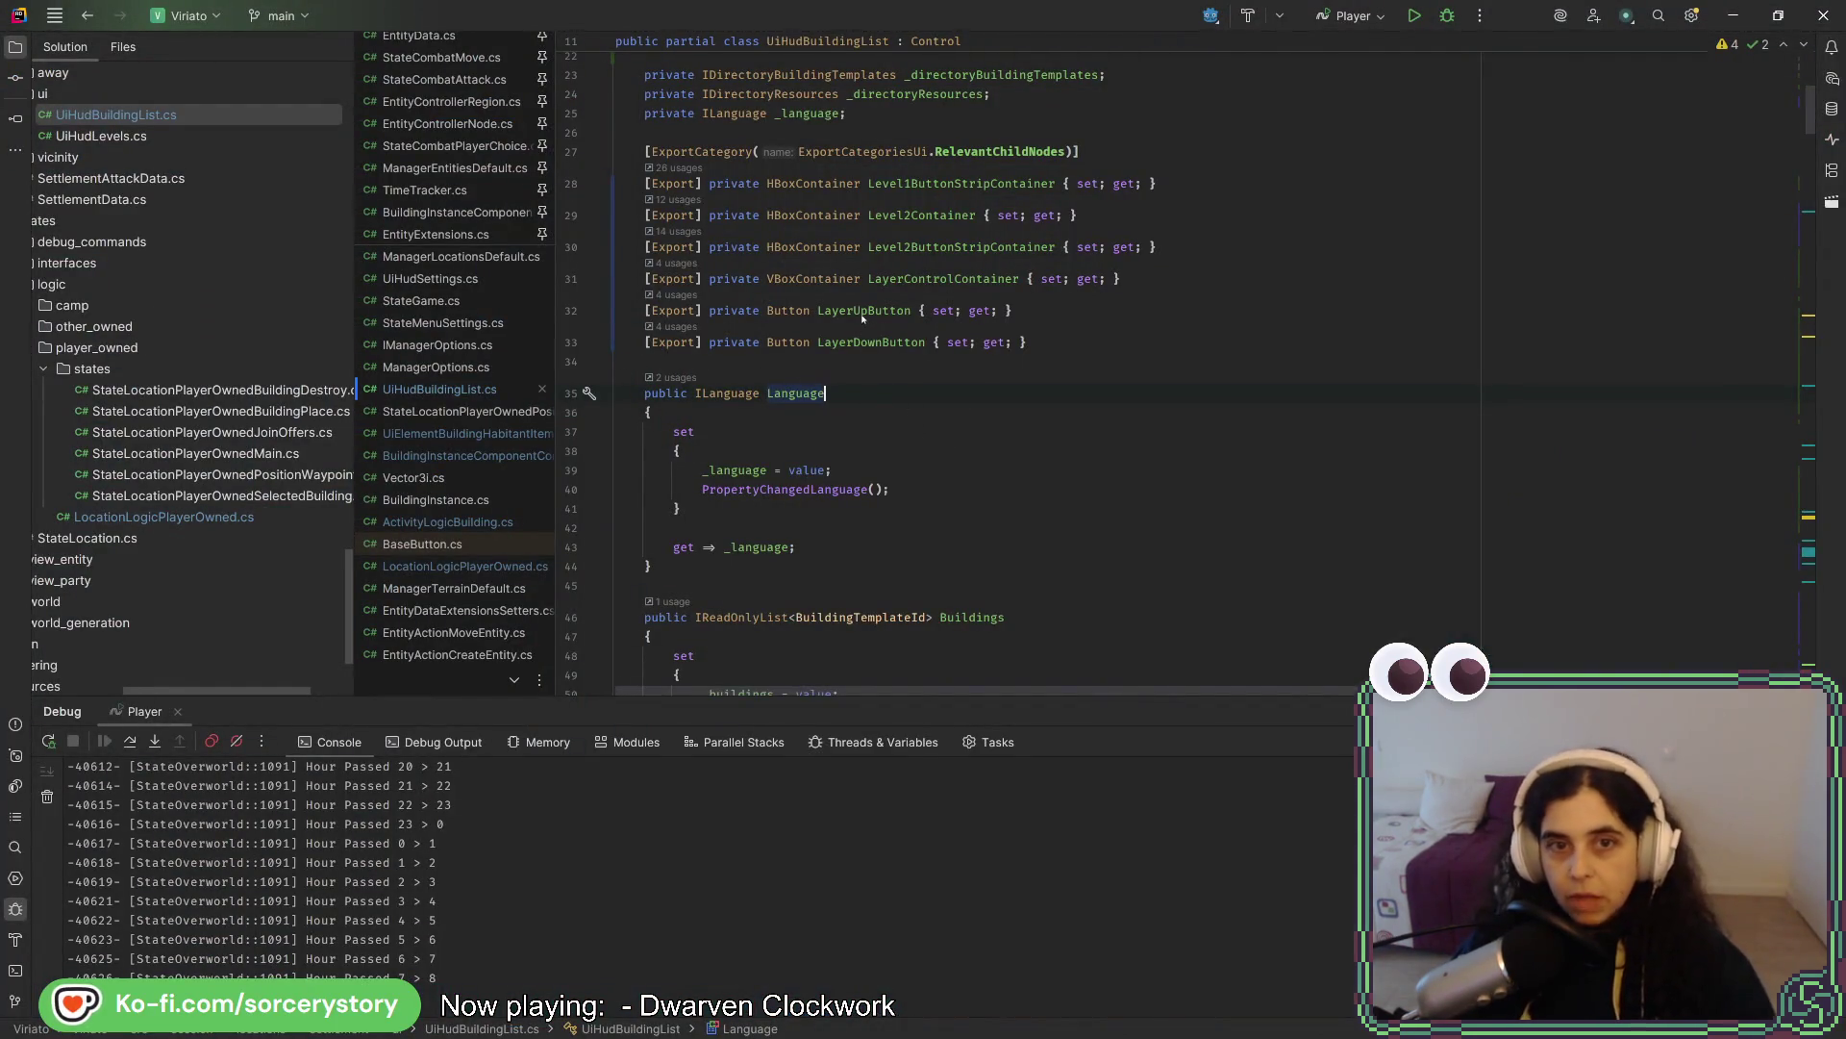
pyautogui.moveTo(828, 394)
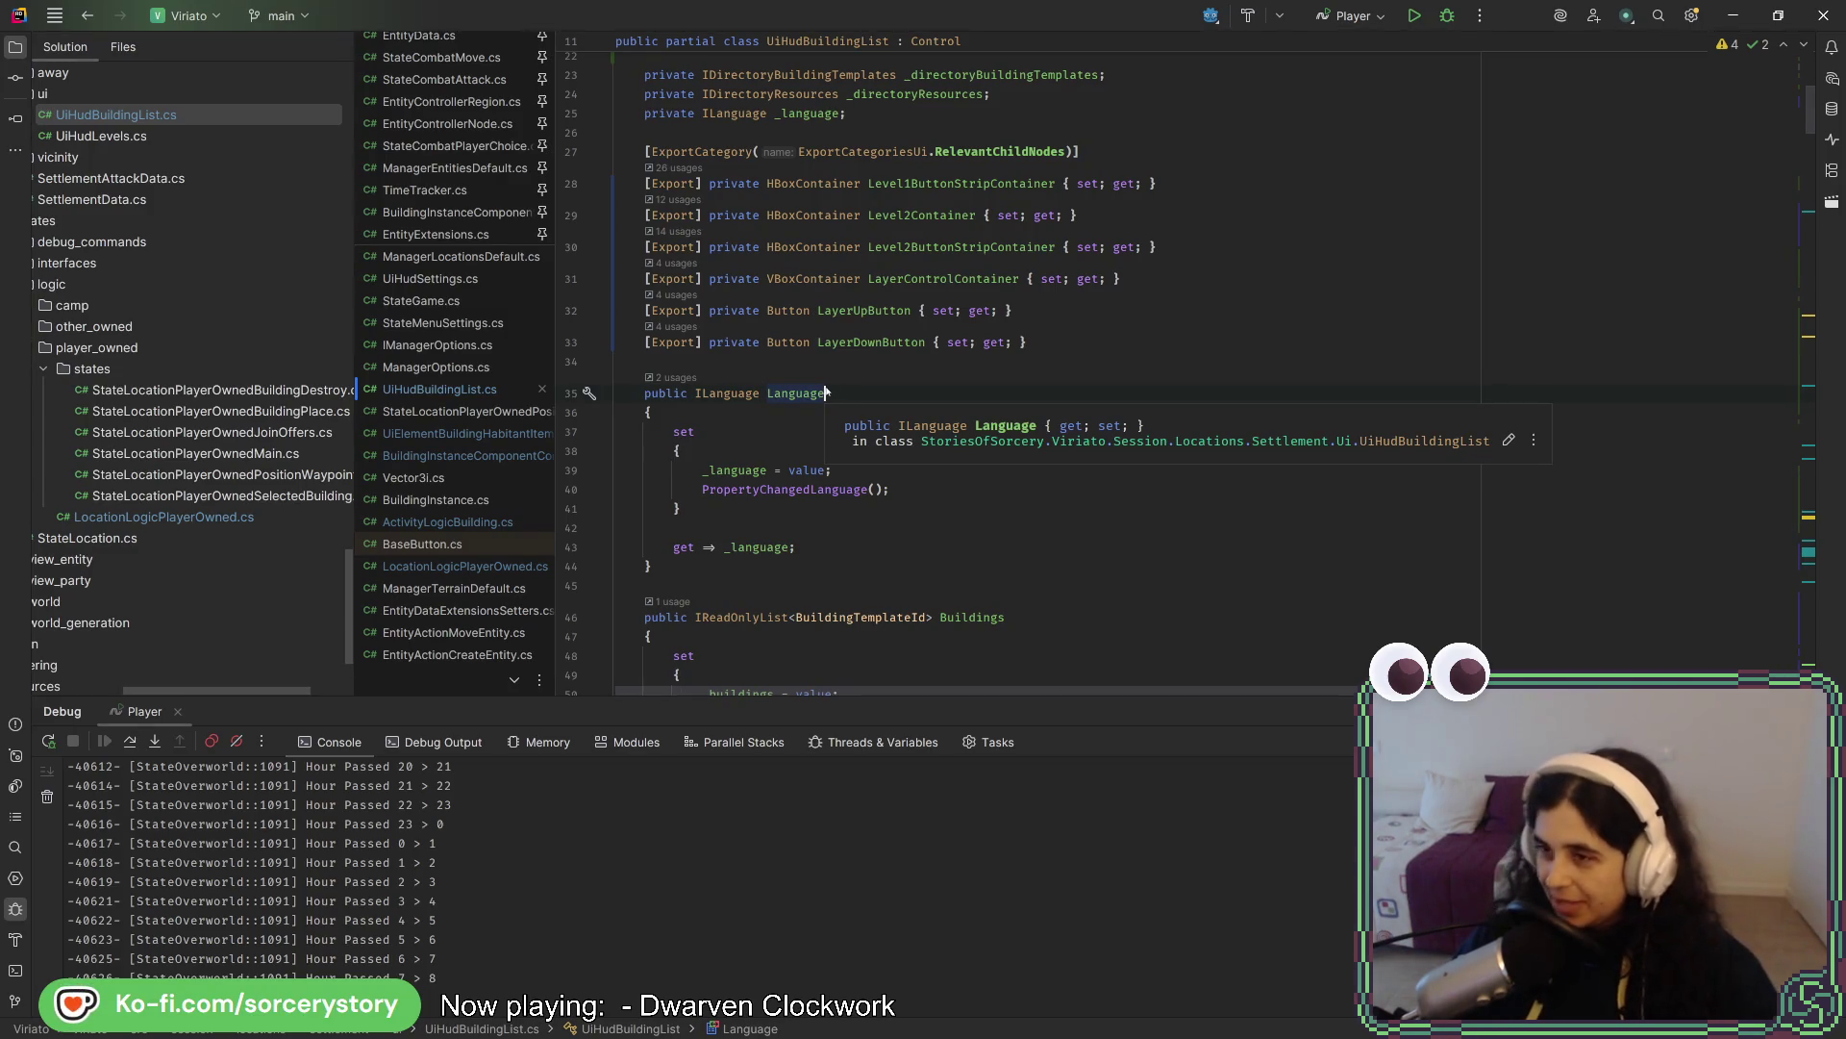
pyautogui.click(927, 344)
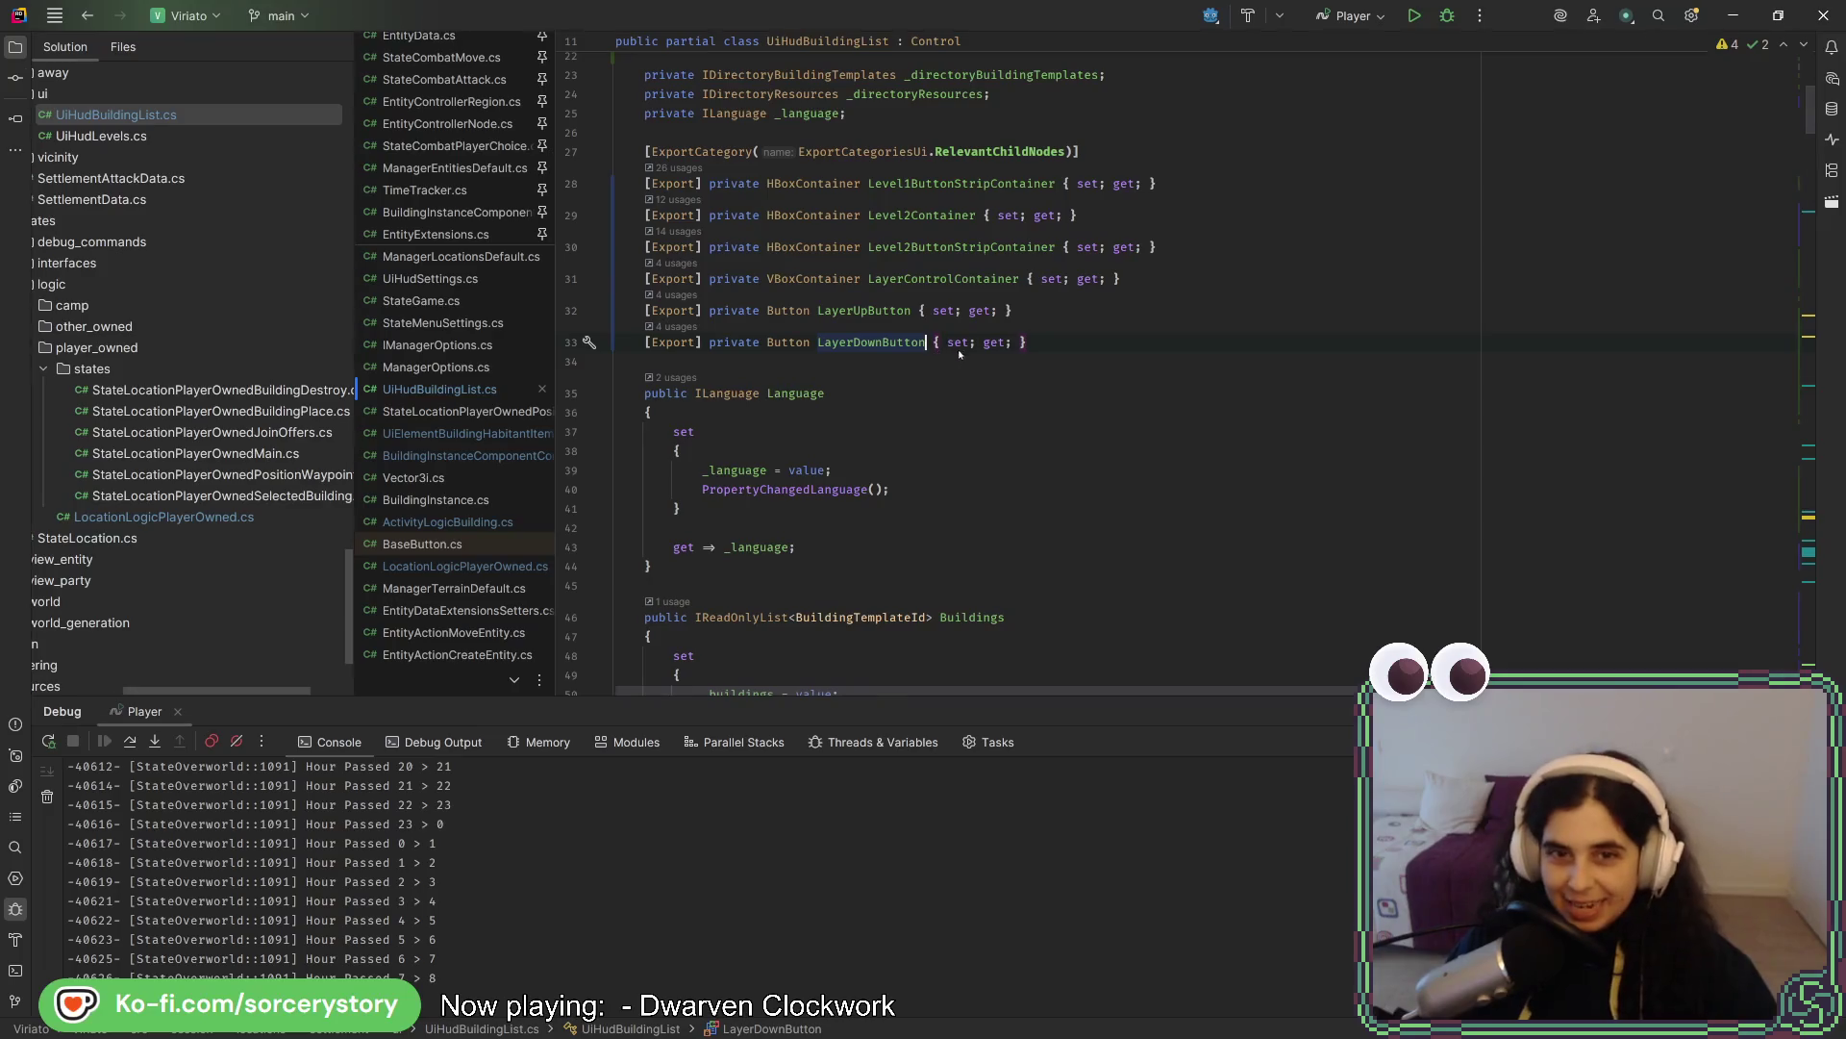
pyautogui.click(1058, 321)
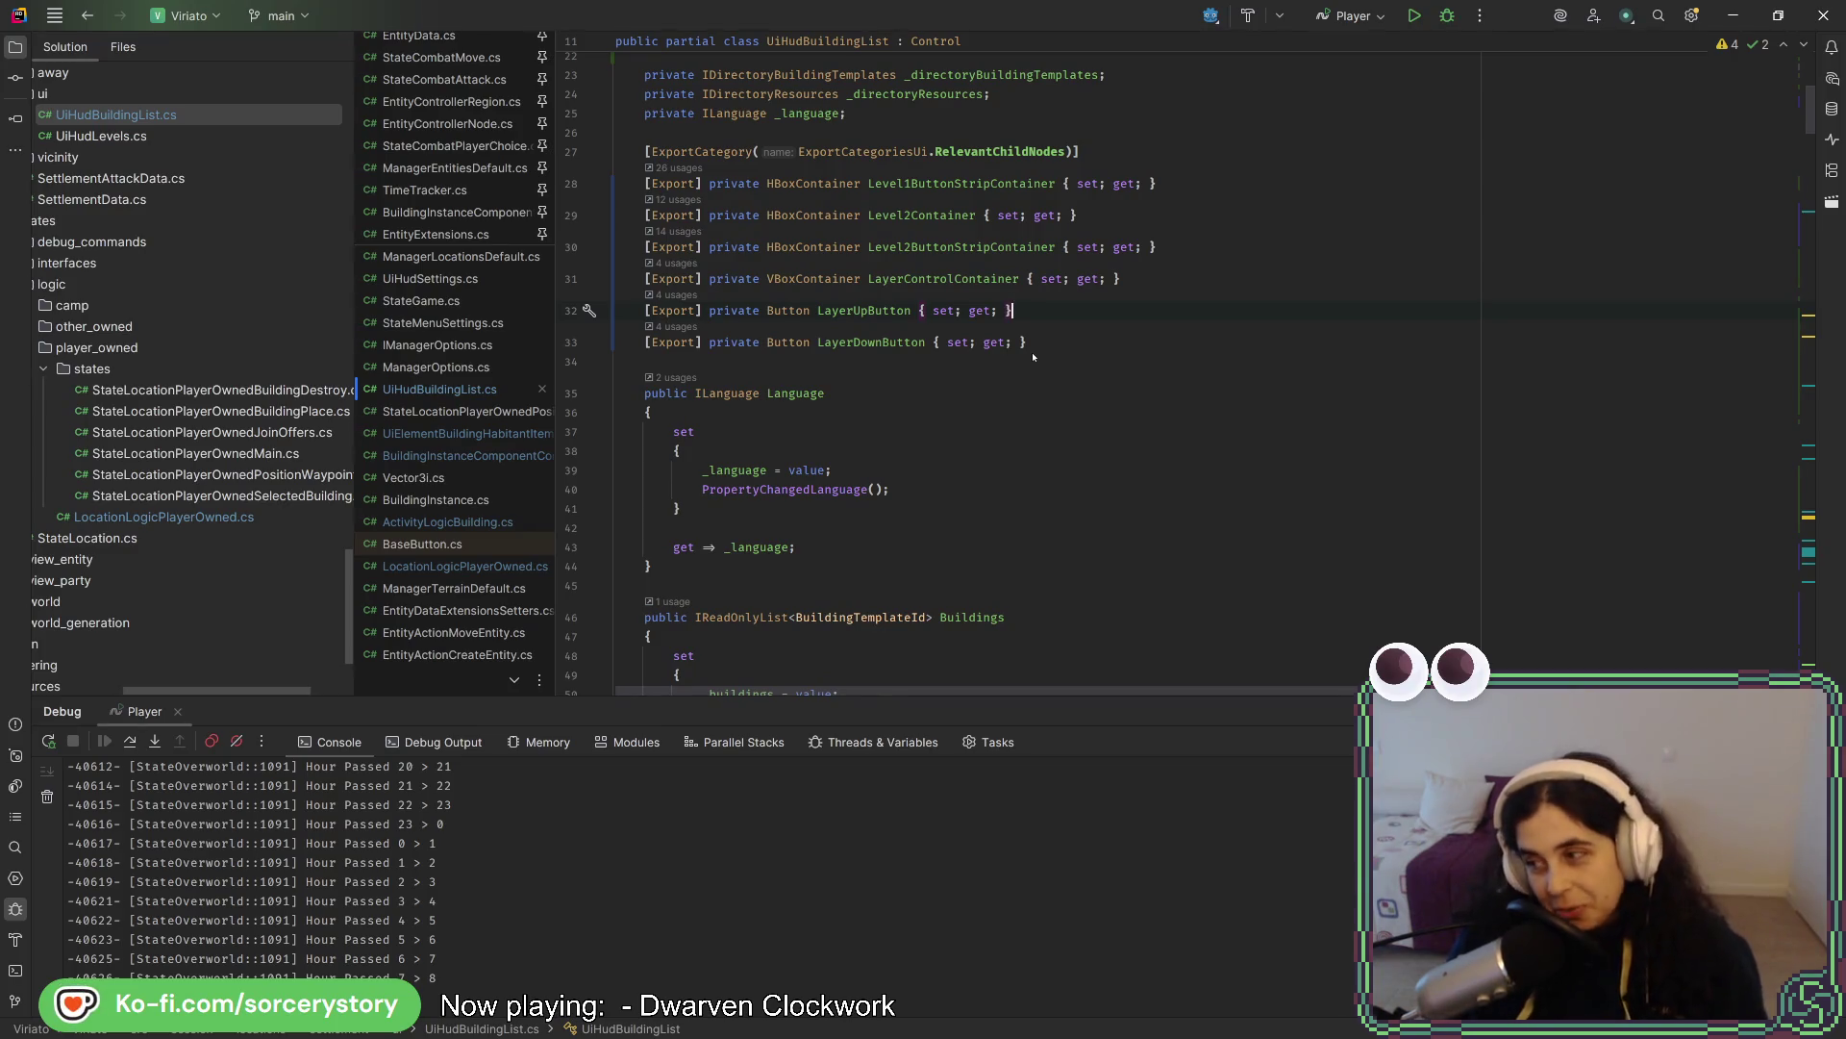
pyautogui.click(1048, 343)
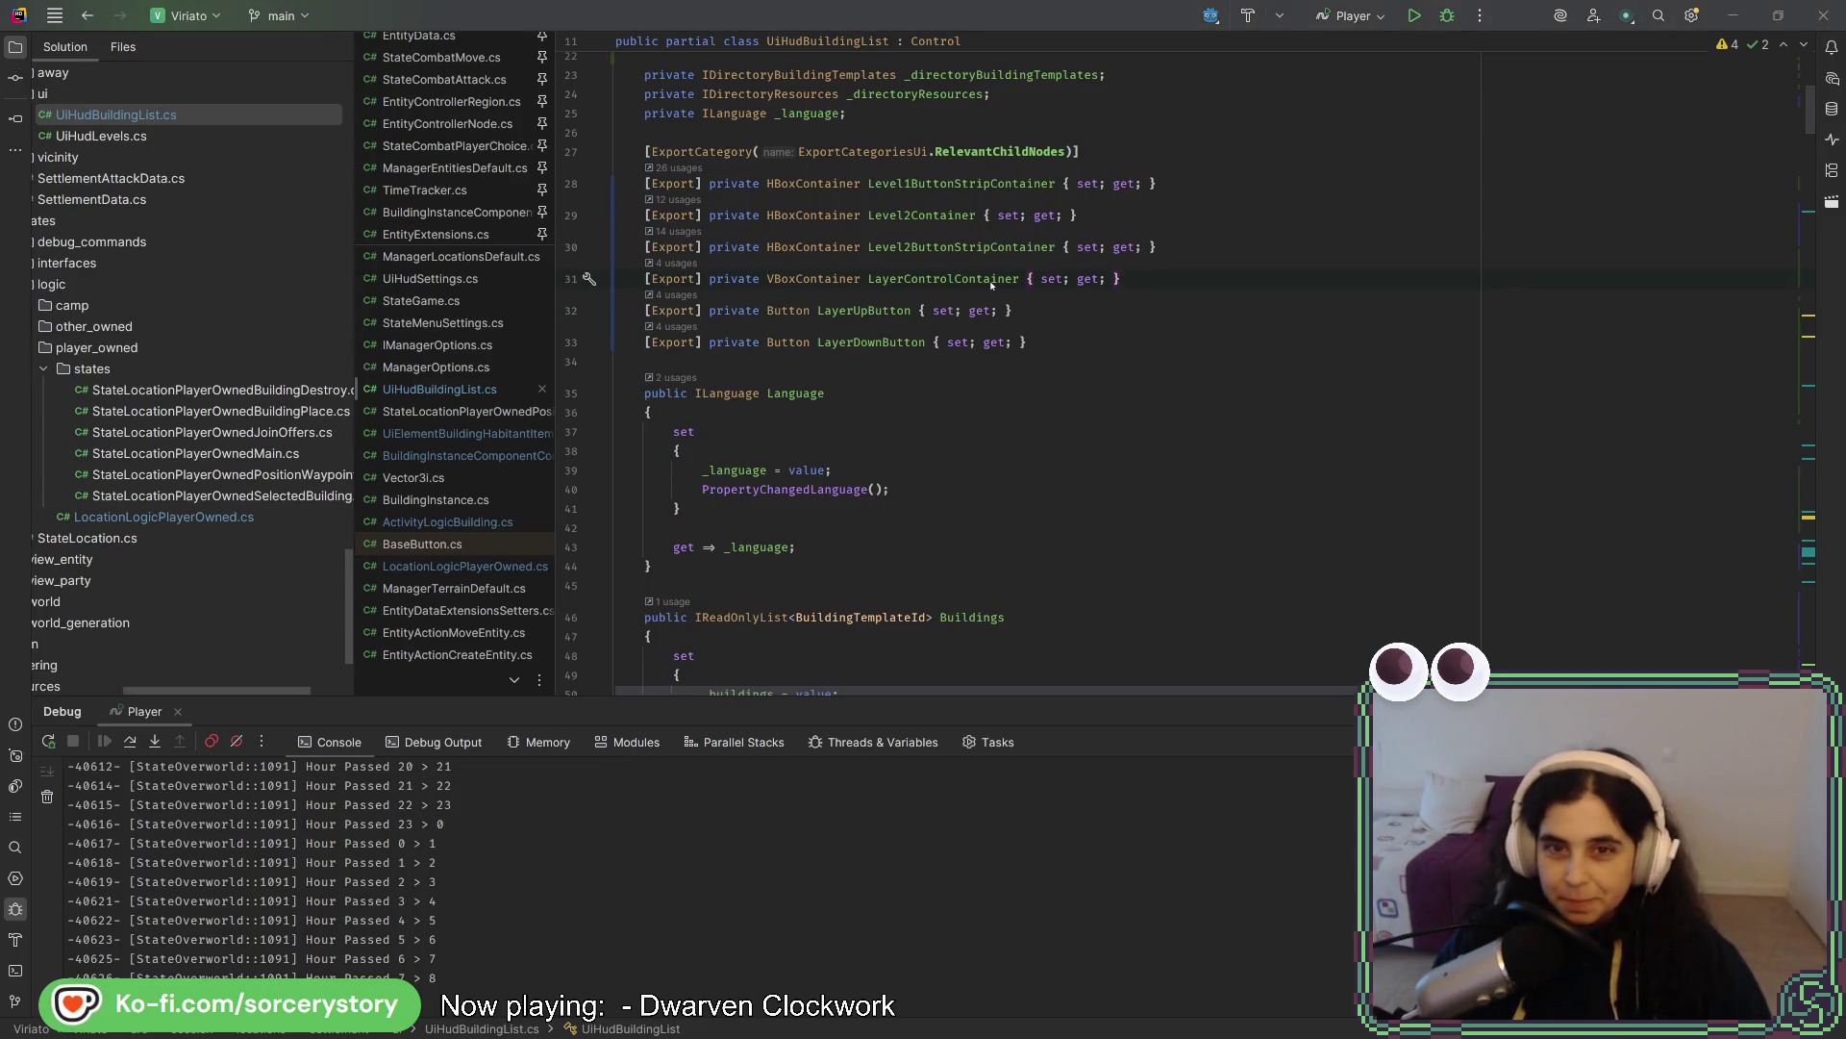
pyautogui.hotkey('alt', 'Tab')
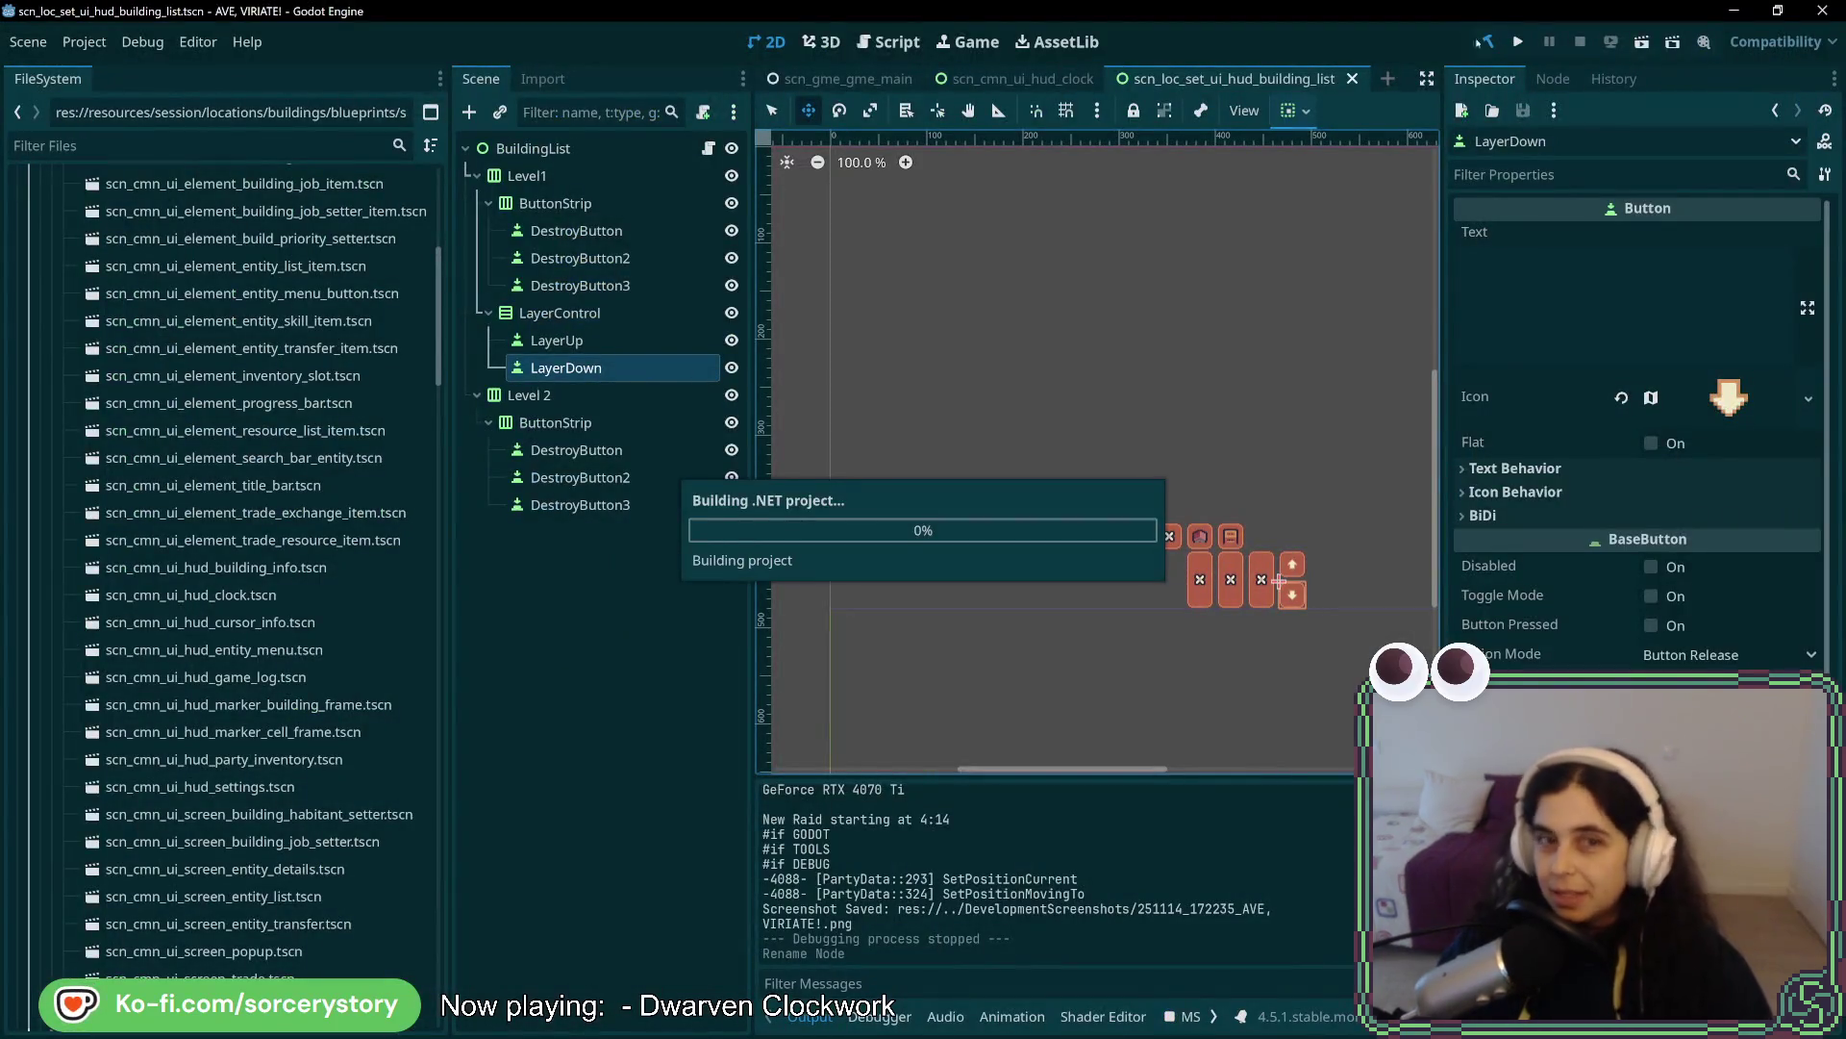
# - On BuildingList, assign LayerControl, LayerUp and LayerDown to the container, up and down button exports
pyautogui.click(534, 148)
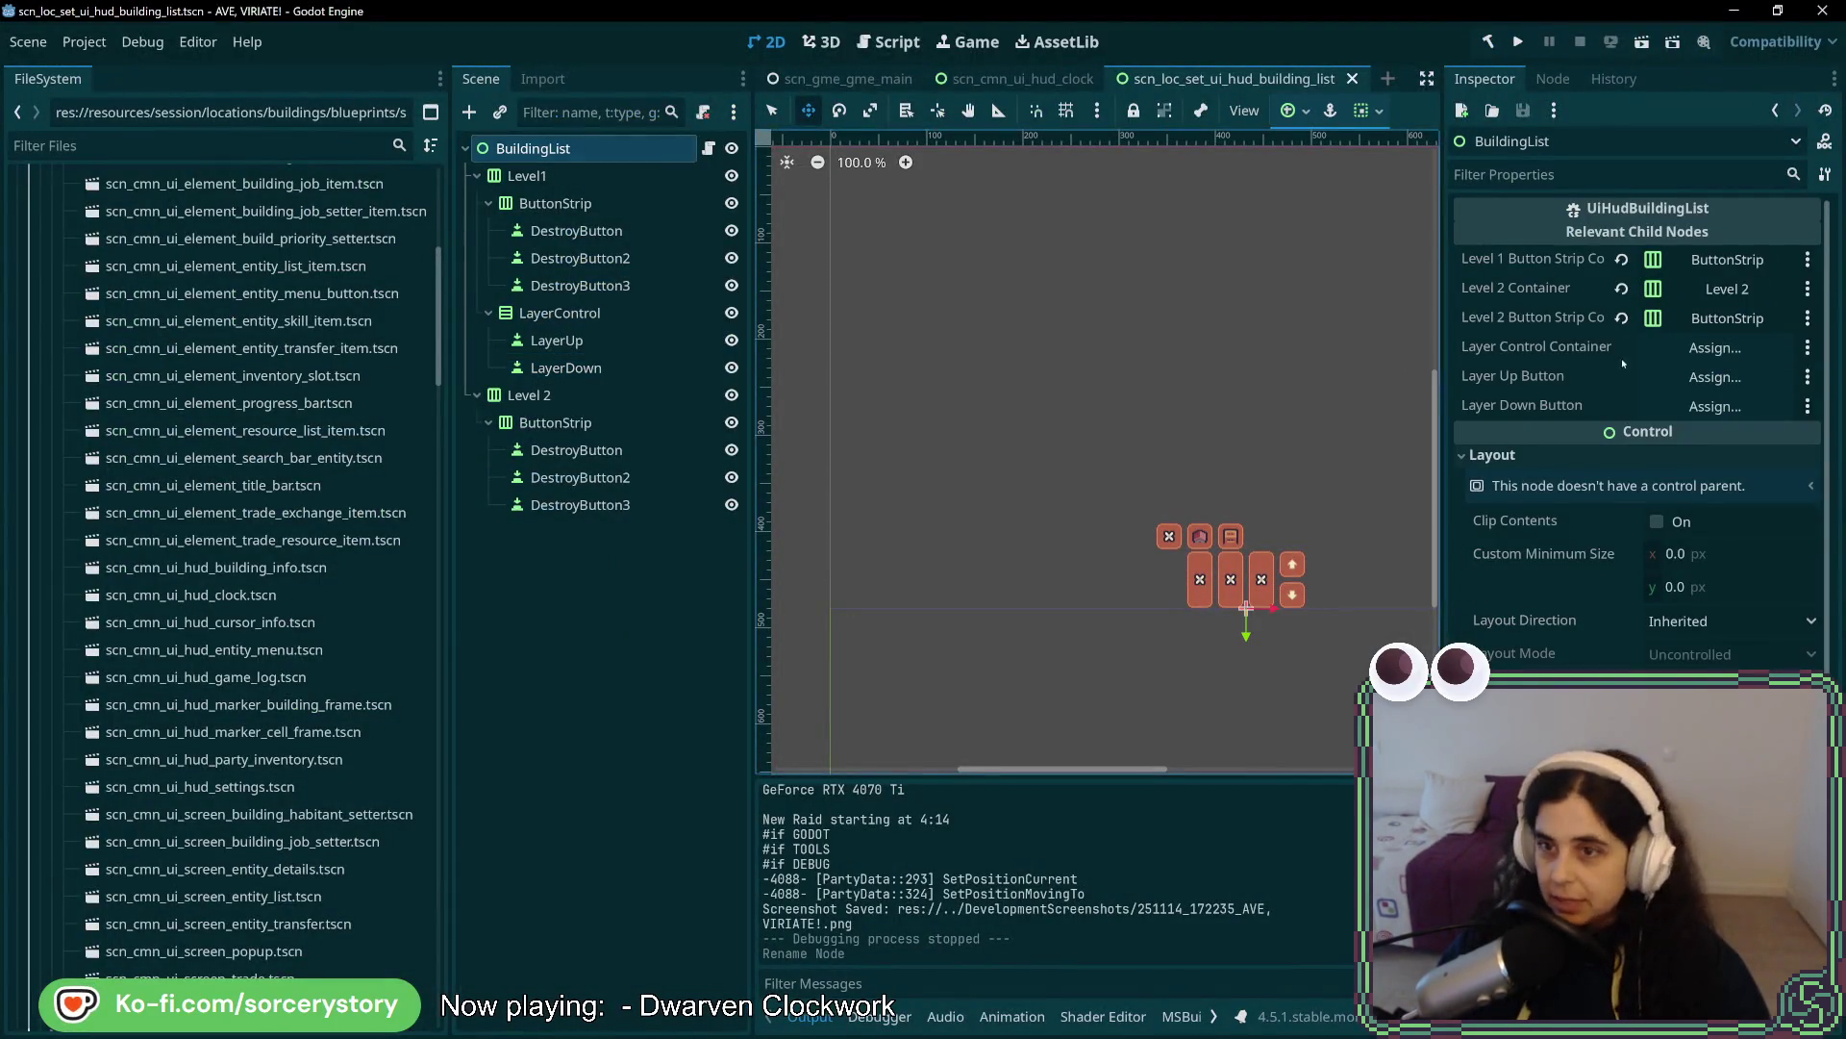
pyautogui.click(1716, 348)
pyautogui.doubleClick(869, 334)
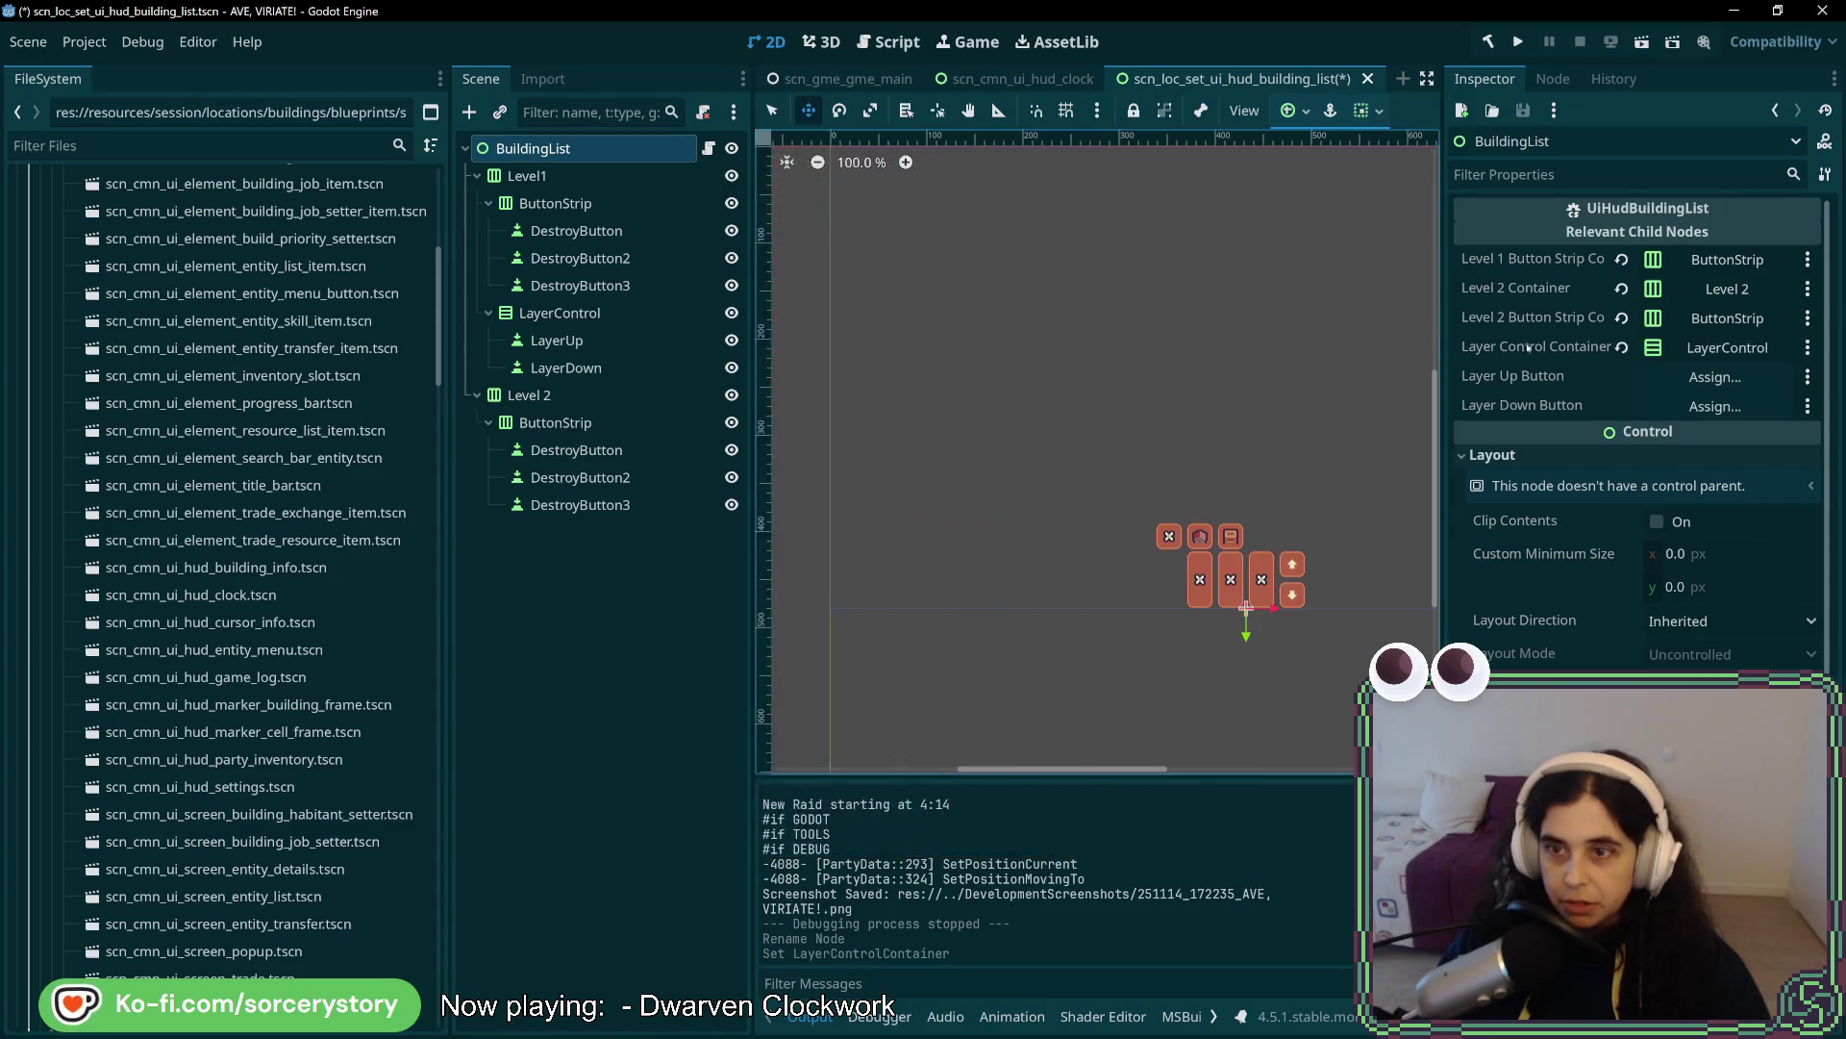
pyautogui.click(1695, 377)
pyautogui.doubleClick(865, 466)
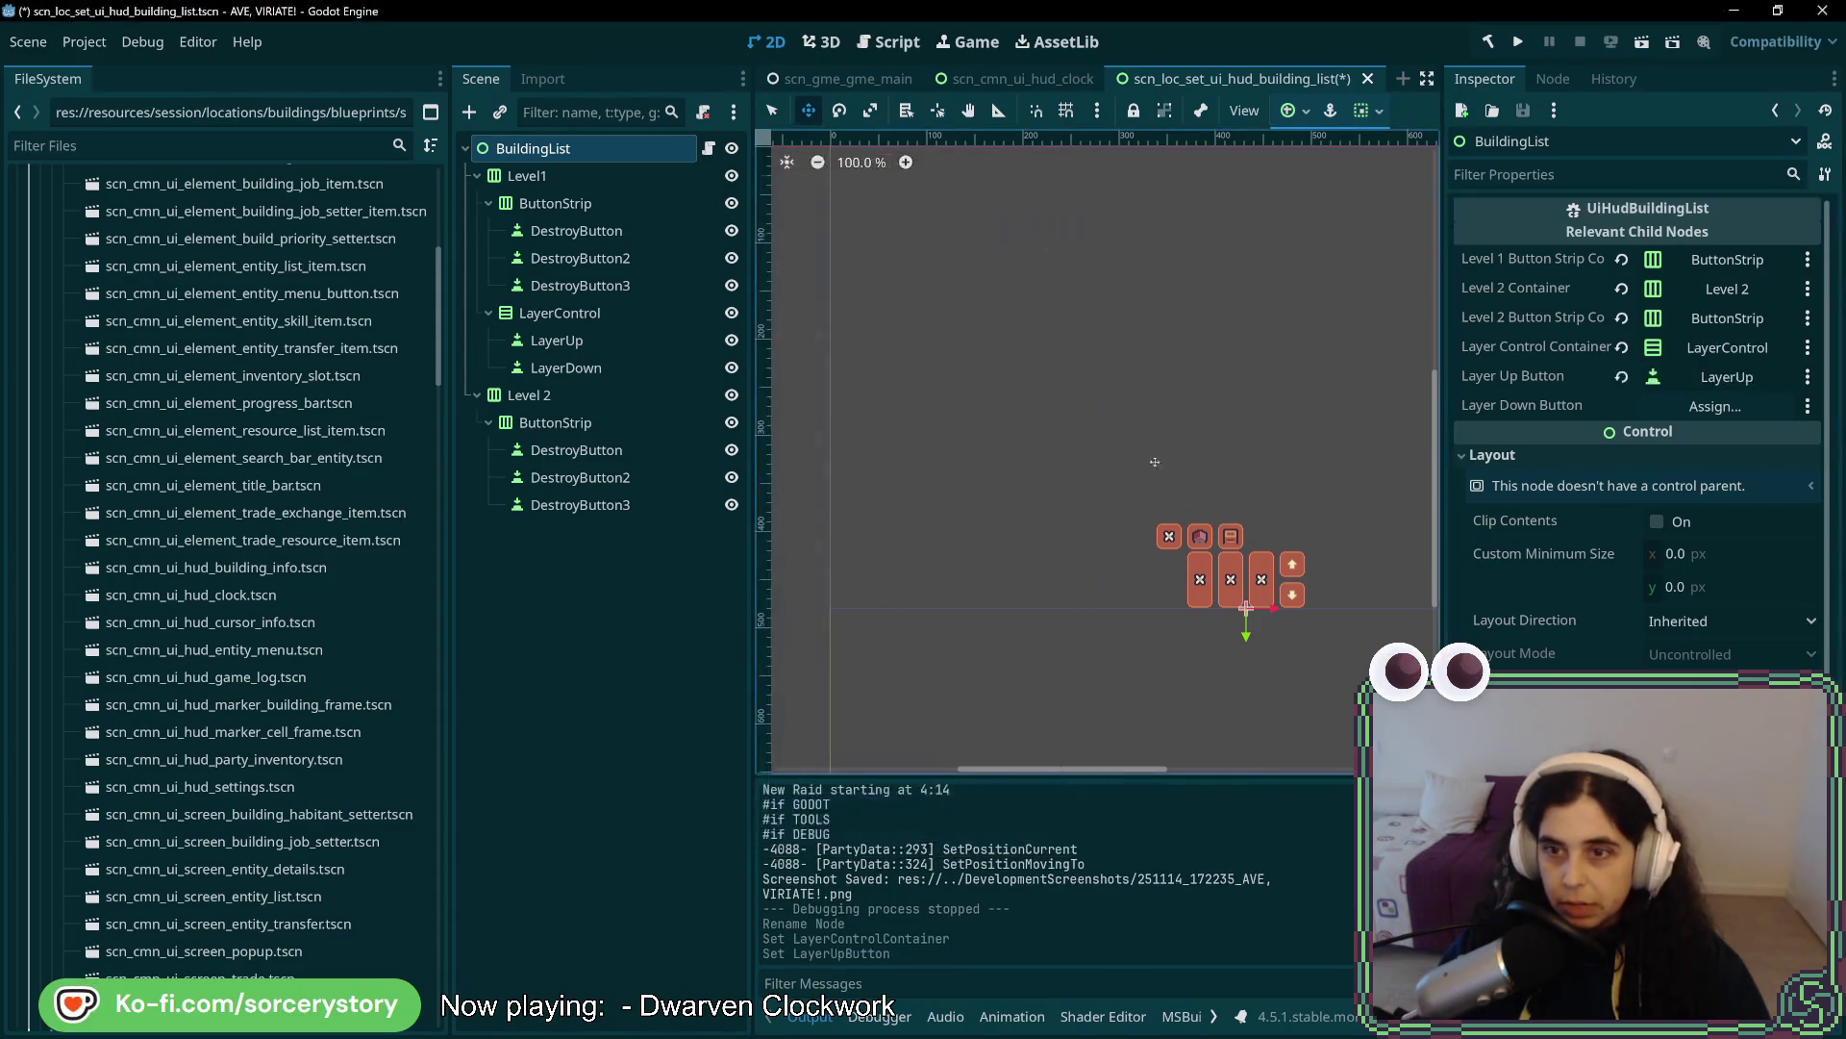
pyautogui.click(1707, 418)
pyautogui.click(871, 491)
pyautogui.doubleClick(891, 487)
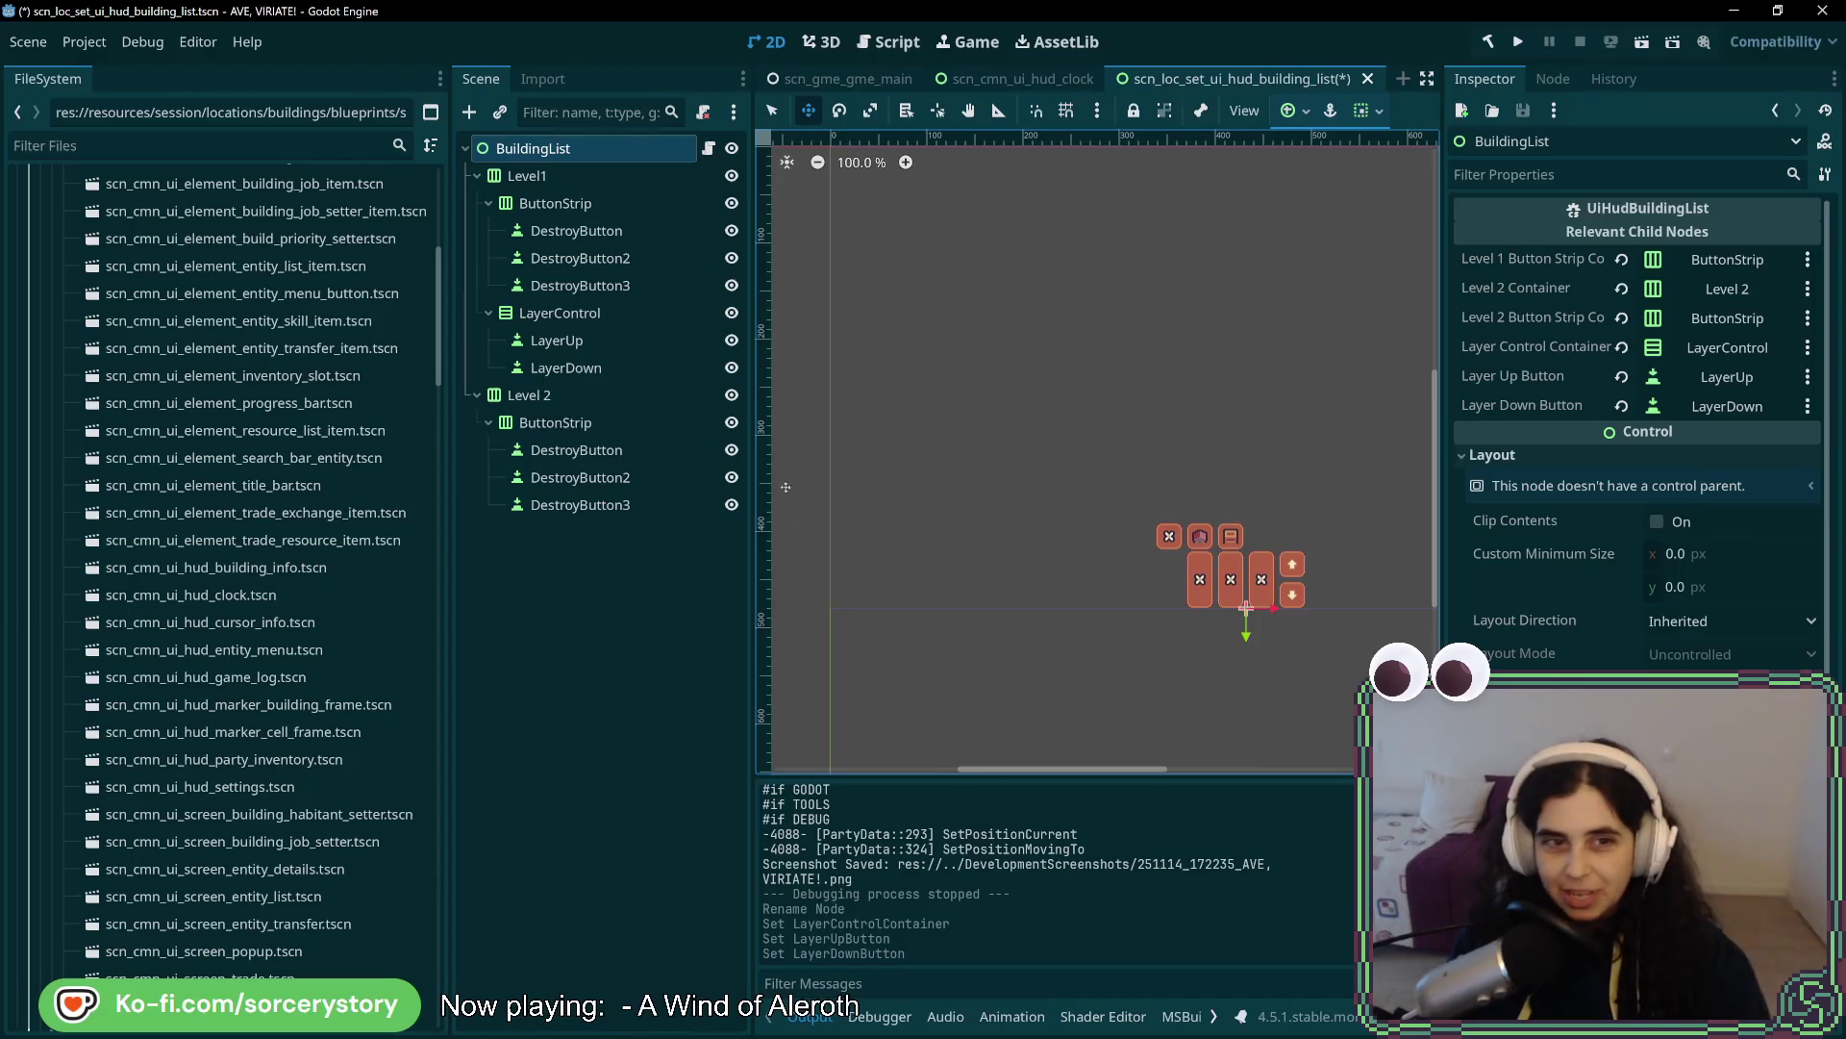
# - Inspect the LayerUp, LayerDown and LayerControl nodes, then return to the code editor
pyautogui.click(615, 340)
pyautogui.click(621, 361)
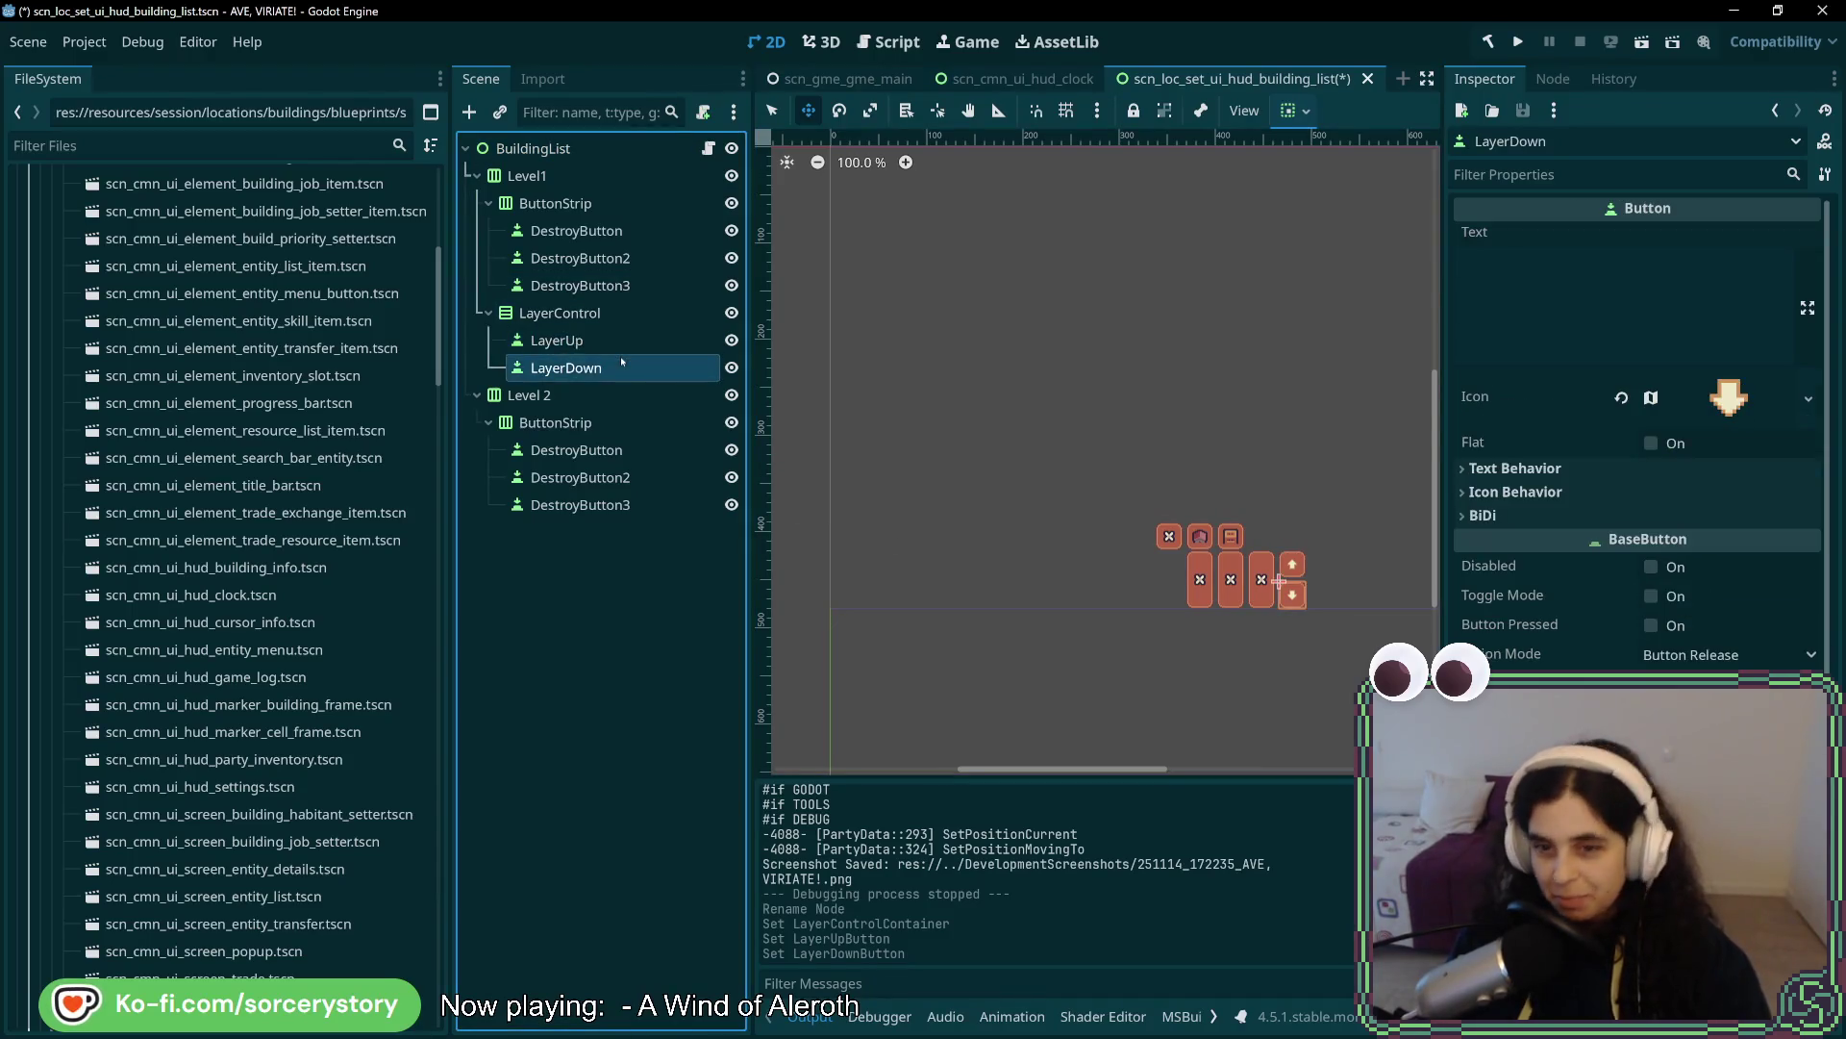
pyautogui.click(622, 340)
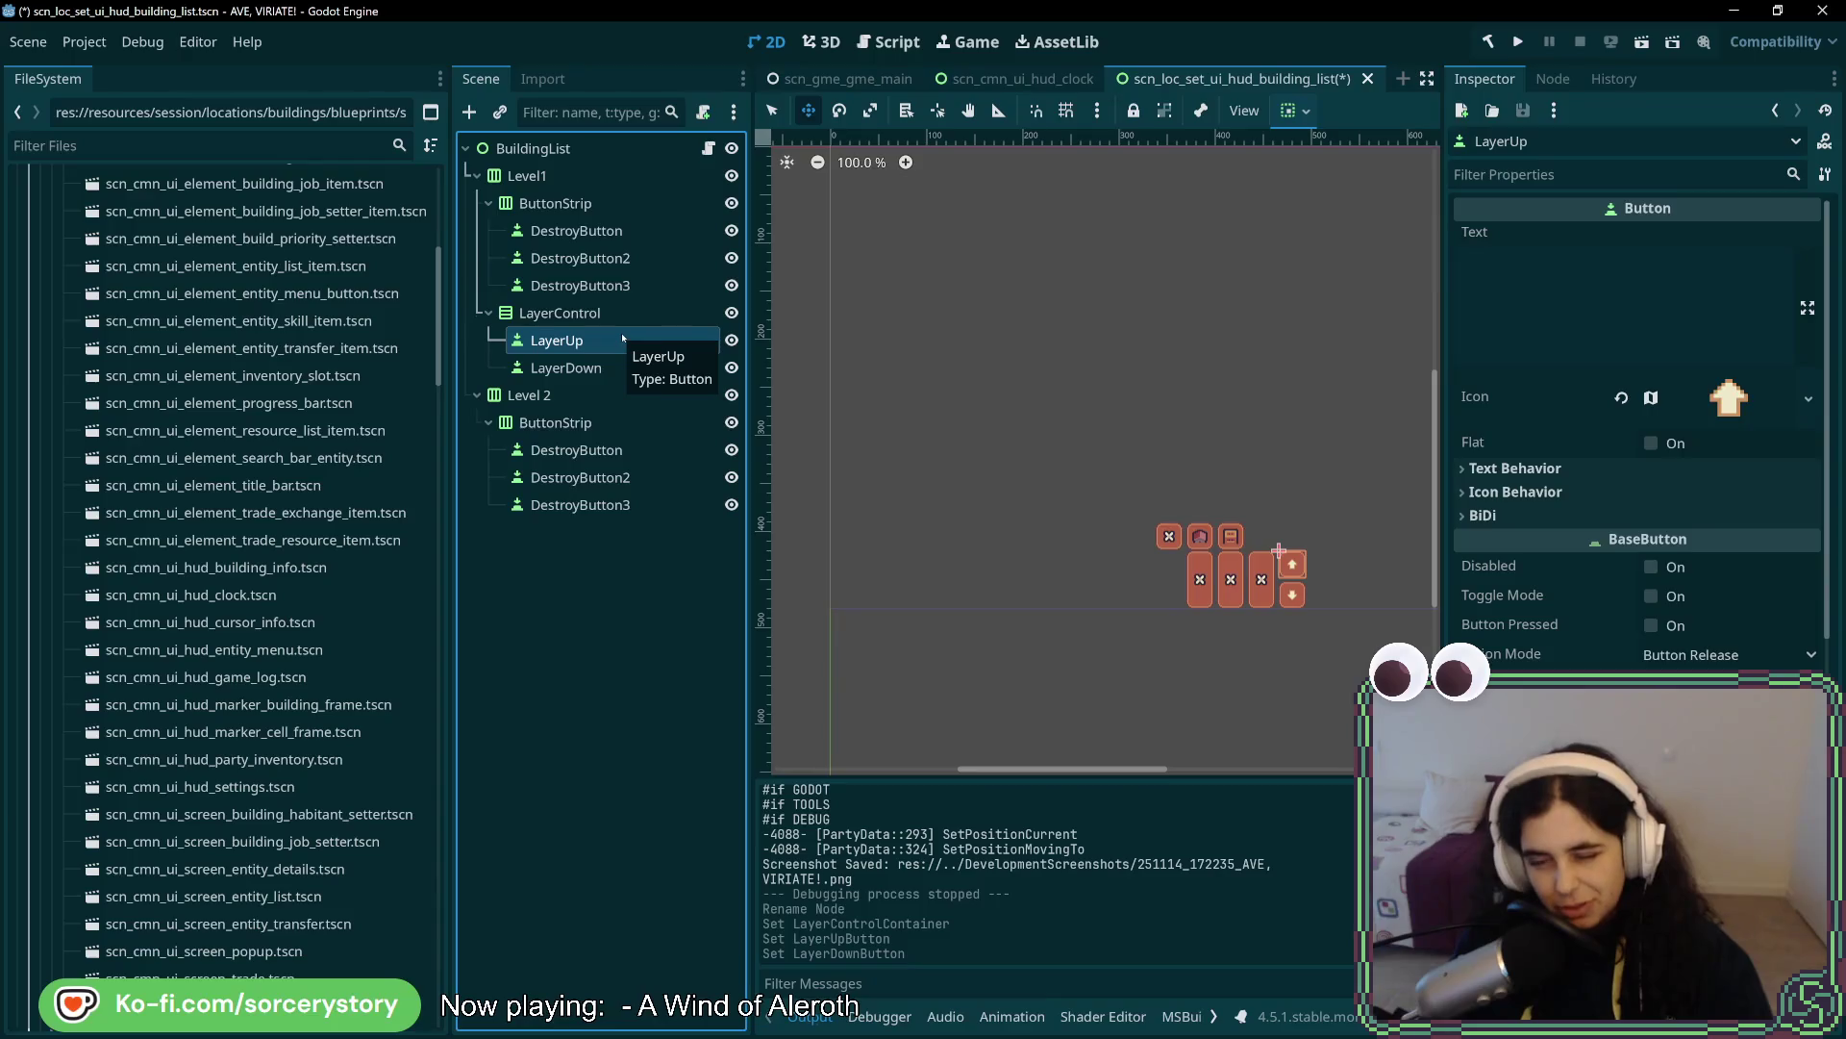
pyautogui.click(620, 313)
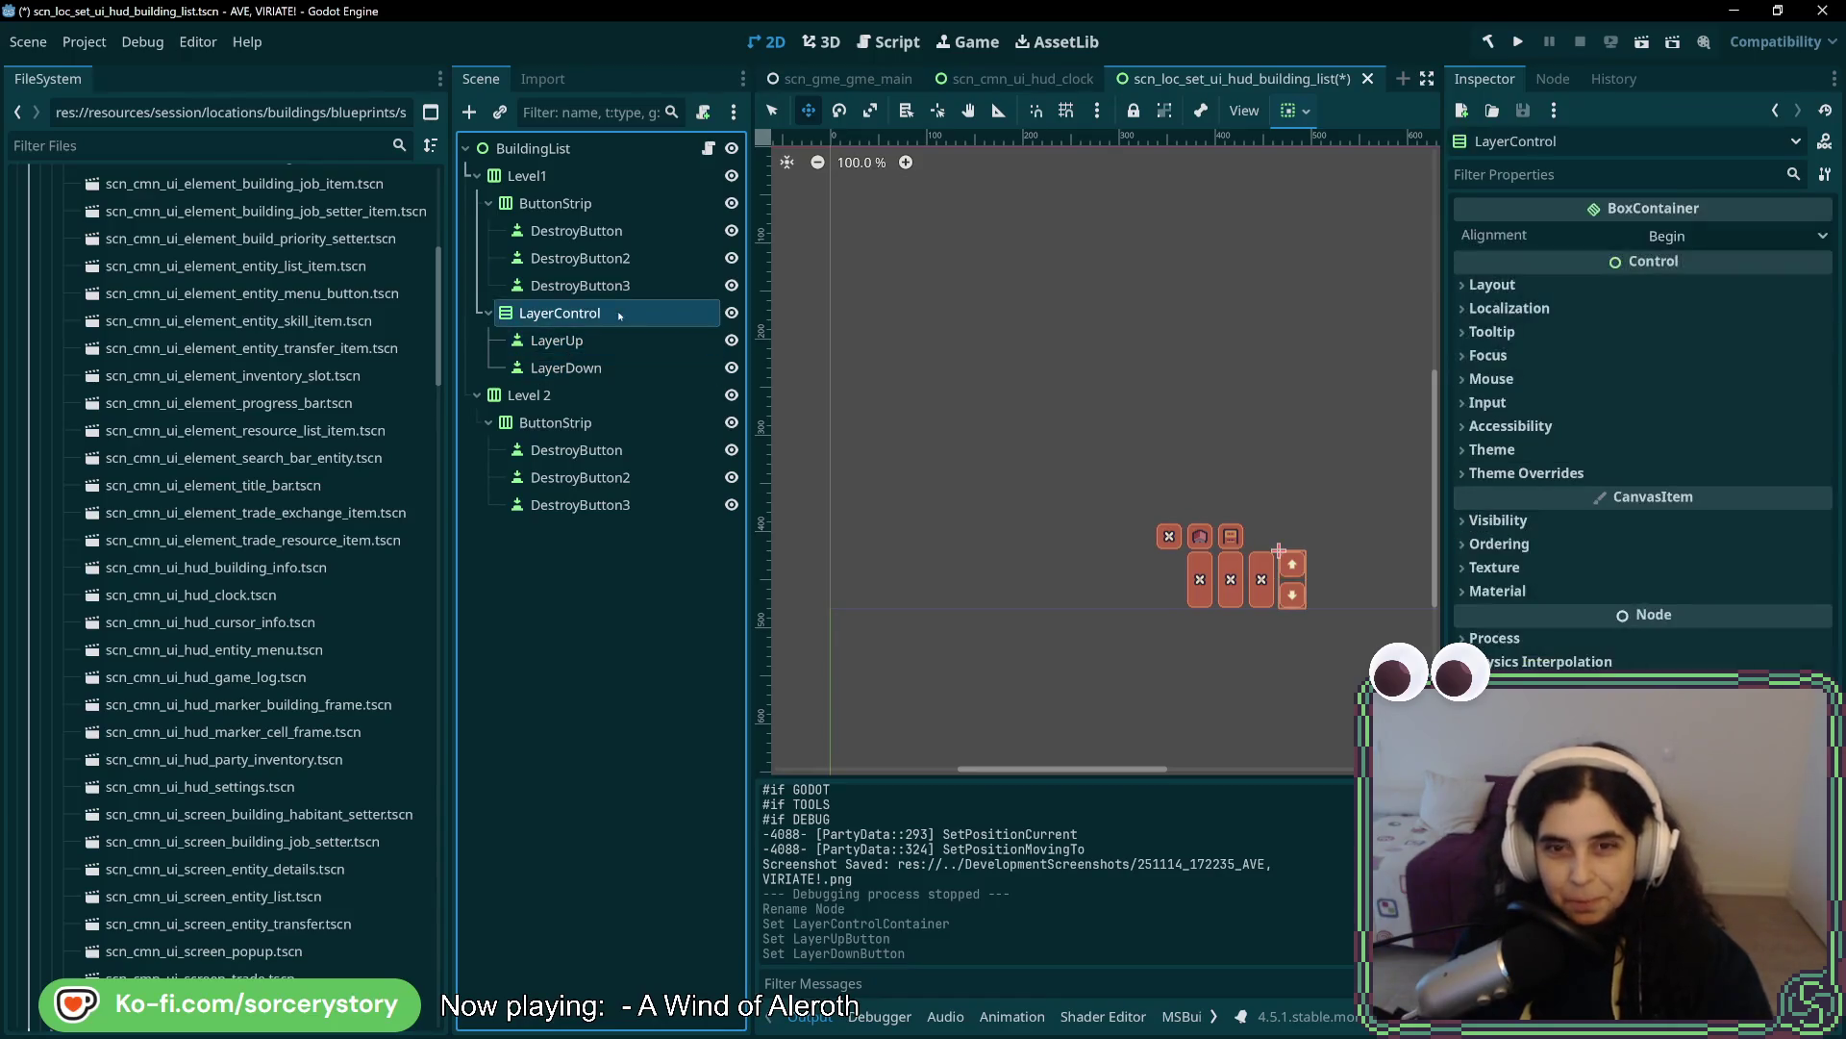
pyautogui.hotkey('alt', 'Tab')
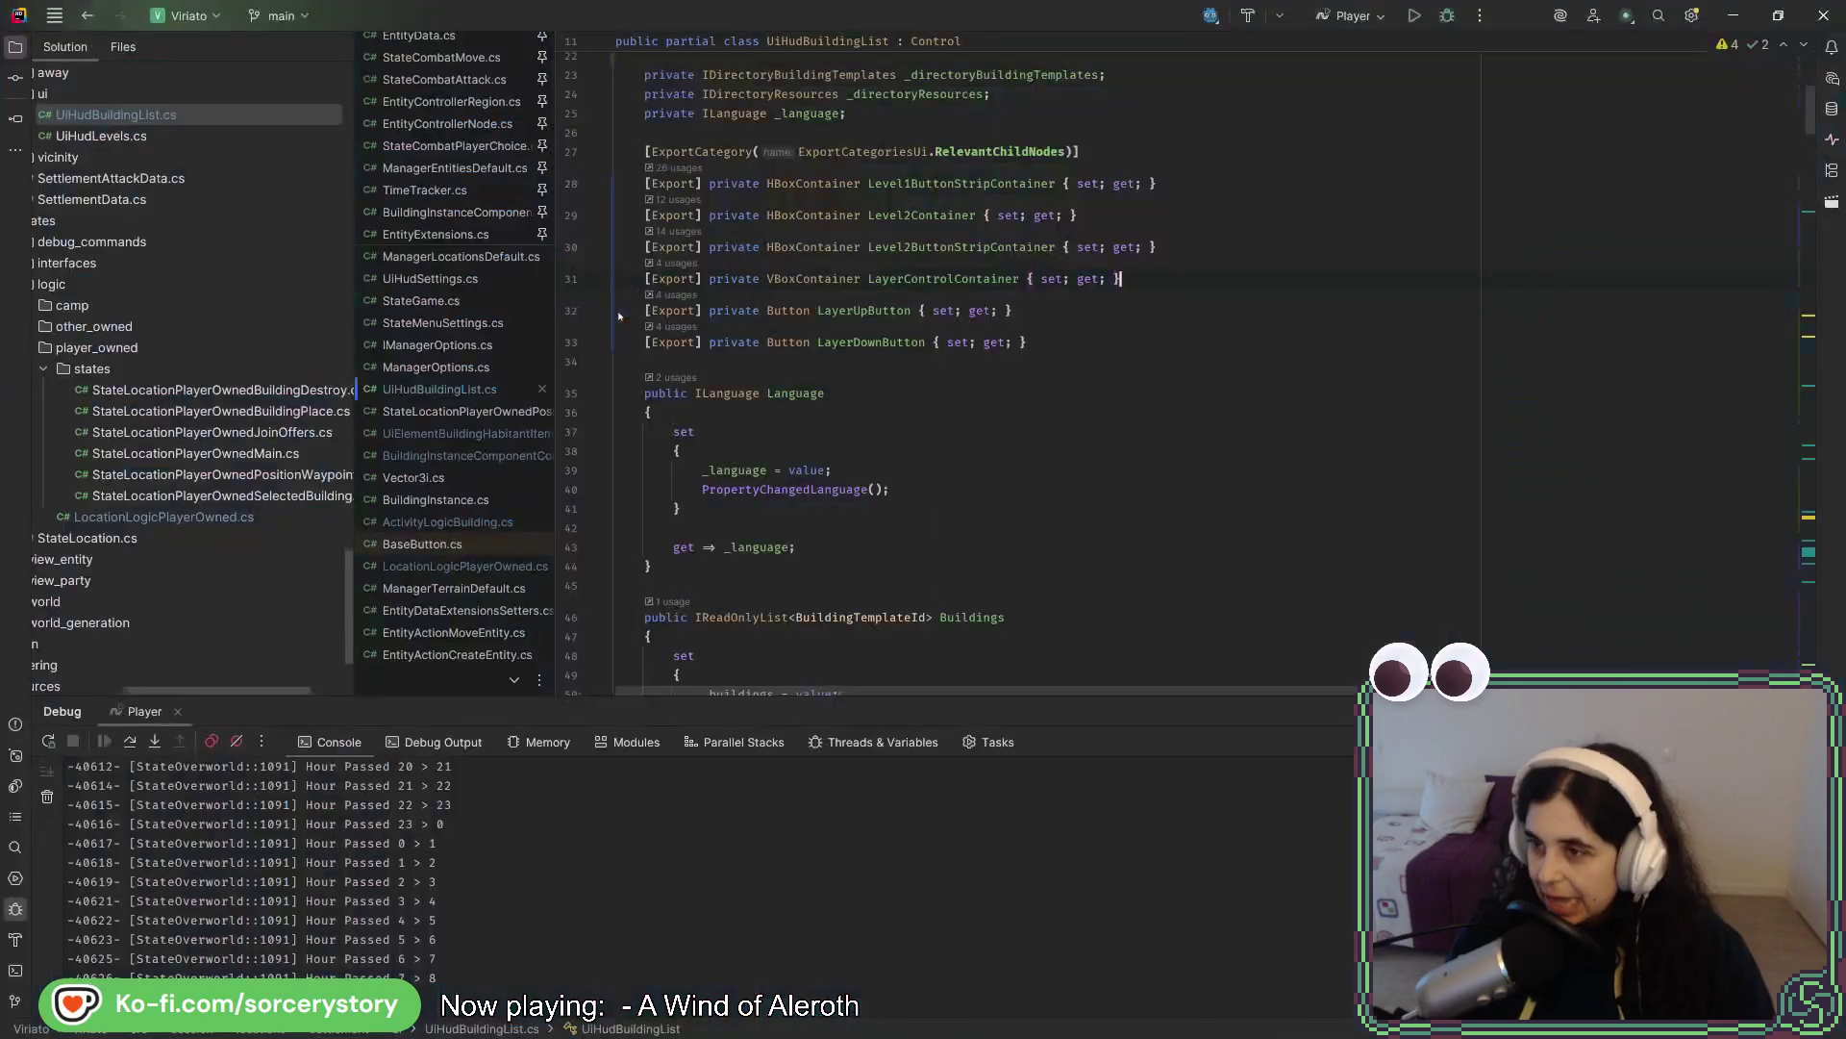
# - Open LocationLogicPlayerOwned.cs at the constructor block that creates and configures _uiHudBuildingList
pyautogui.click(840, 311)
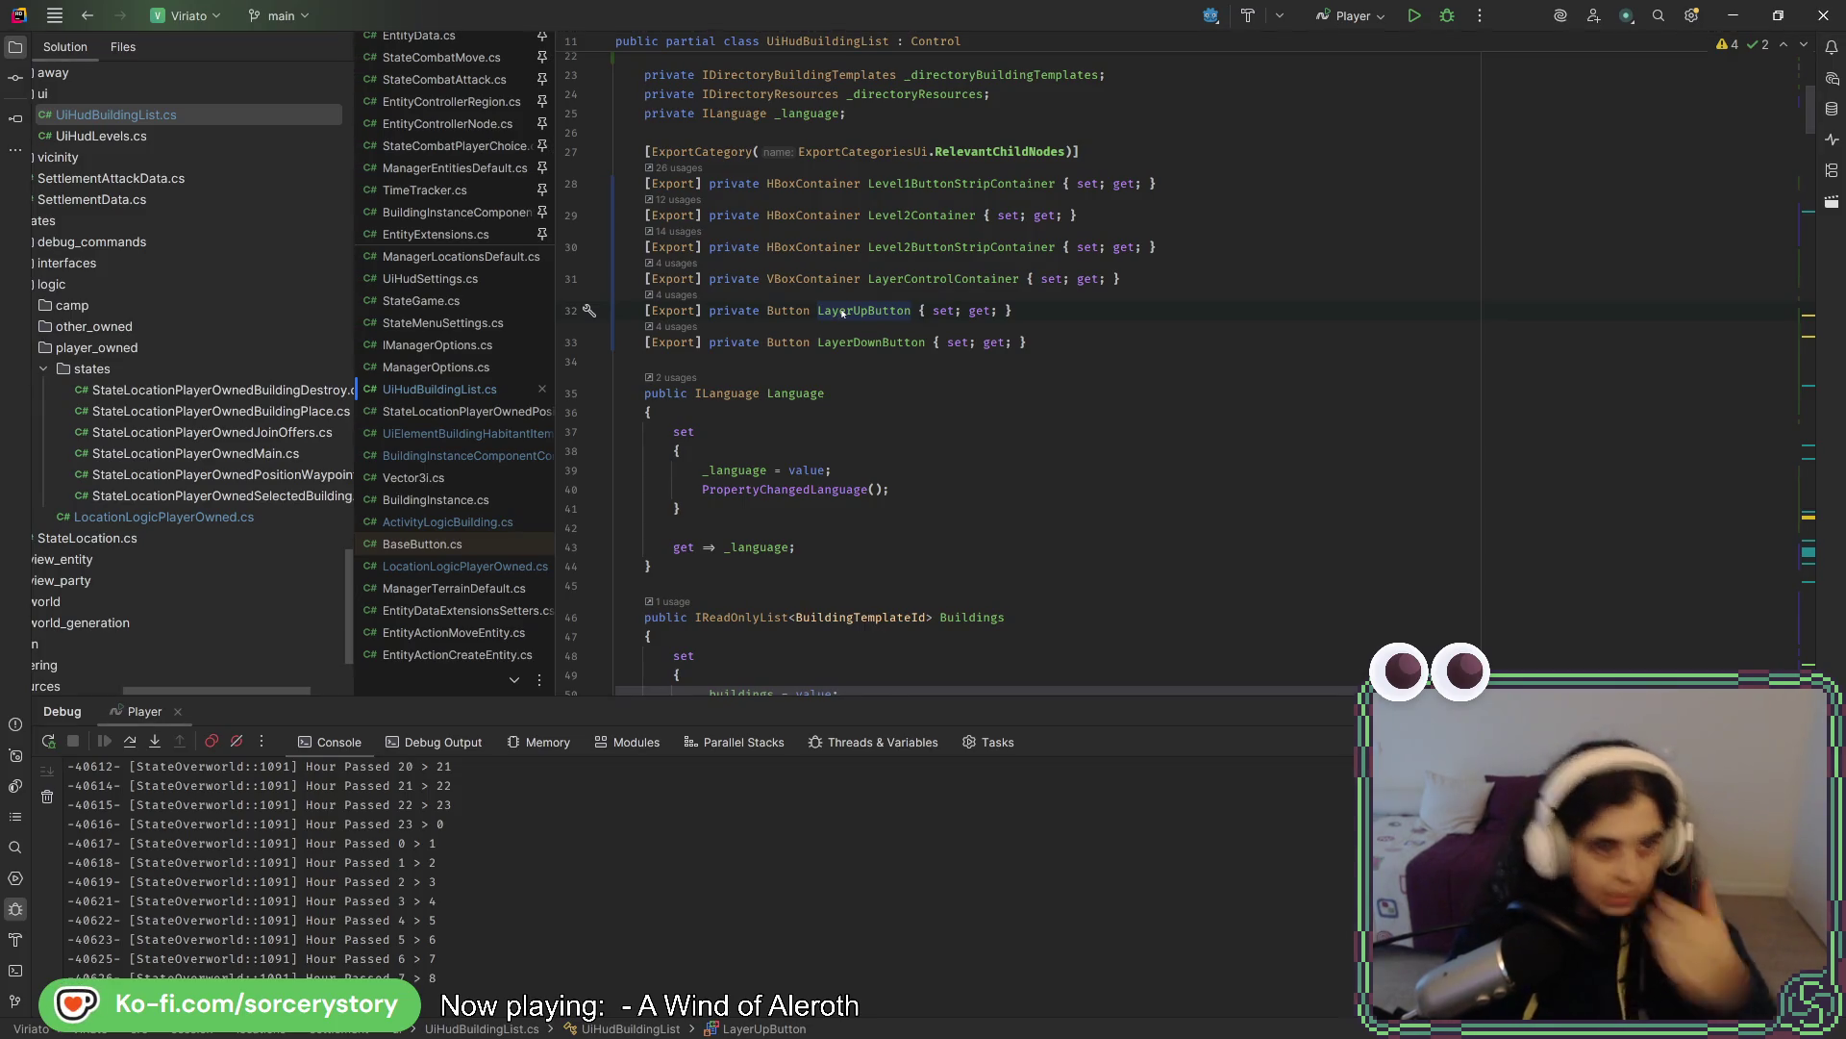
pyautogui.doubleClick(252, 516)
pyautogui.scroll(6, 1008, 458)
pyautogui.scroll(20, 1001, 475)
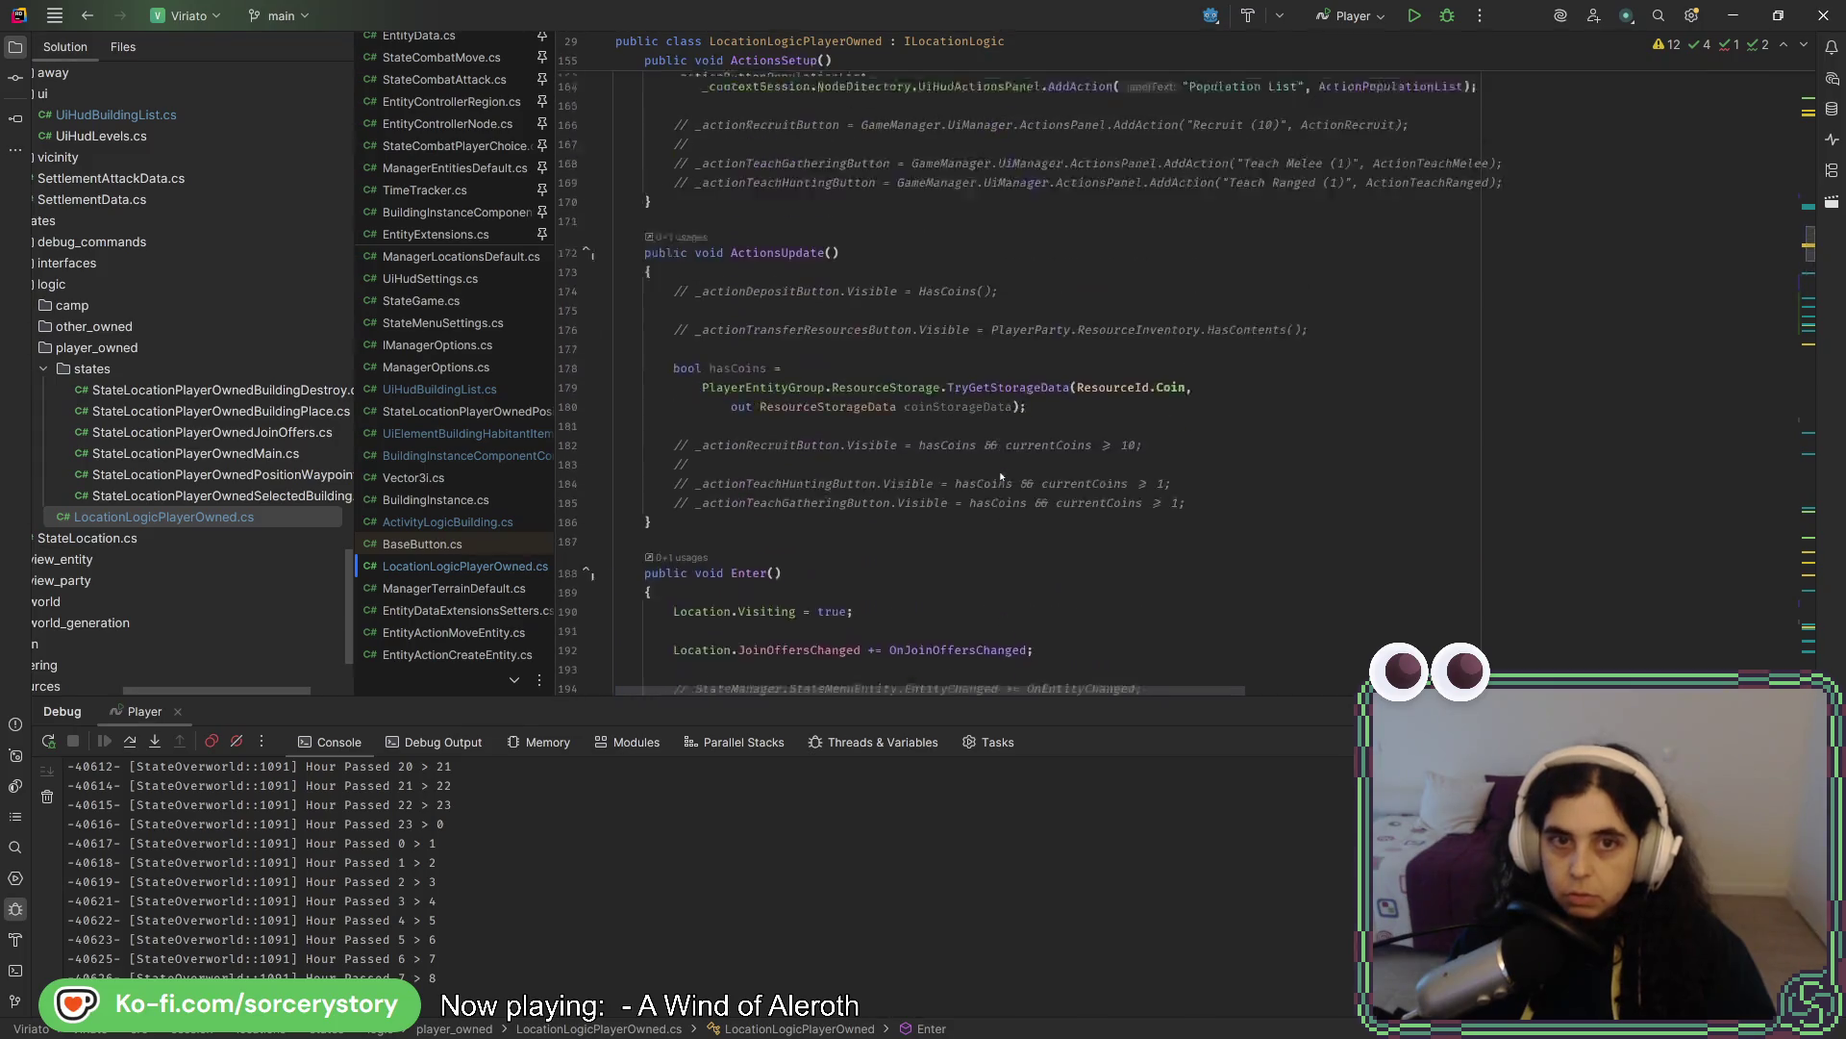
pyautogui.scroll(10, 986, 473)
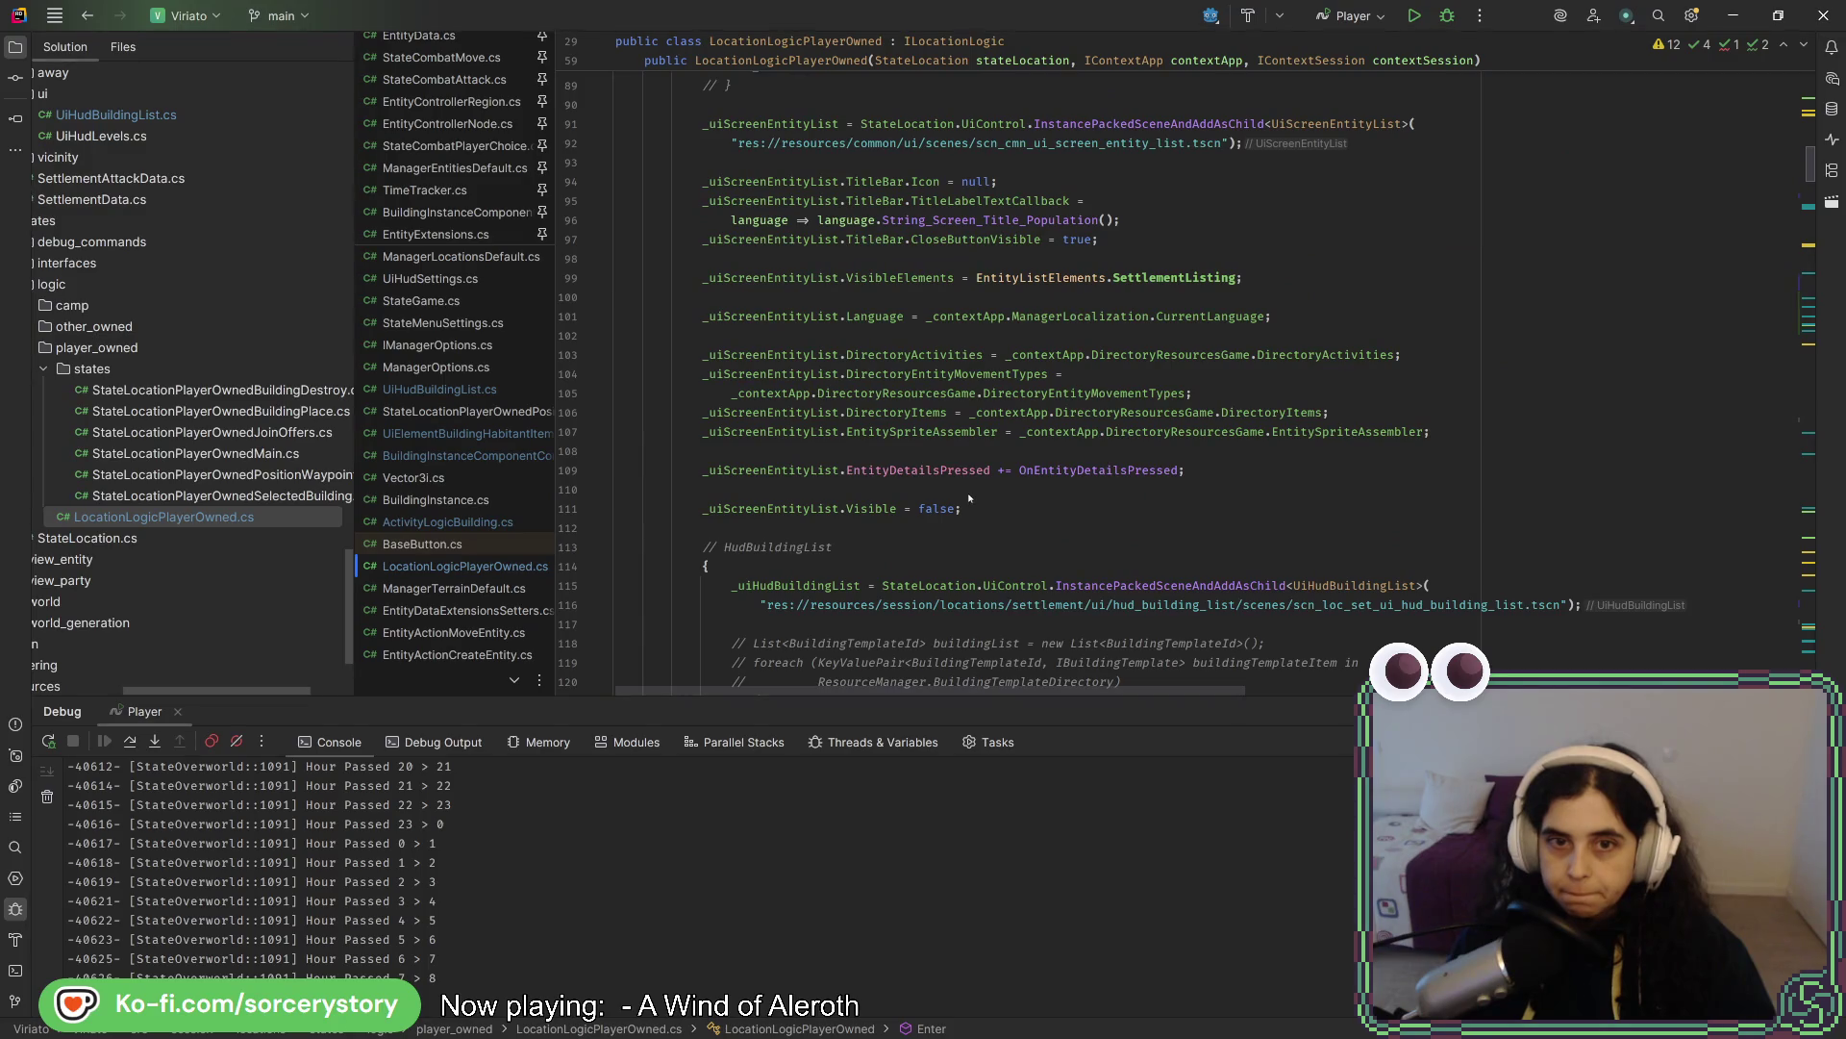
pyautogui.scroll(-9, 969, 497)
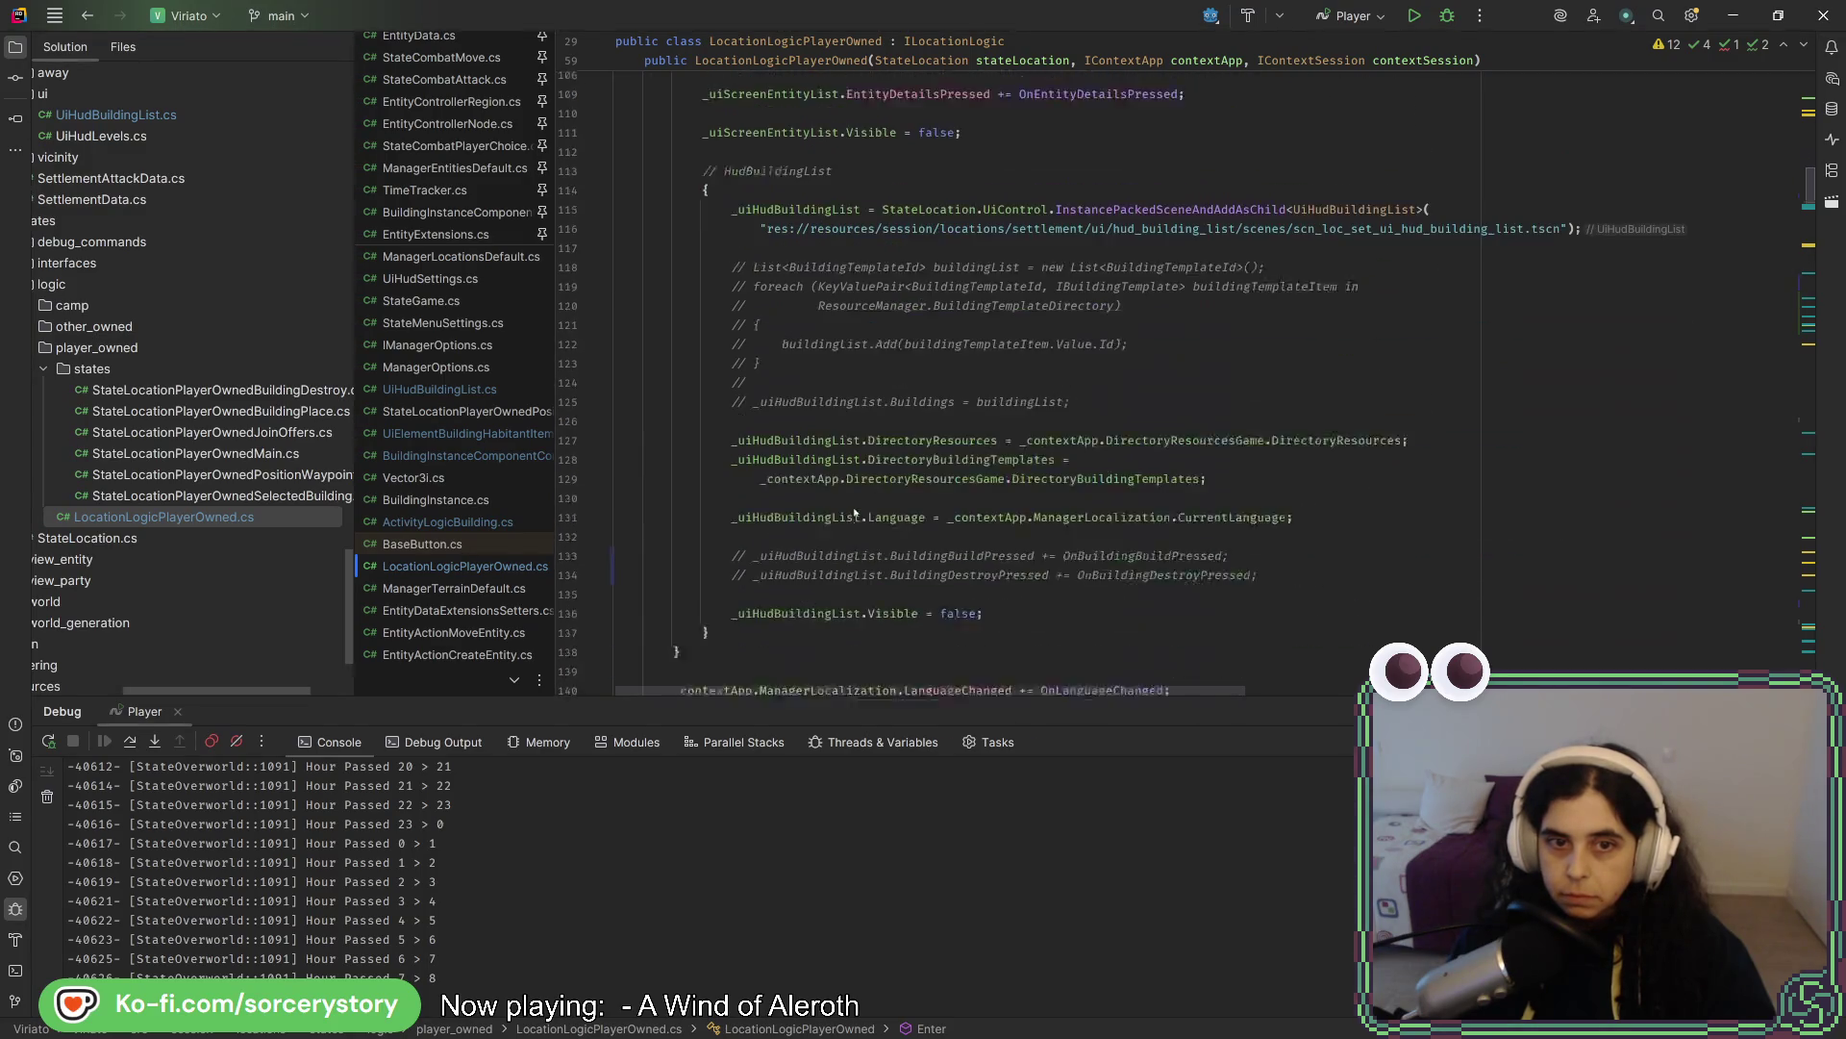